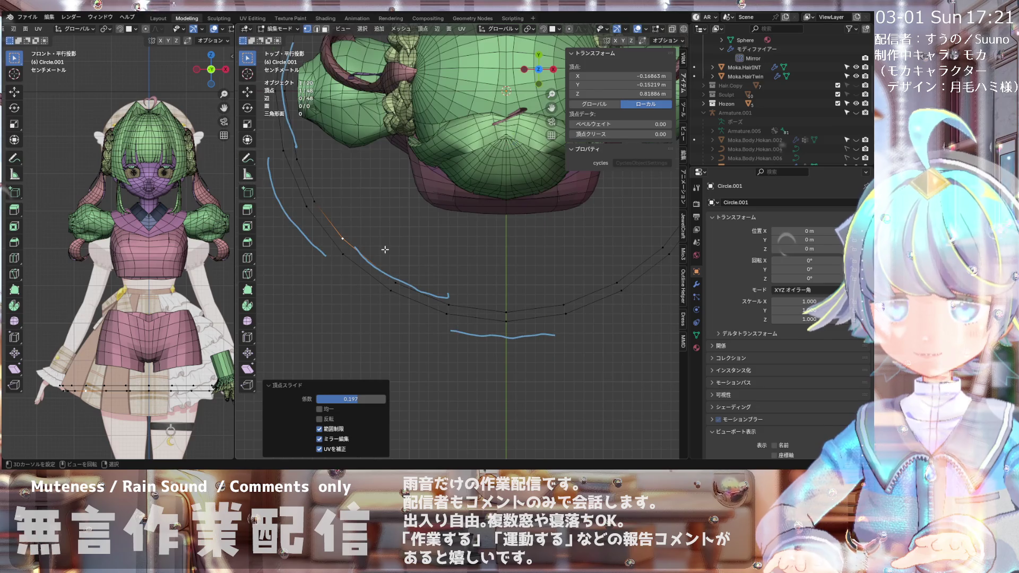
Step: Vertex-slide one Circle.001 ring vertex toward the hem guide line, then undo the slide
scroll(489, 315, up, 2)
key(g)
key(g)
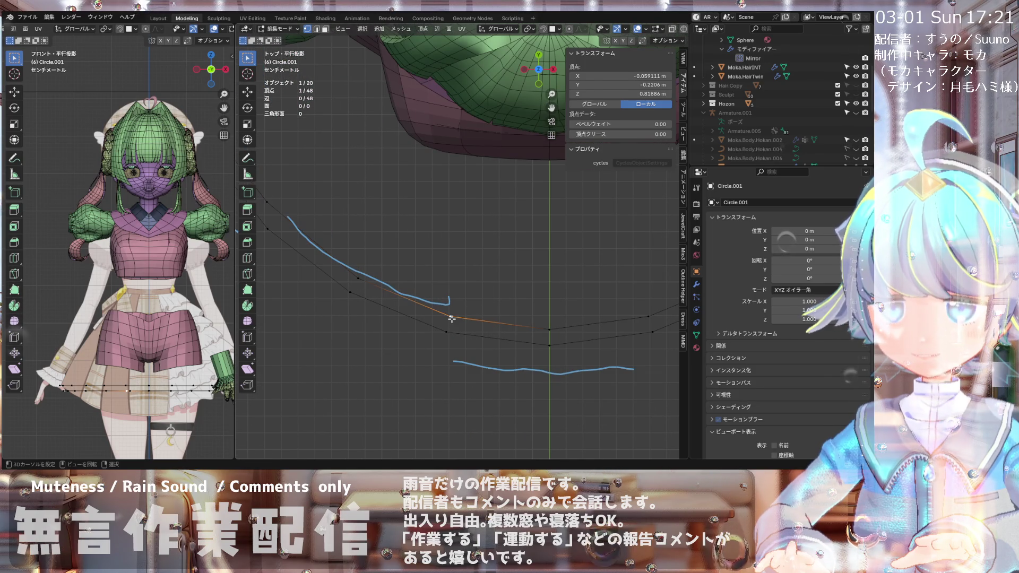
click(460, 319)
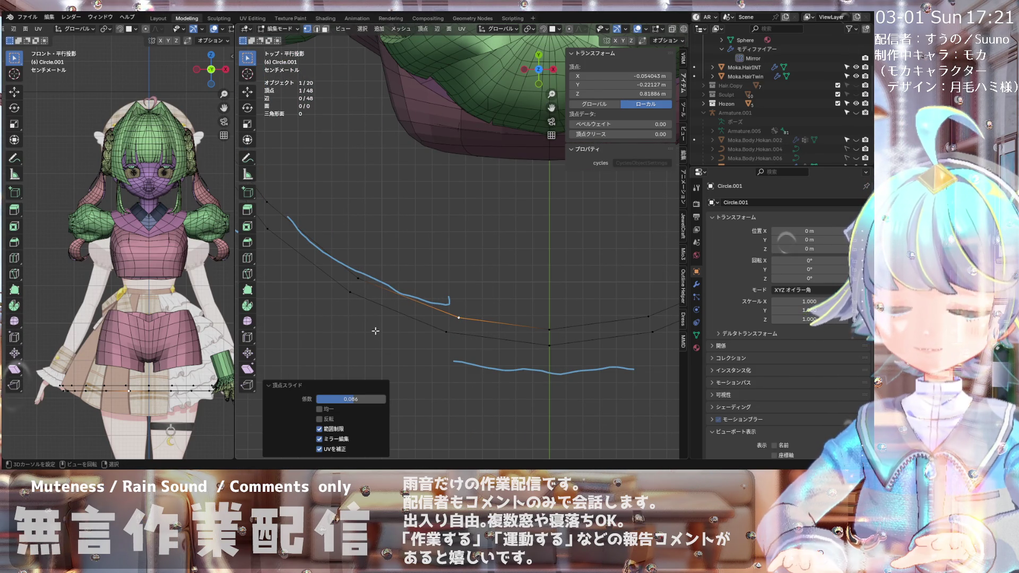
scroll(376, 330, down, 3)
scroll(482, 330, down, 5)
scroll(444, 331, up, 1)
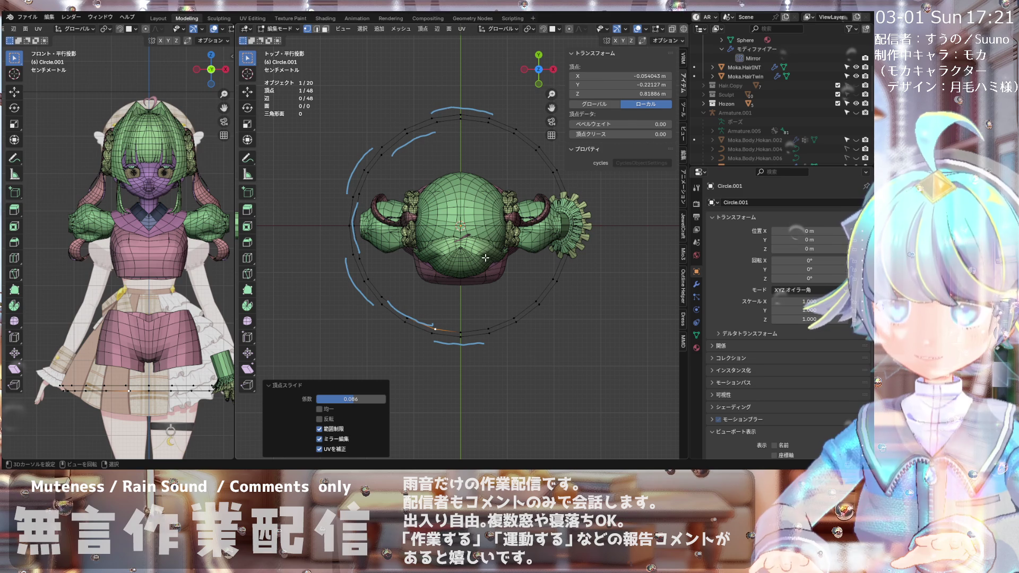
key(ctrl+z)
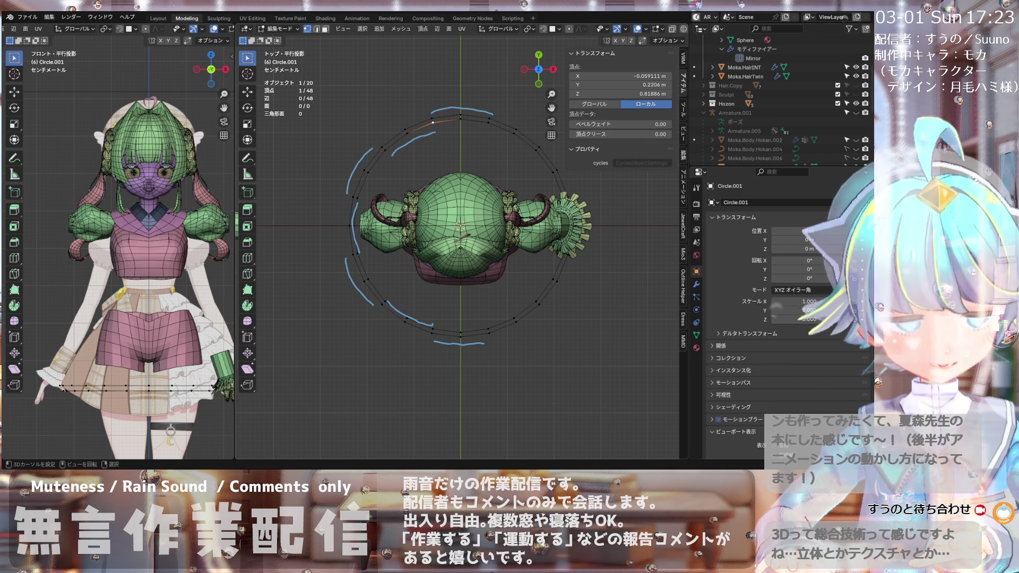
Step: Zoom in on the Circle.001 ring around the character's head
scroll(459, 244, up, 4)
Step: In Object Mode, apply AutoMirror on X to Circle.001 for a clipped Mirror modifier
scroll(459, 244, down, 3)
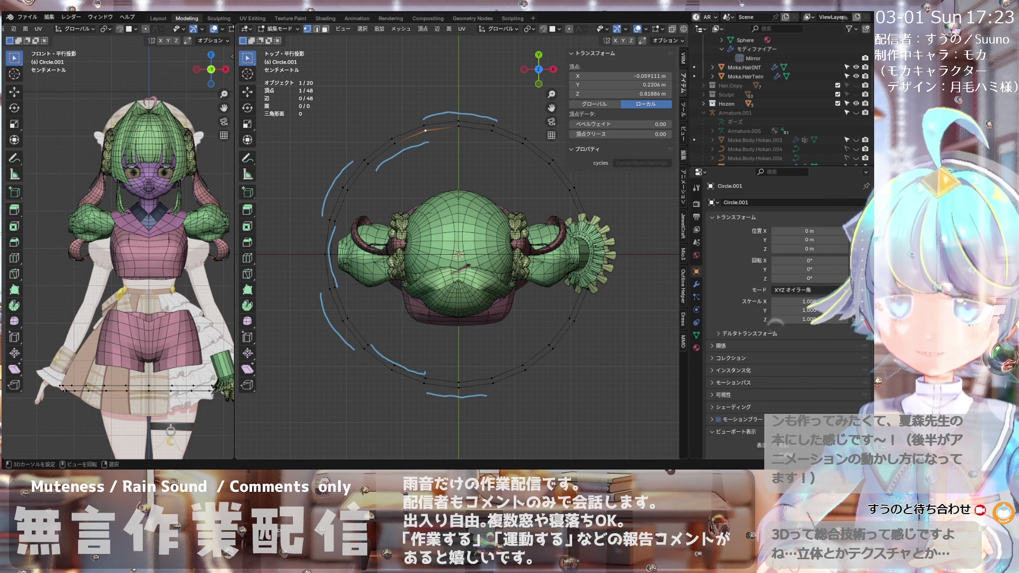
scroll(424, 127, down, 1)
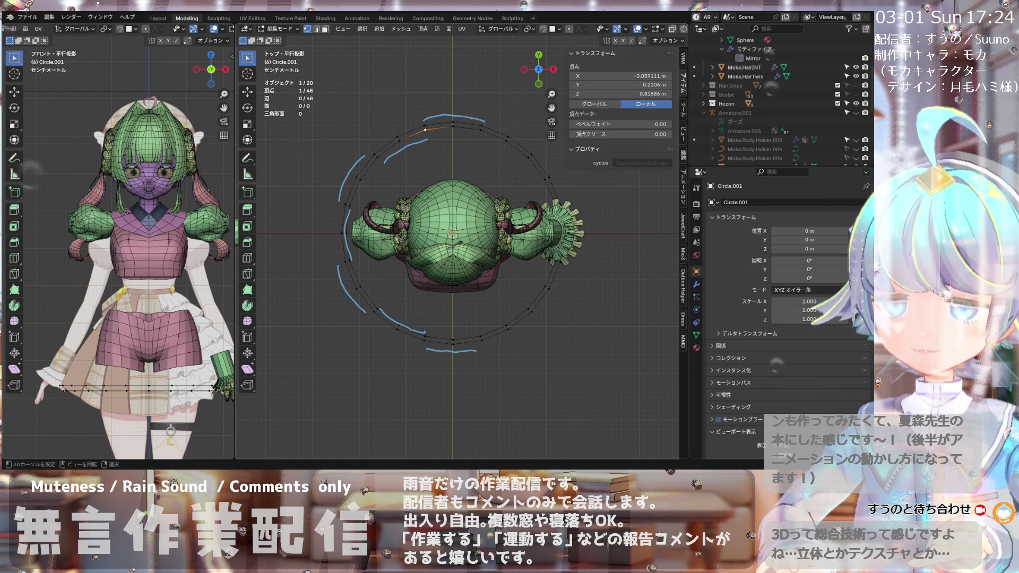
key(Tab)
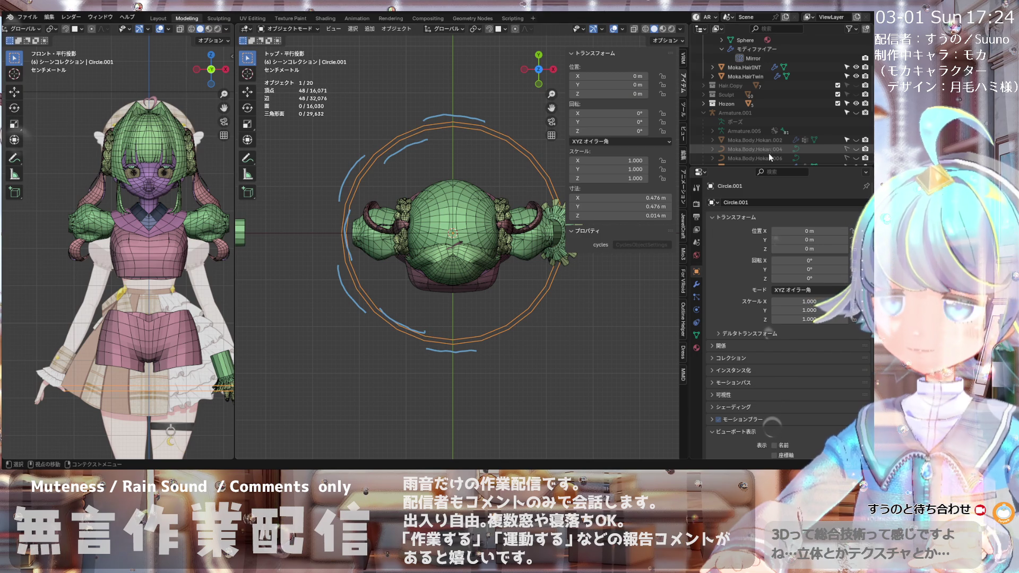
click(697, 284)
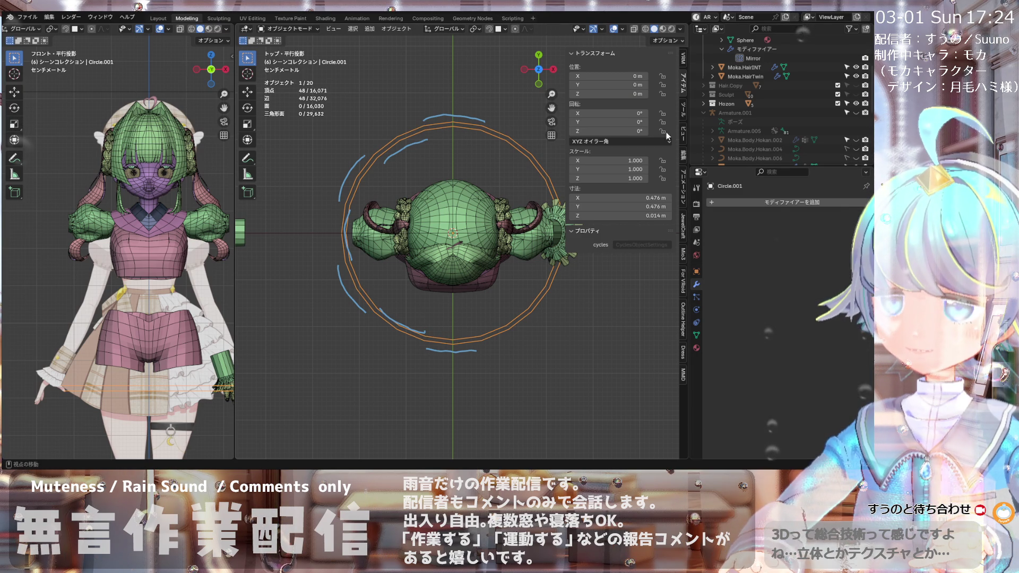
click(684, 120)
click(684, 69)
click(684, 135)
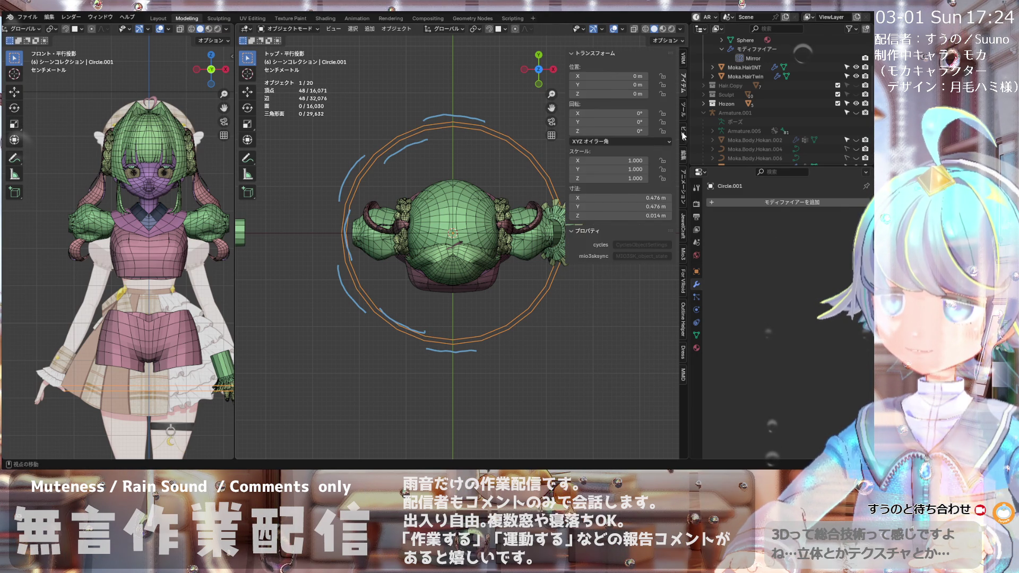
click(684, 155)
click(633, 68)
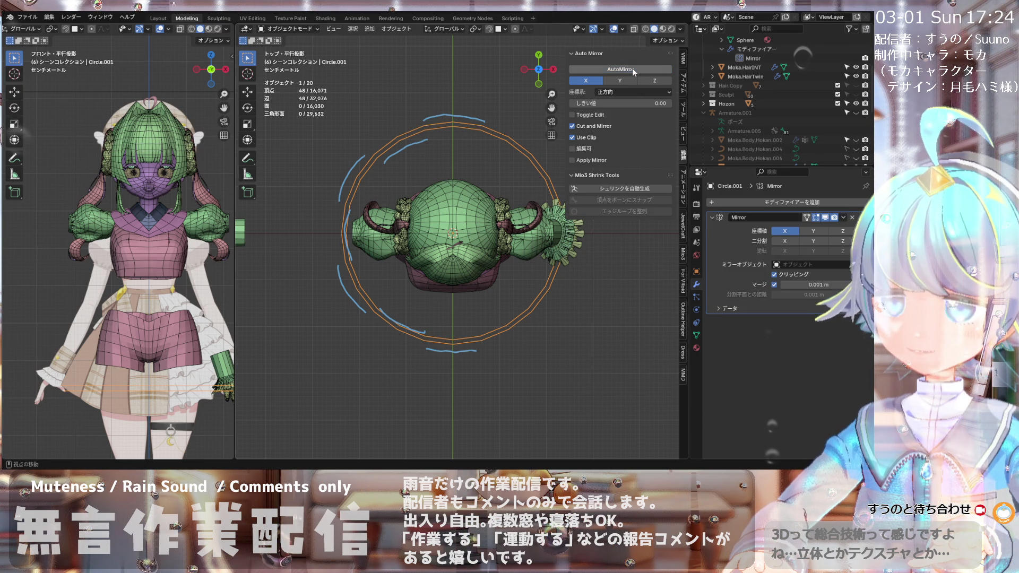
Step: Switch Circle.001 back into Edit Mode from the mode dropdown
click(295, 30)
click(295, 47)
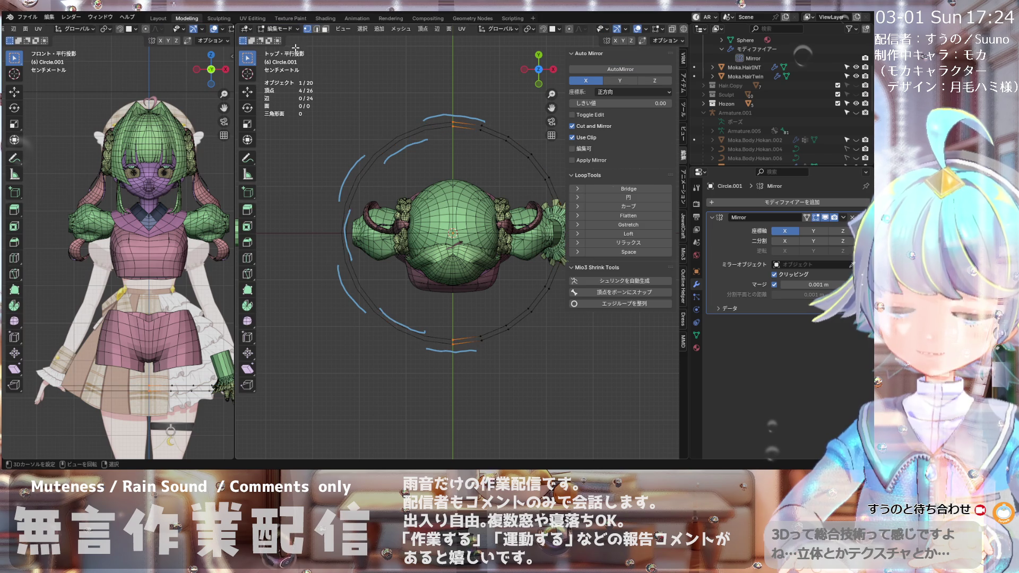
scroll(511, 125, up, 2)
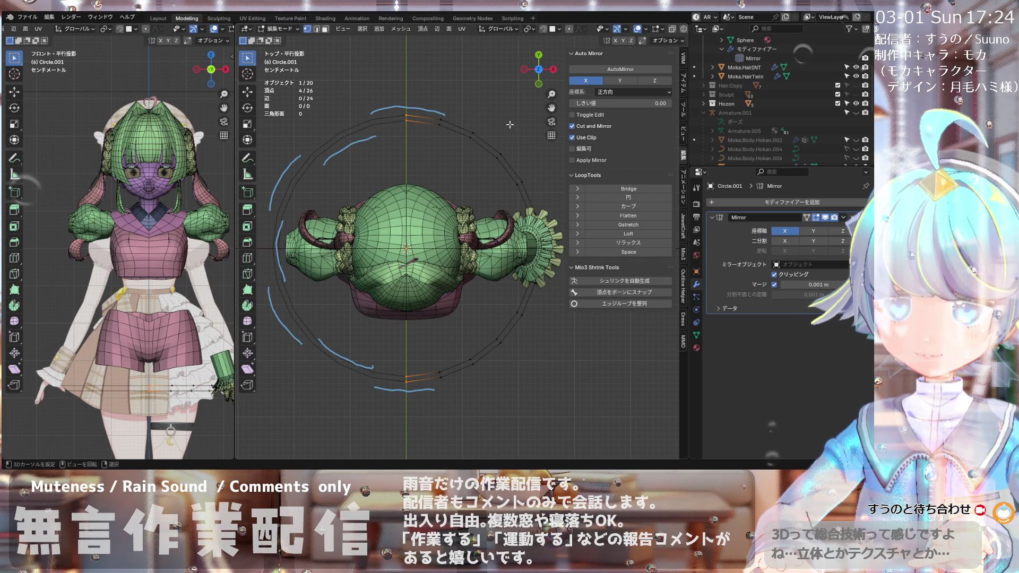
click(292, 30)
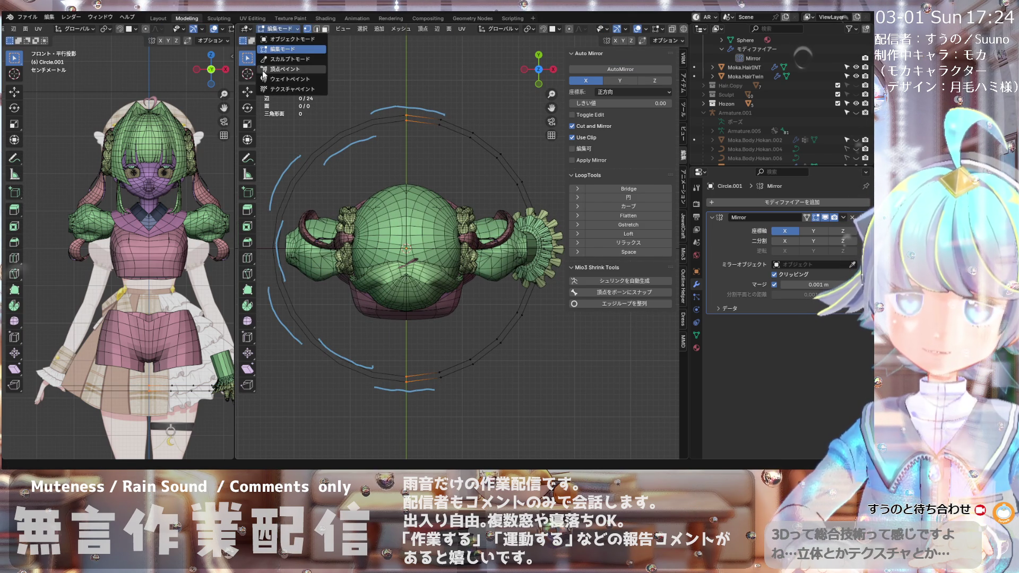
Step: Choose the Annotate tool and review the Note annotation layer settings
click(248, 157)
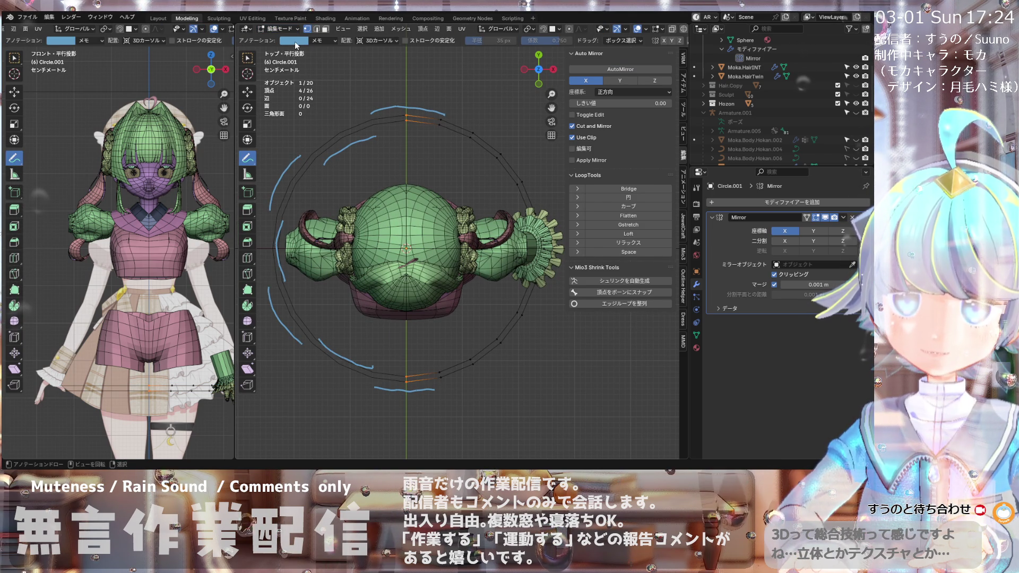
click(336, 40)
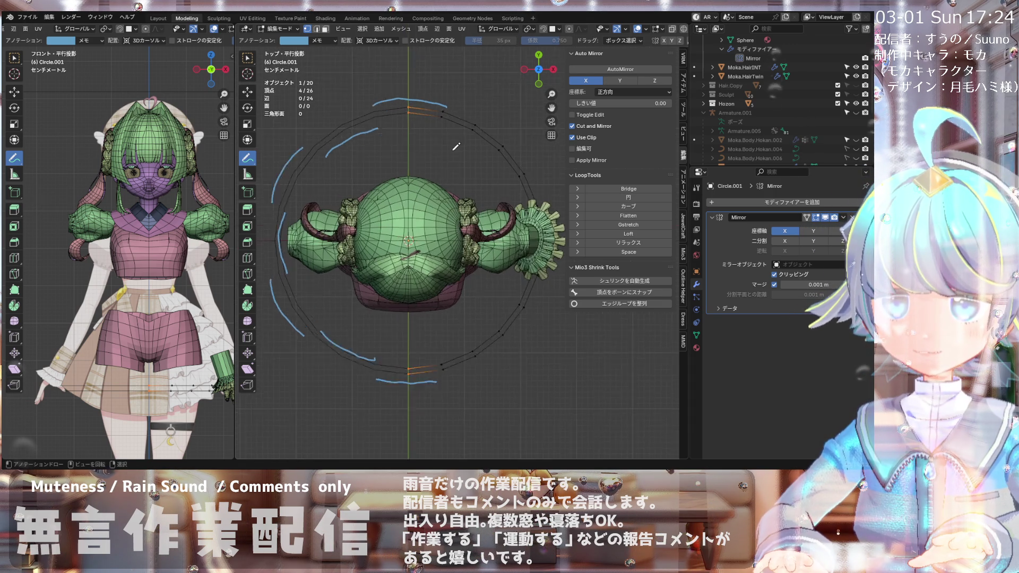
scroll(444, 116, up, 1)
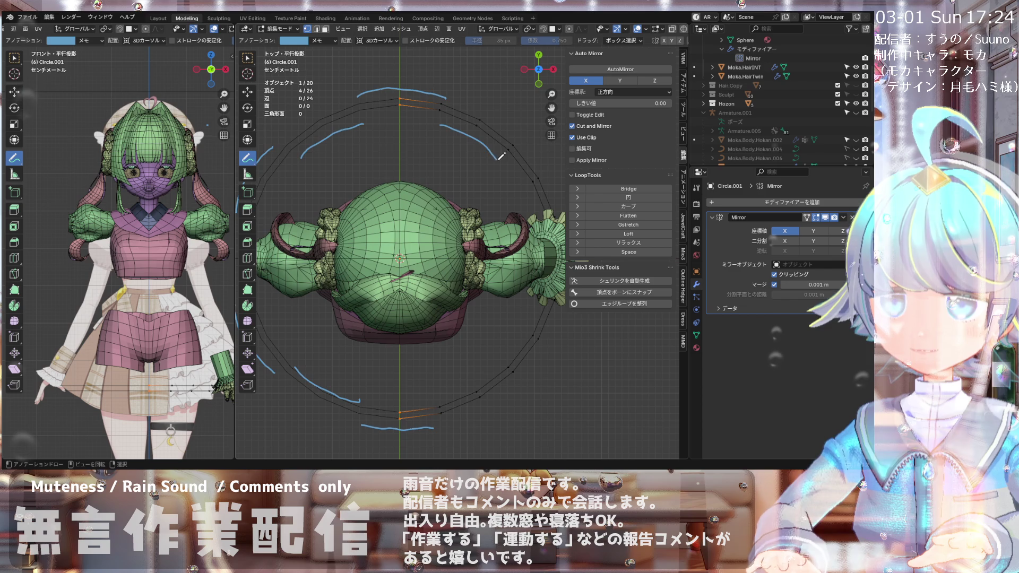
scroll(500, 155, down, 2)
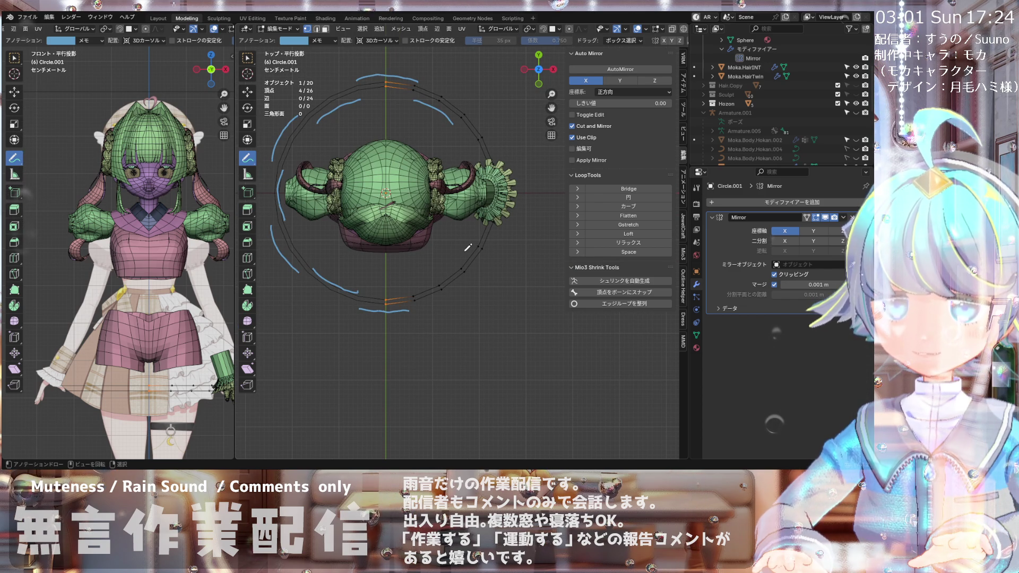
scroll(467, 223, down, 2)
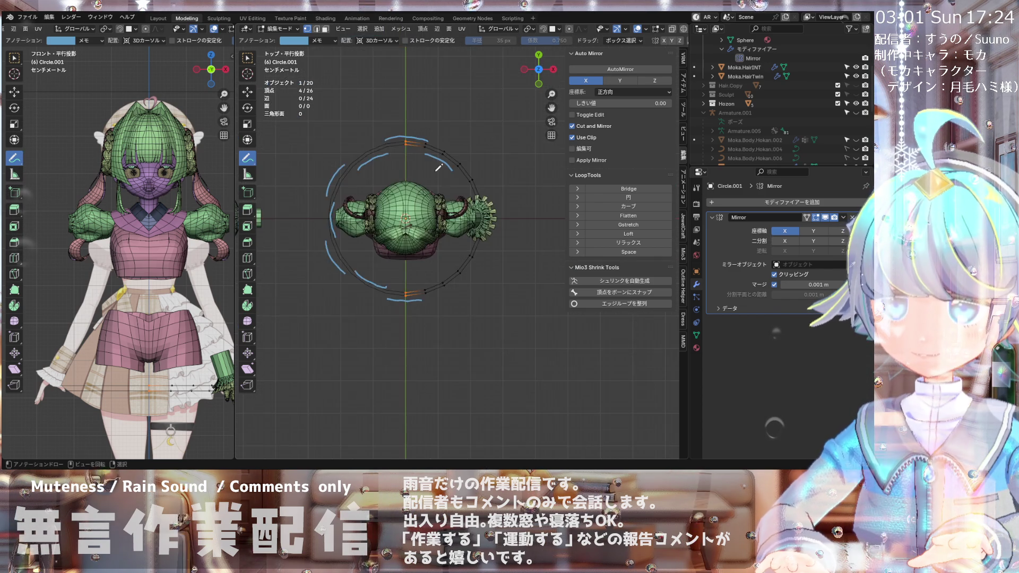
scroll(454, 159, up, 2)
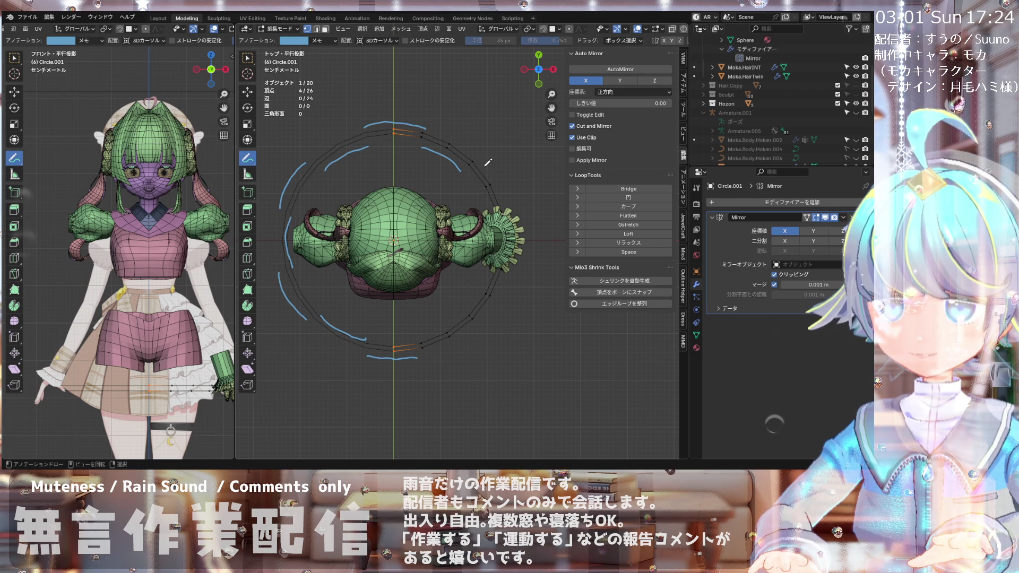
scroll(439, 163, down, 1)
scroll(438, 165, up, 1)
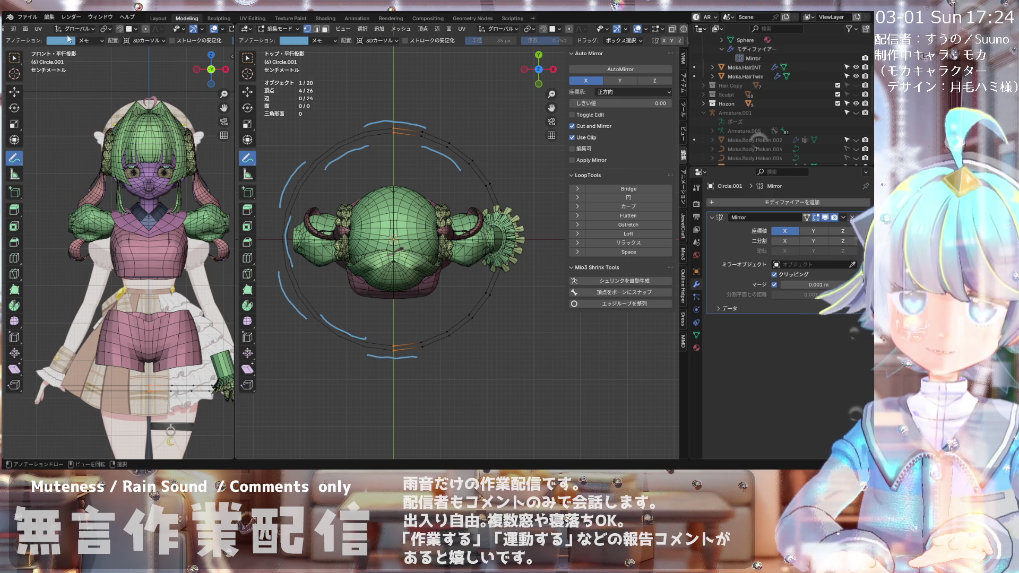
click(54, 18)
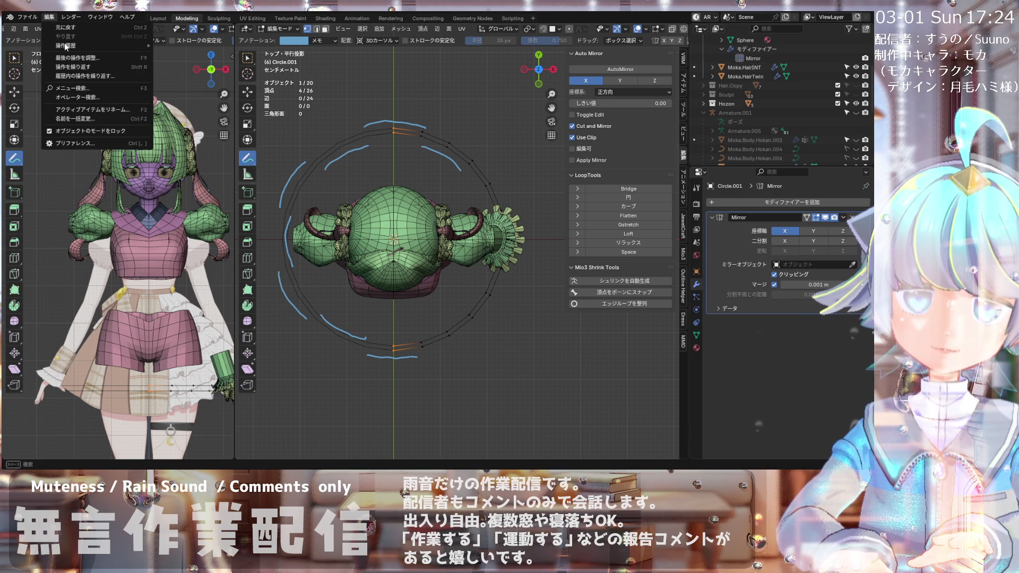
Step: In Object Mode, exit local view and inspect the sleeve and plane pieces from the front
click(279, 29)
click(291, 39)
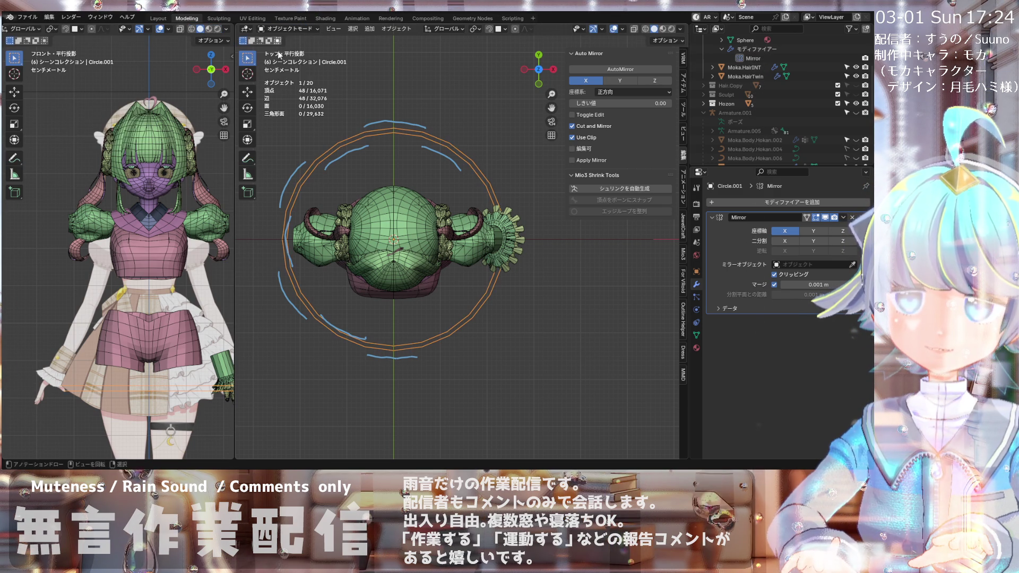
key(KP_Divide)
key(KP_1)
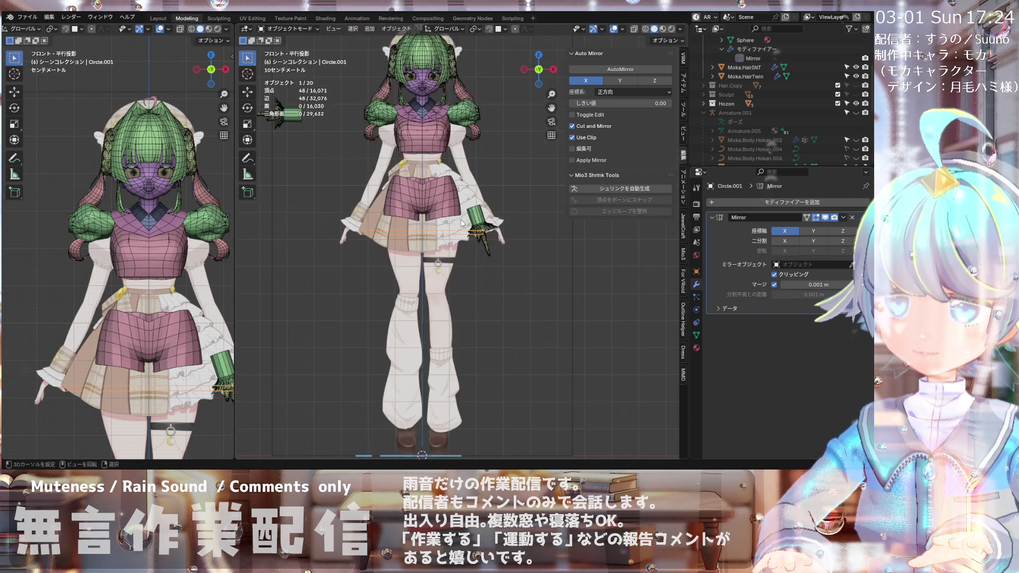
click(481, 235)
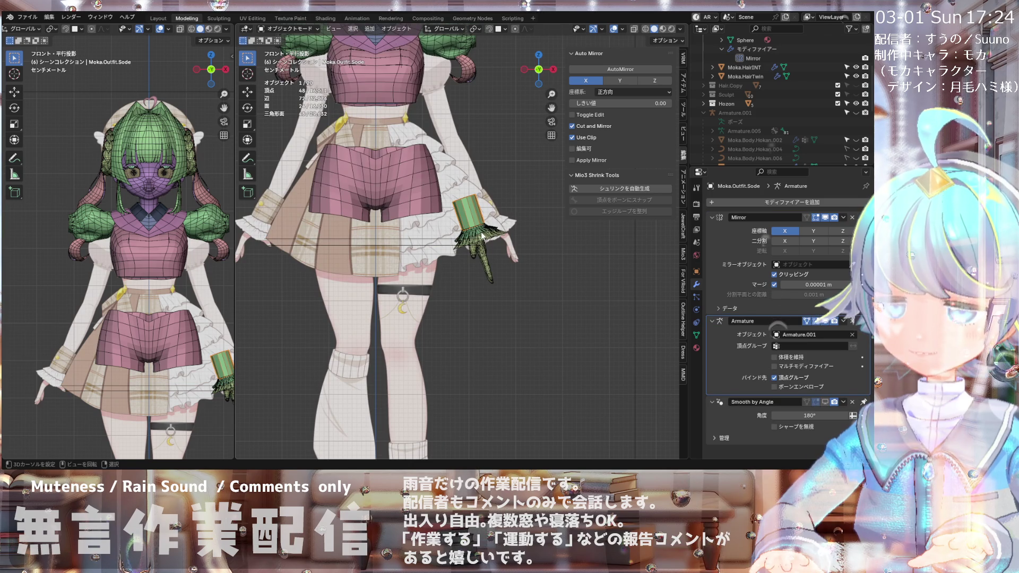
key(alt+g)
click(488, 238)
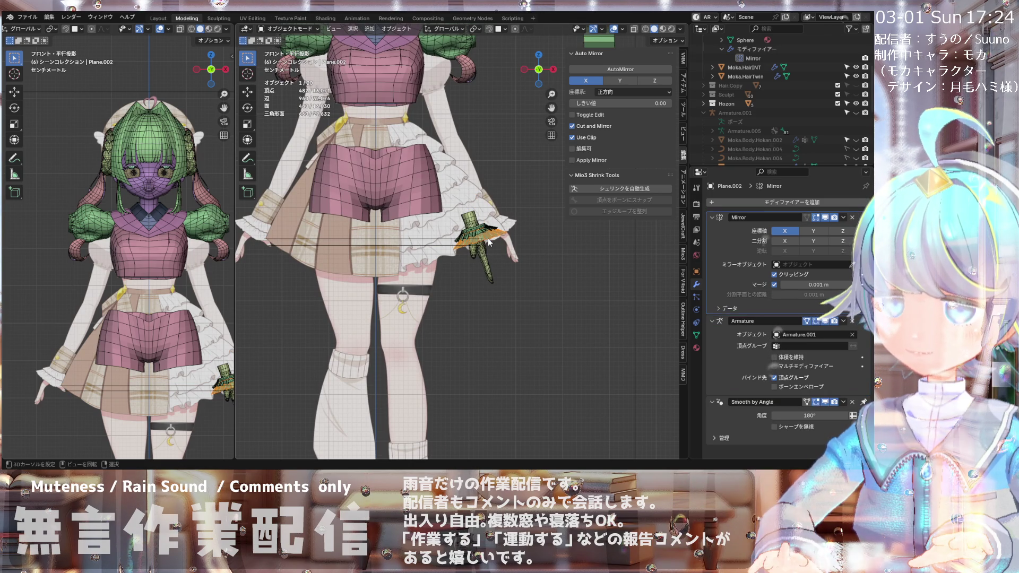
click(815, 321)
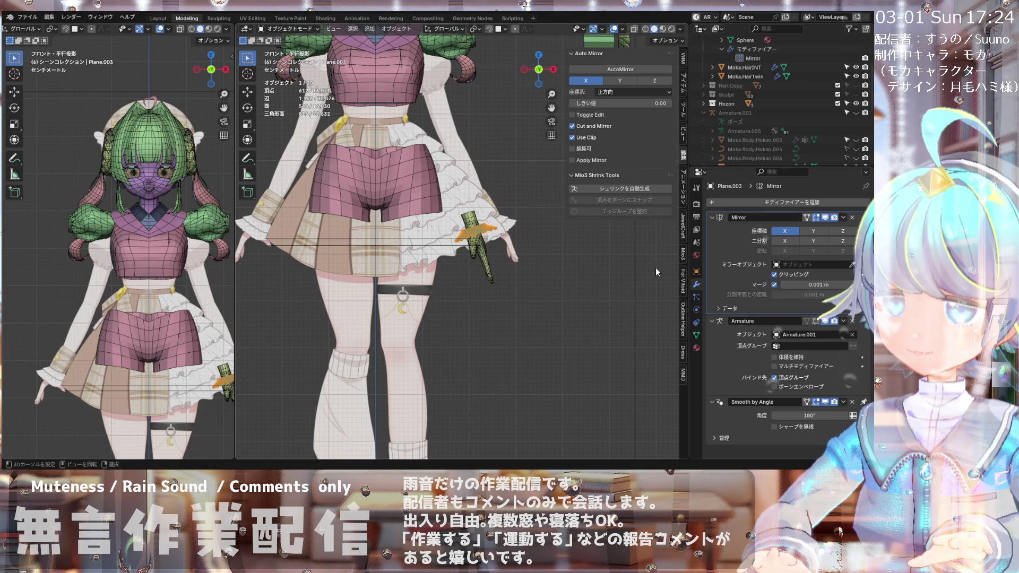
key(ctrl+z)
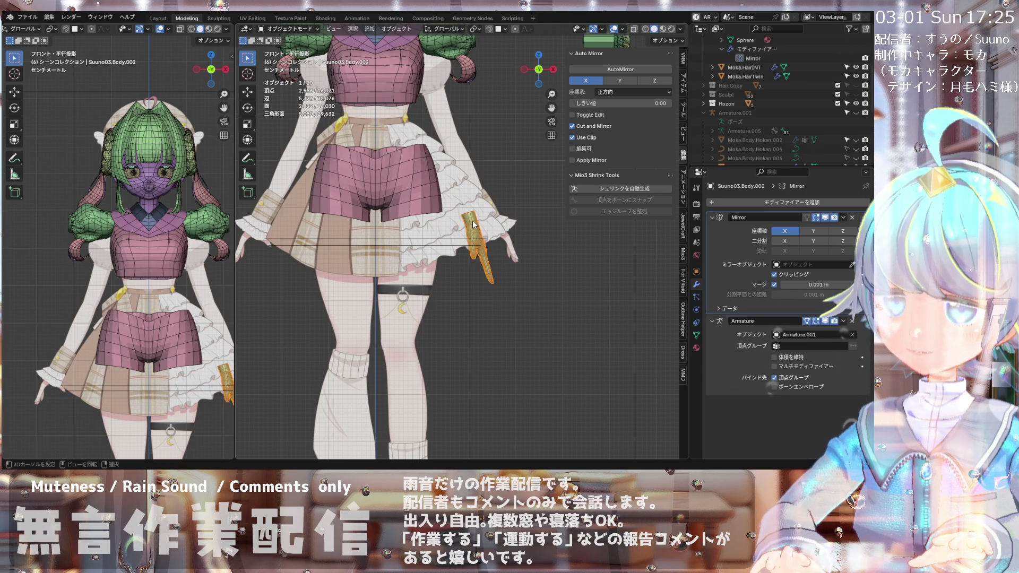
Step: From top view, select Circle.001 and put it back into Edit Mode
scroll(469, 265, down, 5)
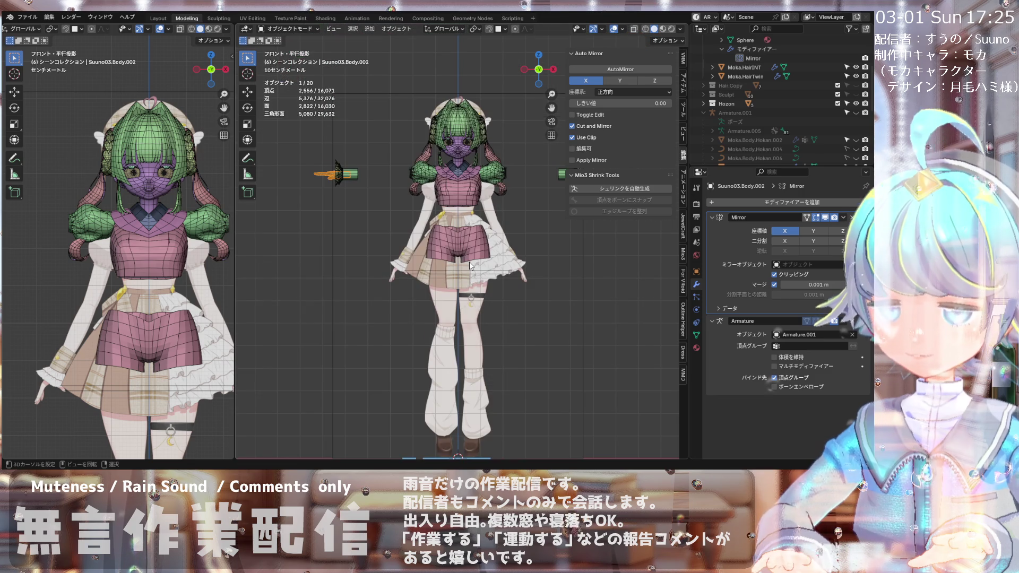
key(KP_7)
scroll(504, 120, up, 2)
scroll(496, 126, up, 2)
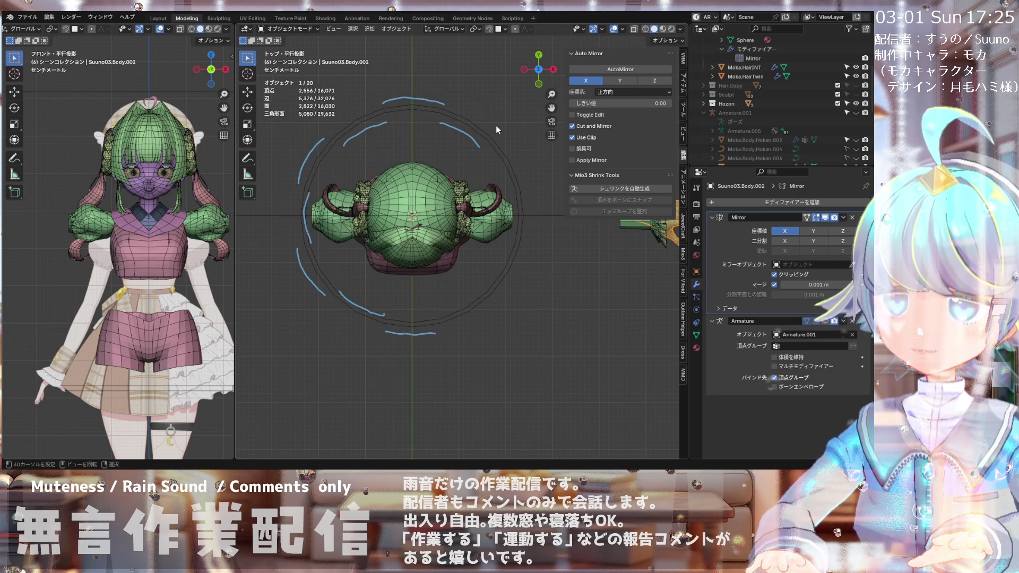
click(403, 95)
click(403, 98)
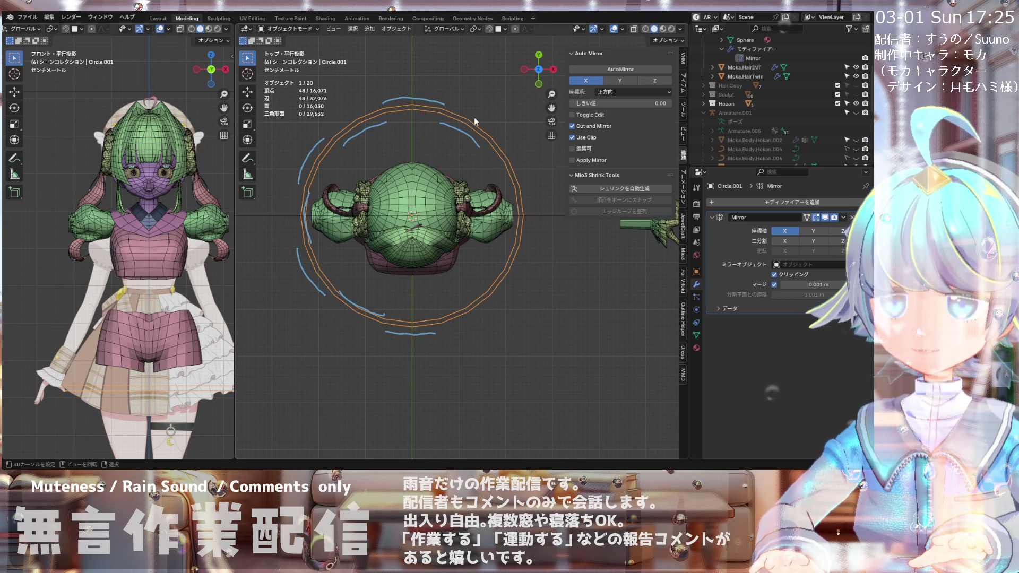
click(291, 30)
click(293, 50)
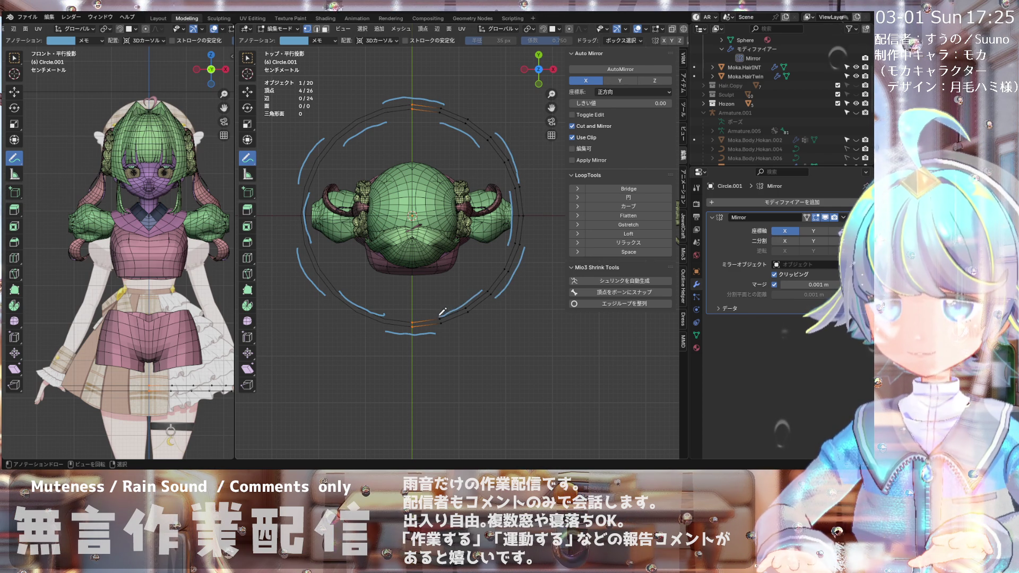
Step: Zoom the top view and toggle Circle.001 out of and back into Edit Mode
scroll(427, 302, down, 2)
scroll(440, 196, up, 2)
scroll(440, 196, up, 1)
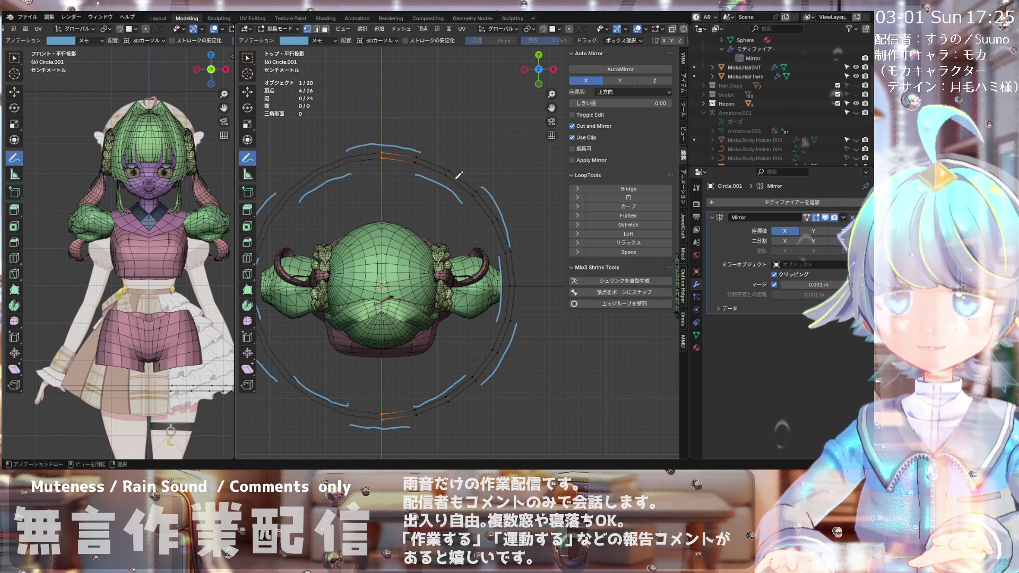
scroll(455, 170, up, 4)
key(Tab)
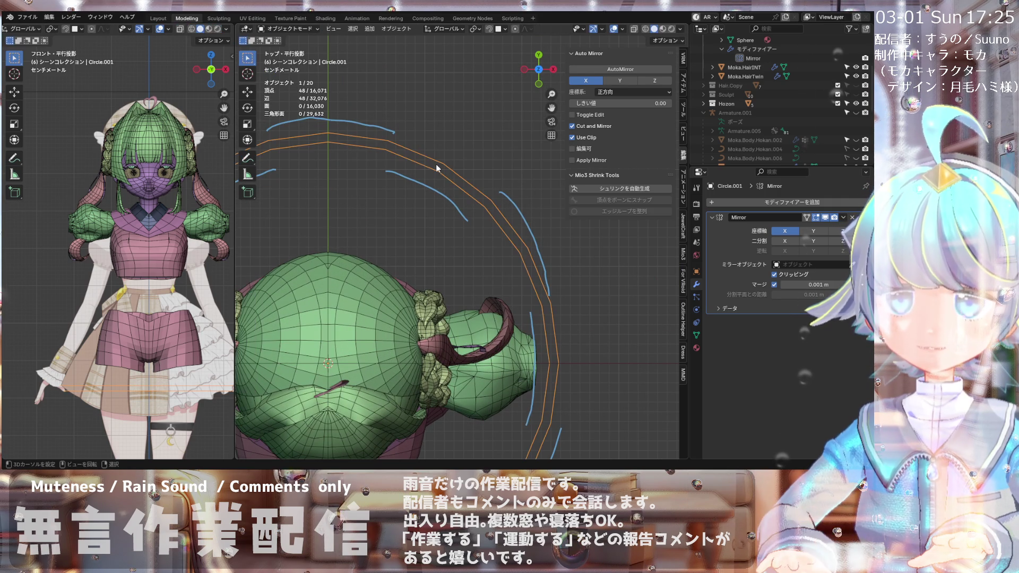
click(289, 28)
click(281, 51)
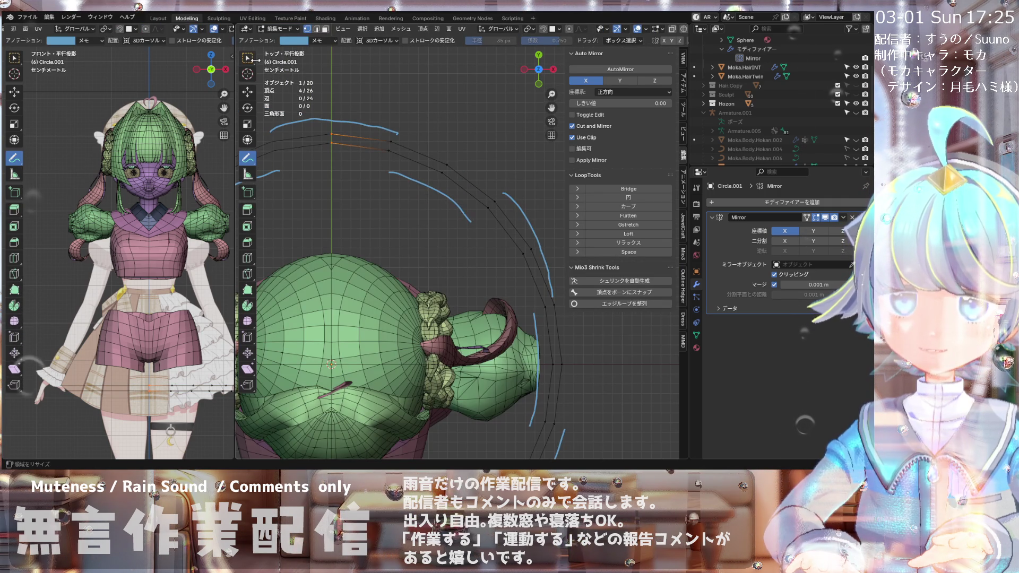
Step: With Select Box active, save the blend file and select one ring vertex
click(247, 58)
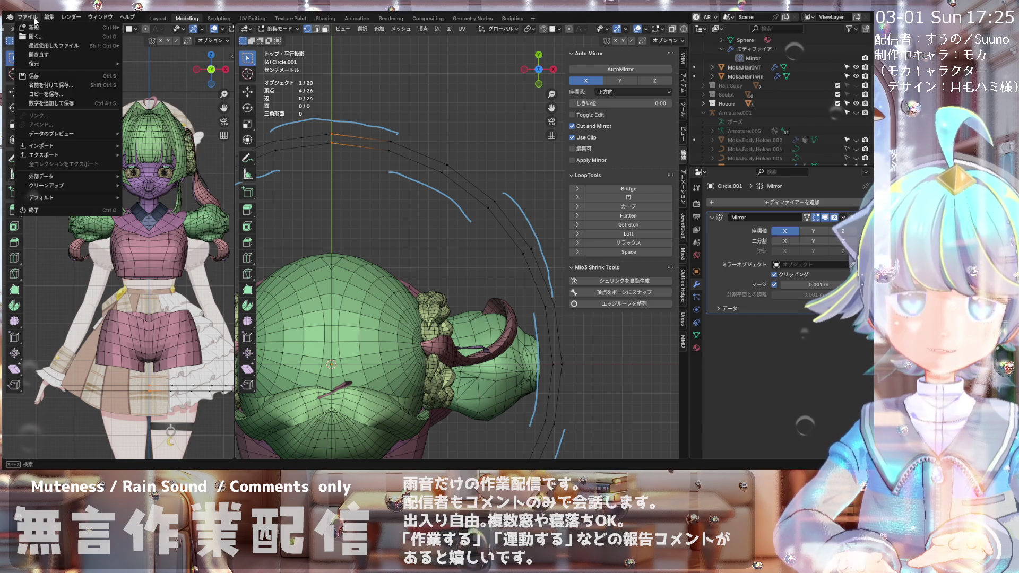
key(ctrl+s)
click(394, 147)
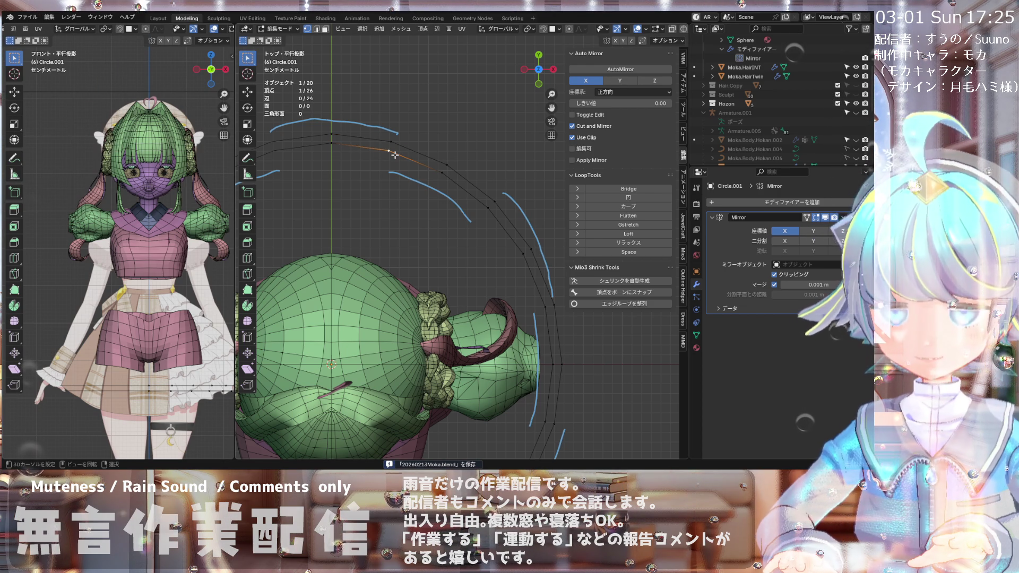
Step: Slide the first three arc vertices toward the hem guide, including factors 0.230 and 0.198
key(g)
key(g)
click(381, 152)
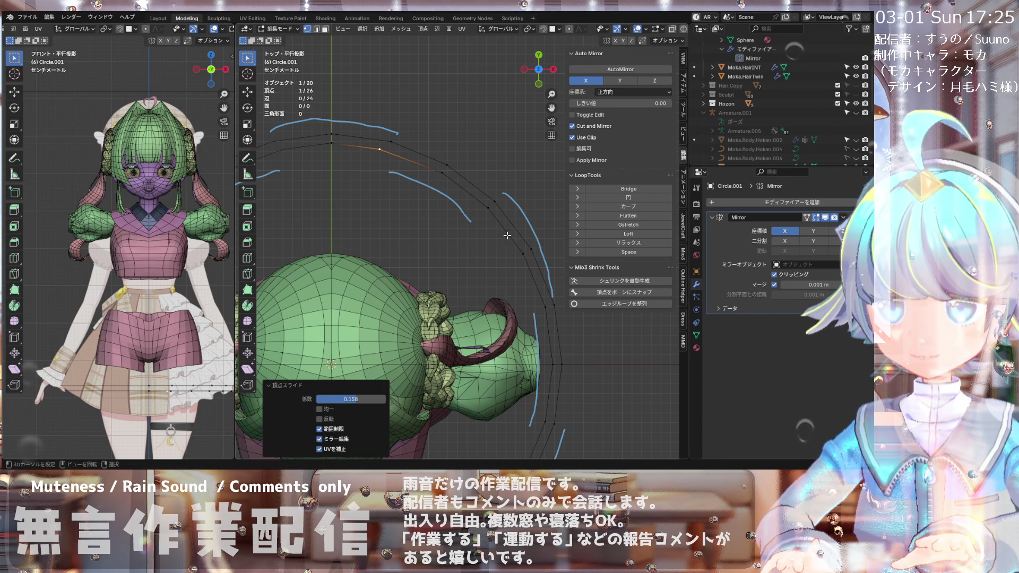
click(496, 201)
key(g)
key(g)
click(498, 218)
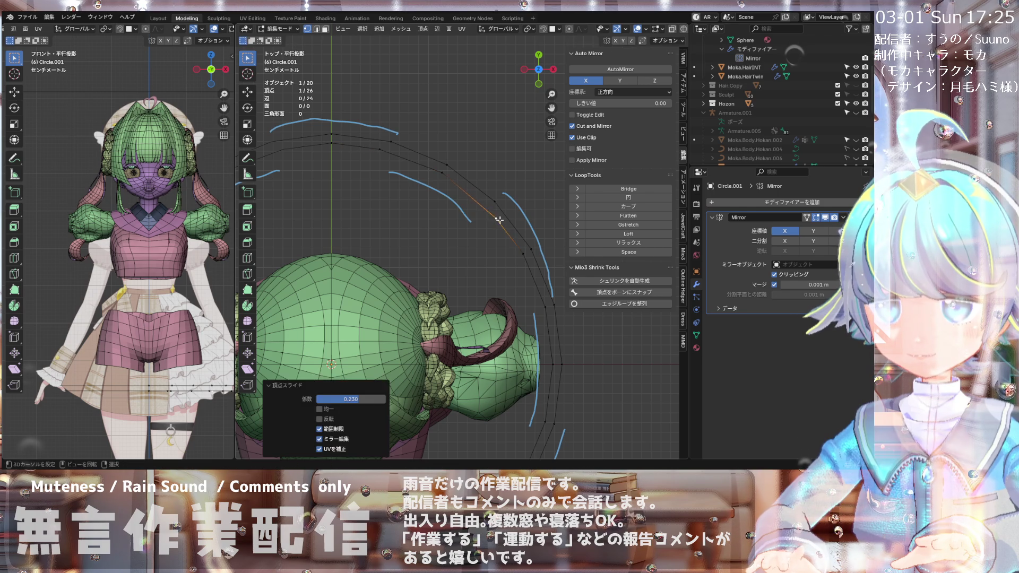
key(Home)
scroll(526, 243, up, 2)
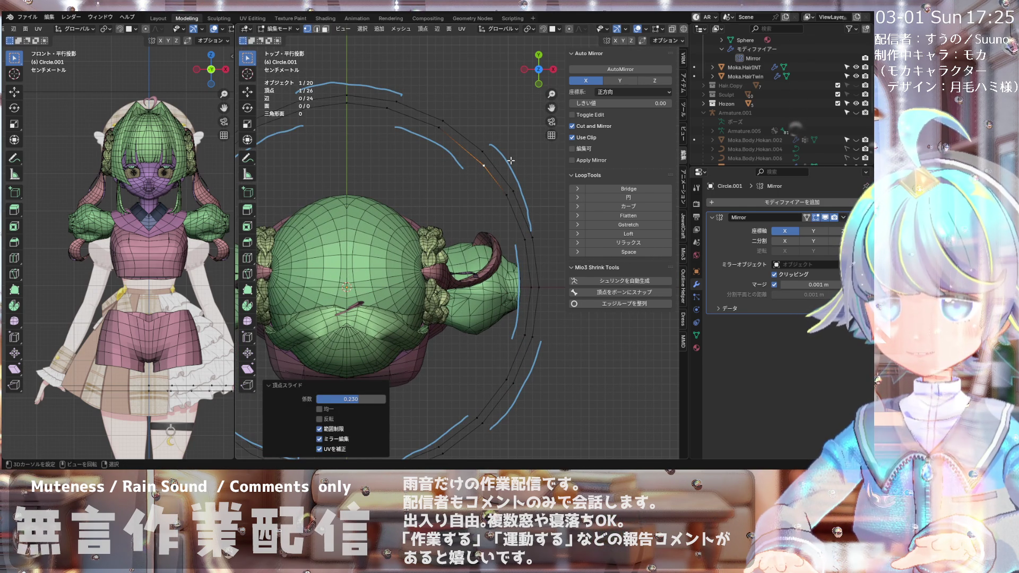
click(506, 194)
key(g)
key(g)
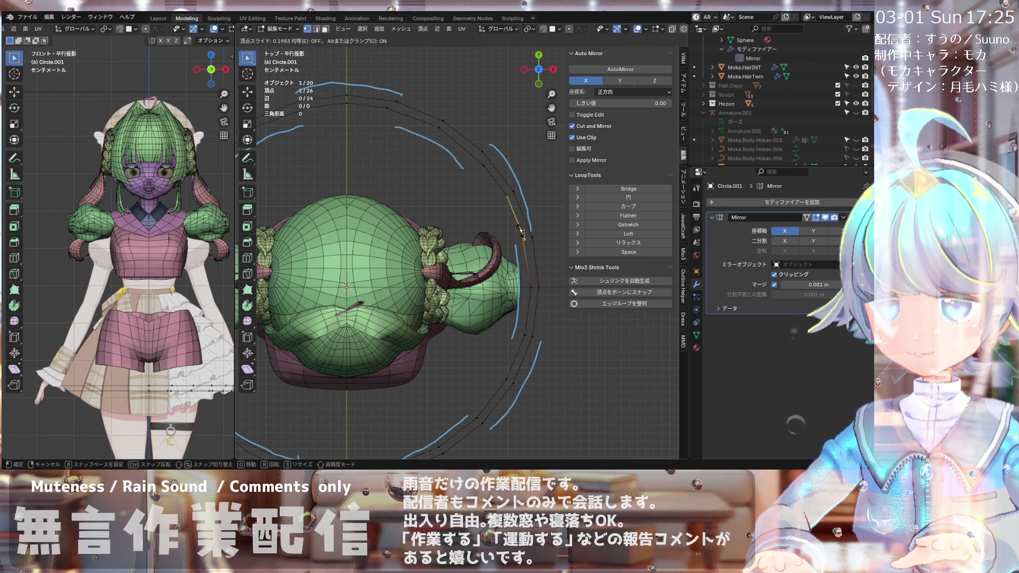
click(520, 232)
key(Home)
scroll(525, 302, up, 3)
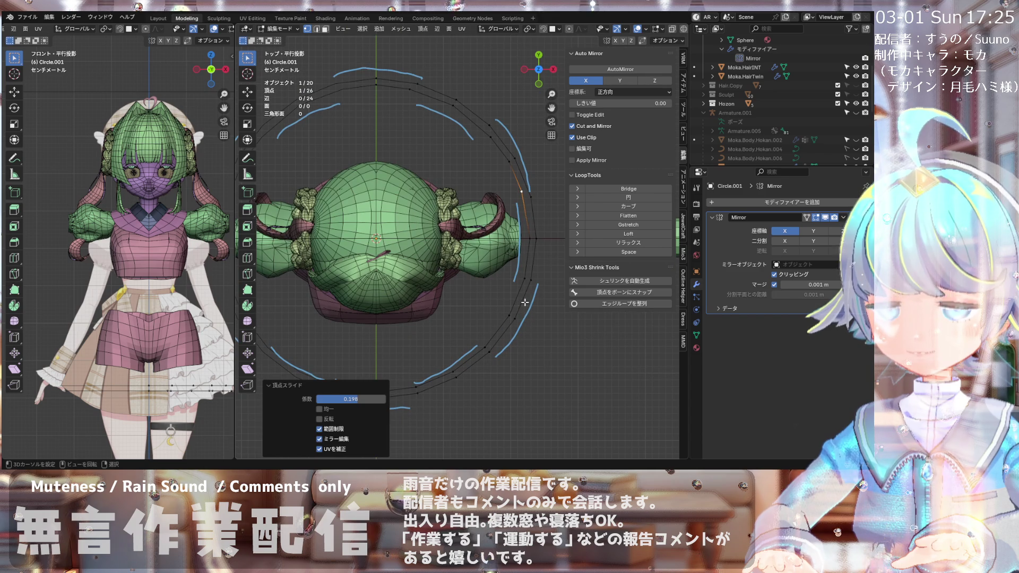
scroll(524, 302, up, 2)
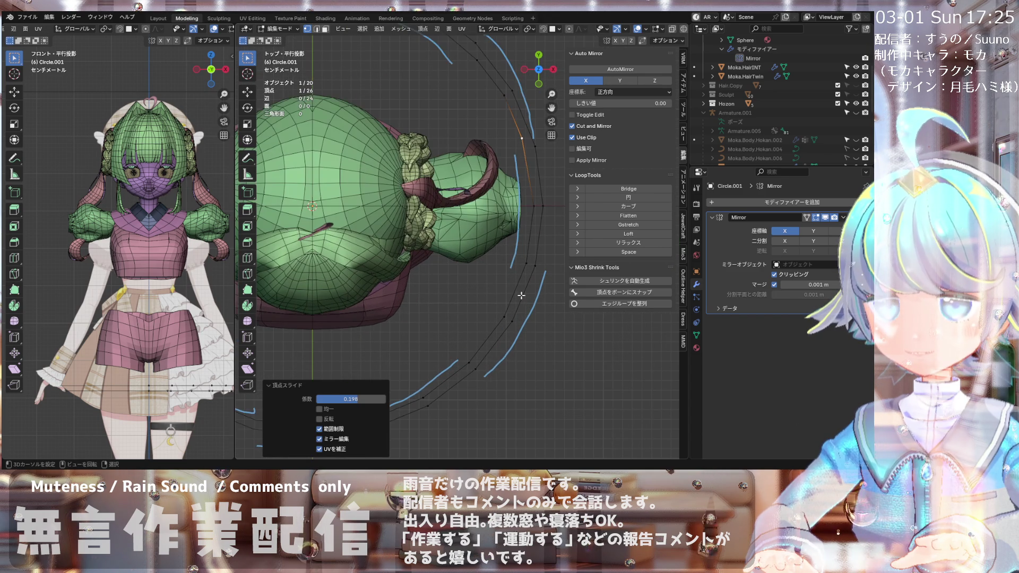
Step: Slide three more vertices onto the blue hem curve at factors 0.235, 0.161 and 0.218
key(g)
key(g)
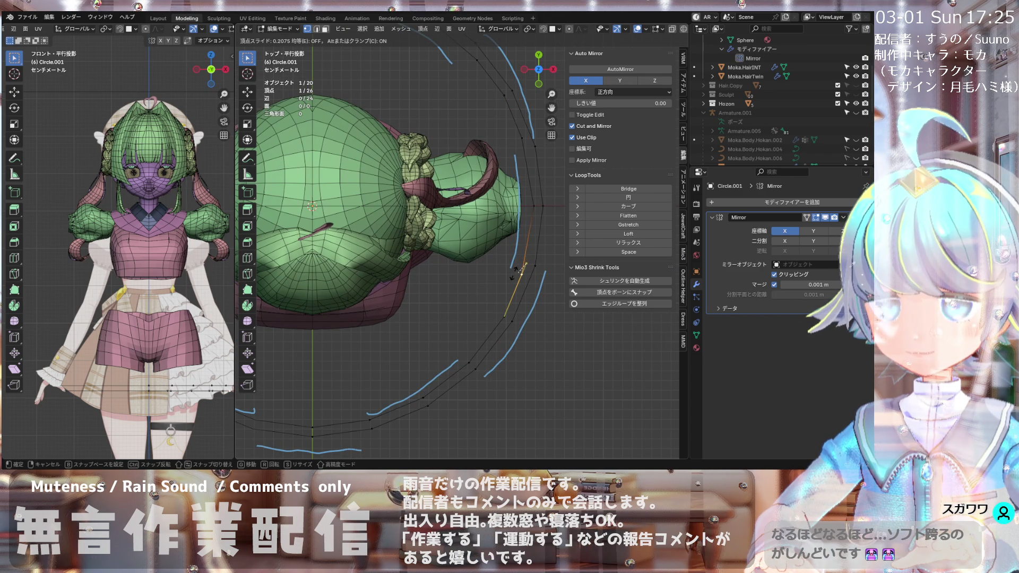
click(515, 272)
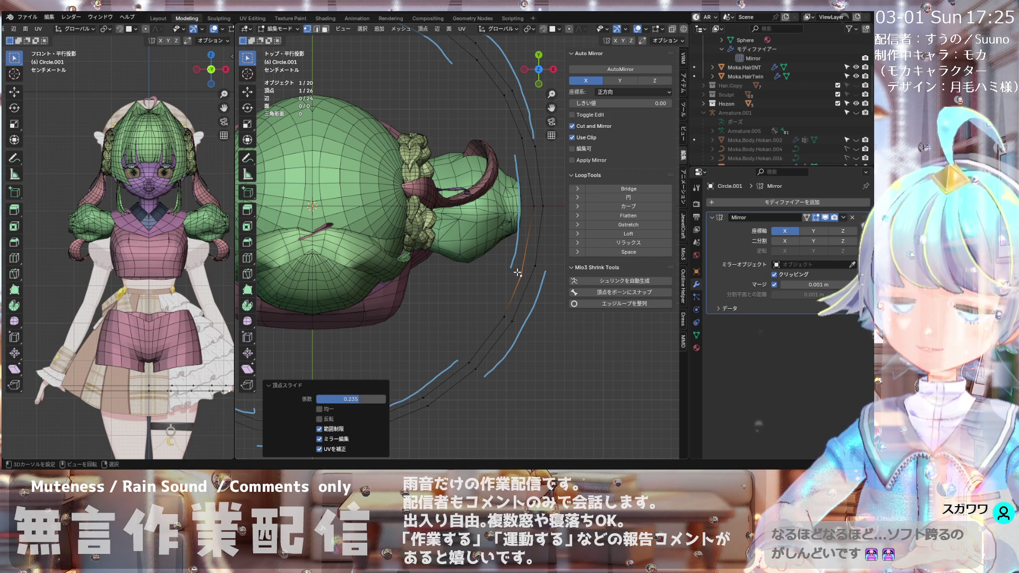
scroll(514, 275, down, 3)
scroll(497, 306, up, 5)
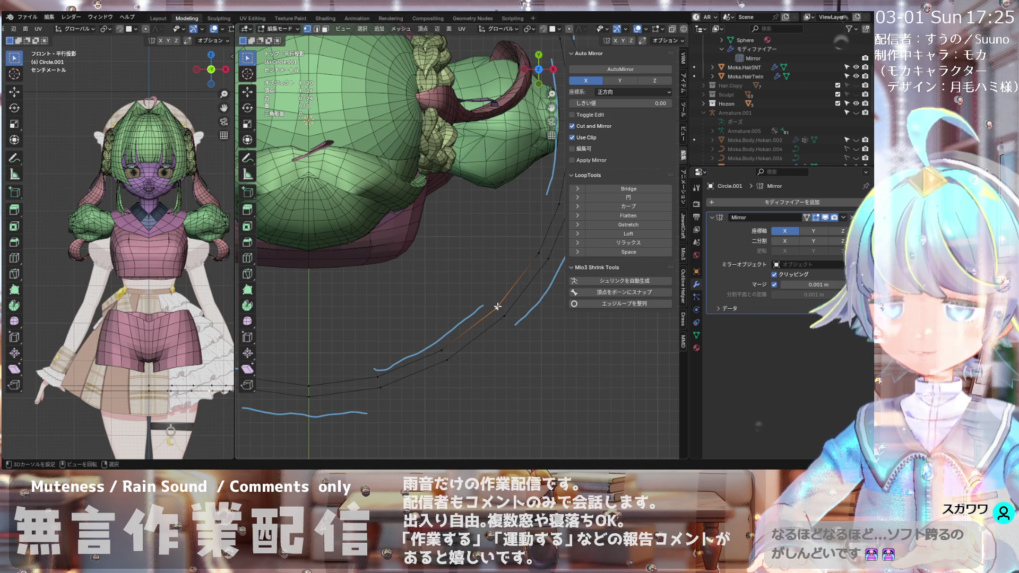
key(shift+v)
click(501, 300)
scroll(434, 291, down, 4)
scroll(434, 291, up, 3)
scroll(435, 292, down, 4)
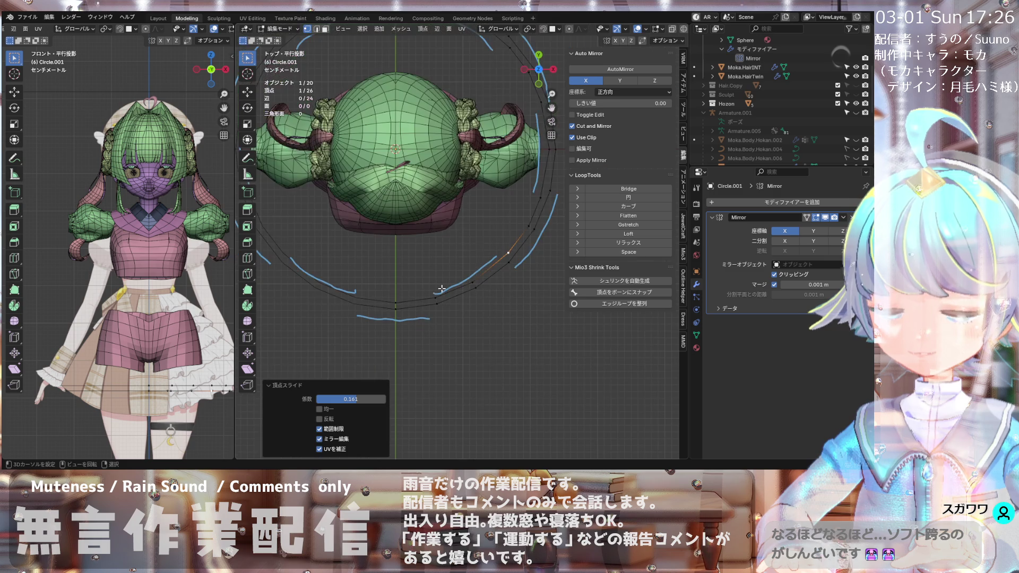
scroll(435, 291, up, 4)
key(shift+v)
click(424, 305)
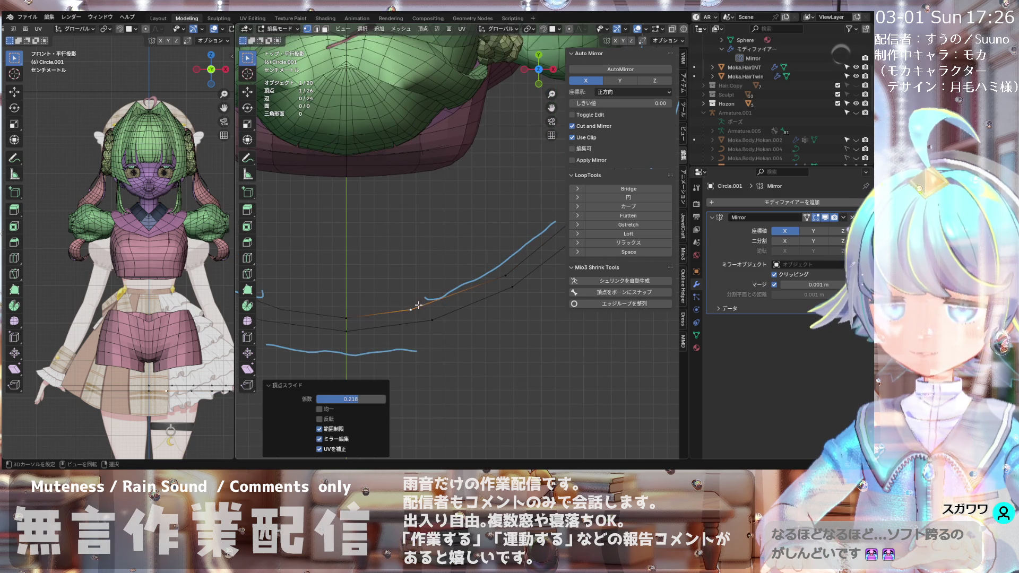
scroll(425, 296, down, 3)
scroll(425, 295, down, 1)
scroll(425, 295, up, 4)
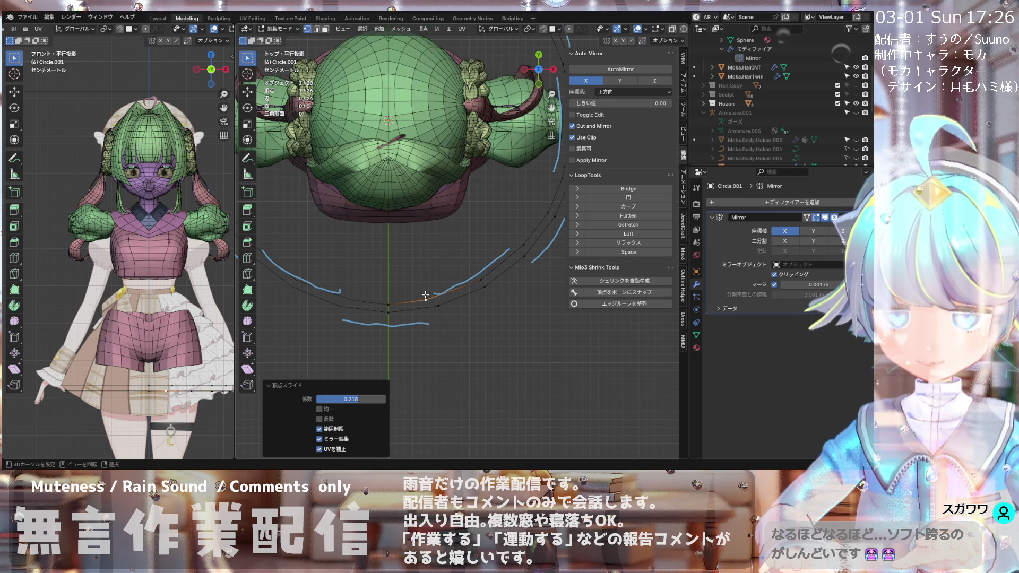
scroll(426, 295, down, 4)
scroll(426, 295, up, 4)
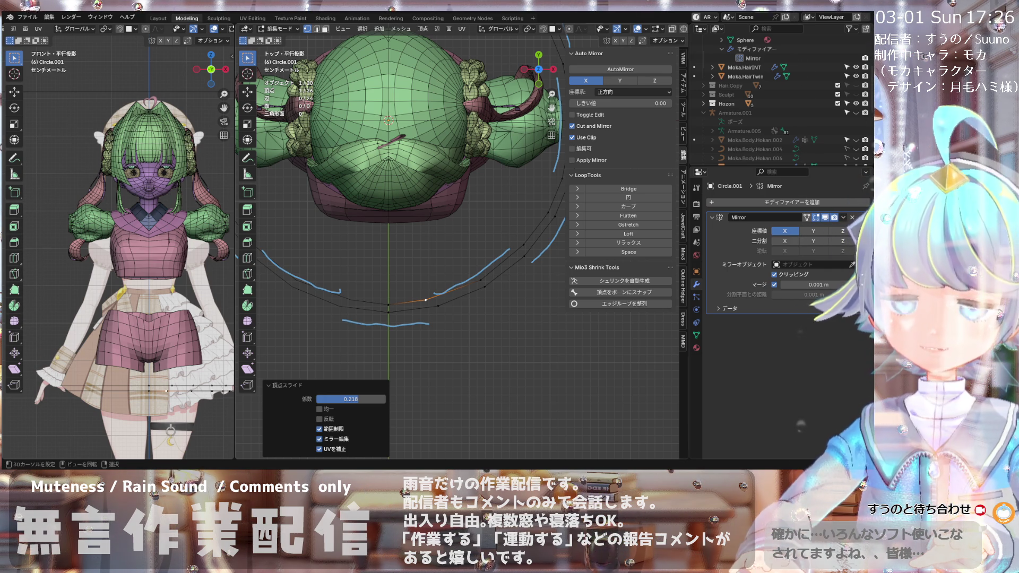
Step: Add a second ring vertex to the selection and try connecting the pair with J
scroll(403, 212, down, 3)
scroll(404, 213, up, 3)
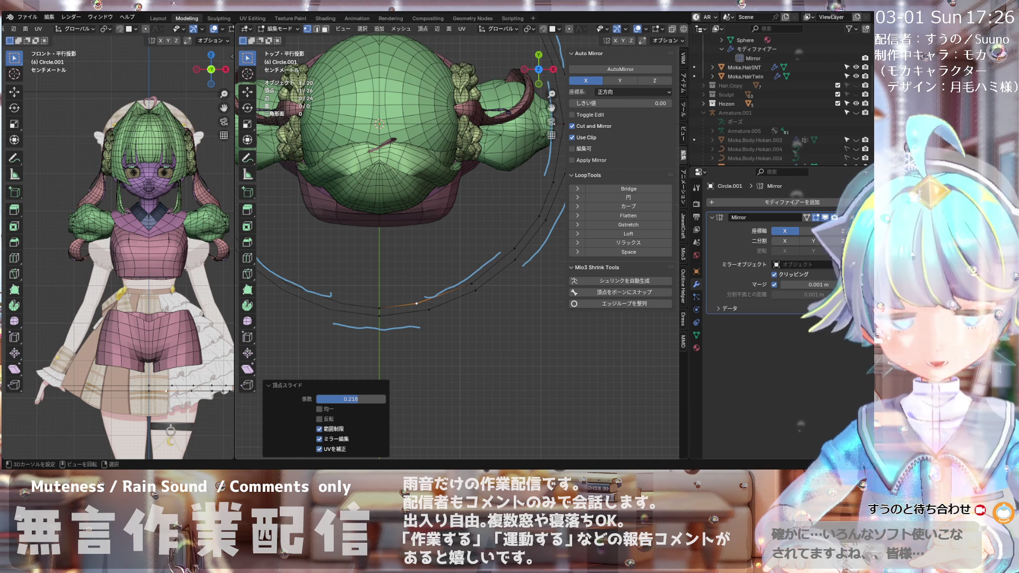
scroll(404, 212, down, 1)
scroll(404, 212, down, 3)
scroll(404, 212, up, 4)
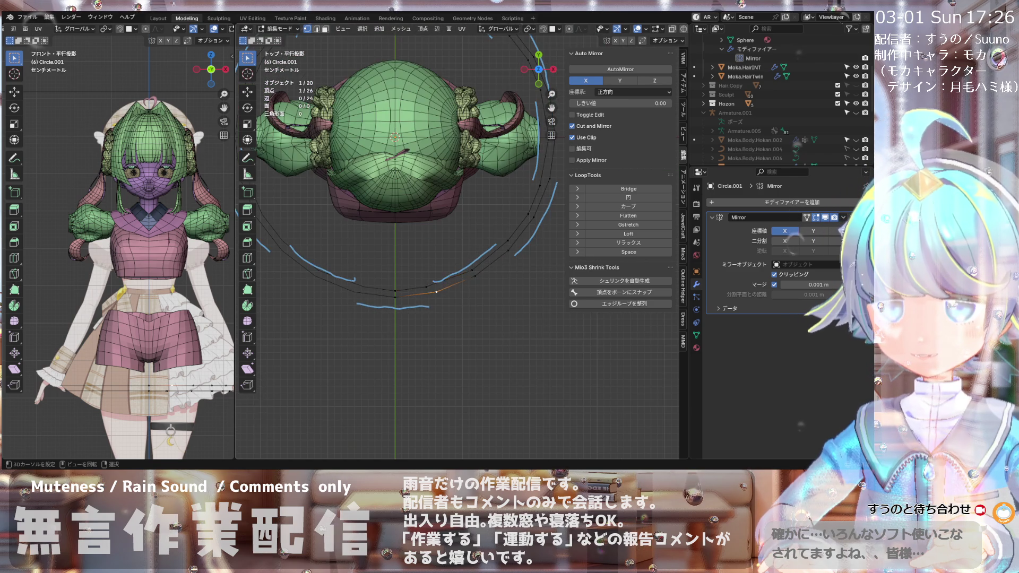
scroll(419, 285, up, 4)
shift+click(416, 286)
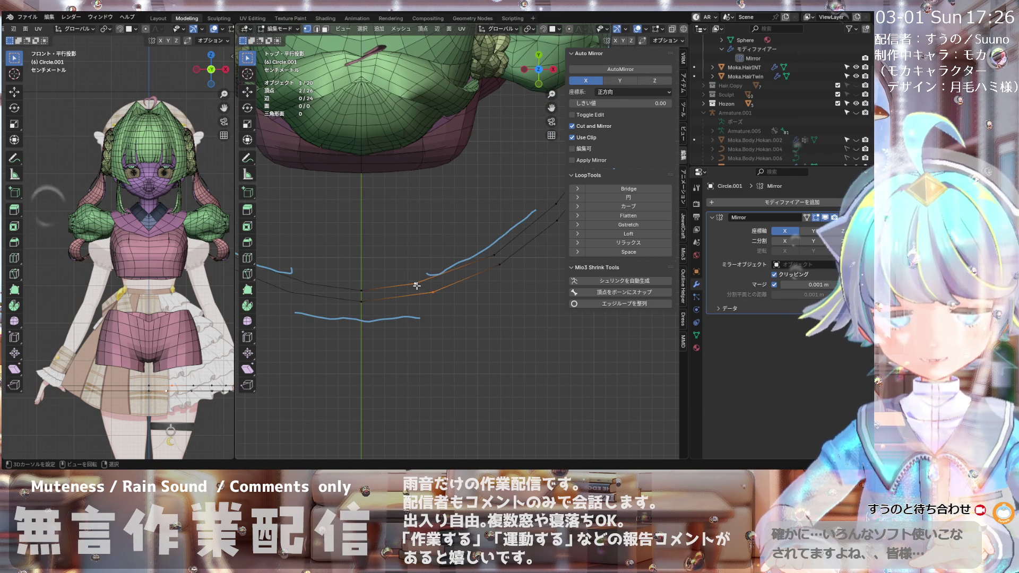
key(j)
Step: Retry the J vertex connection after the error appears
scroll(436, 283, down, 1)
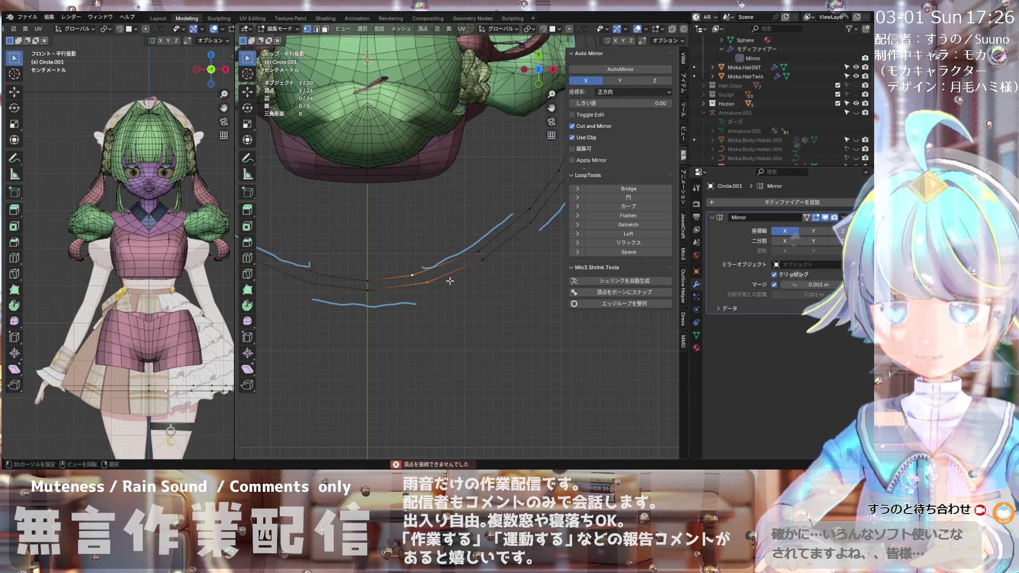
scroll(433, 280, down, 5)
scroll(419, 282, up, 5)
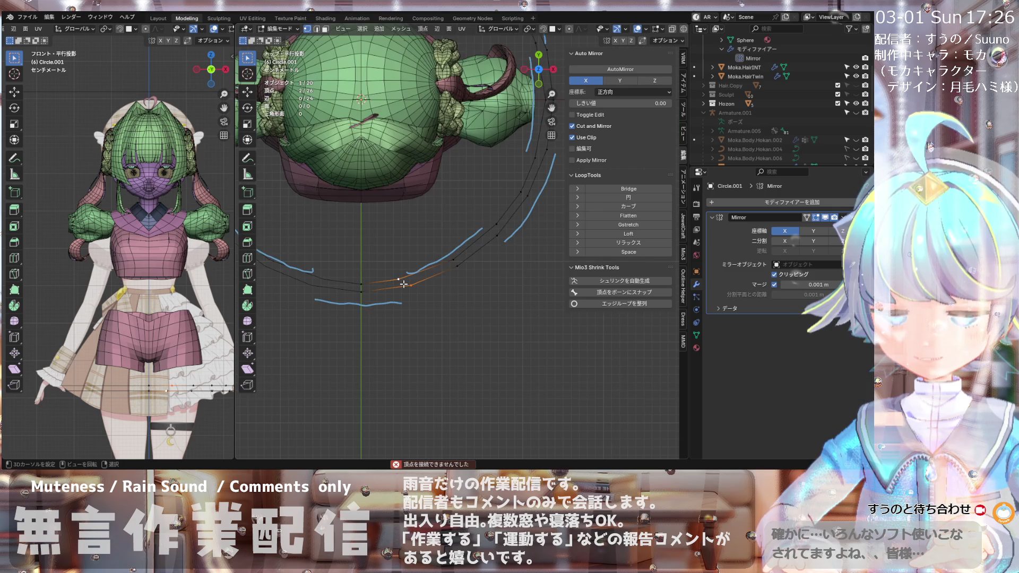
scroll(412, 284, up, 1)
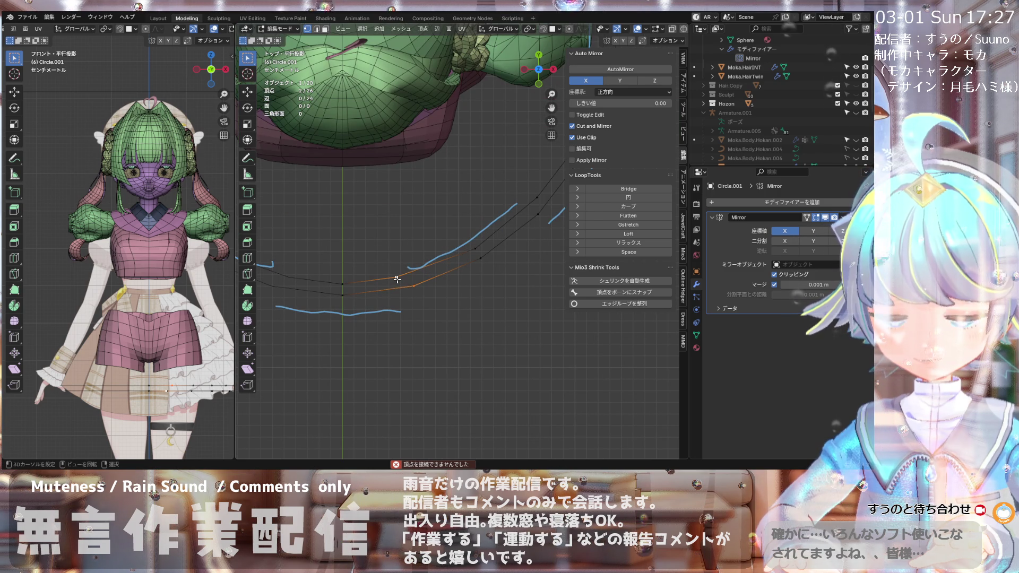
key(j)
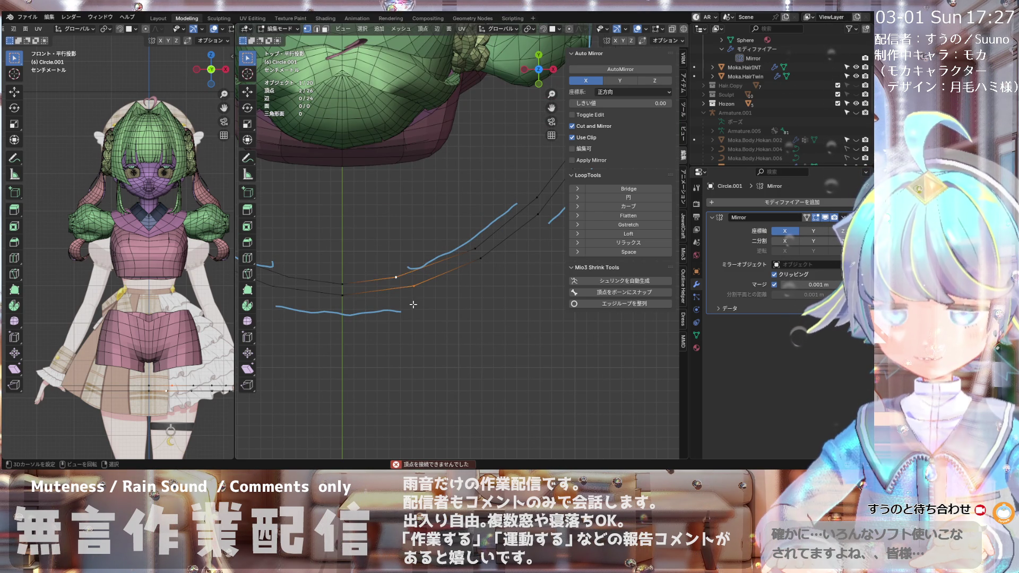
scroll(411, 283, down, 2)
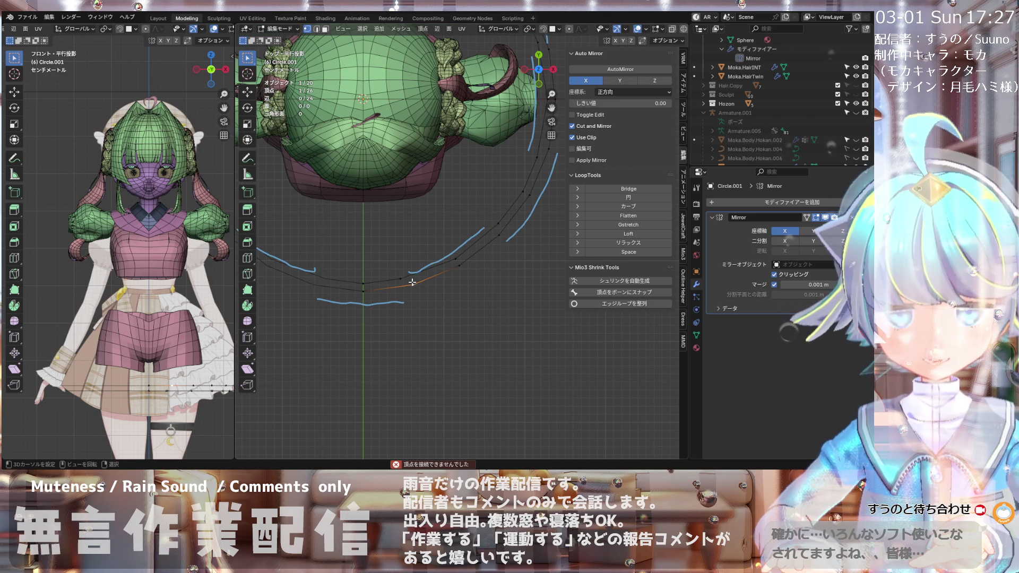
scroll(415, 284, up, 2)
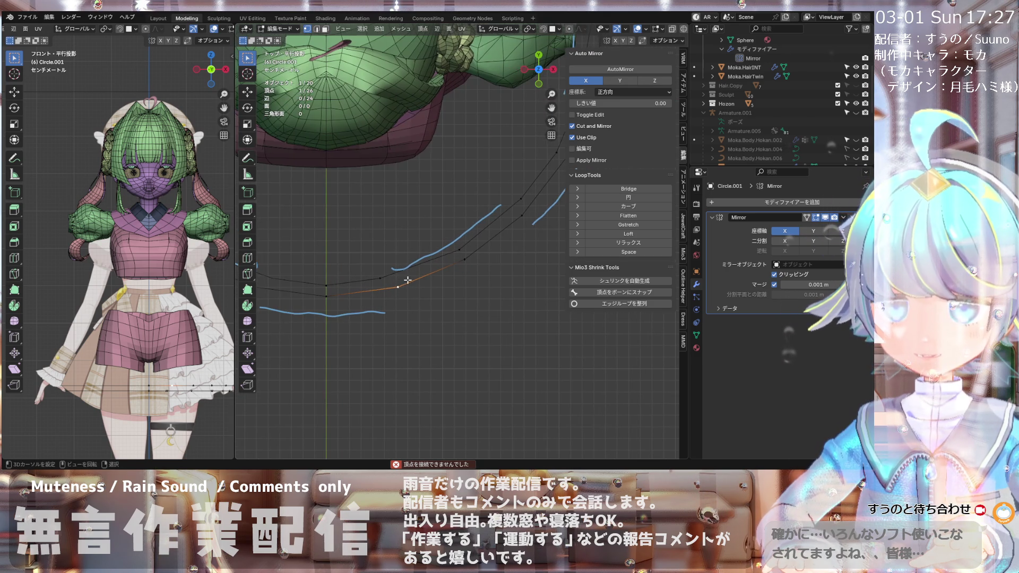
scroll(417, 277, down, 2)
scroll(422, 273, up, 1)
scroll(423, 272, down, 3)
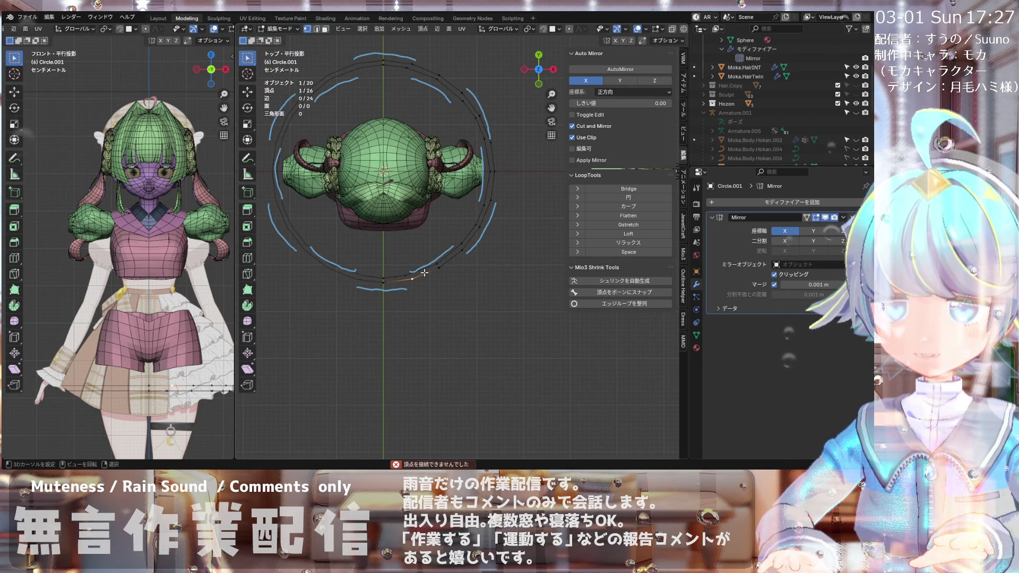
scroll(388, 279, up, 2)
scroll(391, 279, up, 3)
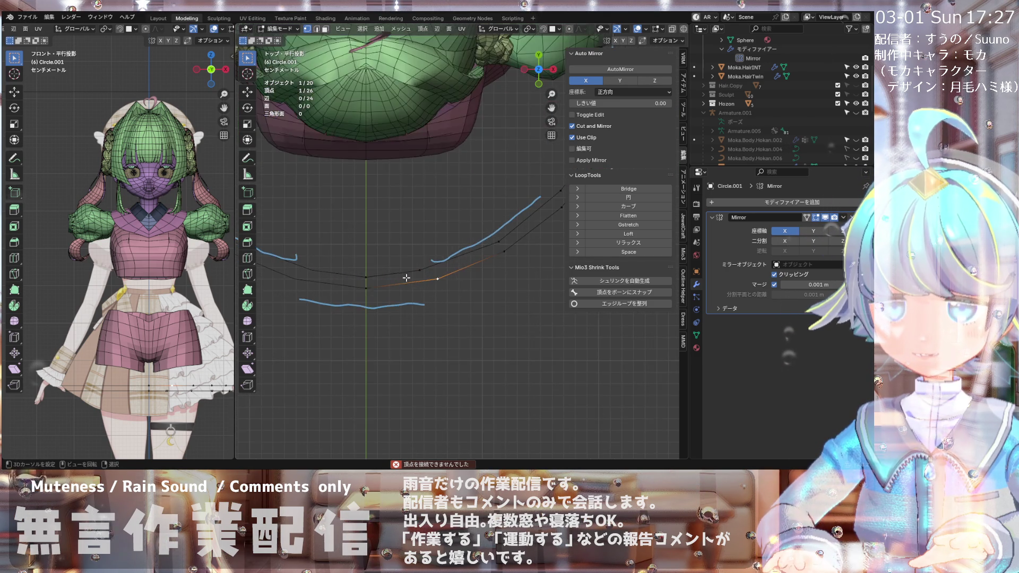
scroll(424, 278, up, 3)
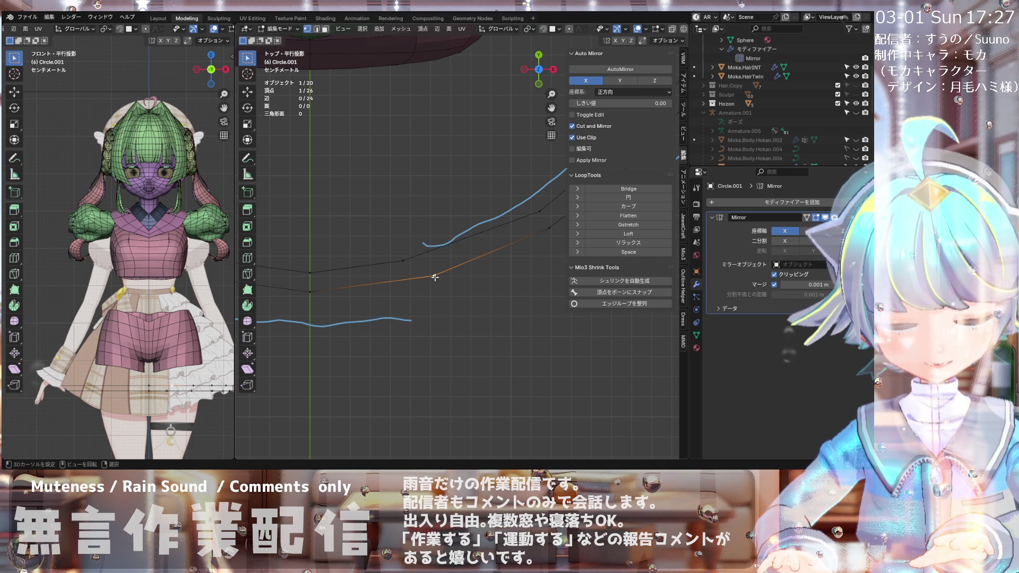
Step: Place the extruded vertex and merge the doubled pair At Center
key(e)
click(405, 264)
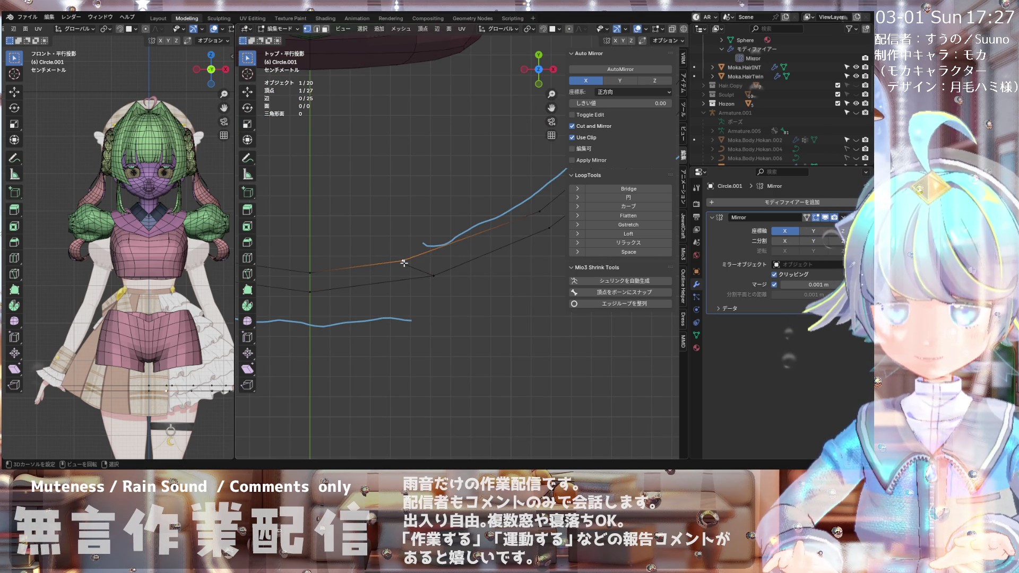
key(m)
click(407, 273)
scroll(419, 260, down, 2)
scroll(425, 252, down, 2)
scroll(449, 244, up, 2)
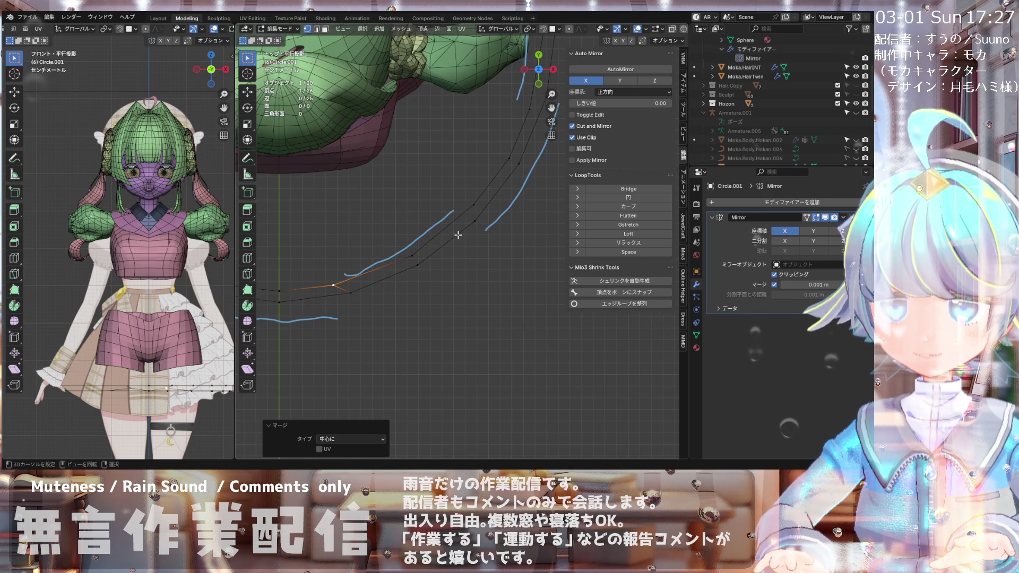
Step: Extrude a new vertex from a lower-arc point and merge it At Last into its neighbour
click(474, 218)
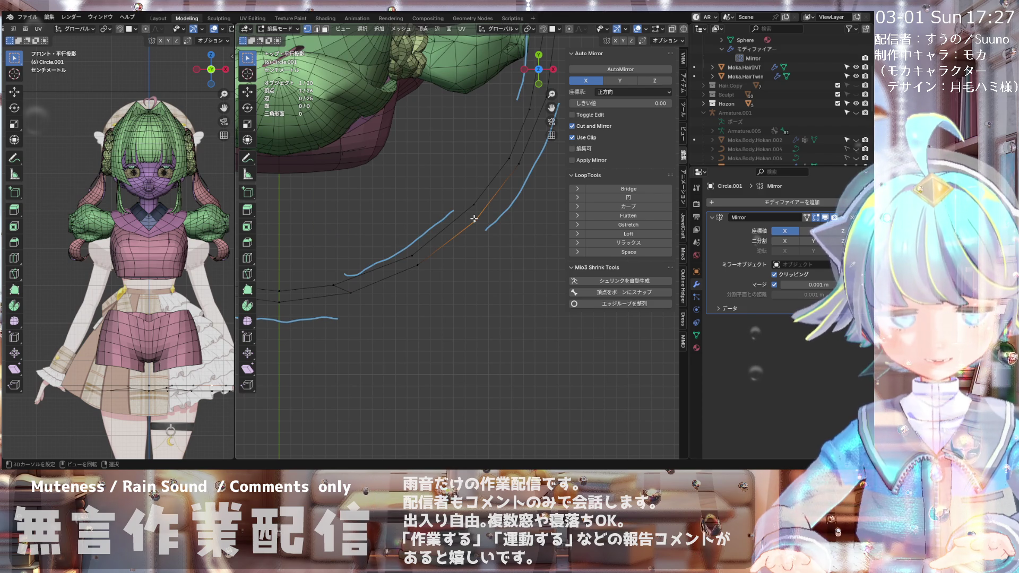
key(e)
click(474, 204)
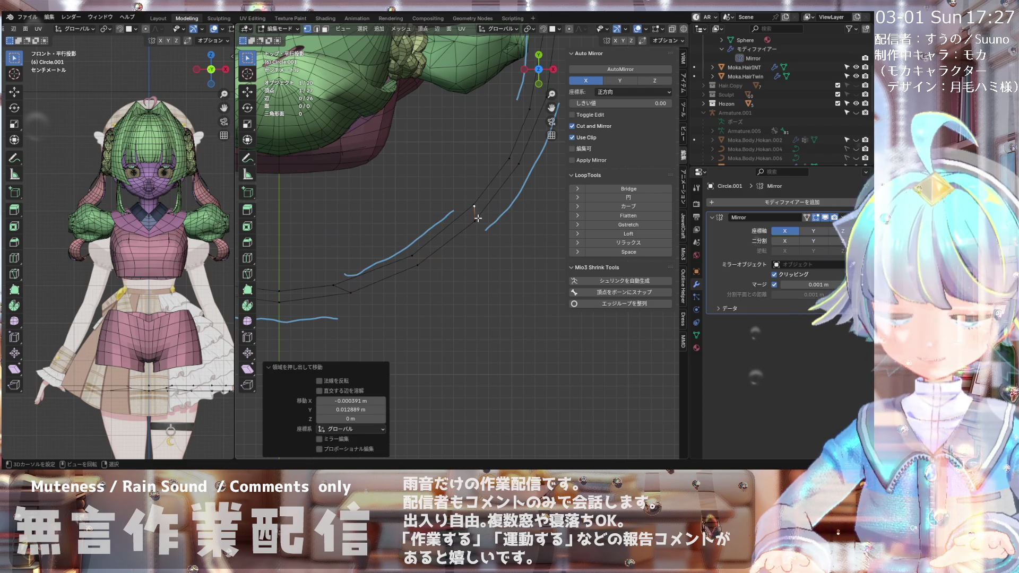
scroll(478, 218, up, 5)
shift+click(451, 210)
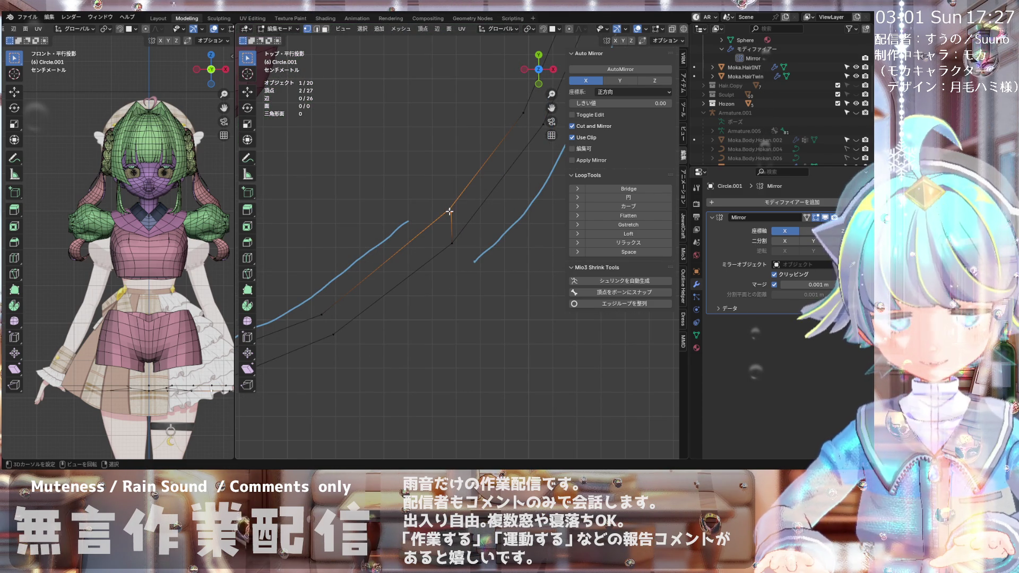
key(m)
click(440, 237)
scroll(438, 241, down, 3)
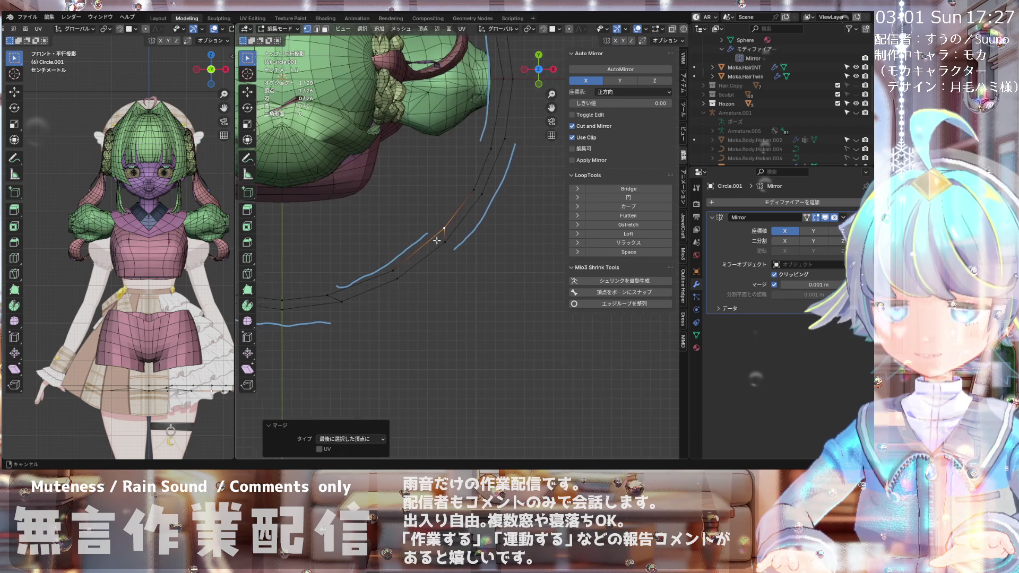
scroll(438, 240, up, 2)
scroll(443, 234, down, 2)
scroll(452, 219, down, 2)
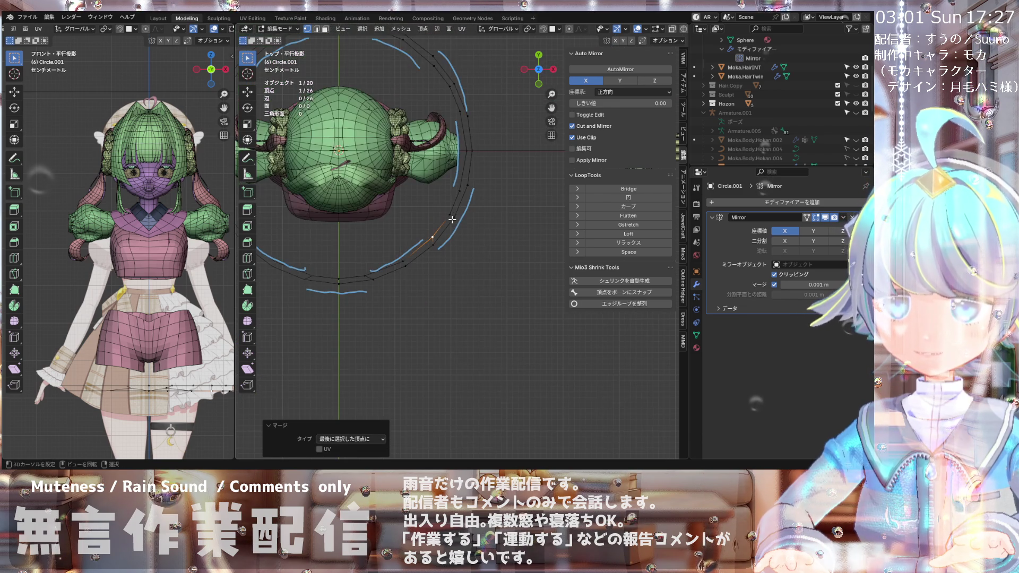
scroll(456, 204, up, 1)
scroll(456, 200, up, 2)
scroll(425, 234, up, 1)
scroll(398, 264, down, 3)
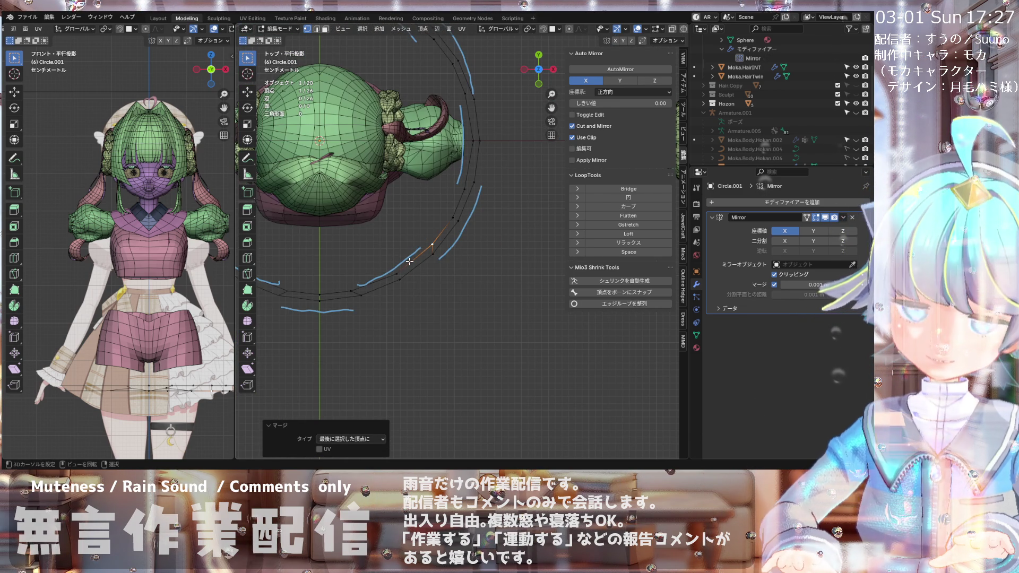
scroll(461, 197, up, 1)
scroll(464, 204, up, 2)
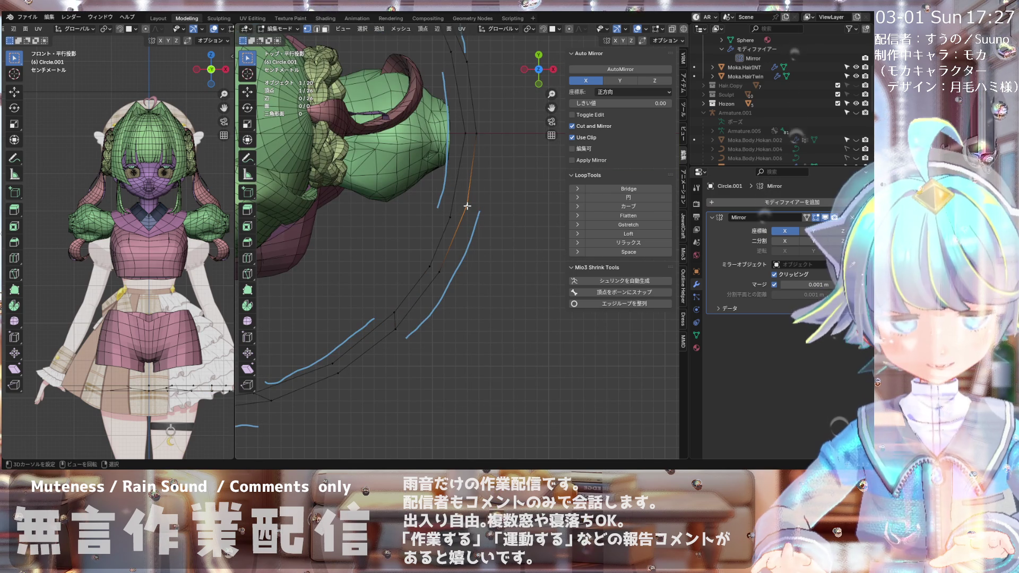
Step: Extrude four more vertices around the head along the ring's right arc up to the top
key(e)
click(451, 218)
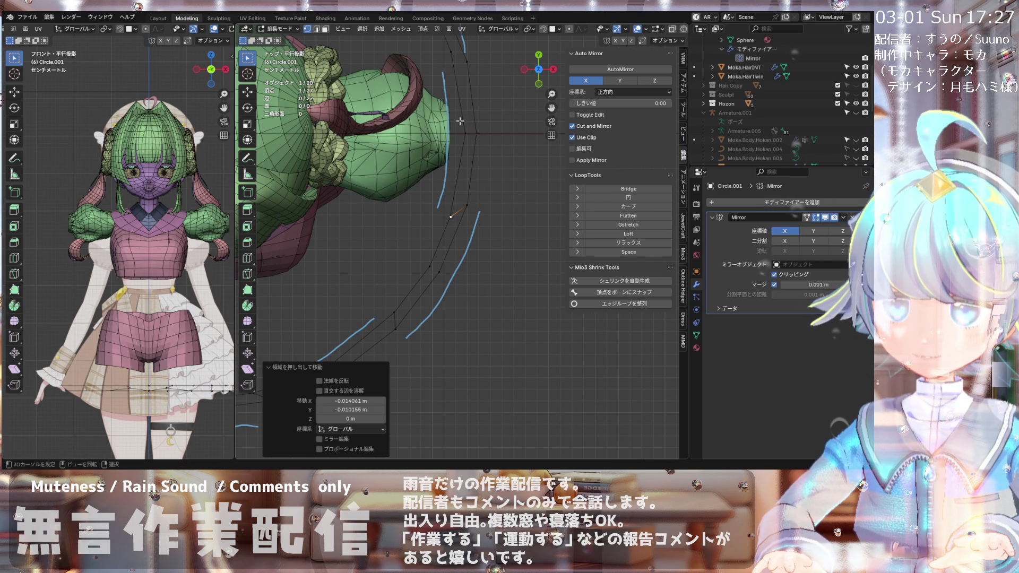
scroll(457, 159, down, 2)
scroll(465, 110, down, 2)
scroll(465, 110, up, 5)
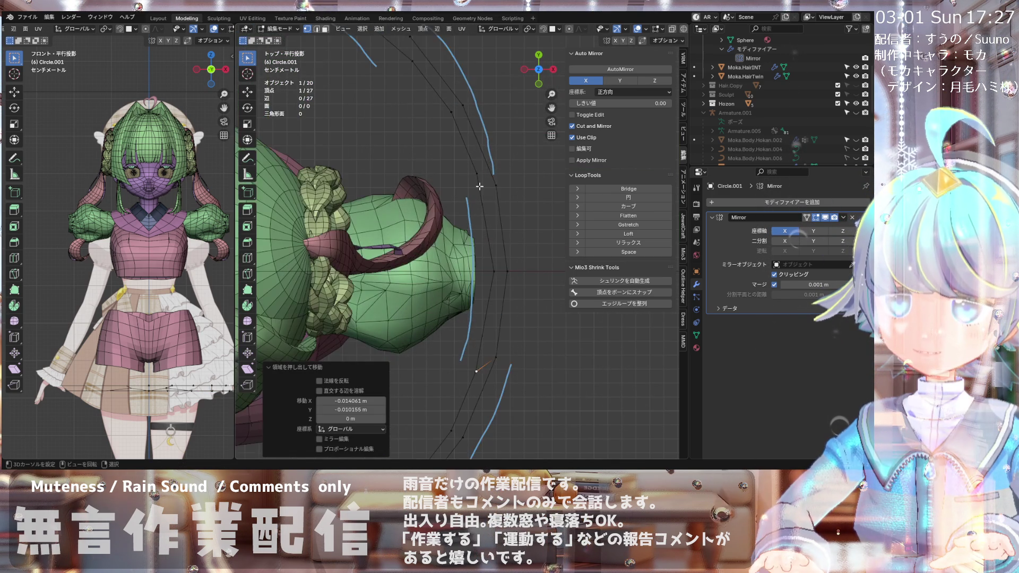
key(e)
click(477, 174)
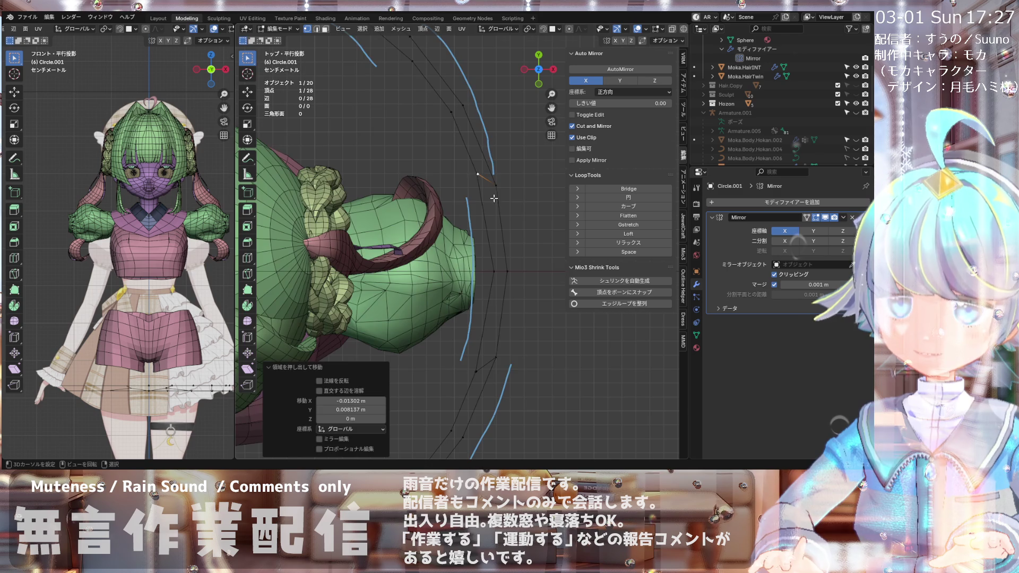
scroll(462, 159, down, 3)
scroll(440, 141, up, 3)
scroll(441, 141, down, 3)
key(e)
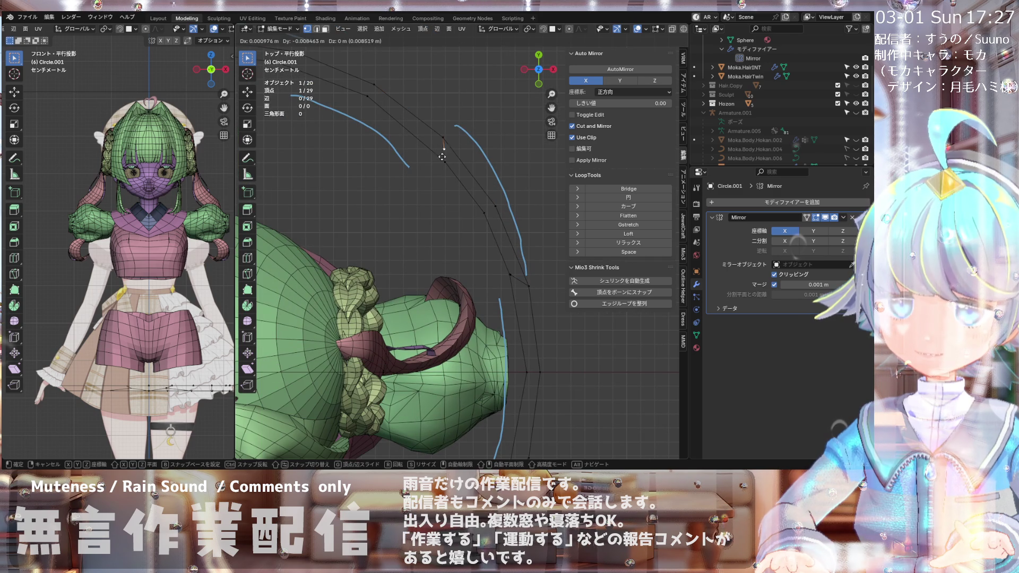
click(512, 215)
scroll(478, 176, up, 3)
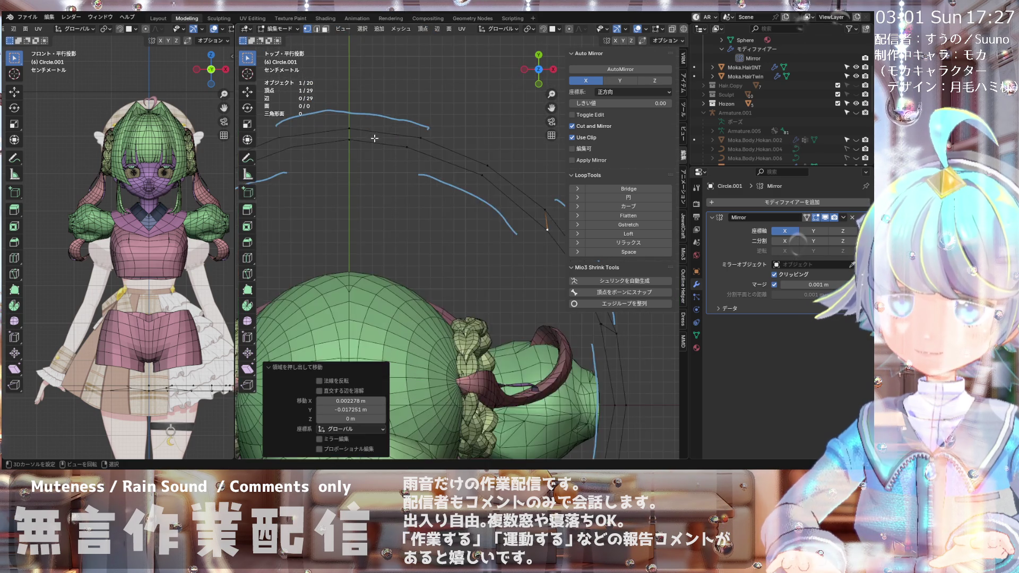
scroll(435, 154, up, 2)
key(e)
click(405, 149)
scroll(414, 156, down, 3)
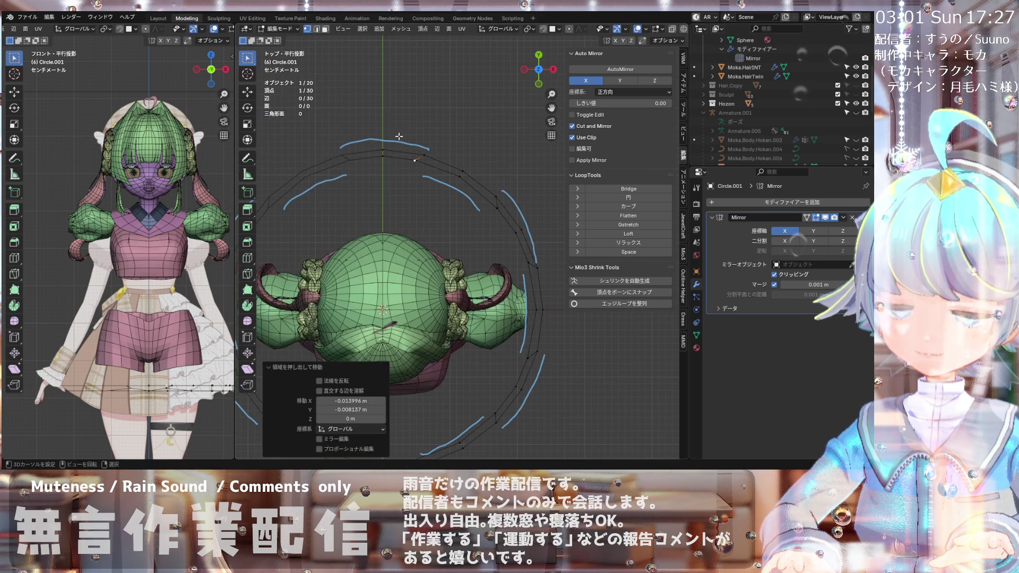
scroll(424, 165, up, 2)
scroll(429, 168, up, 1)
Step: Select the overlapping vertex pair at the ring's top and merge it At Last
click(429, 169)
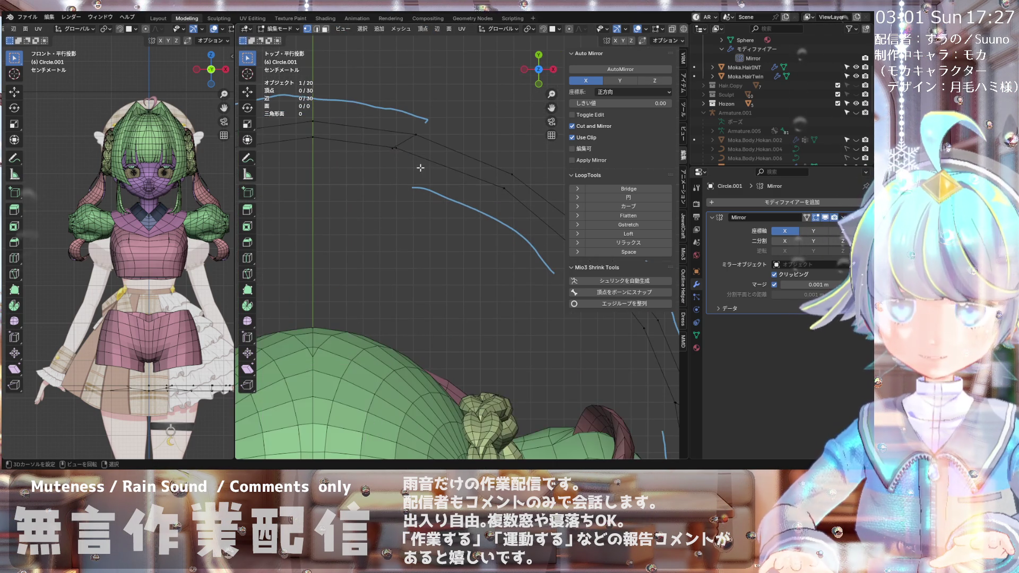
scroll(396, 150, up, 2)
shift+click(396, 150)
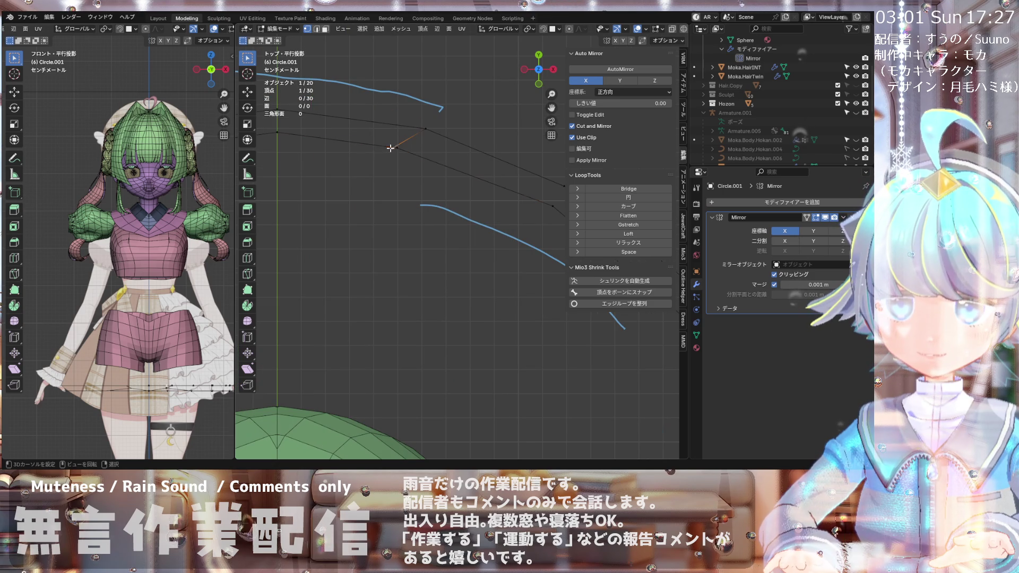
key(m)
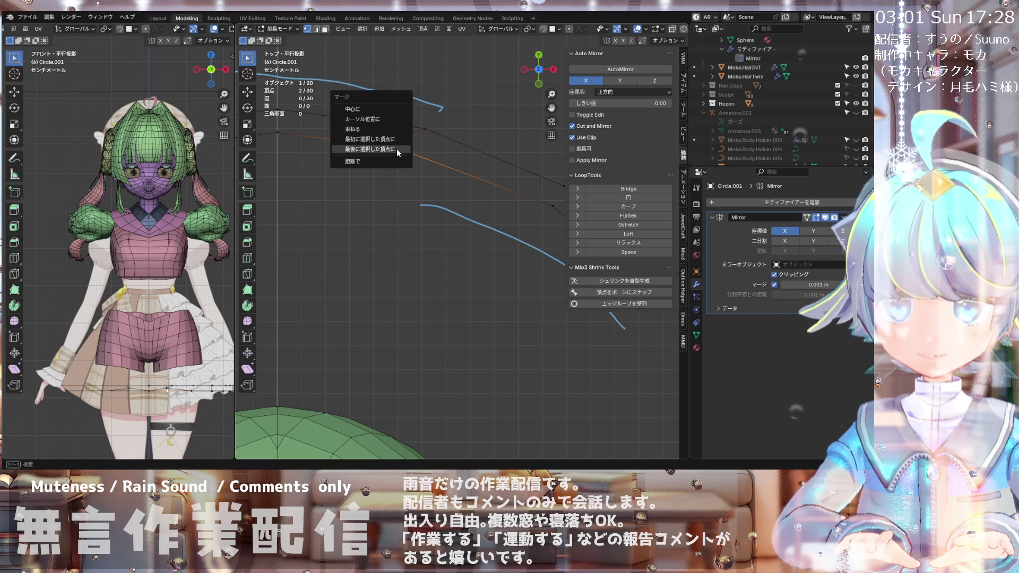
click(397, 150)
scroll(451, 170, down, 3)
scroll(478, 183, up, 3)
scroll(478, 182, up, 1)
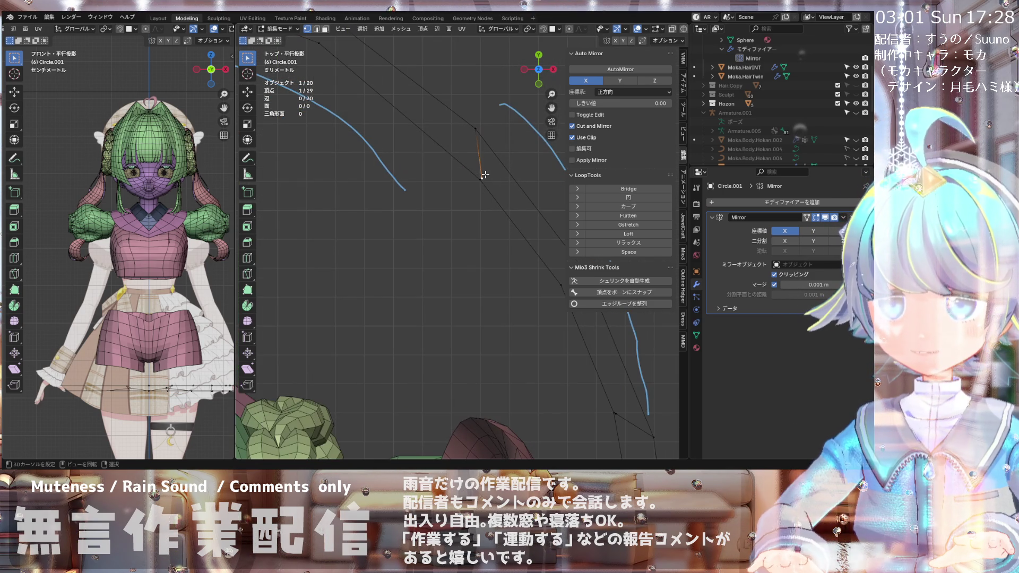
Step: Merge the remaining overlapping vertex pairs down the right side onto their last-selected vertex
key(m)
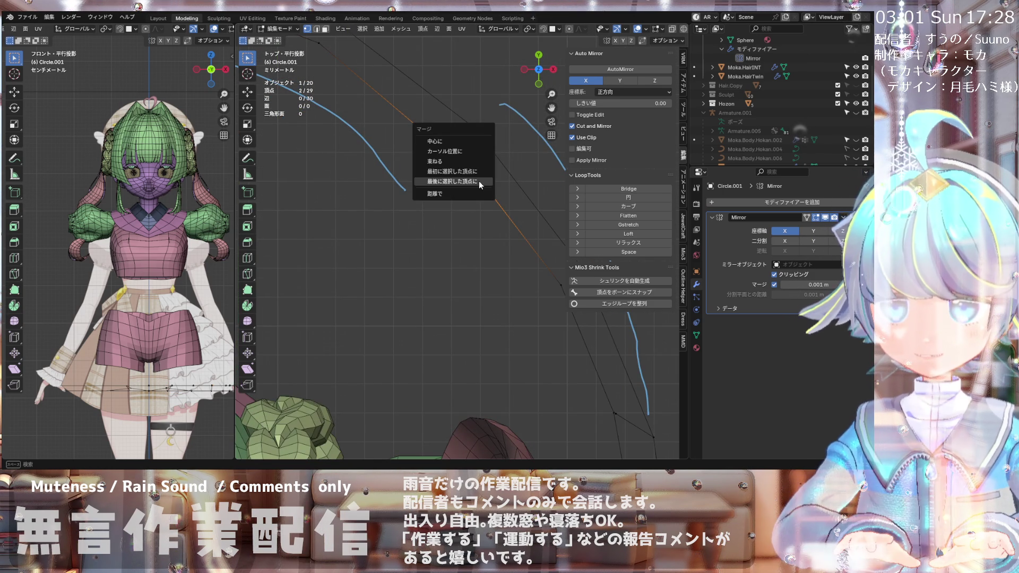
click(479, 180)
scroll(463, 235, down, 2)
scroll(463, 235, up, 5)
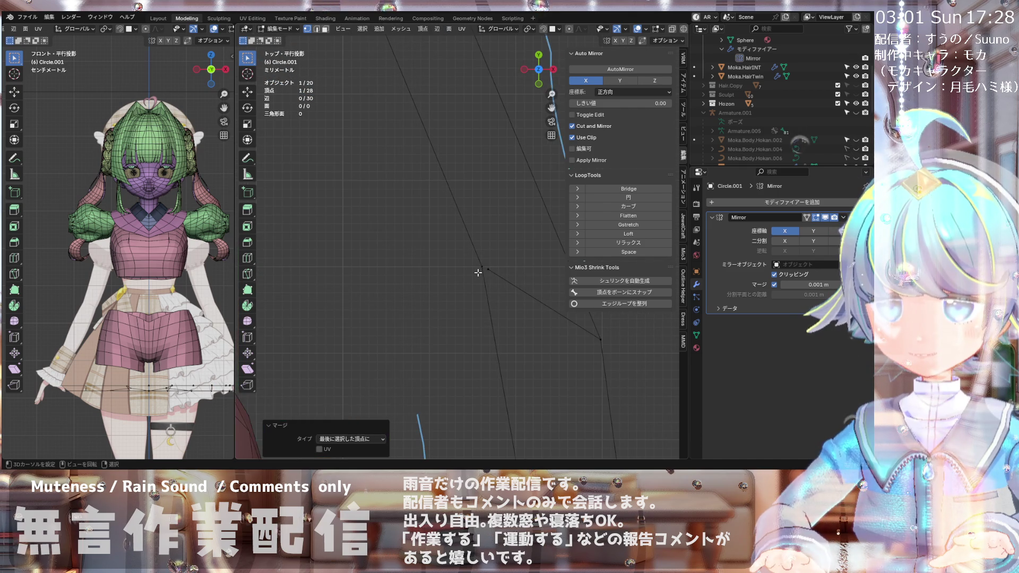
key(m)
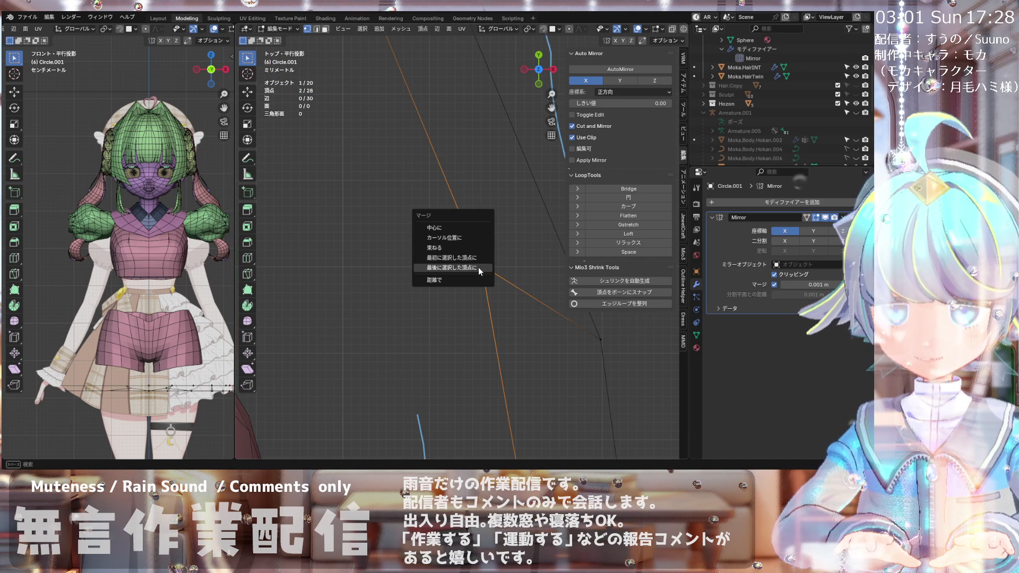
click(479, 267)
scroll(479, 266, down, 5)
scroll(476, 273, up, 8)
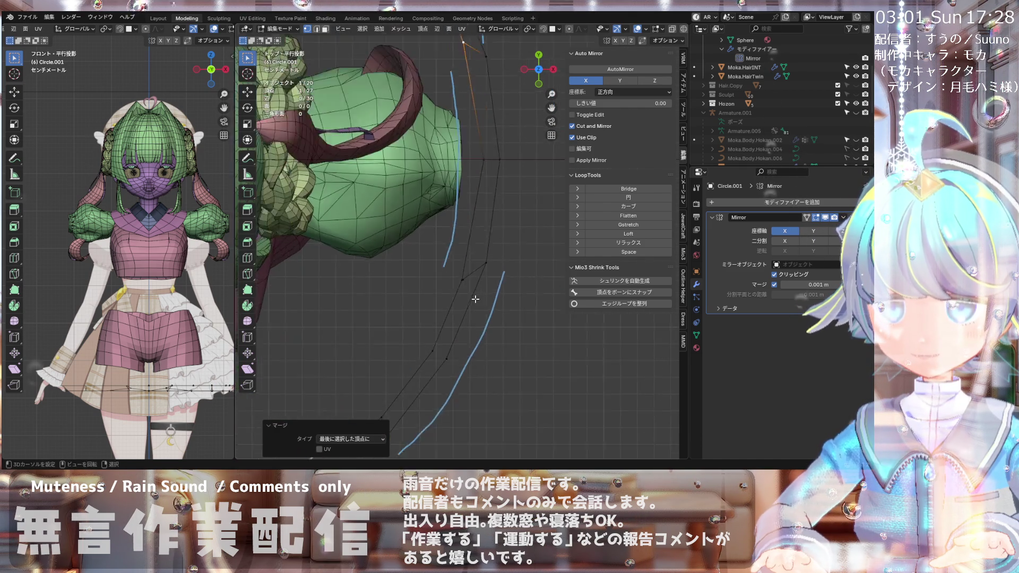
shift+click(445, 255)
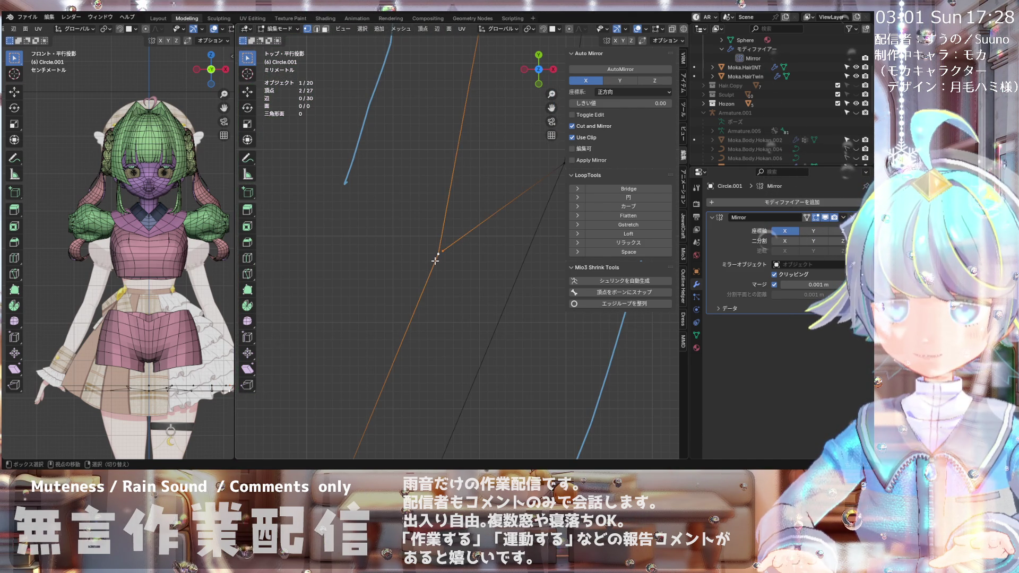
key(m)
click(435, 261)
scroll(426, 316, down, 5)
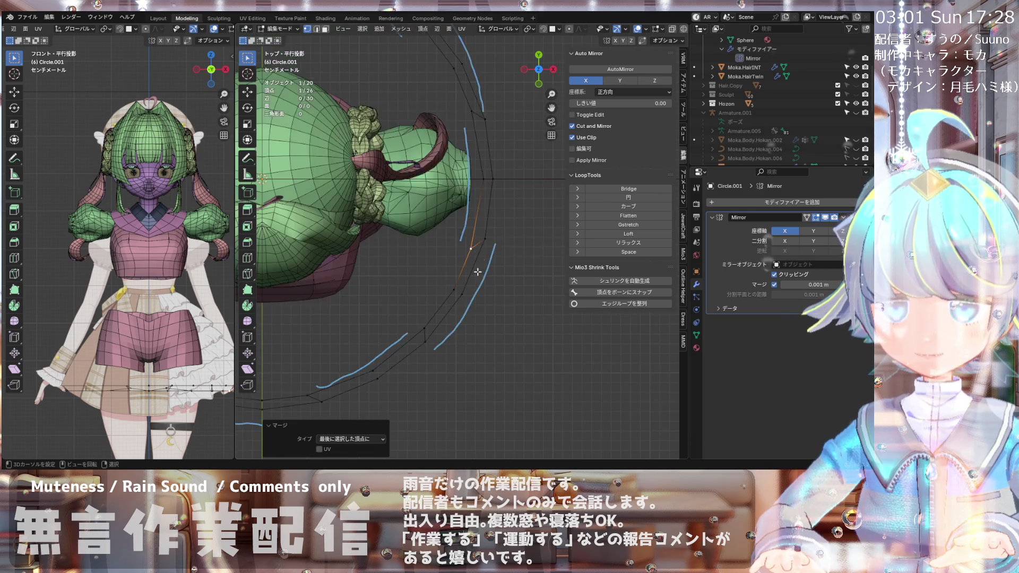
scroll(450, 243, up, 5)
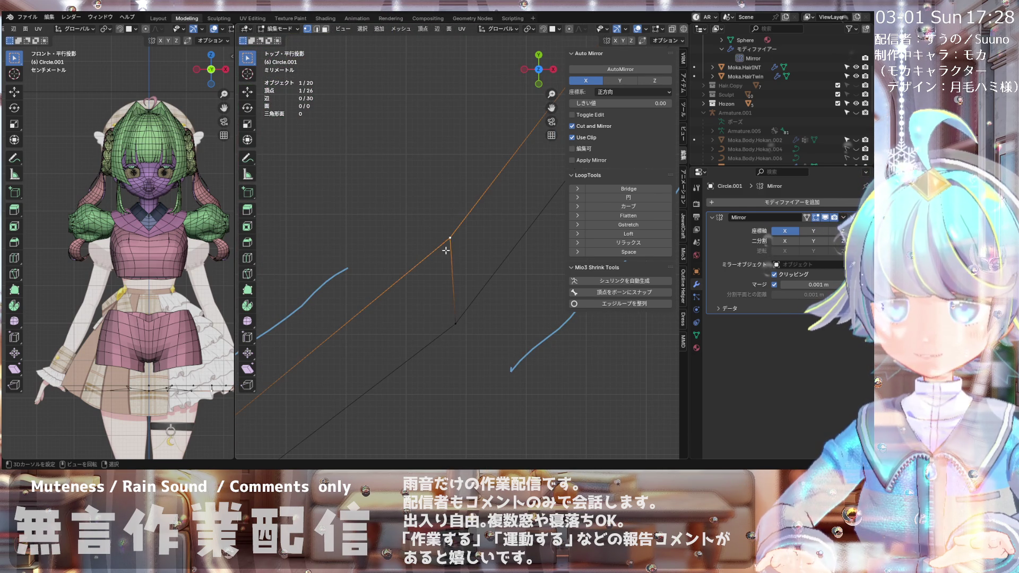
scroll(449, 247, down, 5)
scroll(457, 202, down, 3)
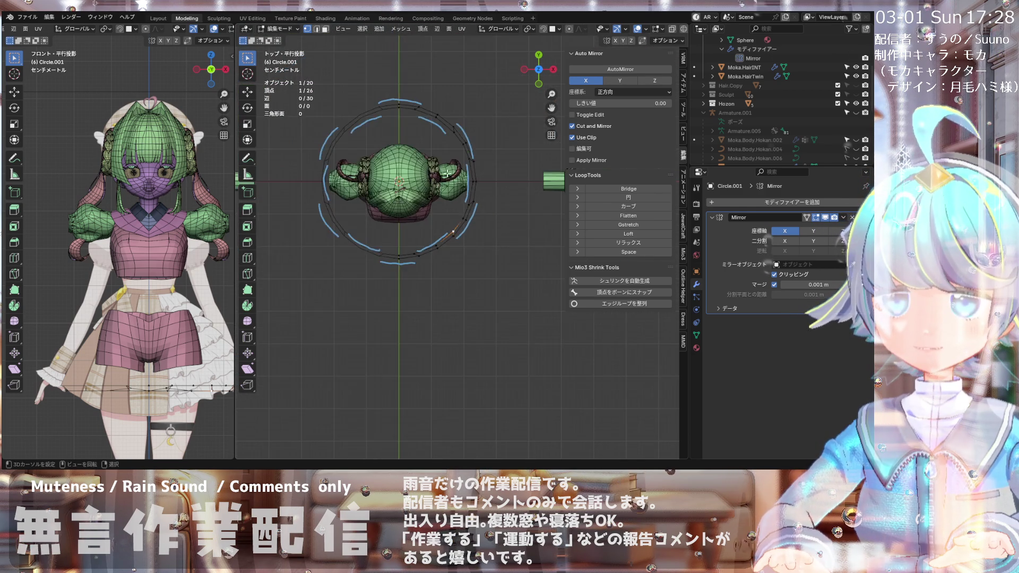
Step: Zoom in on the ring and switch to edge select mode
scroll(435, 202, up, 4)
scroll(430, 160, down, 4)
scroll(427, 122, up, 4)
scroll(435, 127, up, 4)
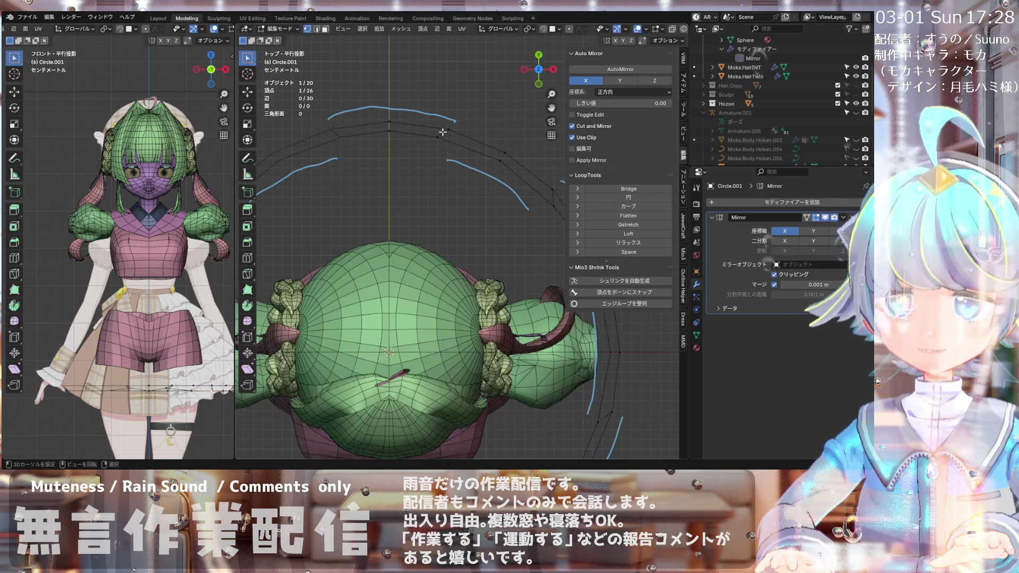
scroll(439, 134, down, 3)
scroll(451, 191, down, 3)
scroll(456, 203, up, 2)
scroll(488, 212, down, 2)
scroll(467, 239, up, 3)
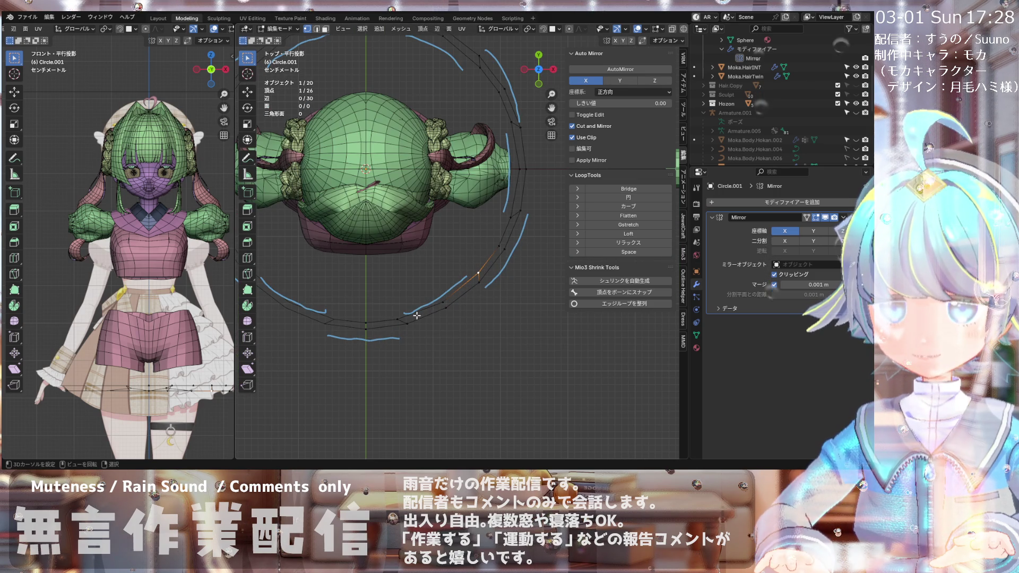
scroll(441, 266, down, 3)
scroll(412, 300, up, 4)
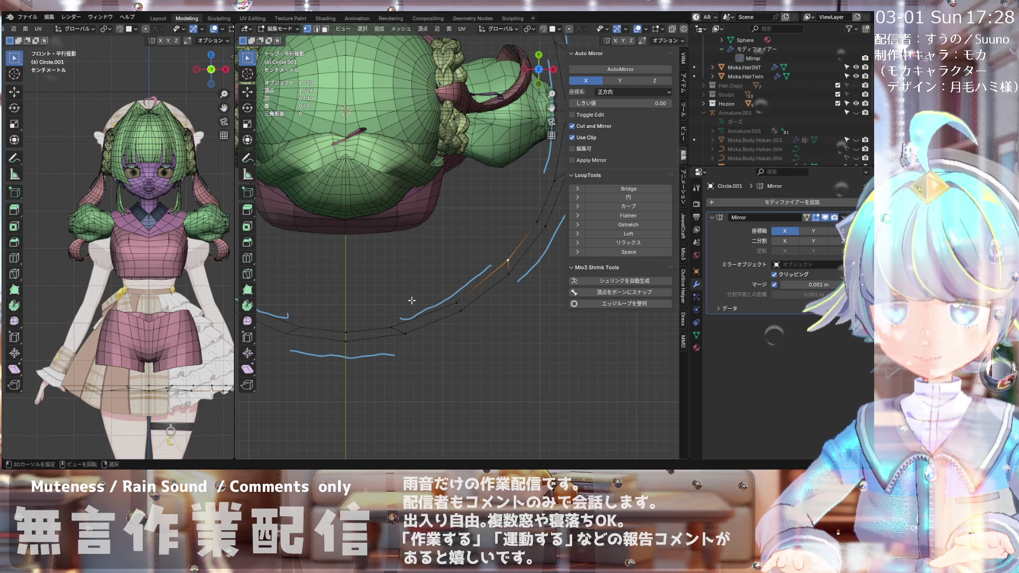
scroll(412, 300, down, 3)
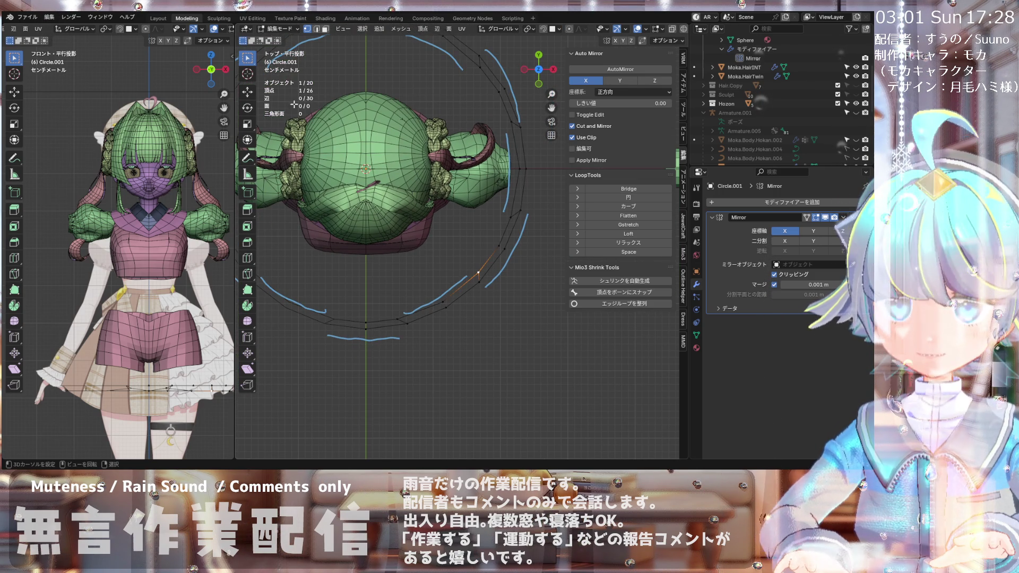
click(316, 29)
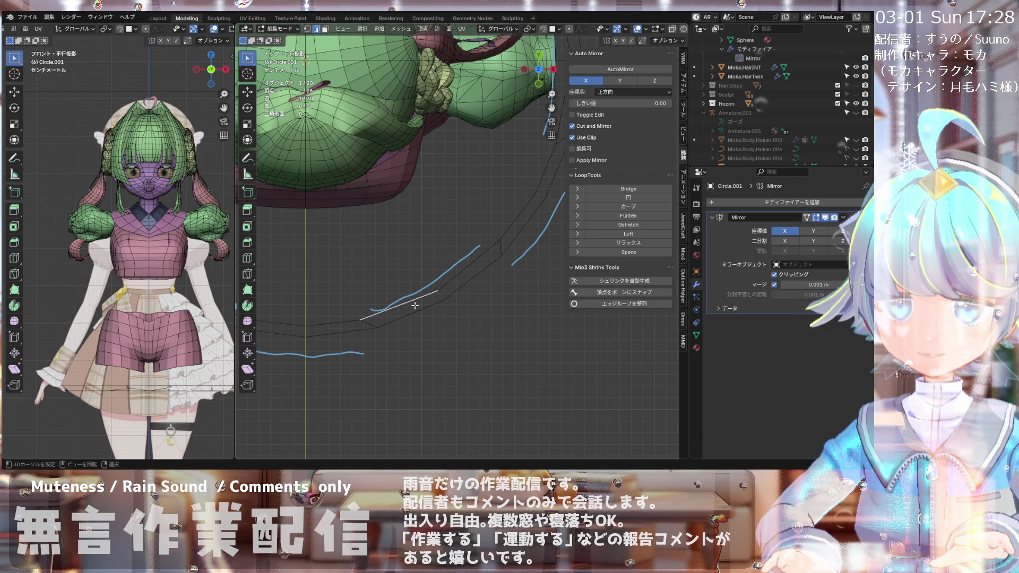
Step: Shift-select three edges along the ring's front stretch
scroll(455, 273, down, 2)
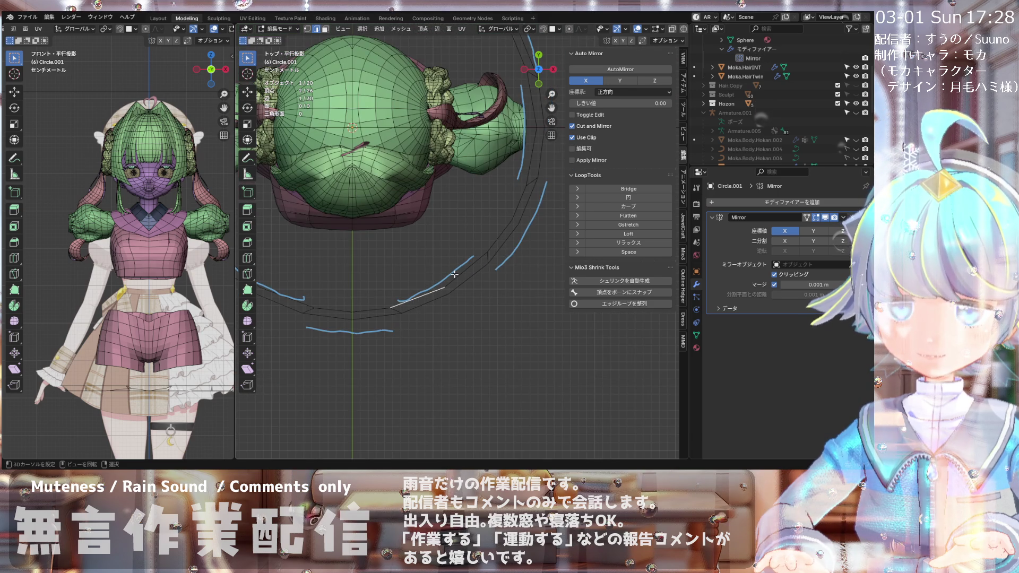
scroll(445, 287, up, 3)
scroll(432, 306, down, 2)
scroll(393, 294, up, 2)
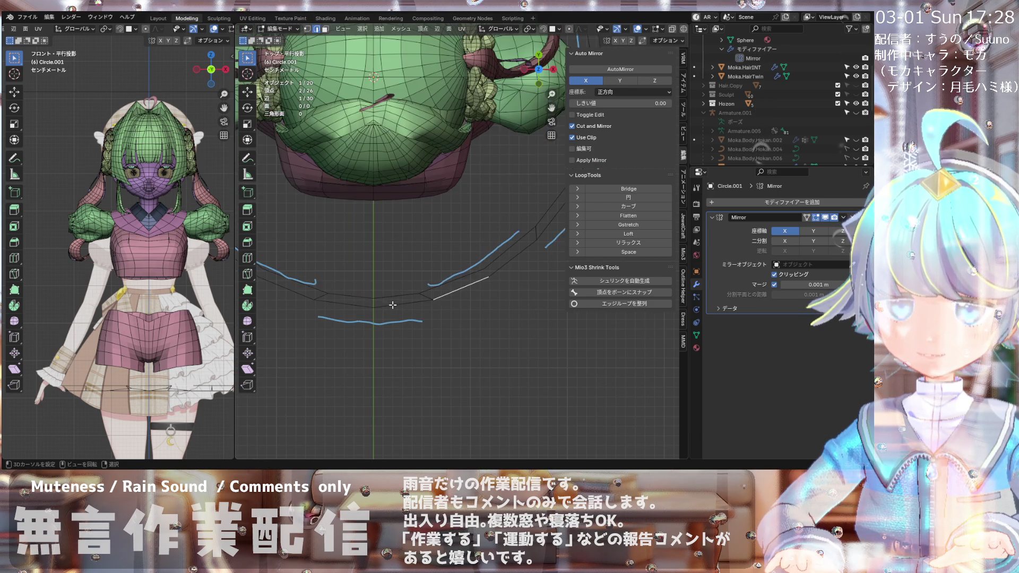
scroll(392, 294, down, 3)
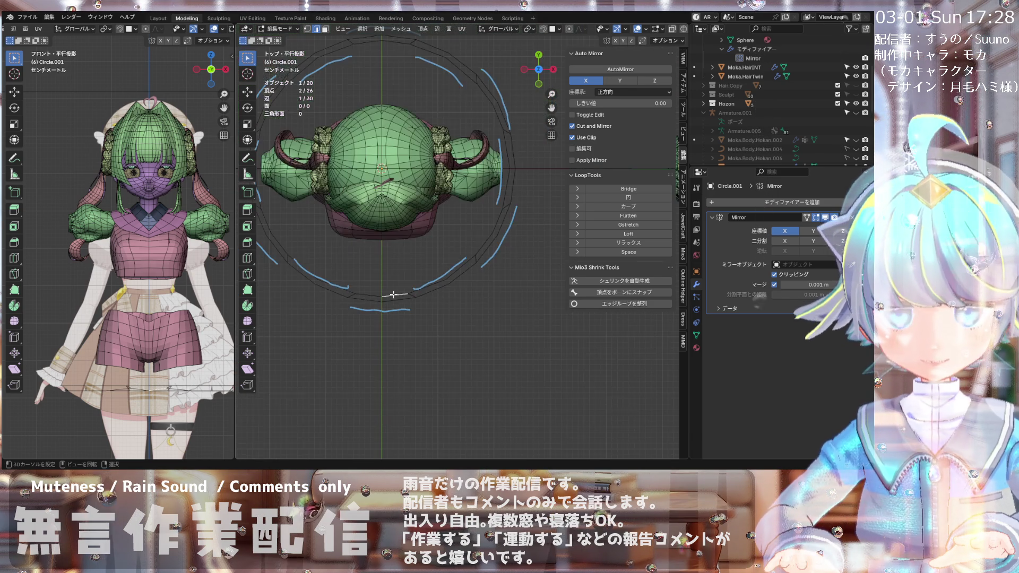
scroll(488, 223, up, 2)
shift+click(493, 220)
shift+click(497, 211)
scroll(497, 212, down, 3)
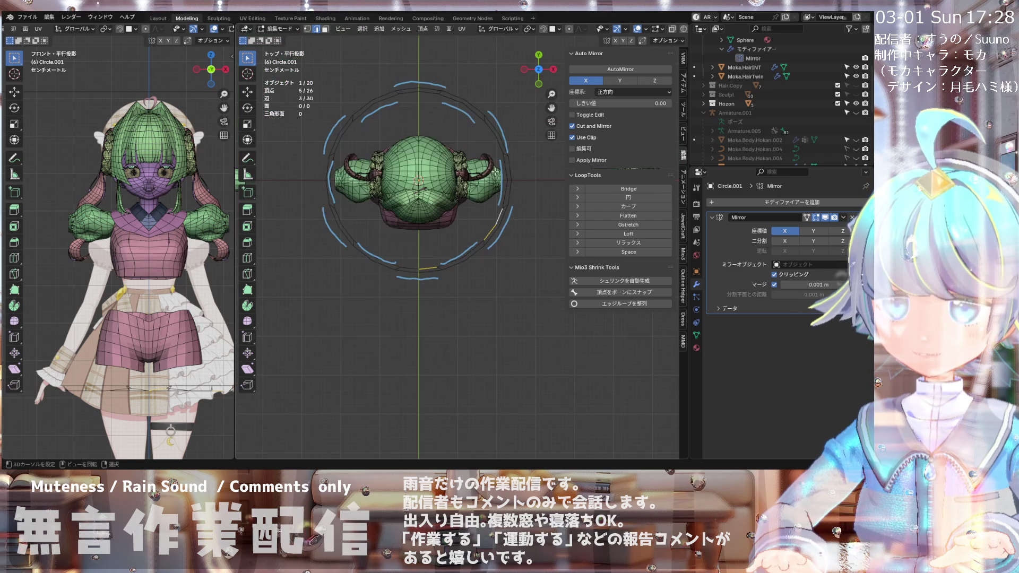
scroll(504, 152, up, 2)
shift+click(505, 152)
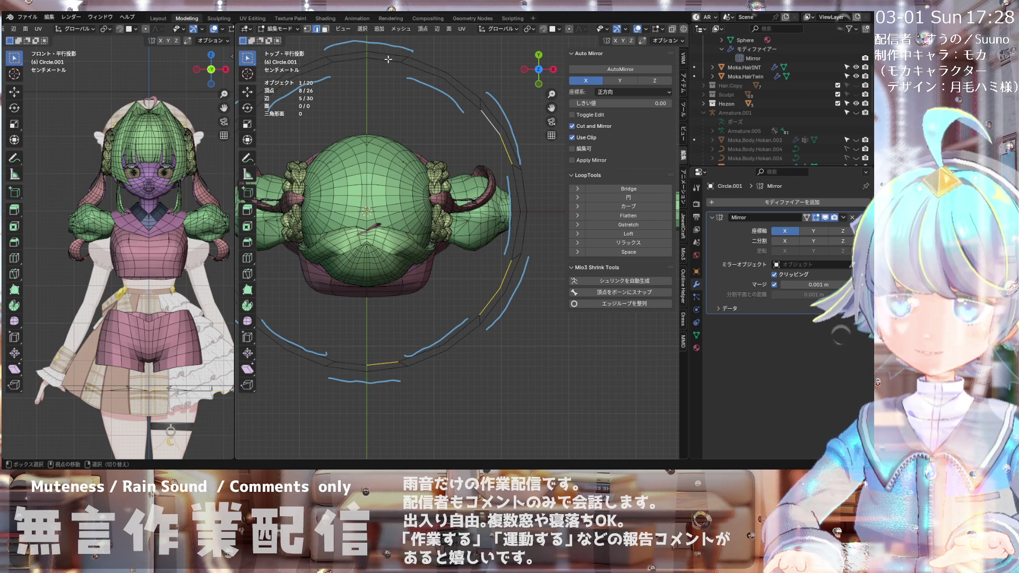
Step: Dissolve the selected ring edges, then delete them with X > Delete Edges
key(x)
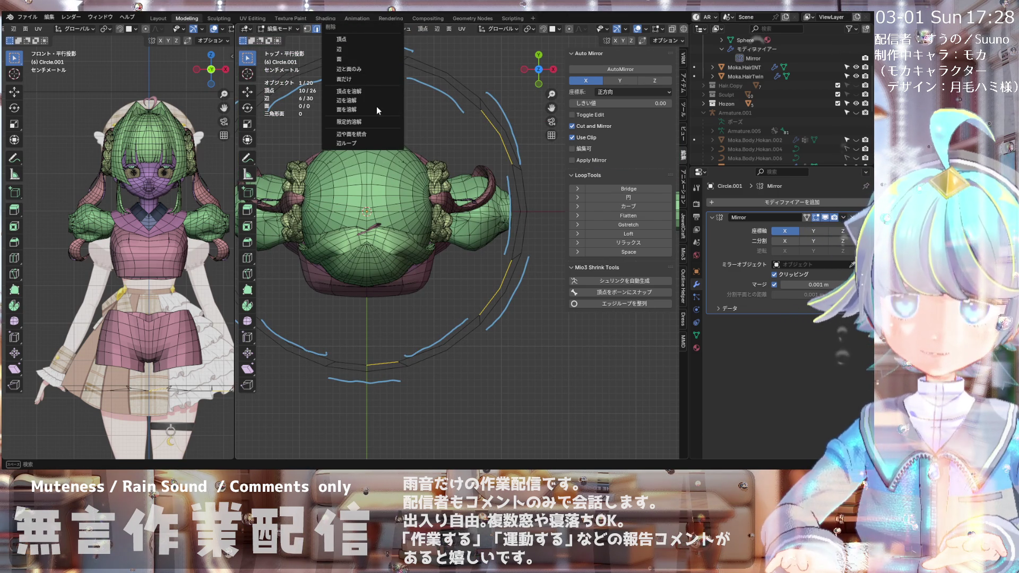
click(376, 105)
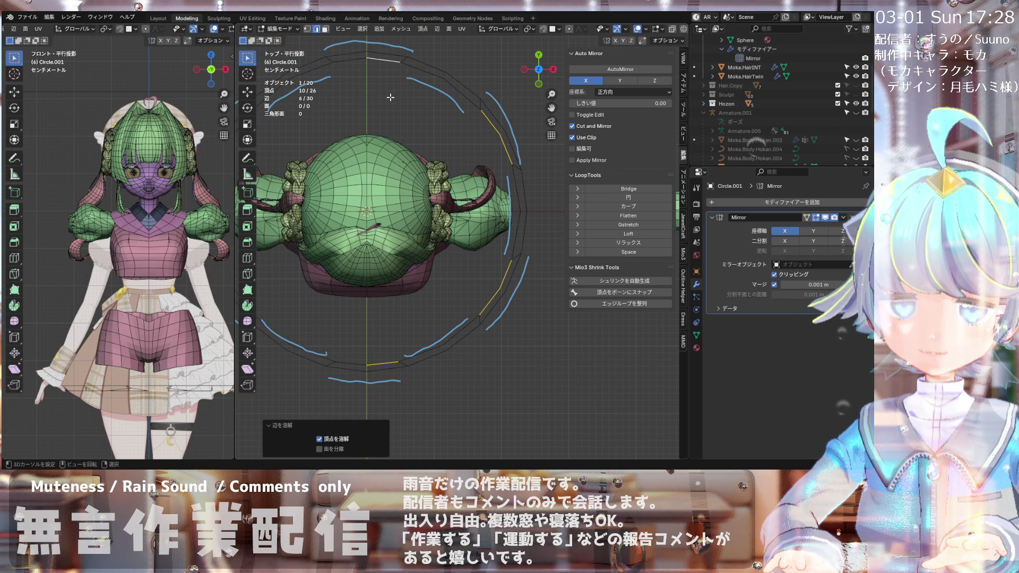
key(x)
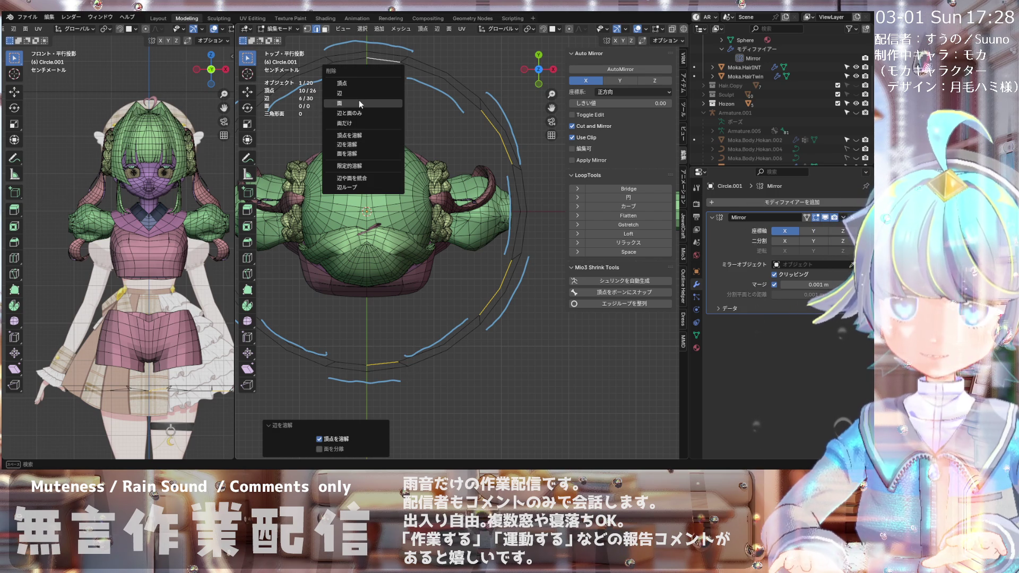
click(350, 93)
scroll(420, 247, down, 3)
scroll(420, 246, up, 5)
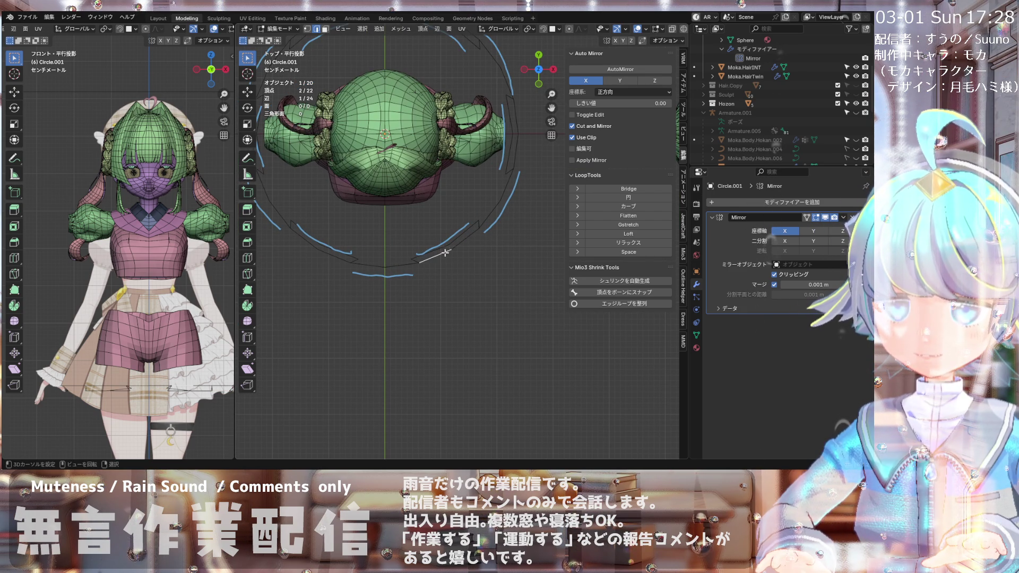
Step: Extend the selection to the next ring vertex and delete those edges, leaving 19 vertices and 18 edges
shift+click(478, 228)
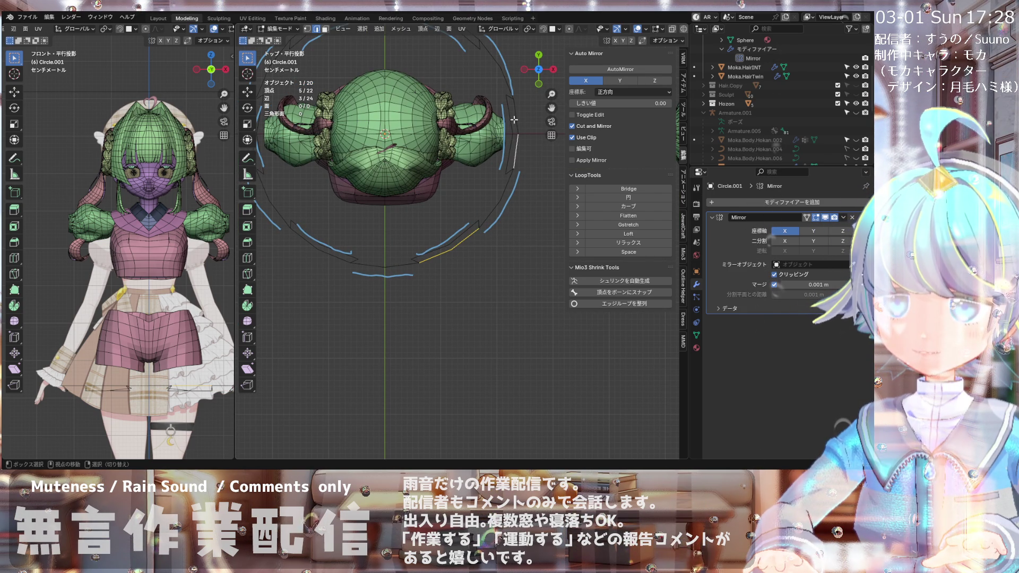
shift+scroll(426, 143, up, 3)
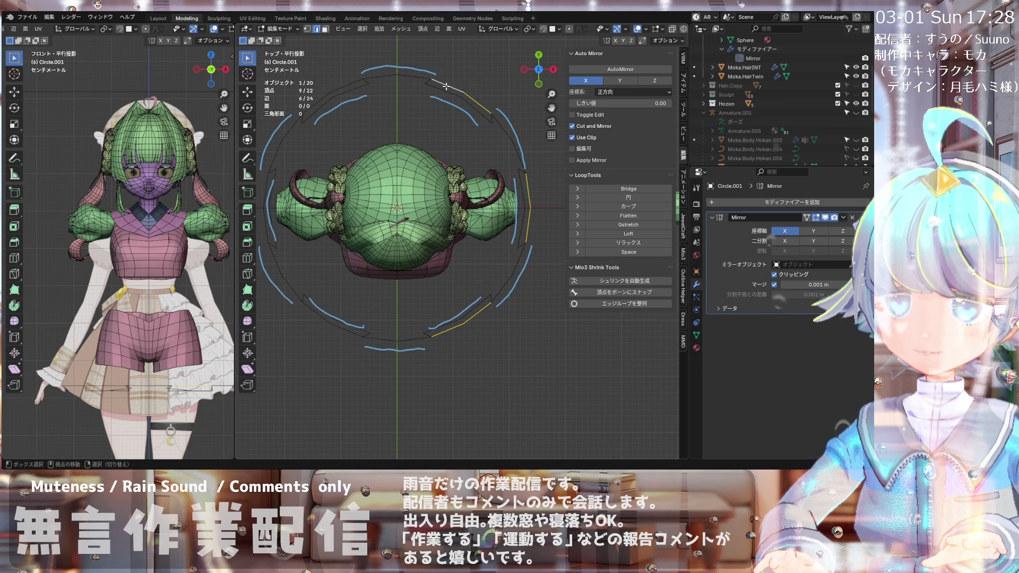
key(x)
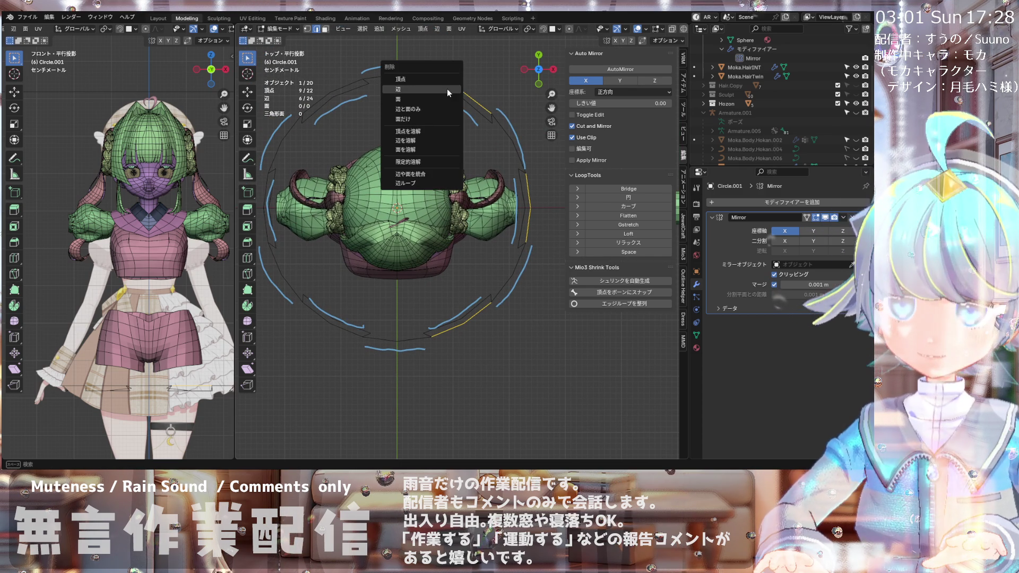
click(447, 88)
scroll(447, 105, down, 4)
scroll(455, 135, up, 3)
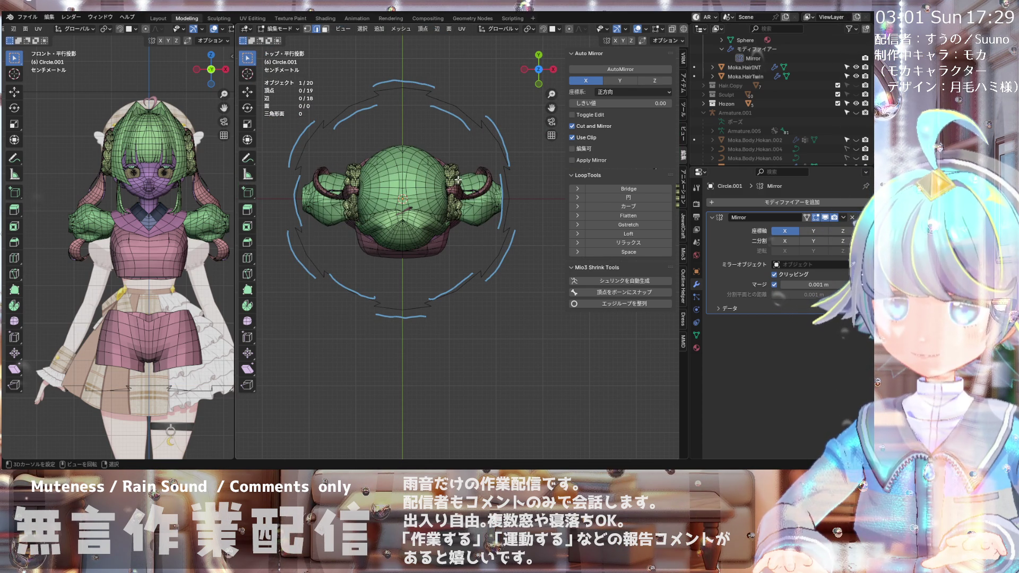
key(KP_1)
Step: In vertex select mode, box-select the ring vertices at the skirt's centre front
scroll(440, 216, down, 2)
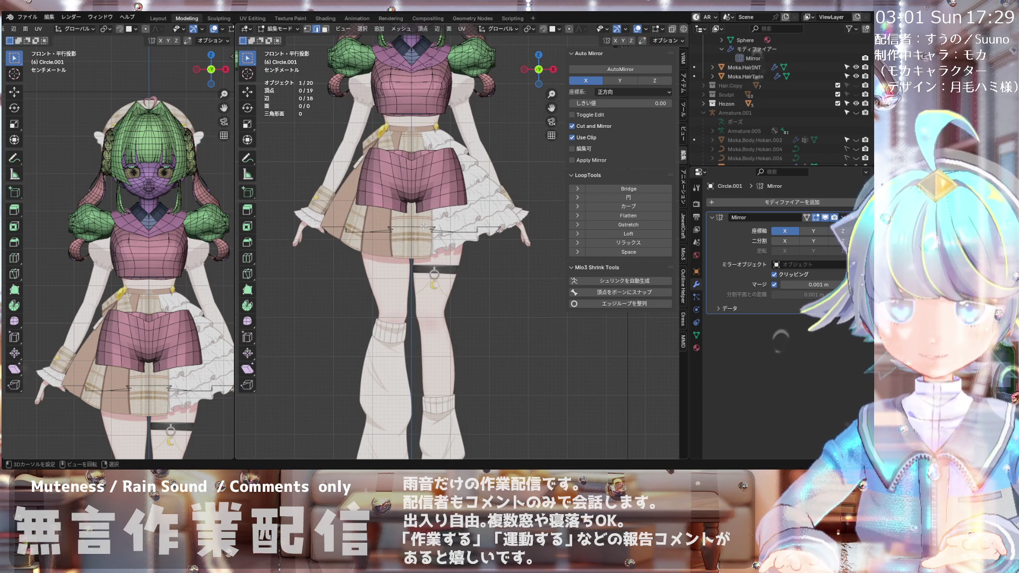
scroll(424, 227, up, 2)
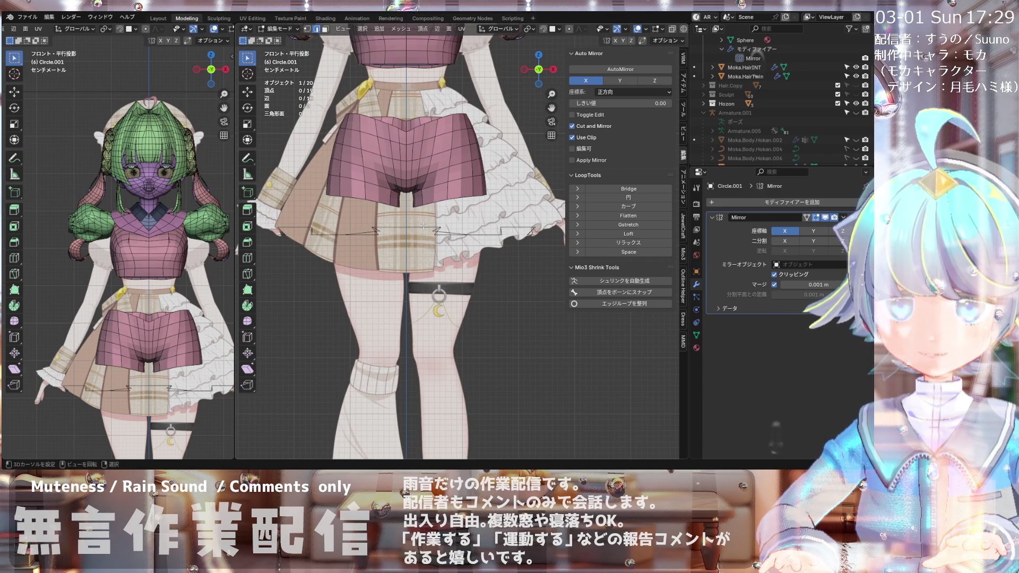
scroll(423, 227, down, 2)
scroll(405, 232, up, 2)
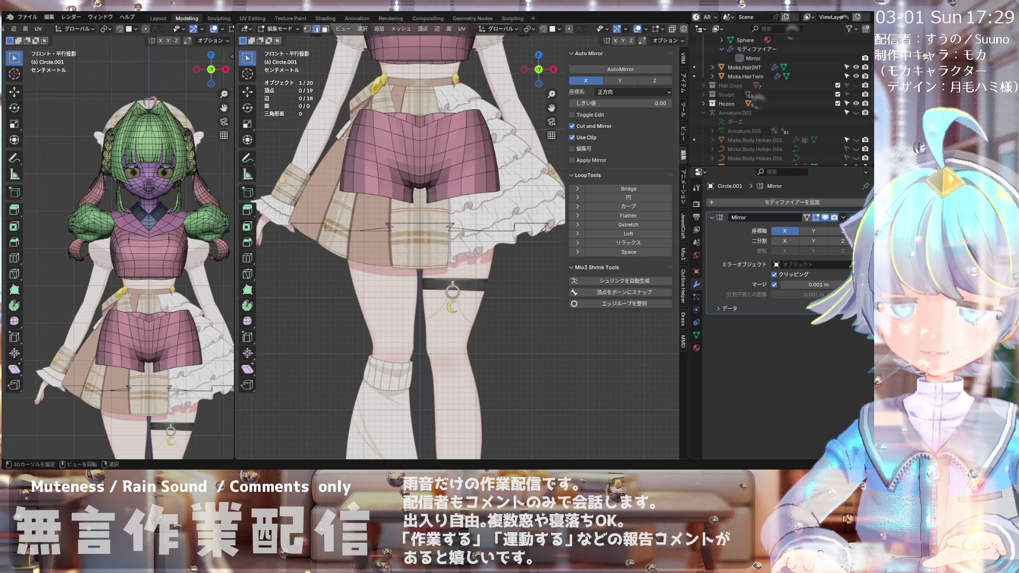
click(308, 30)
scroll(434, 206, down, 2)
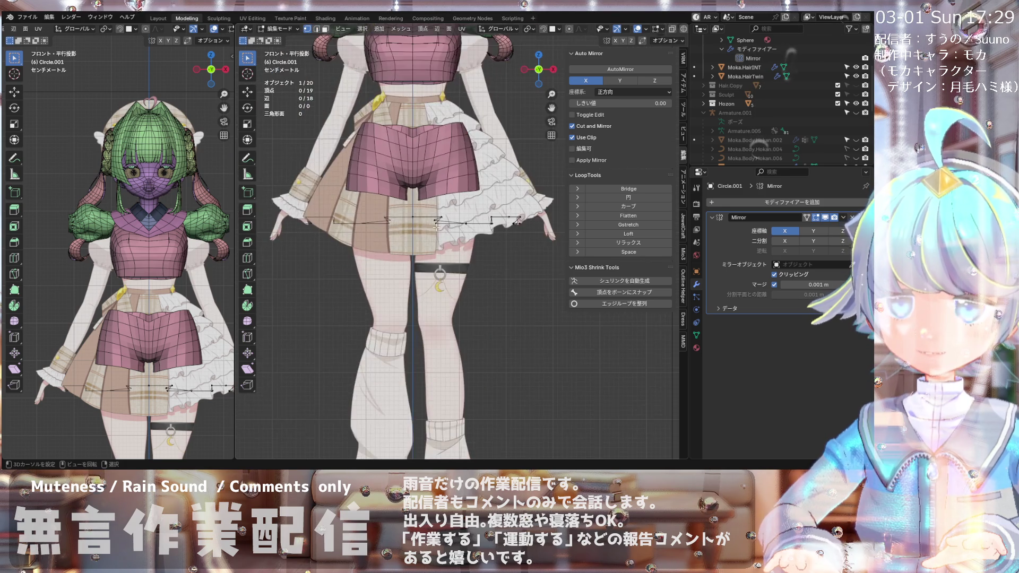
scroll(434, 205, up, 4)
scroll(434, 206, down, 2)
scroll(420, 214, up, 2)
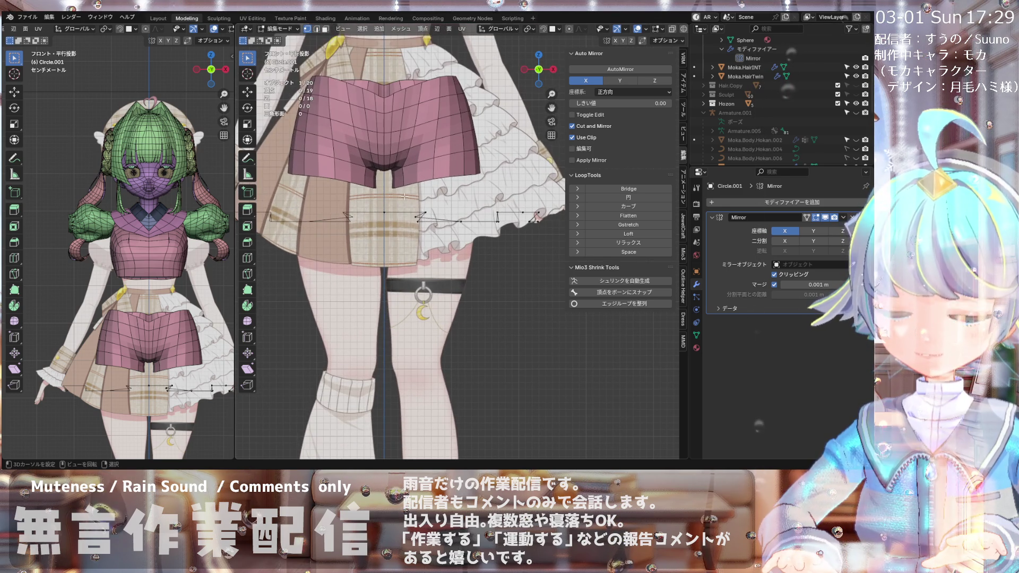
key(b)
drag(420, 213, 423, 218)
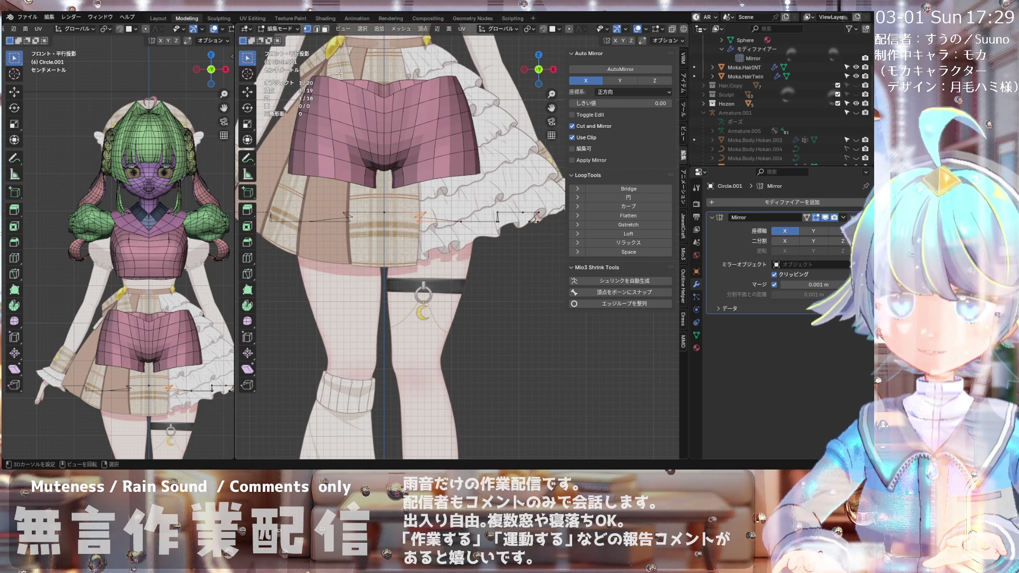
Step: Drag the selected centre vertices down along Z with the Move tool
click(247, 91)
drag(419, 190, 427, 236)
drag(363, 189, 397, 235)
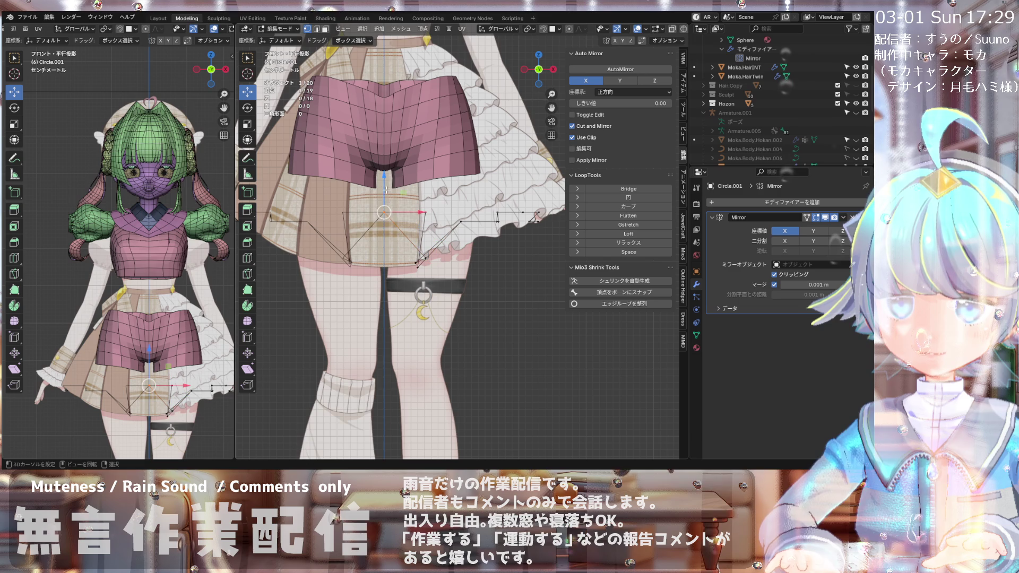
Step: Undo the centre vertex move and turn on X-ray to see through the mesh
key(g)
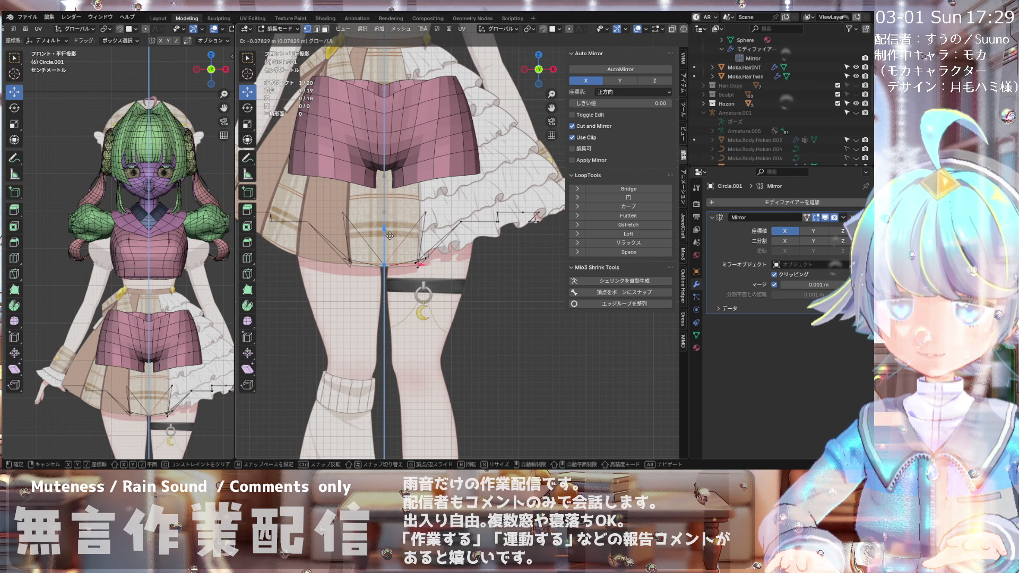
click(389, 238)
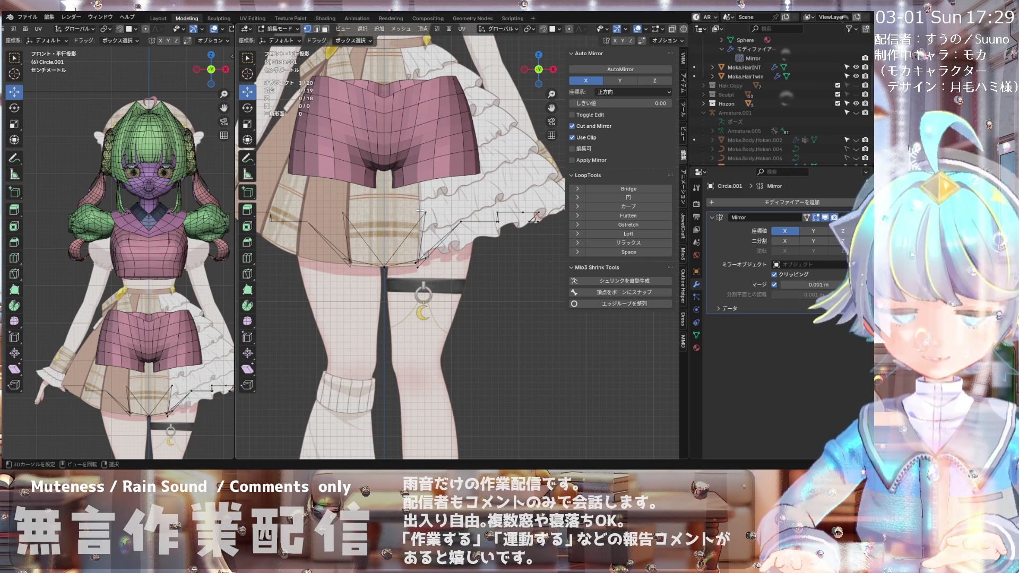
key(ctrl+z)
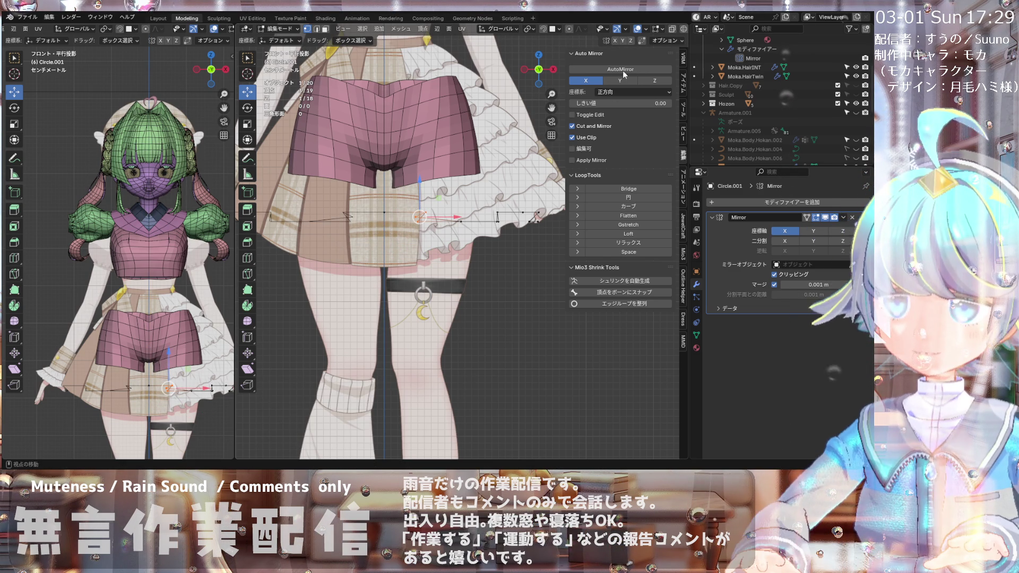
click(672, 29)
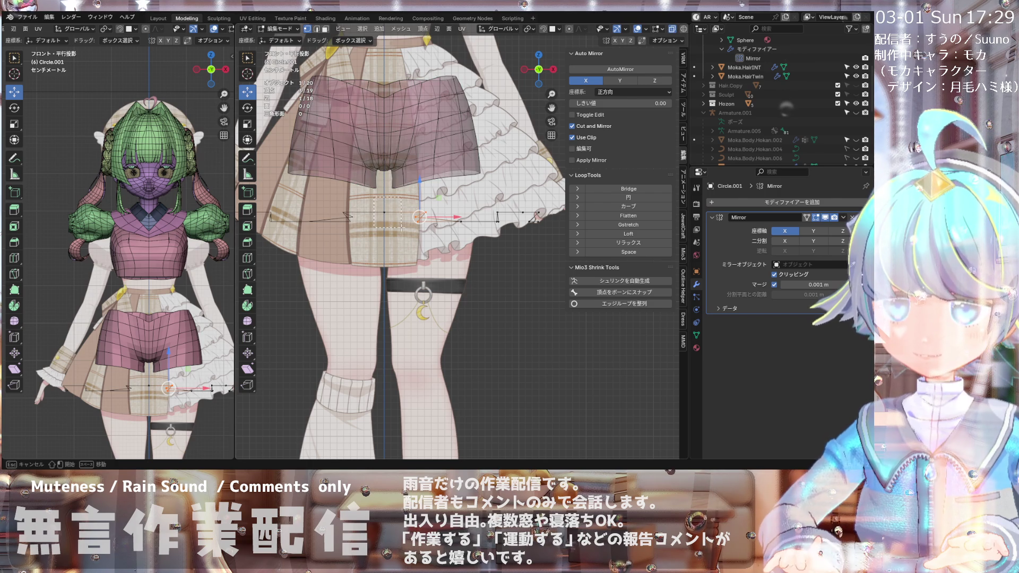
Step: Lower three front ring vertices one by one onto the skirt hem
drag(379, 177, 389, 236)
click(420, 215)
drag(422, 194, 426, 236)
scroll(479, 218, down, 1)
scroll(480, 218, up, 2)
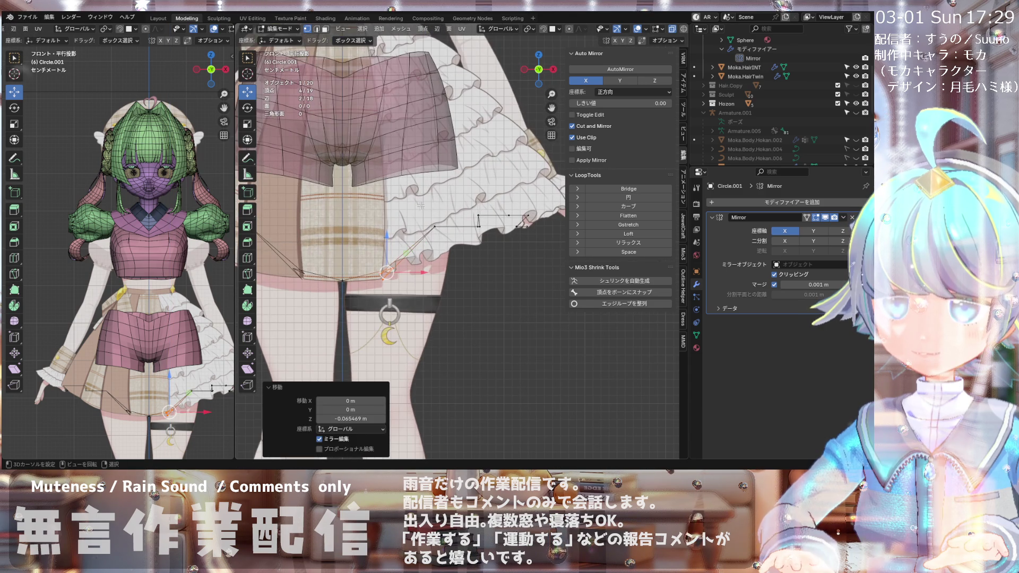
click(436, 226)
drag(437, 191, 438, 219)
scroll(466, 206, down, 2)
scroll(466, 205, up, 2)
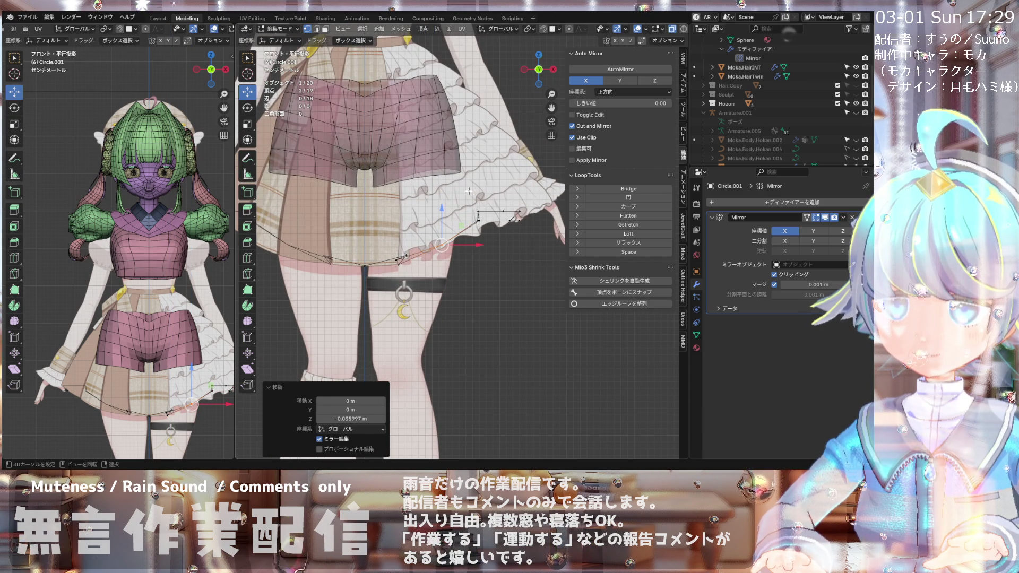
Step: Lower the next hem edge and shift the vertex near the skirt's right edge sideways
click(496, 222)
drag(479, 181, 481, 198)
scroll(482, 198, down, 2)
scroll(483, 200, up, 2)
scroll(489, 202, down, 2)
scroll(496, 203, up, 1)
scroll(496, 203, up, 1)
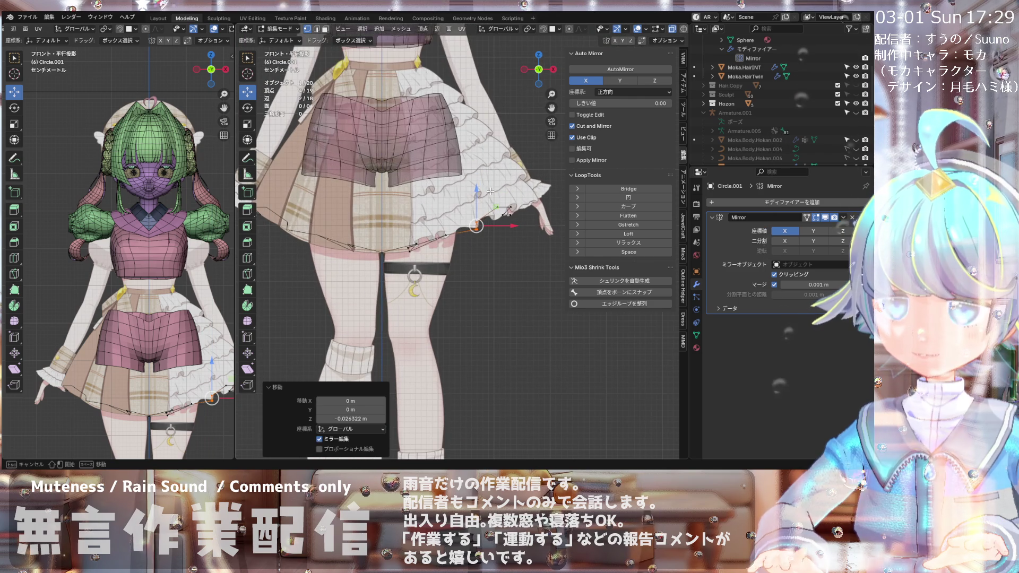
mouse_move(486, 190)
mouse_down()
mouse_move(506, 215)
mouse_move(497, 189)
mouse_up()
scroll(440, 202, down, 3)
scroll(383, 218, up, 2)
scroll(383, 217, up, 1)
scroll(382, 218, down, 1)
scroll(546, 182, down, 1)
scroll(546, 182, down, 1)
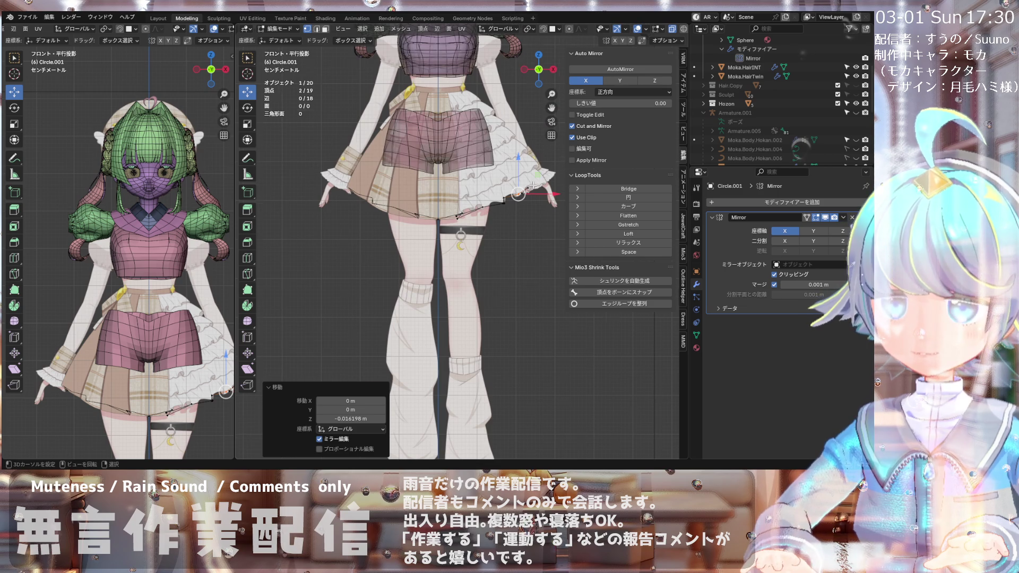
scroll(532, 185, up, 3)
click(512, 208)
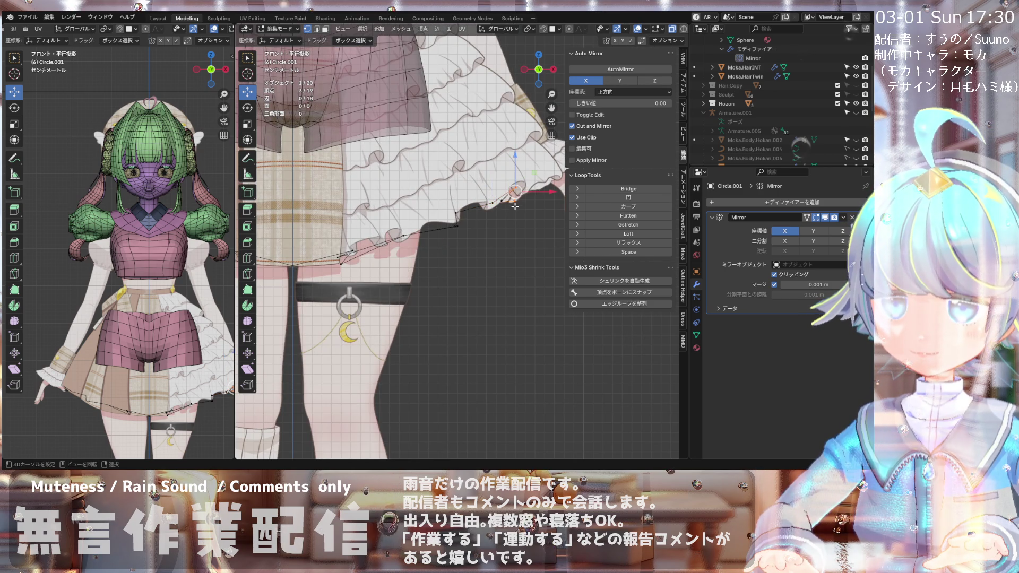
Step: Raise the vertex at the skirt's right edge 0.006835 m along Z onto the hem line
scroll(504, 209, up, 2)
click(510, 198)
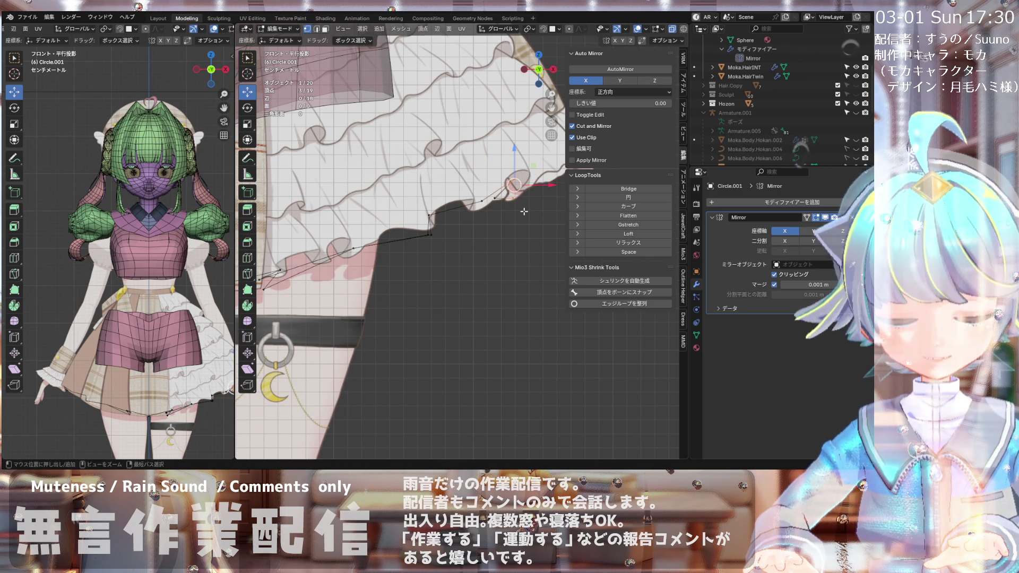
key(g)
key(x)
right_click(518, 197)
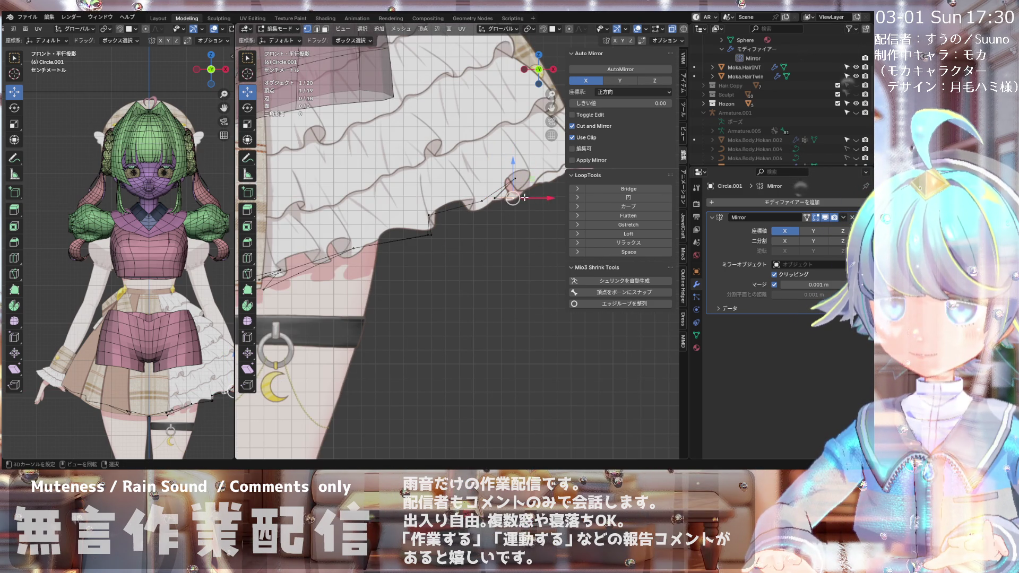
drag(521, 199, 543, 227)
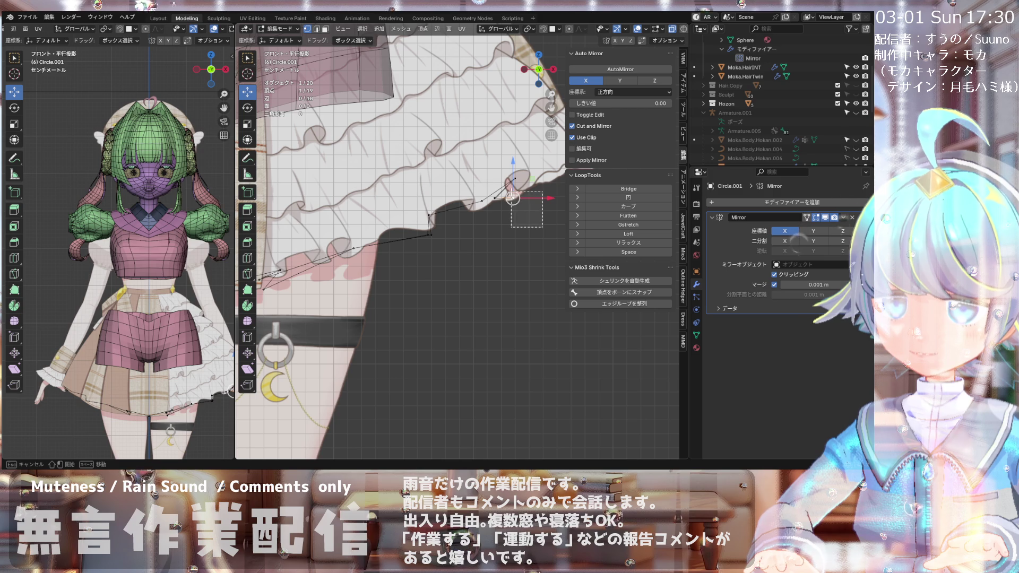
drag(511, 195, 511, 195)
key(g)
key(z)
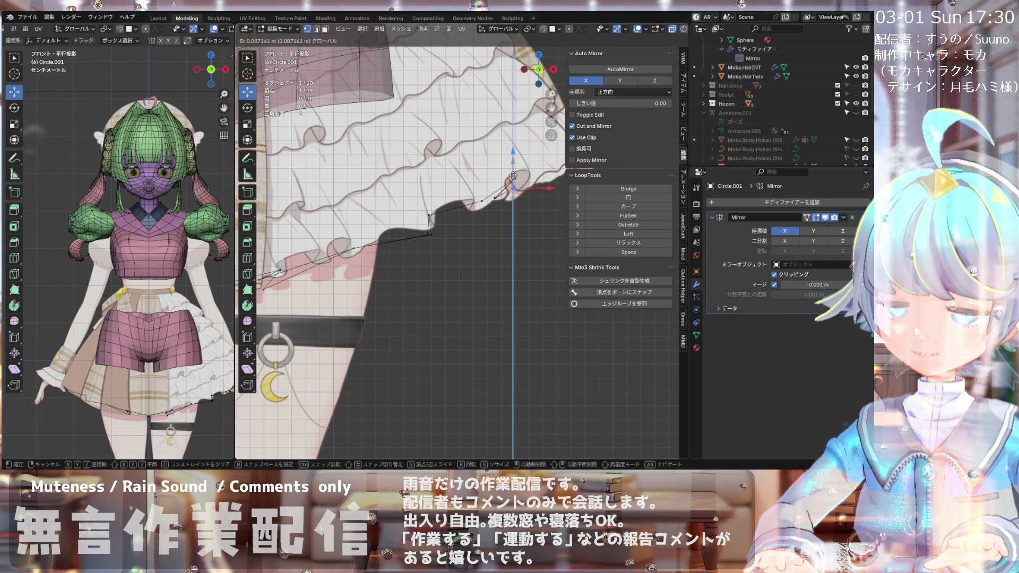
click(514, 176)
scroll(430, 196, down, 5)
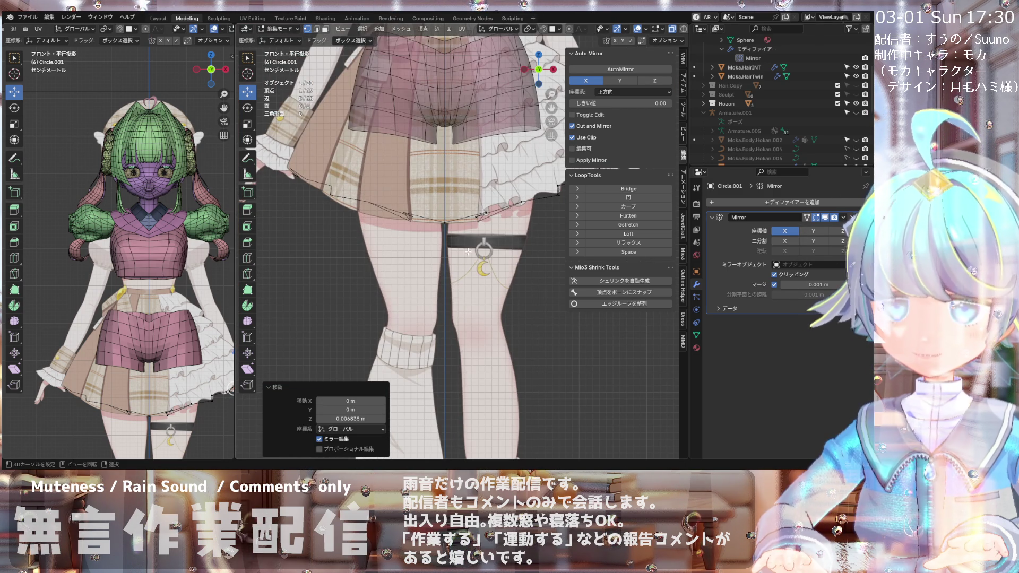
scroll(407, 188, down, 2)
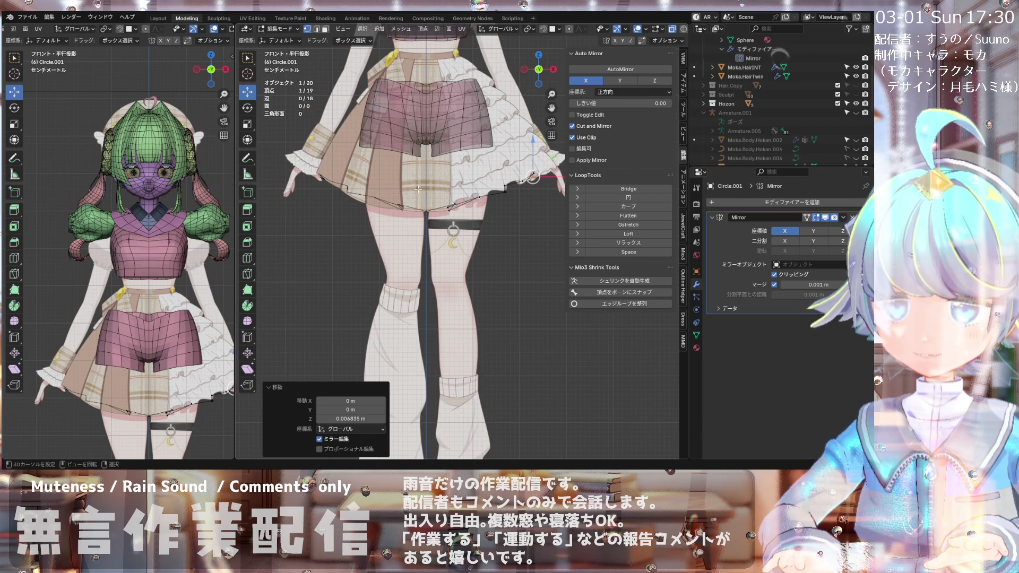
scroll(448, 180, up, 2)
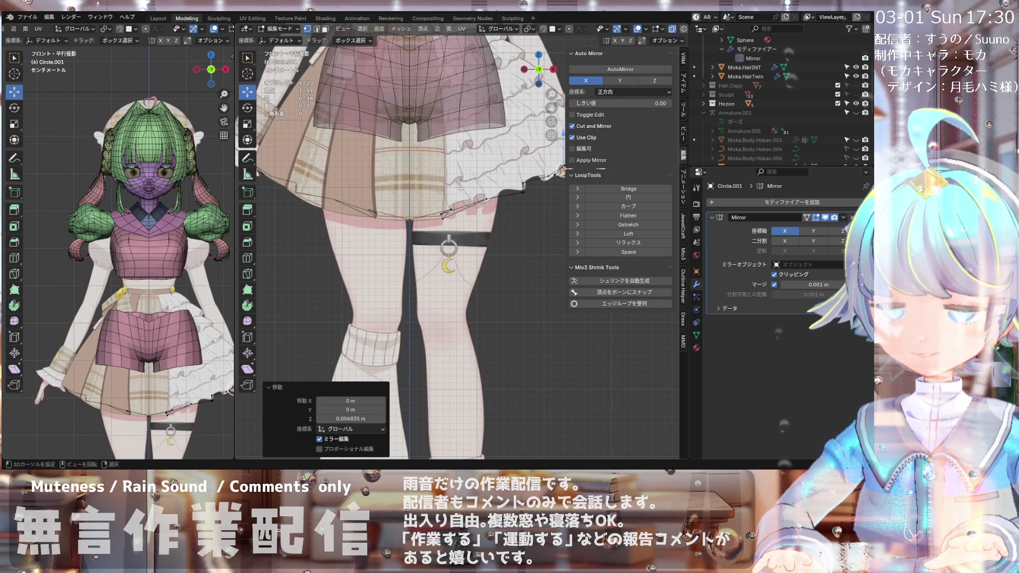
scroll(461, 190, down, 4)
scroll(451, 241, up, 2)
scroll(450, 240, up, 2)
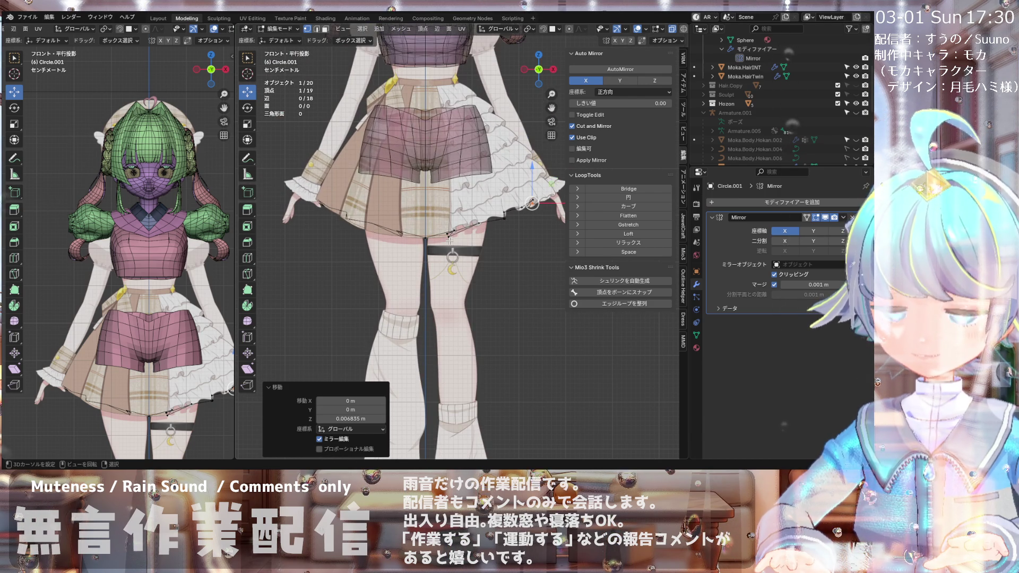
scroll(450, 240, up, 1)
scroll(478, 211, up, 1)
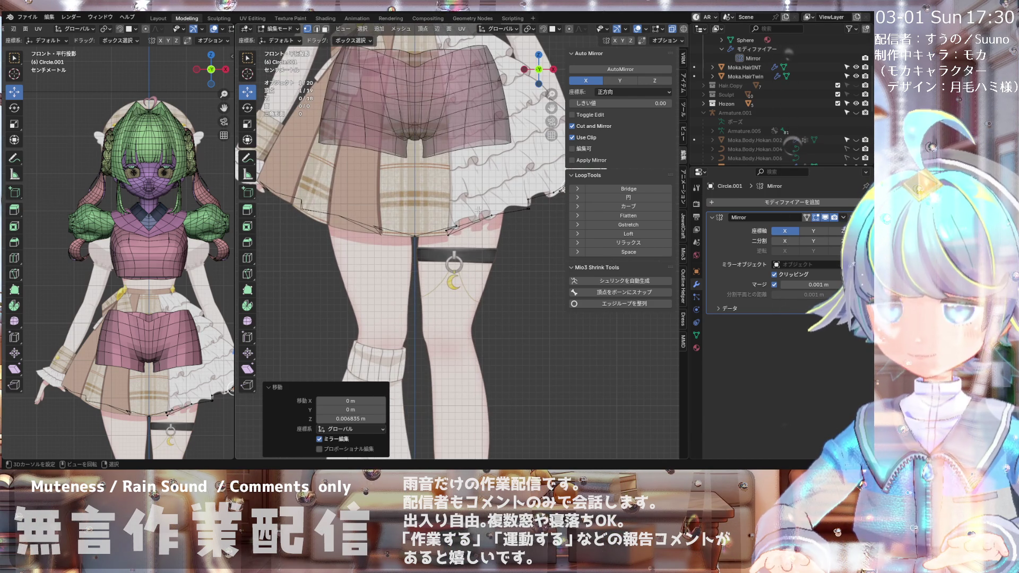
scroll(478, 211, down, 2)
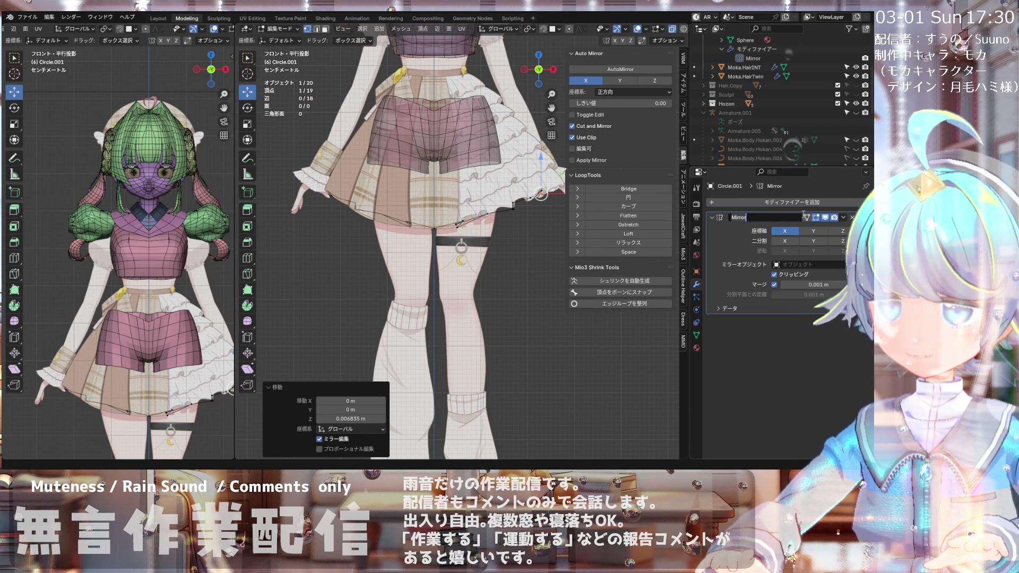
click(766, 217)
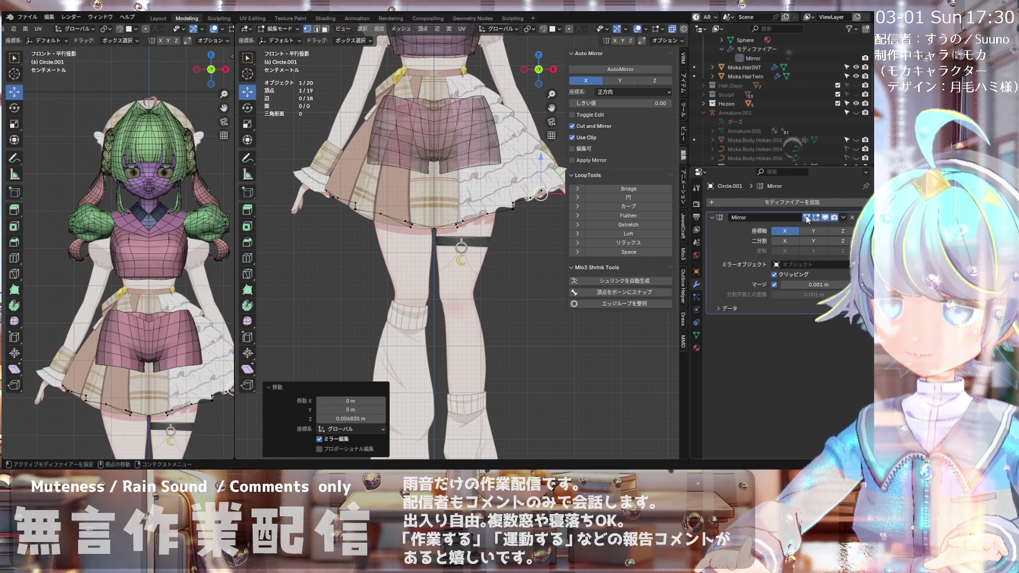
scroll(361, 210, up, 3)
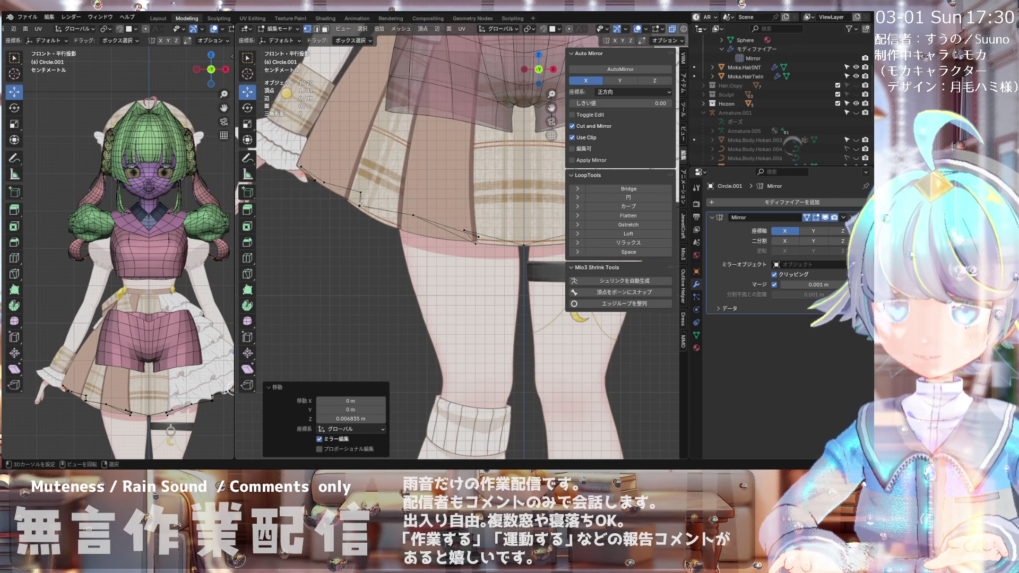
scroll(375, 206, down, 2)
scroll(472, 239, up, 2)
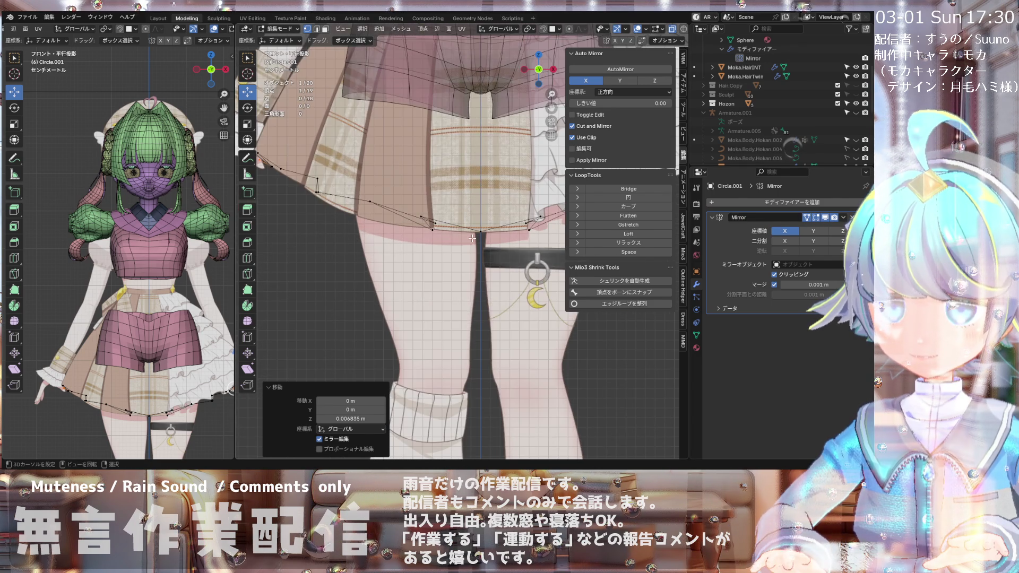
click(432, 225)
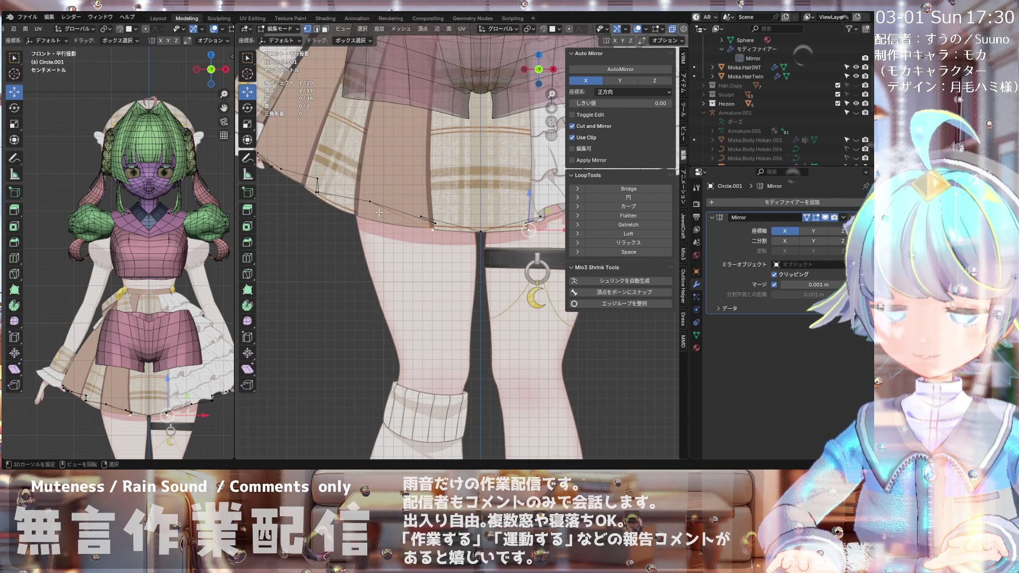
Step: Move another ring vertex by -0.01302 m X and -0.013345 m Z onto the skirt hem
middle_drag(402, 217, 365, 315)
scroll(365, 315, down, 5)
middle_drag(361, 312, 363, 312)
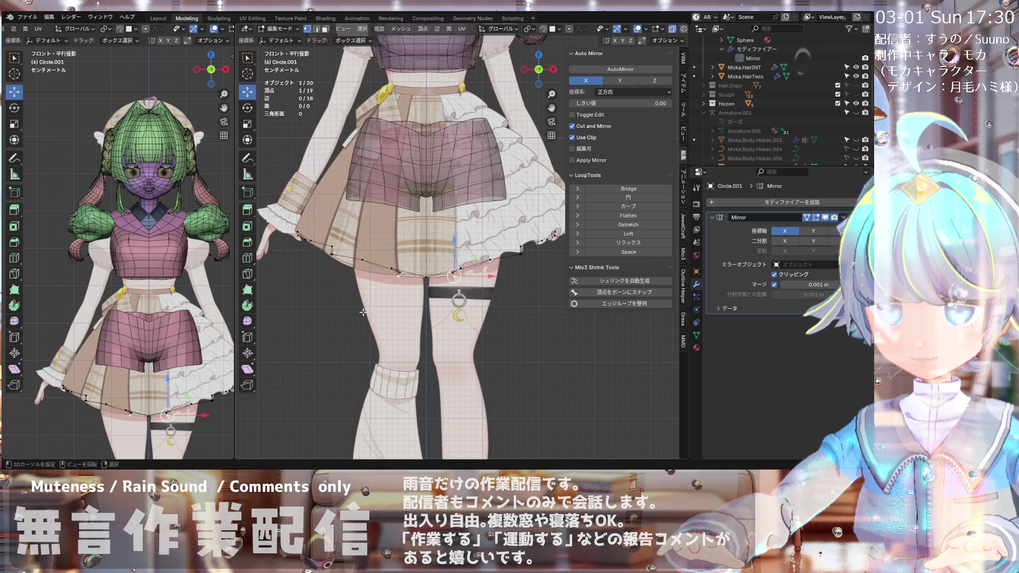
key(KP_1)
scroll(363, 291, up, 5)
scroll(440, 247, up, 2)
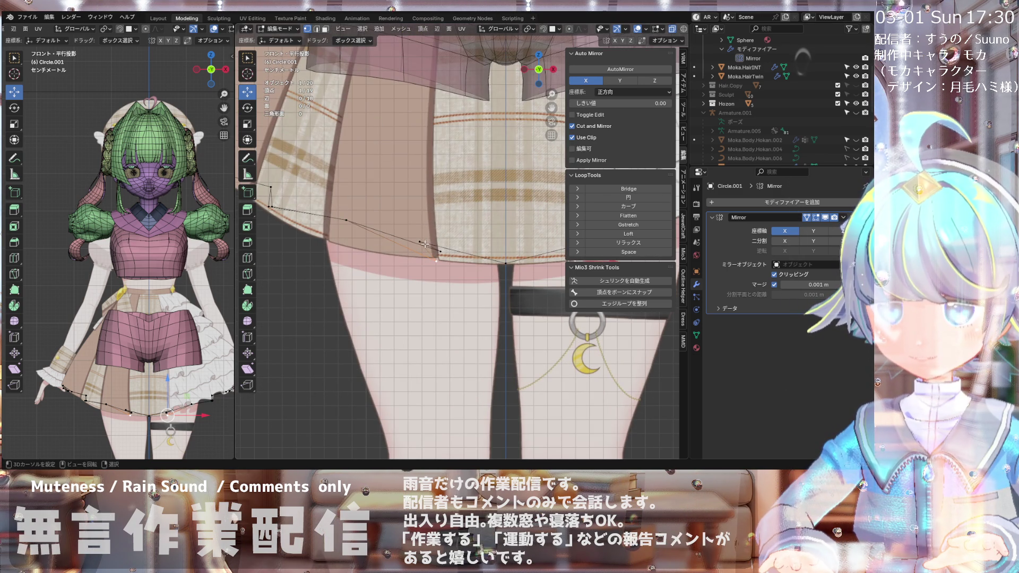
key(g)
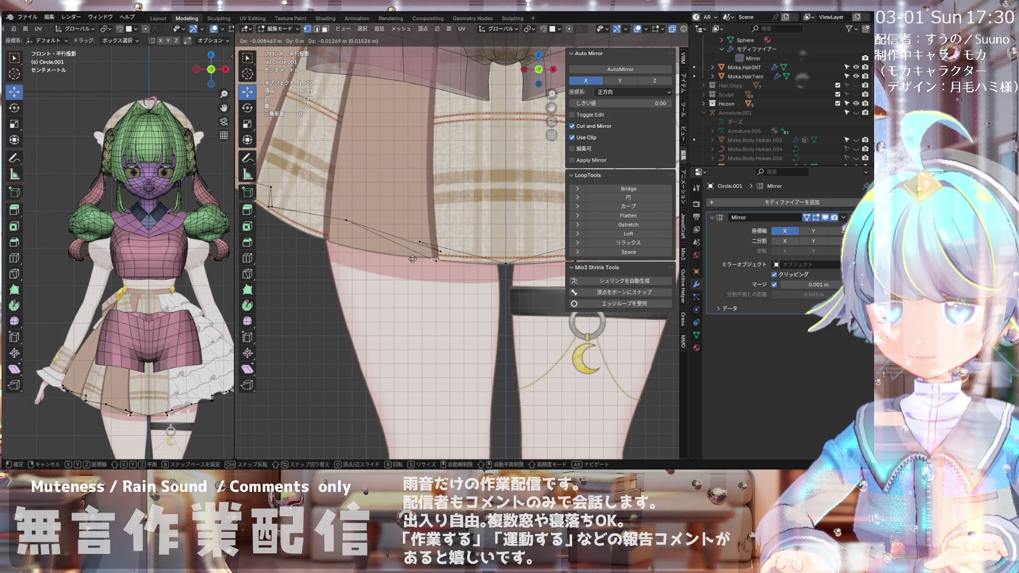
click(406, 259)
scroll(406, 259, down, 4)
middle_drag(406, 259, 418, 361)
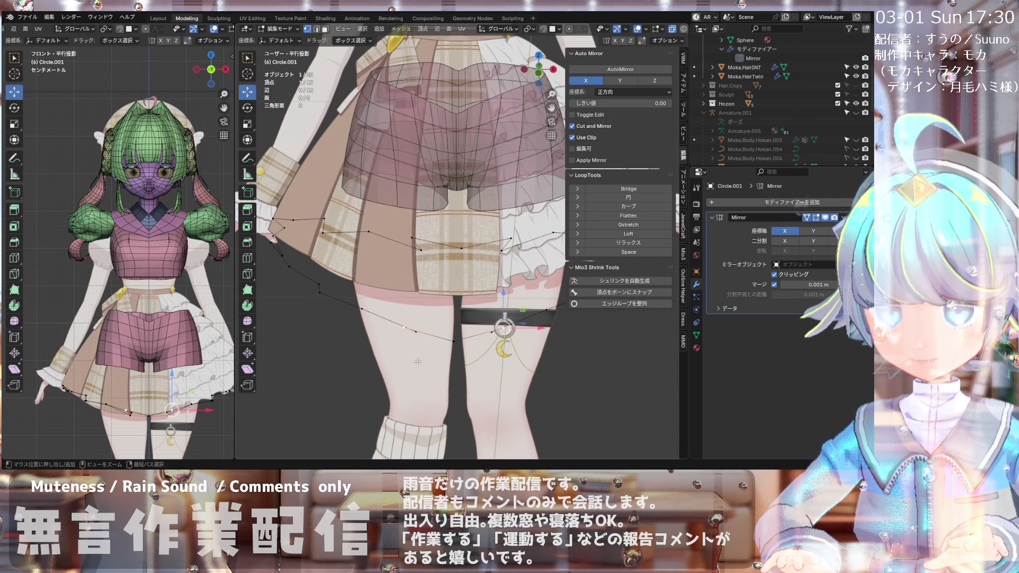
key(KP_7)
Step: In front view, move a ring vertex onto the skirt hem and check it from above
scroll(388, 433, down, 4)
scroll(393, 403, up, 2)
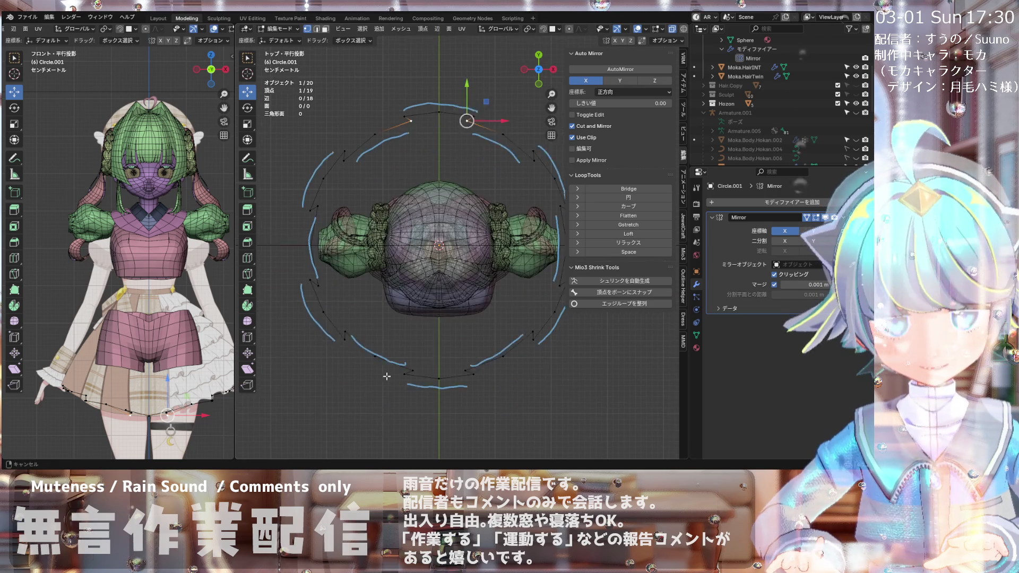
scroll(401, 371, up, 2)
key(KP_1)
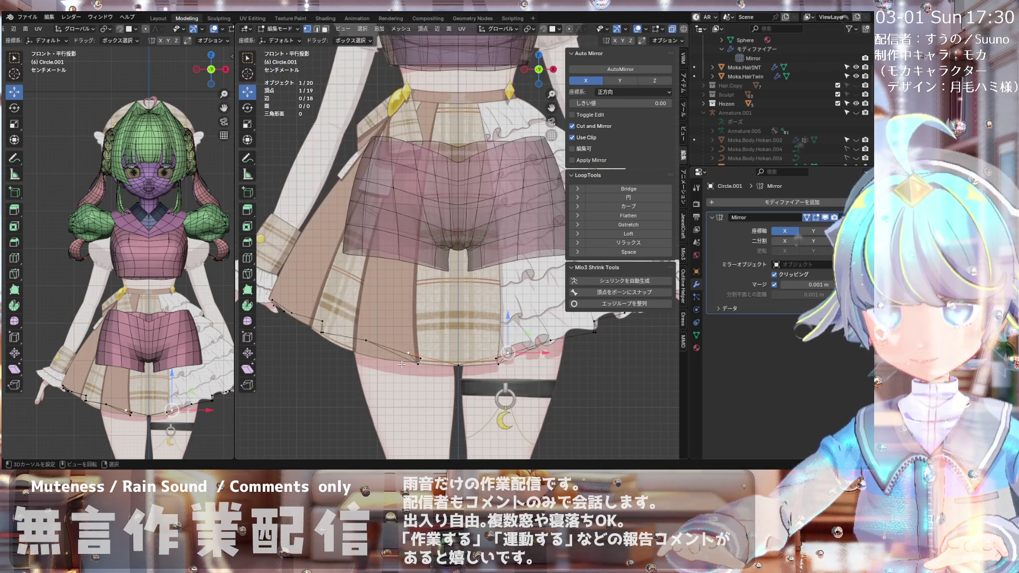
scroll(416, 366, up, 1)
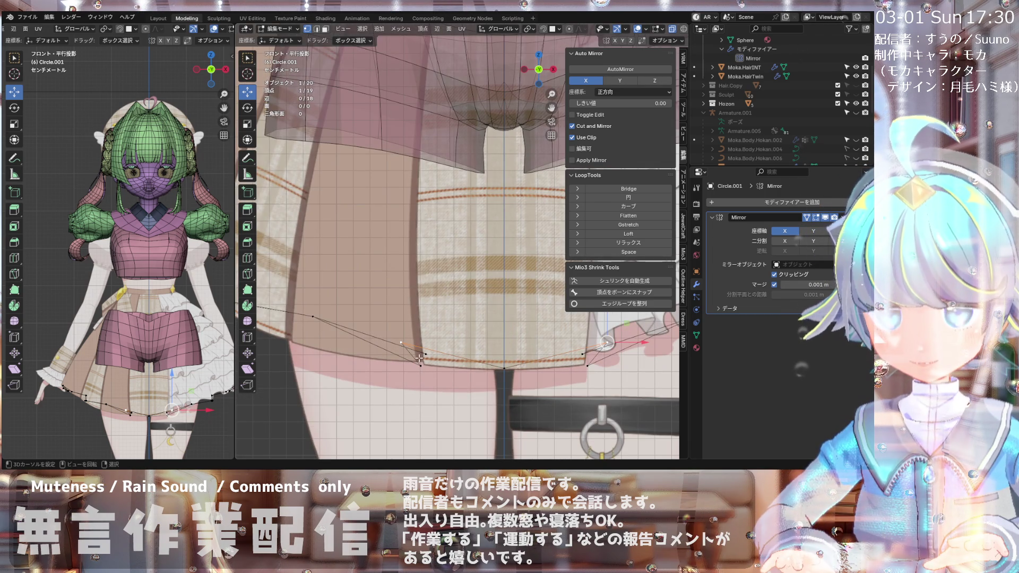
key(g)
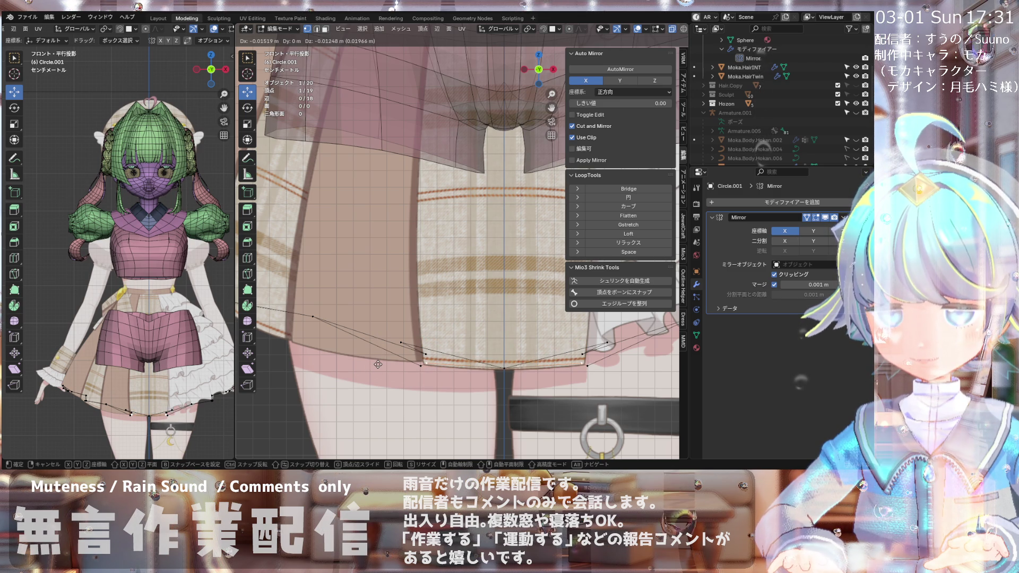
click(382, 364)
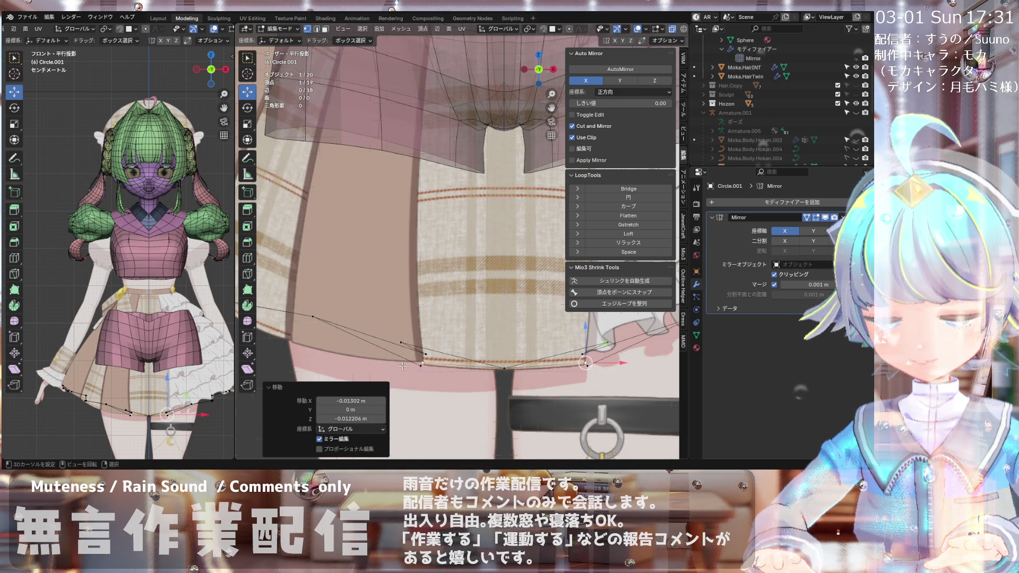
key(KP_7)
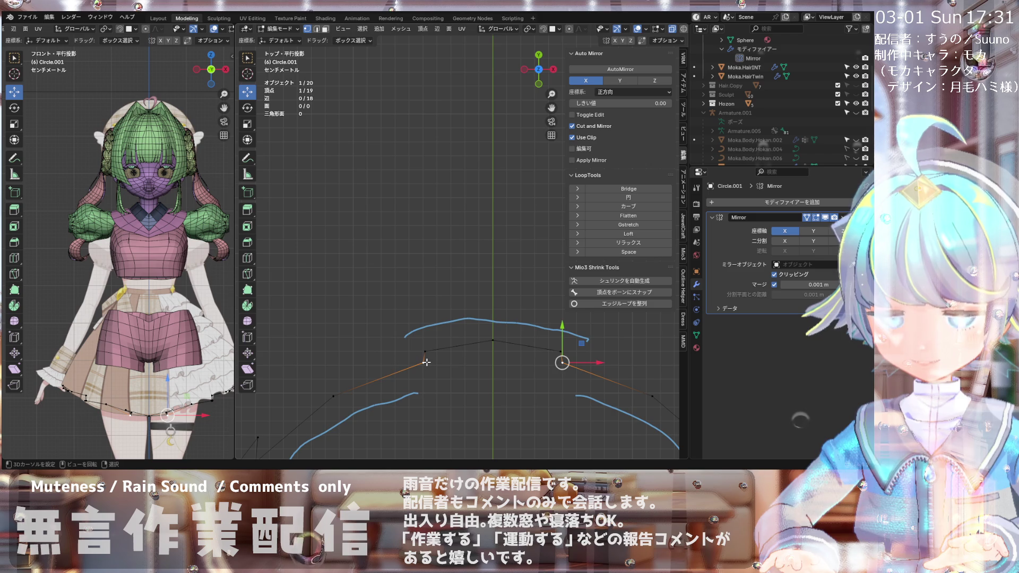
key(KP_1)
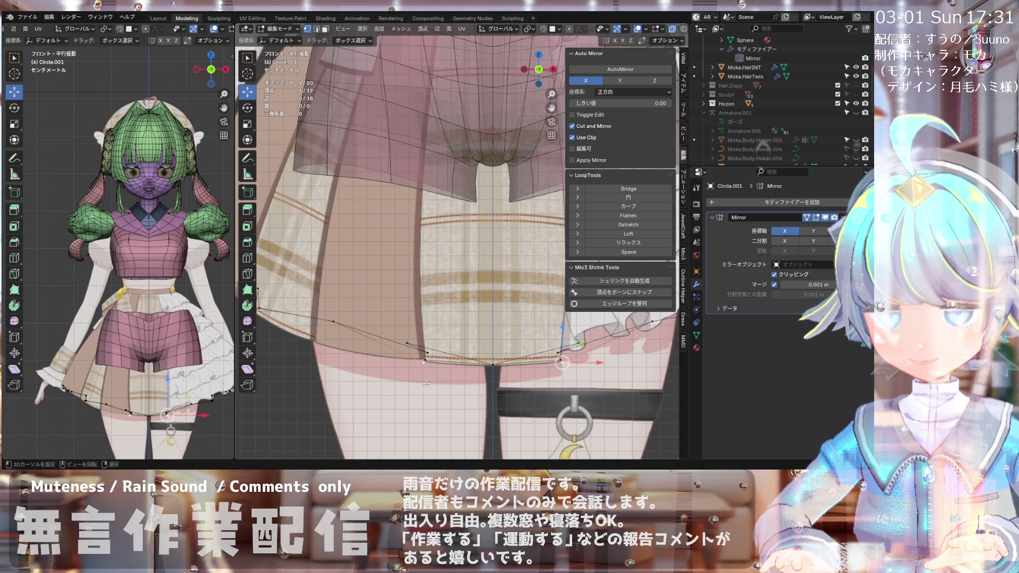
Step: Drag the left-side ring vertices down onto the skirt's hem line
click(428, 390)
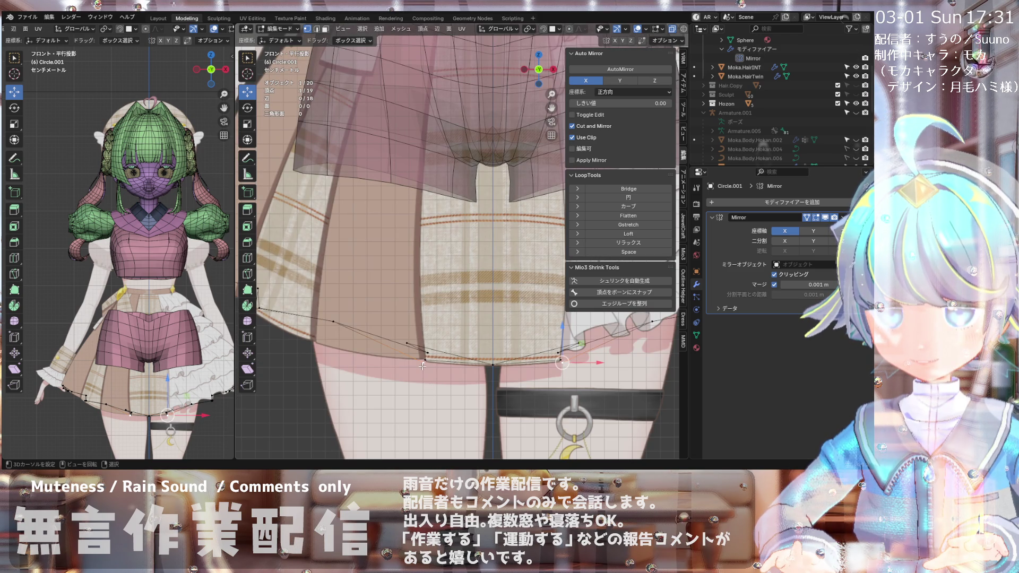
drag(422, 365, 416, 356)
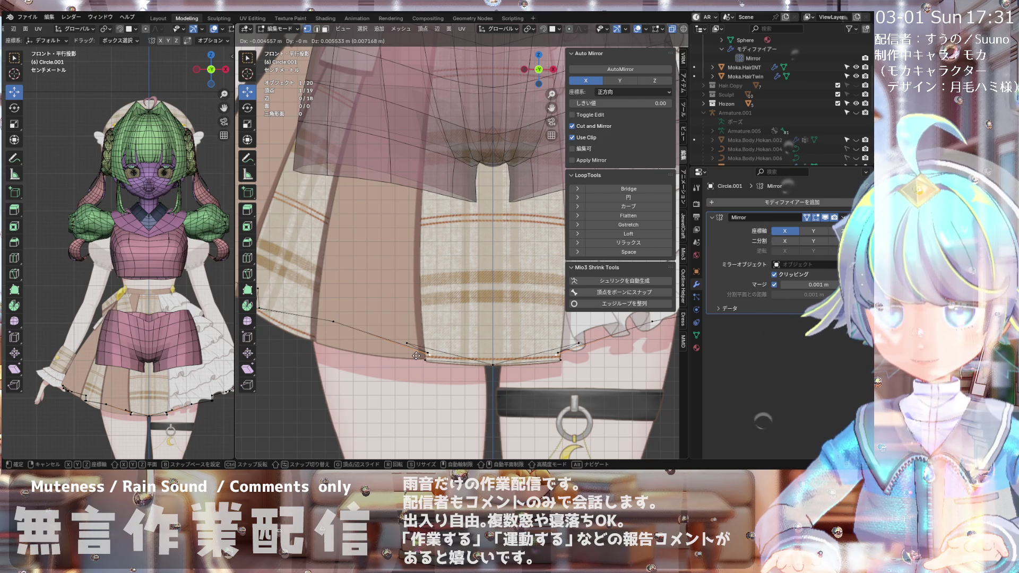
drag(416, 356, 416, 356)
shift+middle_drag(340, 322, 408, 330)
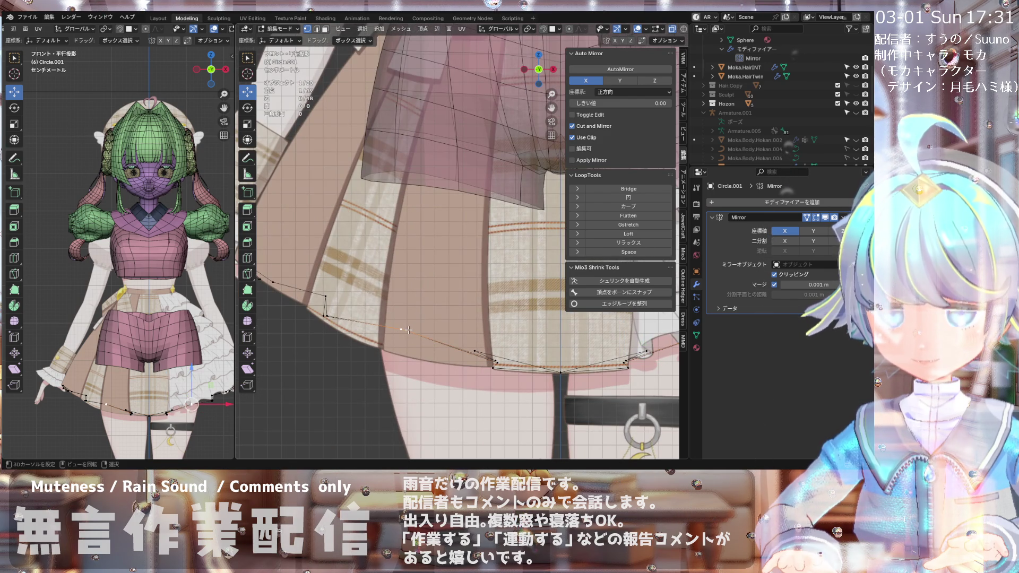
drag(401, 330, 396, 347)
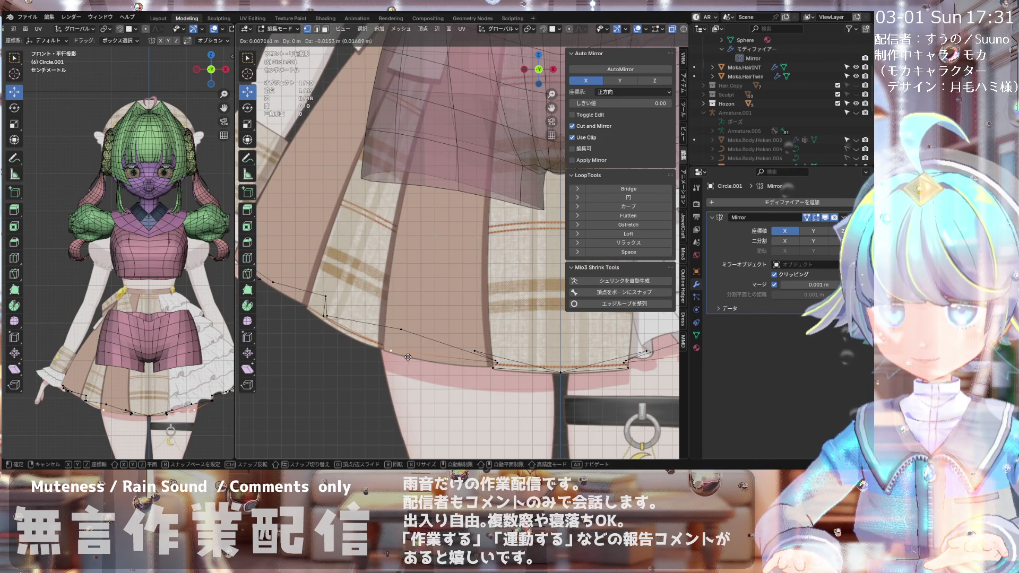
drag(395, 357, 377, 366)
Step: Move another ring vertex by -0.013592 m X and -0.020154 m Z onto the hem
scroll(406, 289, down, 3)
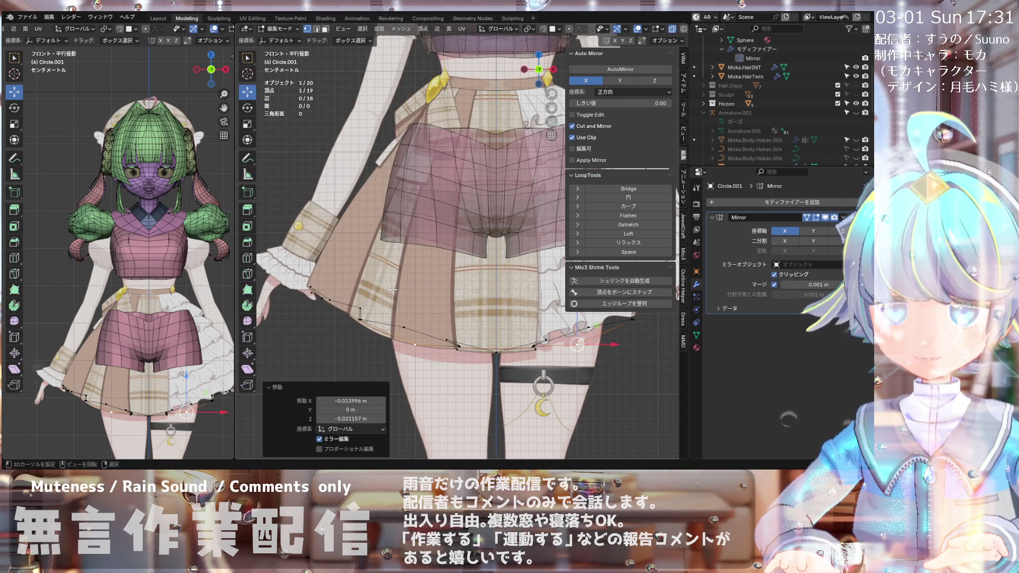
scroll(392, 319, down, 1)
scroll(388, 333, down, 1)
scroll(390, 333, up, 3)
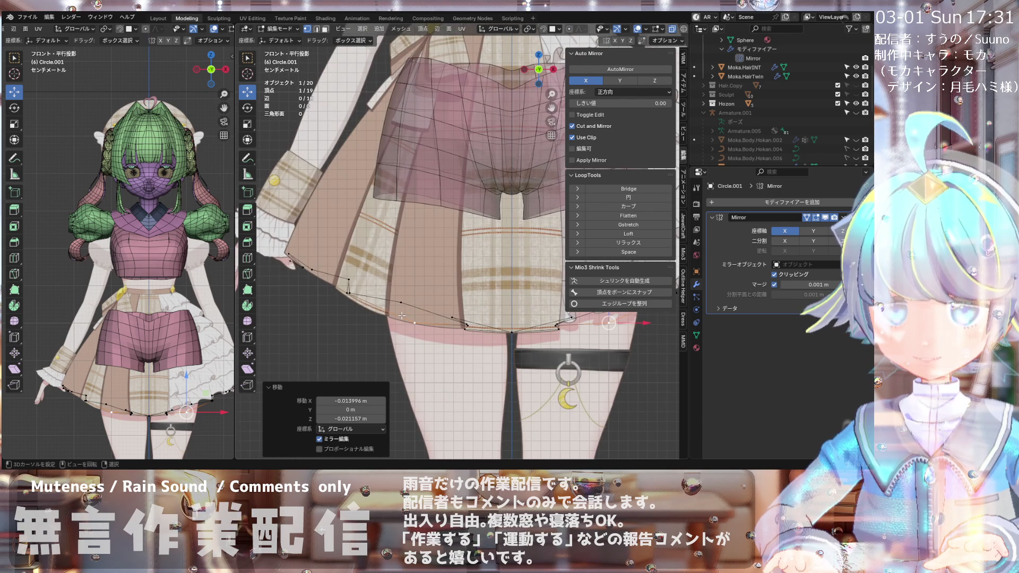
scroll(402, 315, down, 4)
scroll(430, 310, up, 3)
scroll(429, 310, up, 1)
scroll(393, 309, up, 1)
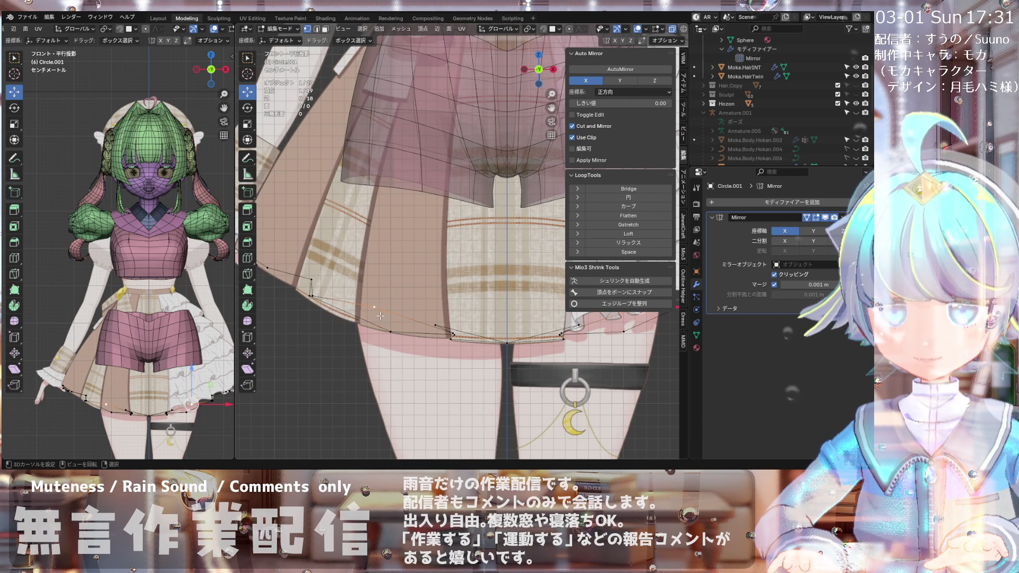
scroll(378, 314, down, 2)
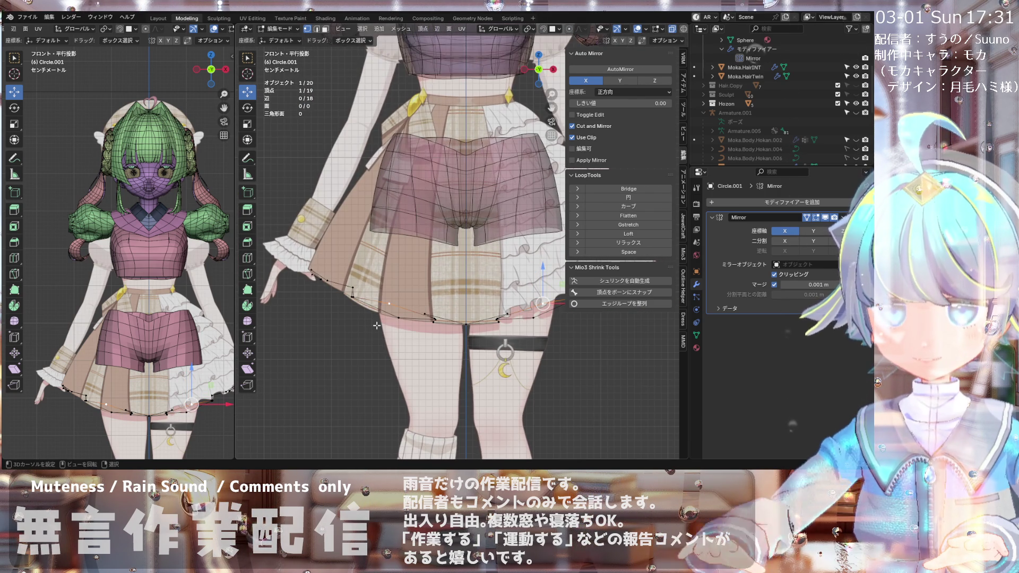
scroll(385, 317, up, 2)
mouse_move(389, 298)
mouse_down()
mouse_move(399, 301)
mouse_move(377, 293)
mouse_up()
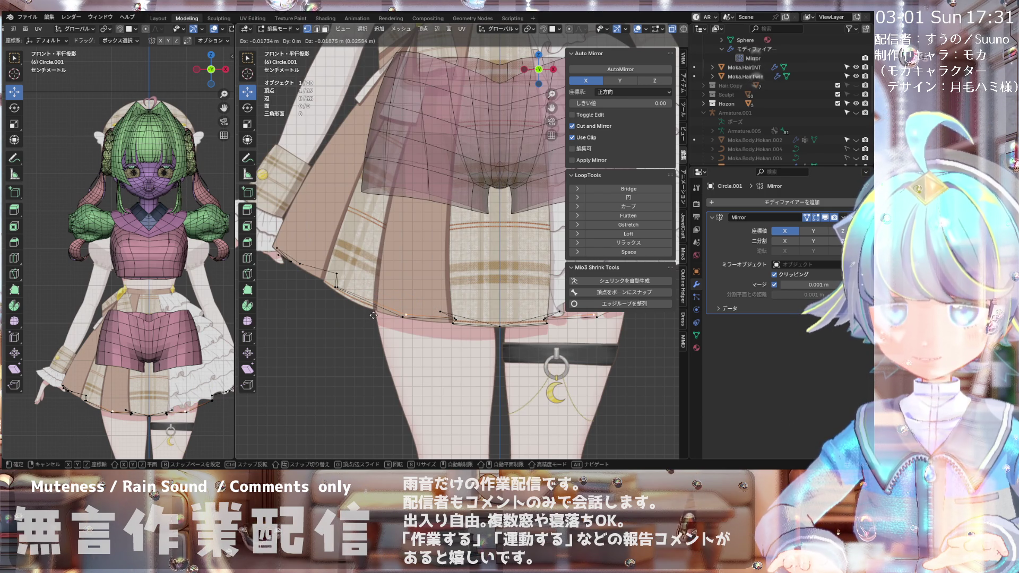
click(378, 317)
middle_drag(377, 317, 391, 338)
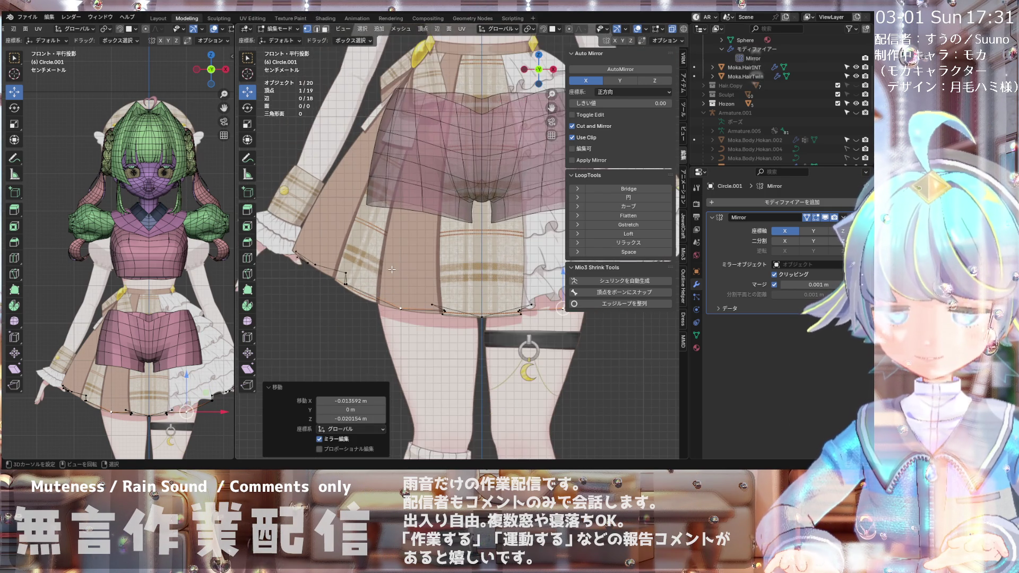
middle_drag(395, 354, 387, 353)
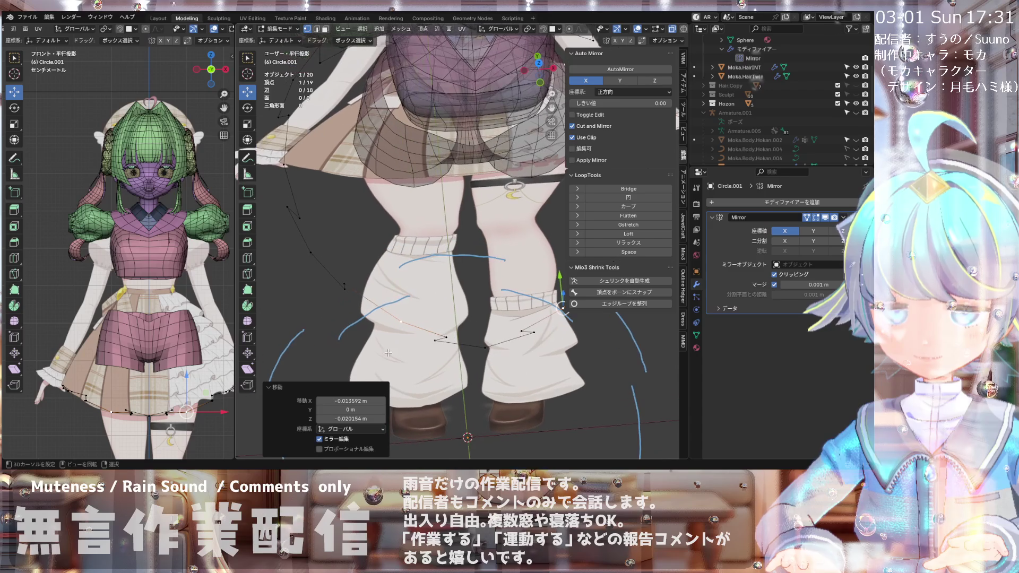
Step: Select the next ring vertex and compare its position against the skirt hem
click(346, 296)
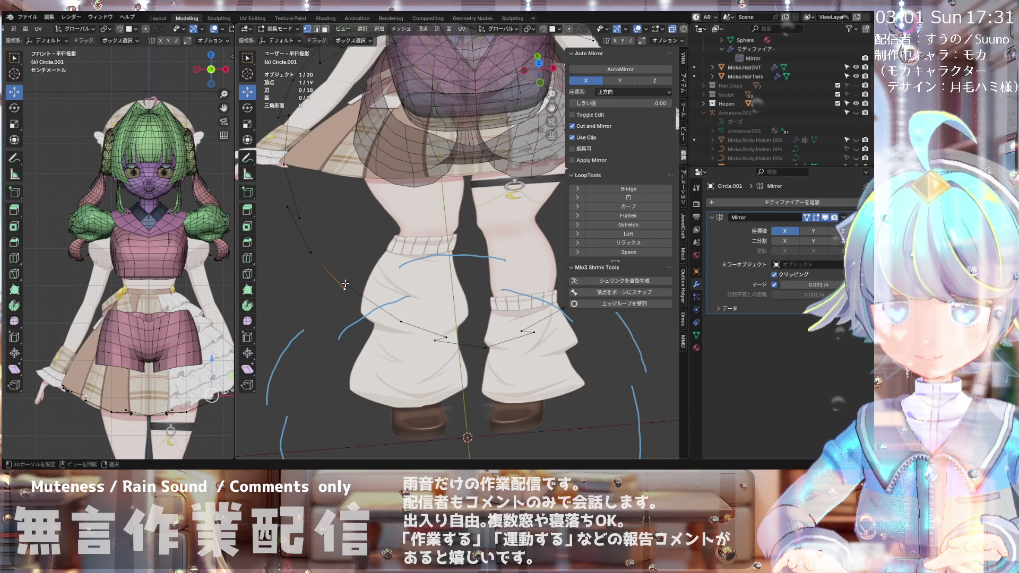
key(KP_1)
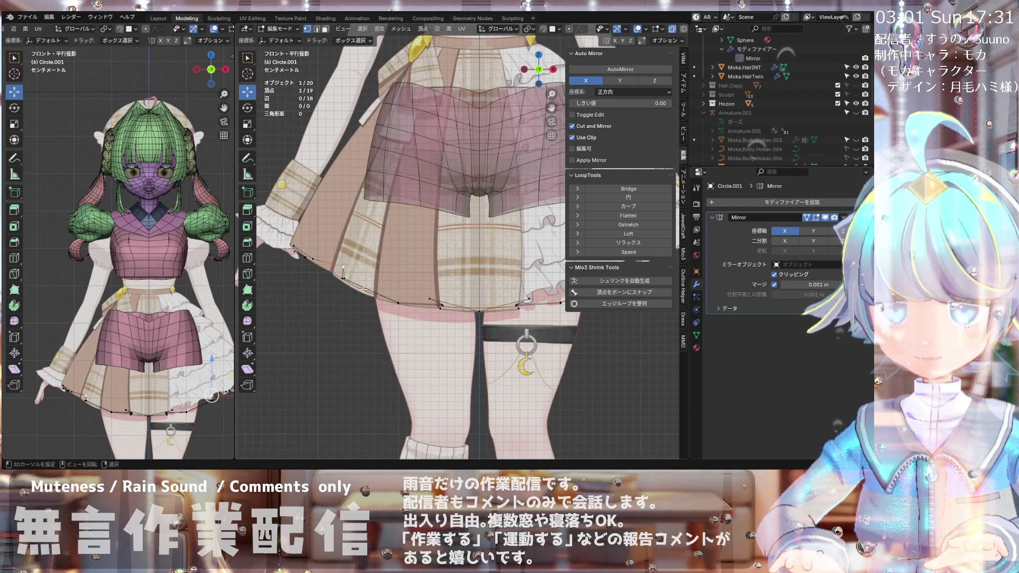
scroll(361, 294, up, 2)
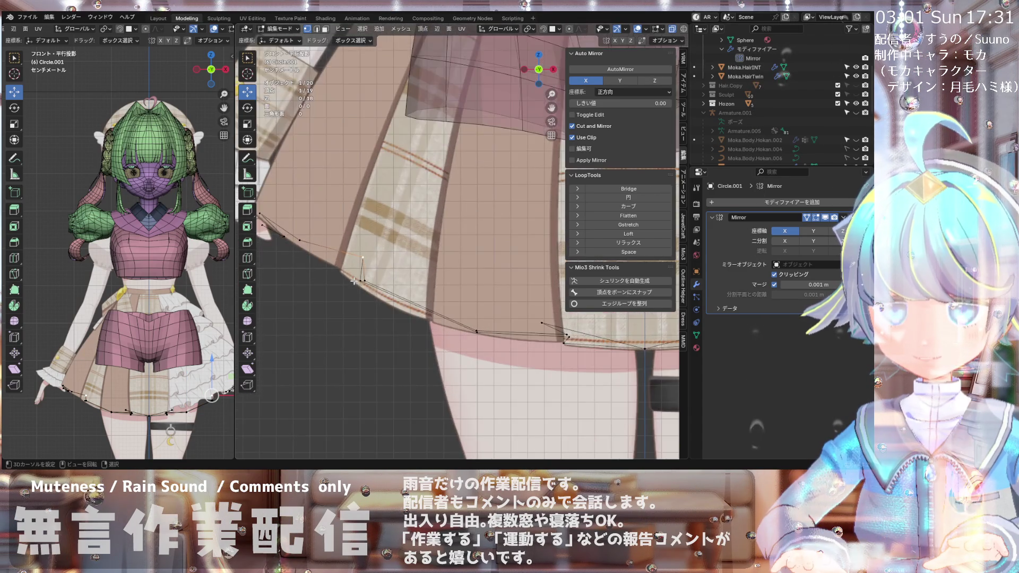
mouse_move(361, 294)
middle_down()
mouse_move(364, 346)
mouse_move(357, 310)
mouse_move(373, 295)
middle_up()
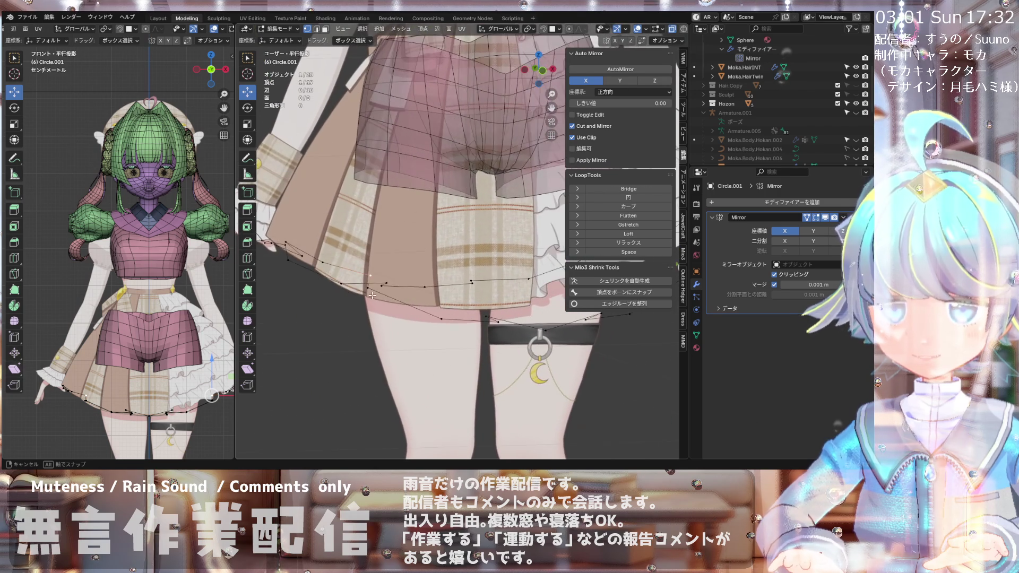
scroll(373, 296, down, 3)
scroll(367, 296, down, 2)
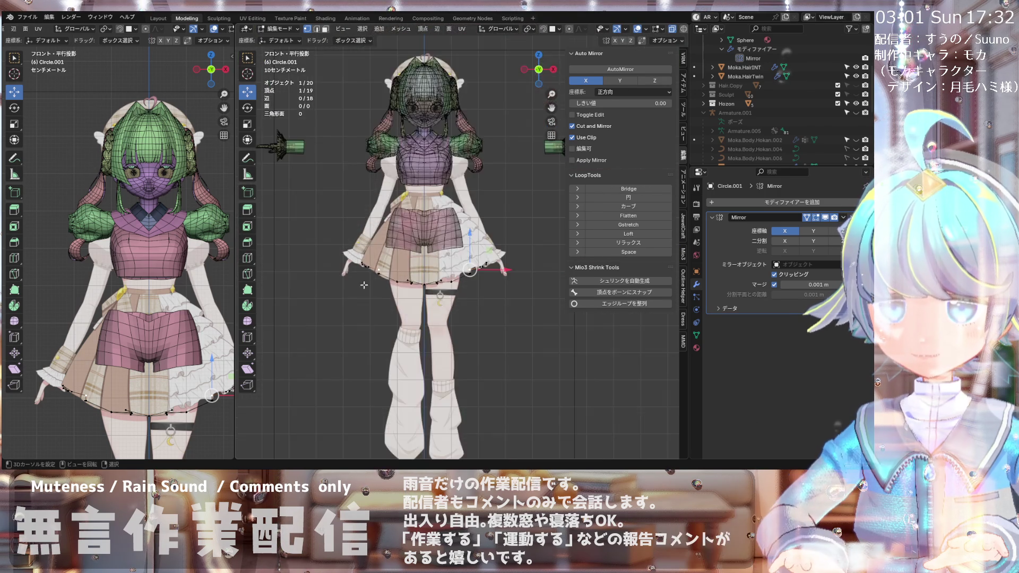
scroll(349, 298, up, 5)
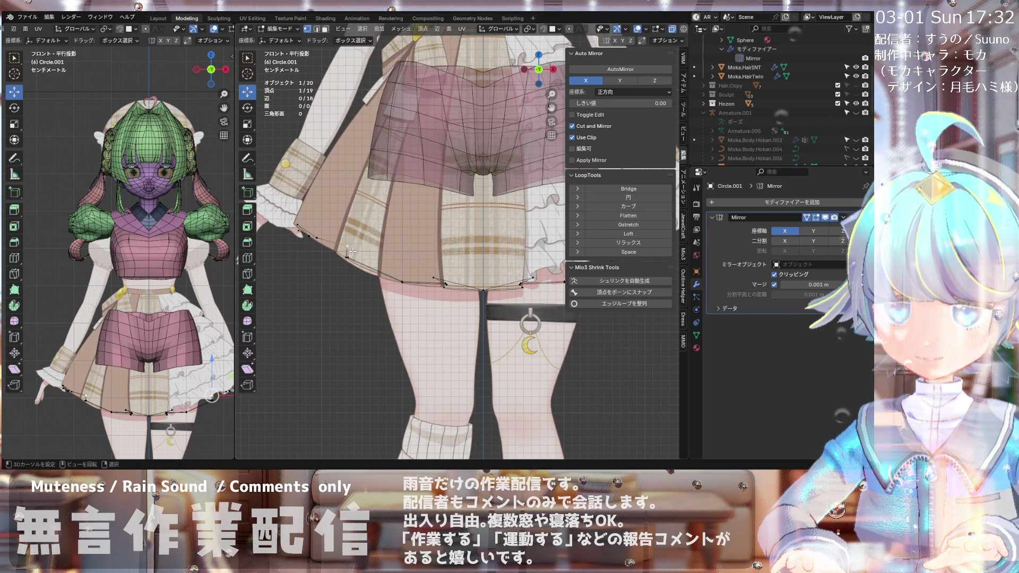
middle_drag(372, 273, 372, 265)
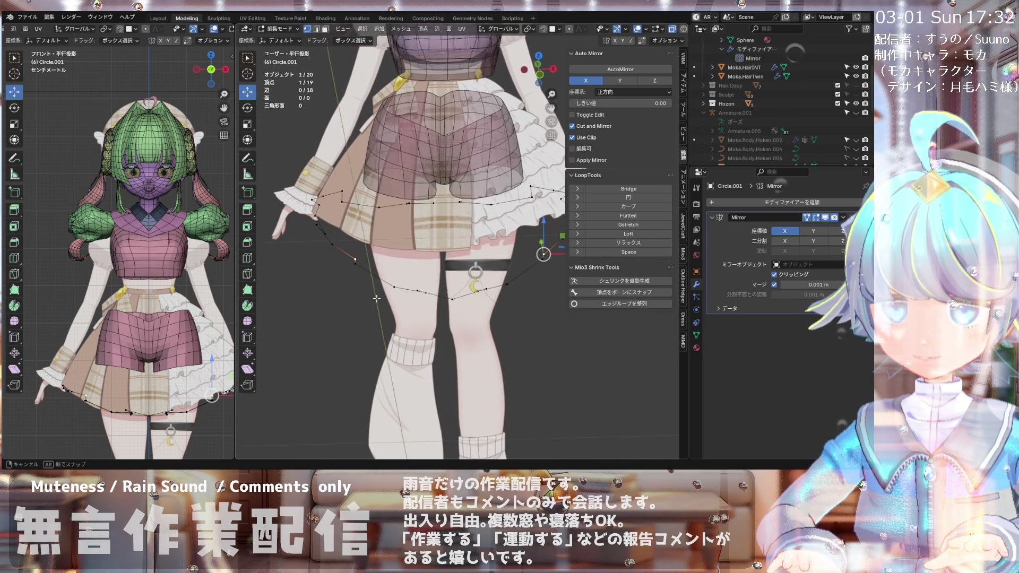
key(KP_1)
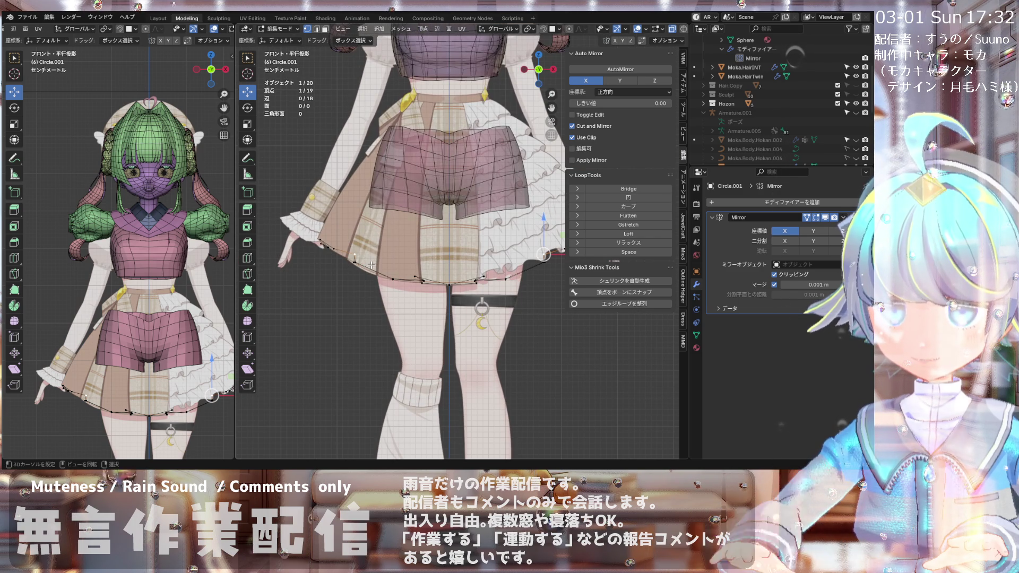
scroll(356, 257, up, 4)
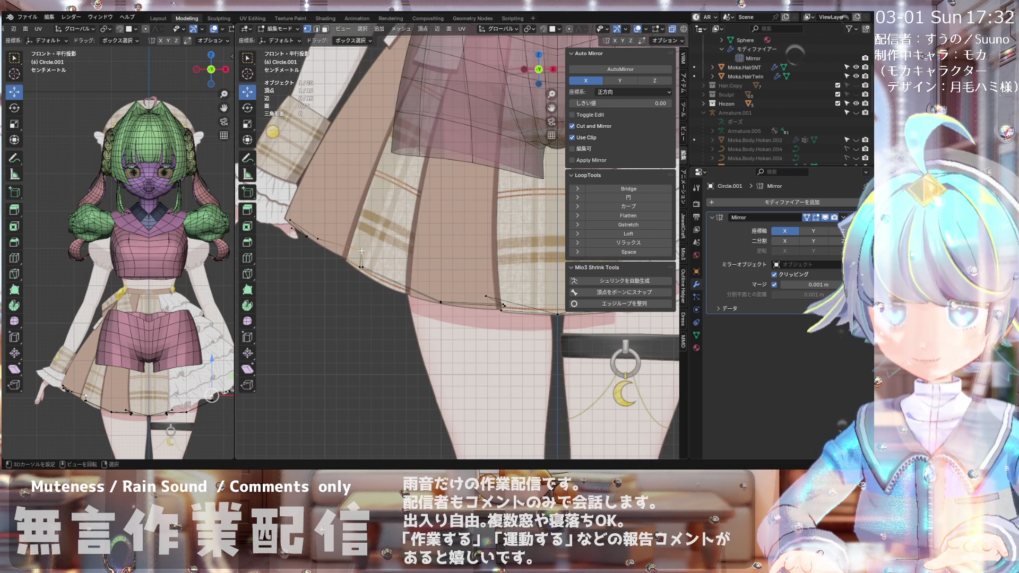
Step: Move that vertex by -0.040231 m X and -0.037496 m Z onto the hem, then check from above
key(g)
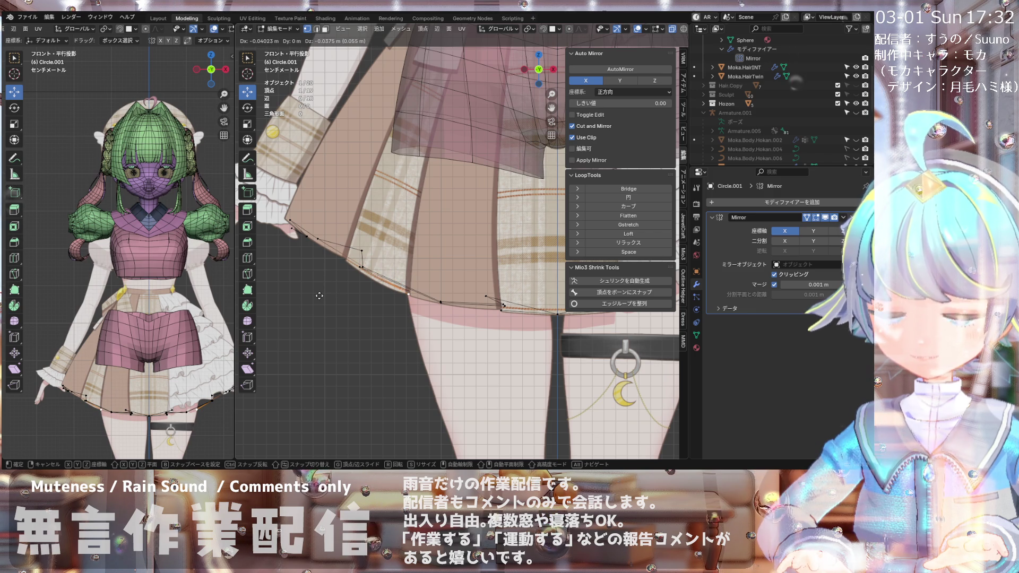
click(319, 296)
scroll(382, 289, down, 2)
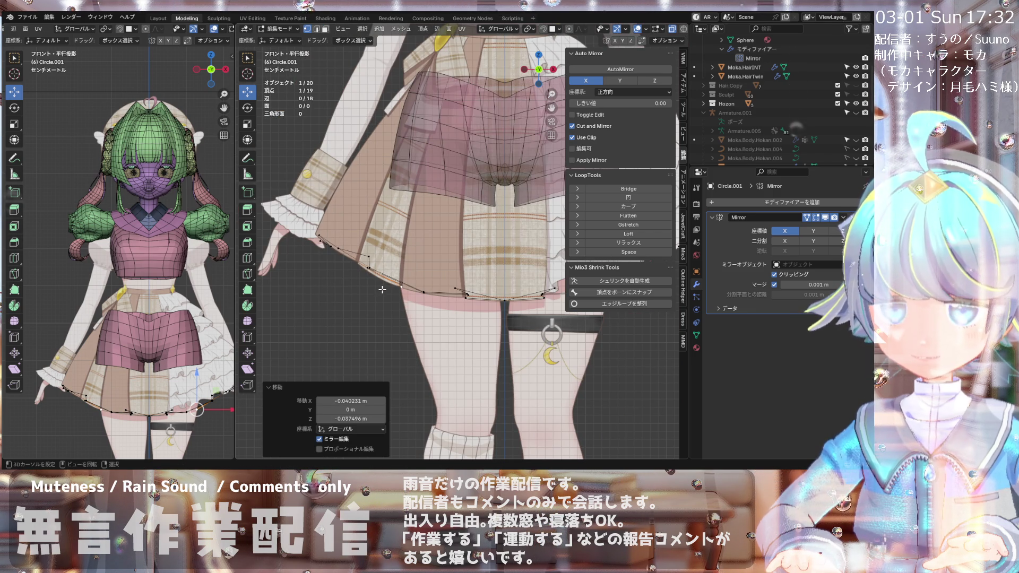
scroll(379, 281, up, 3)
scroll(377, 267, down, 3)
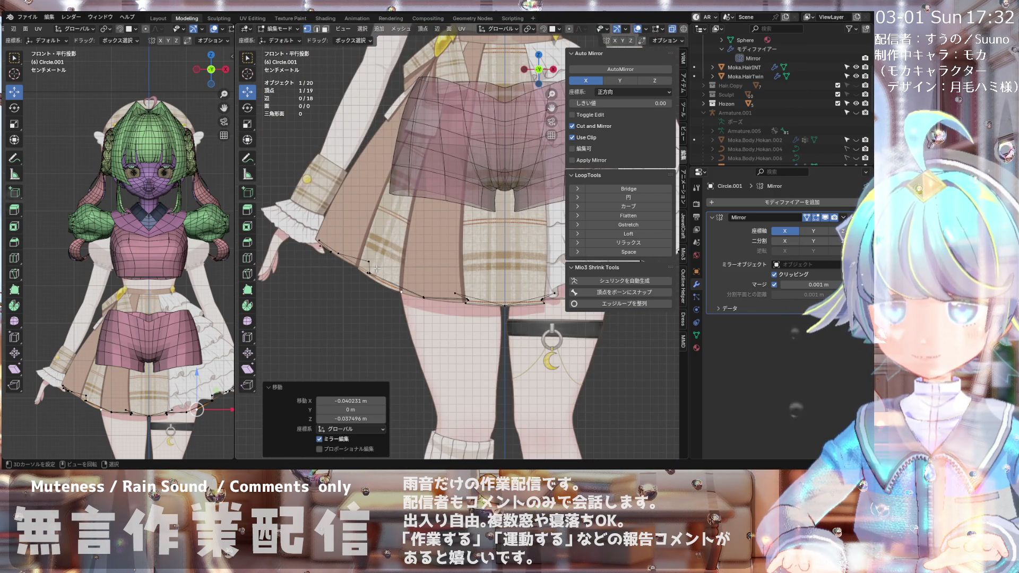
scroll(376, 270, down, 1)
mouse_move(376, 269)
middle_down()
mouse_move(380, 244)
mouse_move(368, 260)
middle_up()
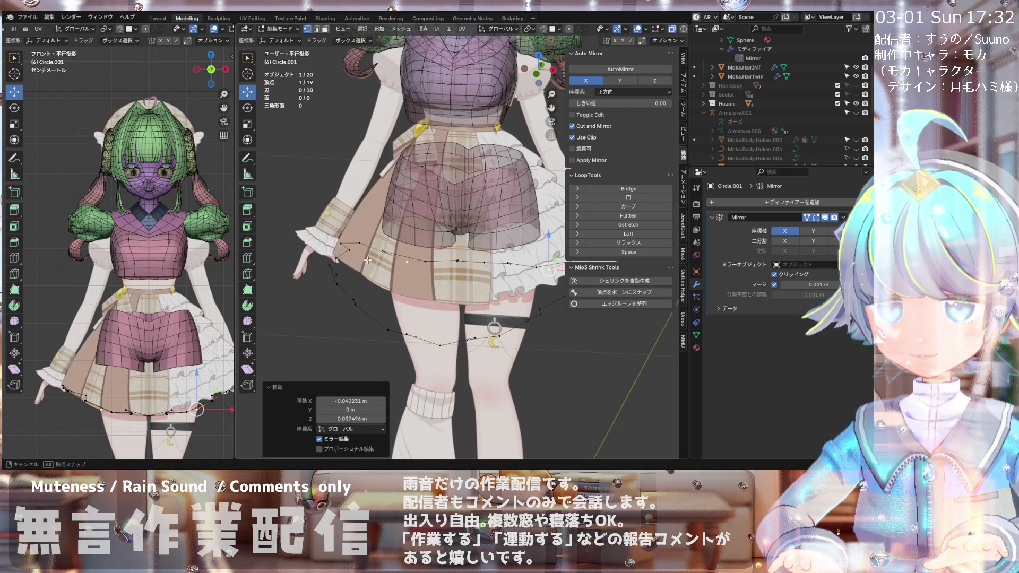
key(KP_1)
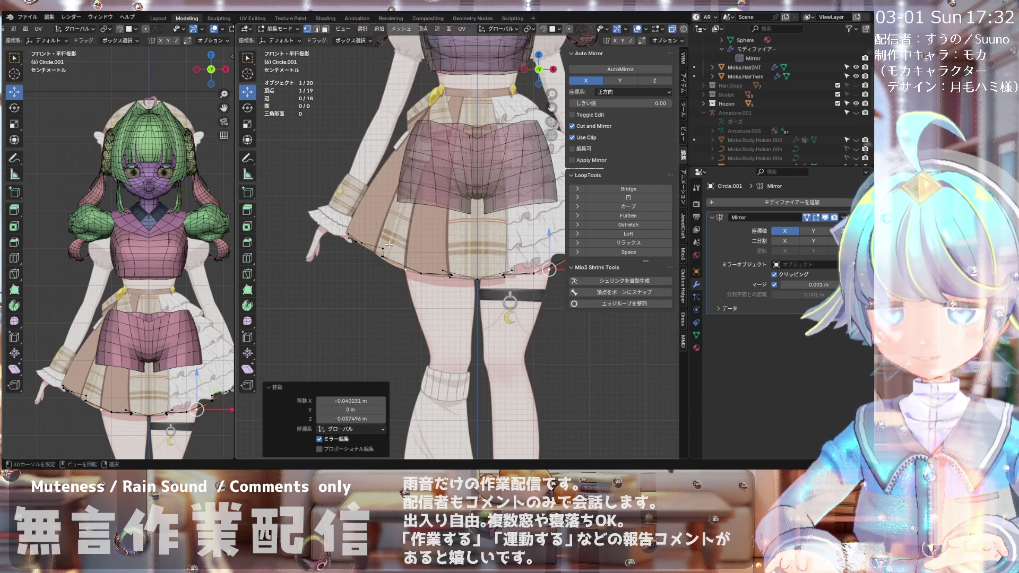
key(KP_7)
scroll(415, 342, down, 1)
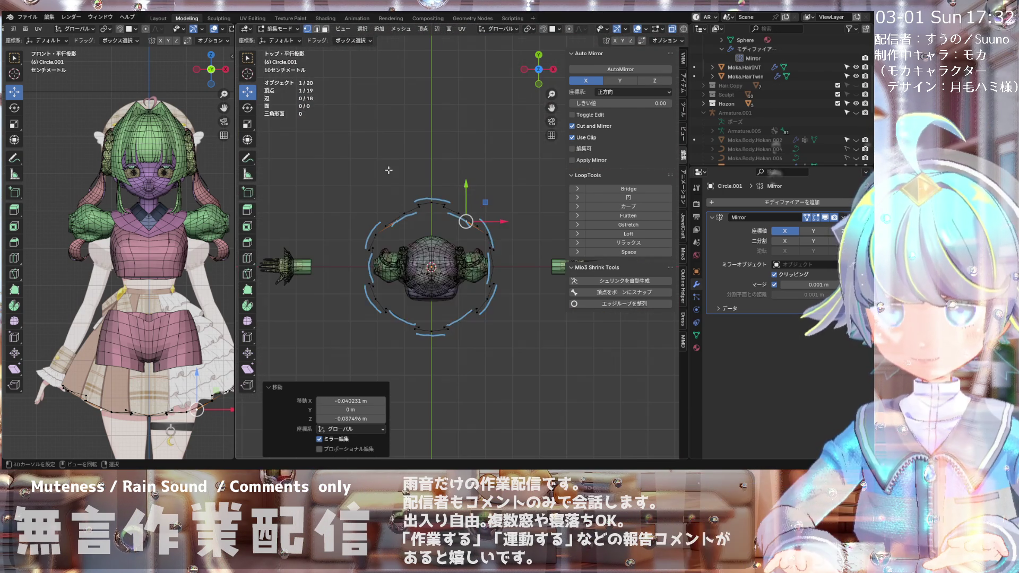
Step: Select another ring vertex and move it down onto the skirt hem in front view
scroll(415, 343, down, 1)
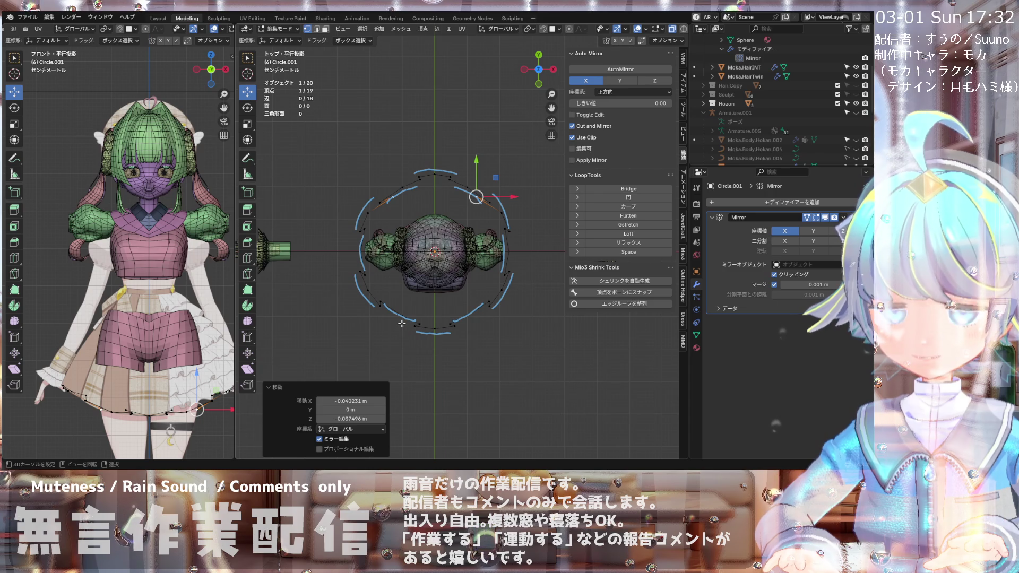
scroll(403, 328, up, 4)
scroll(385, 308, up, 1)
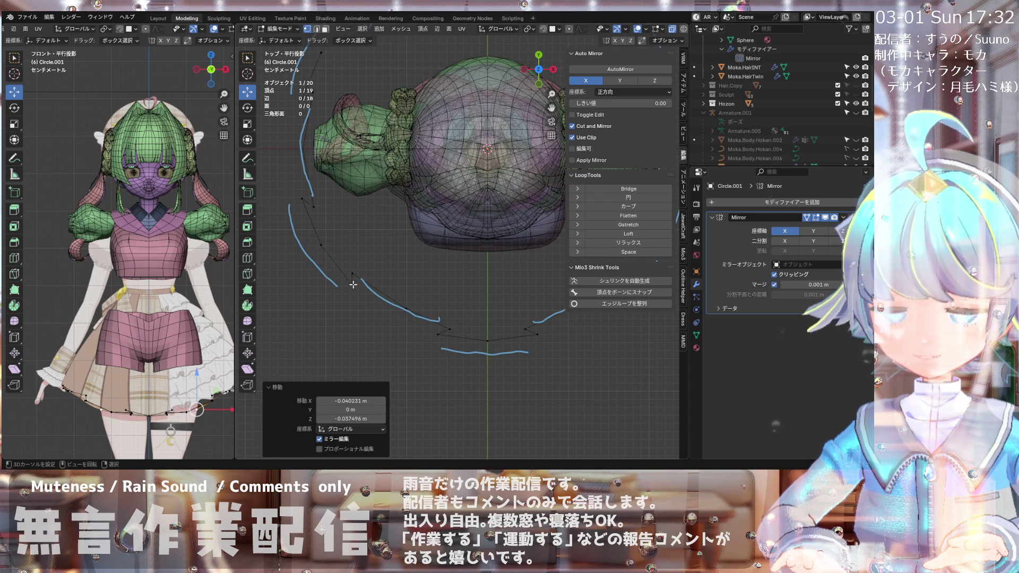
click(352, 284)
key(KP_1)
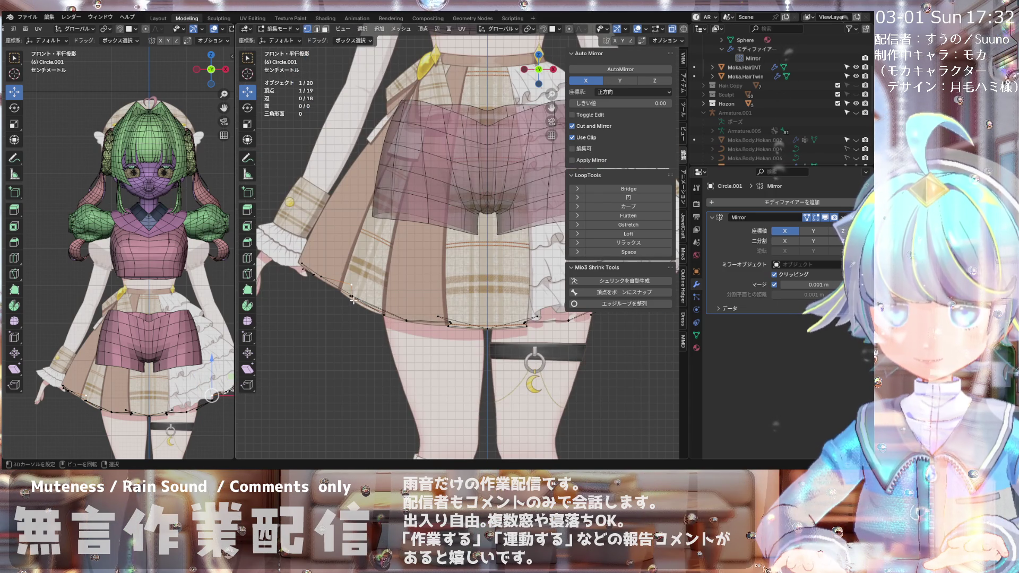
middle_drag(345, 302, 377, 317)
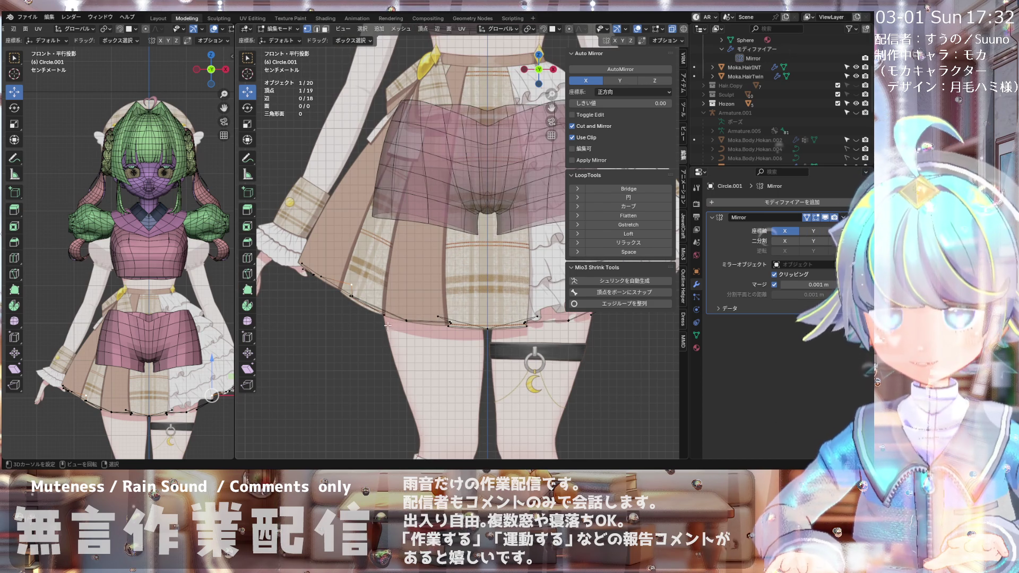
scroll(376, 317, up, 1)
key(g)
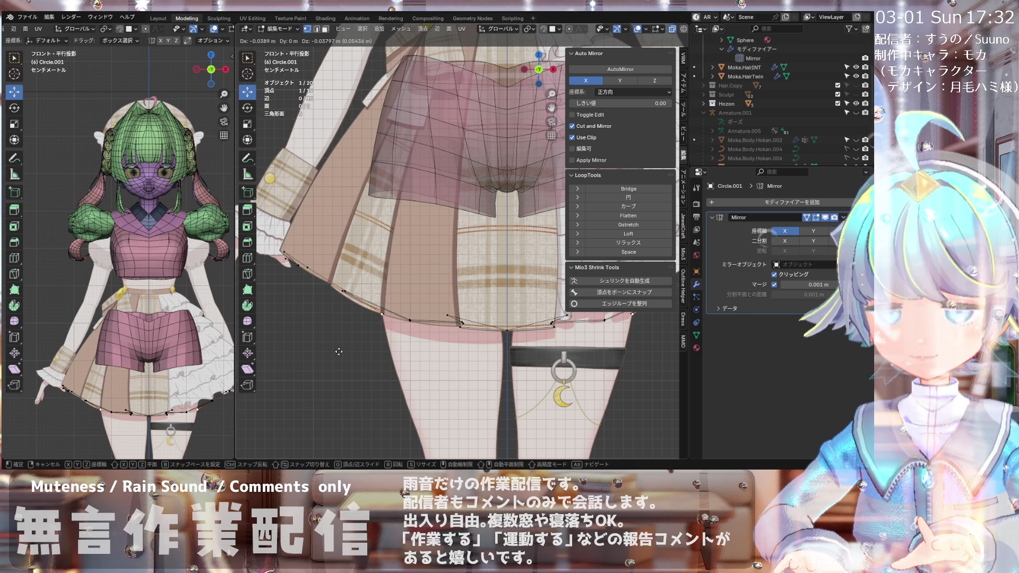
click(338, 351)
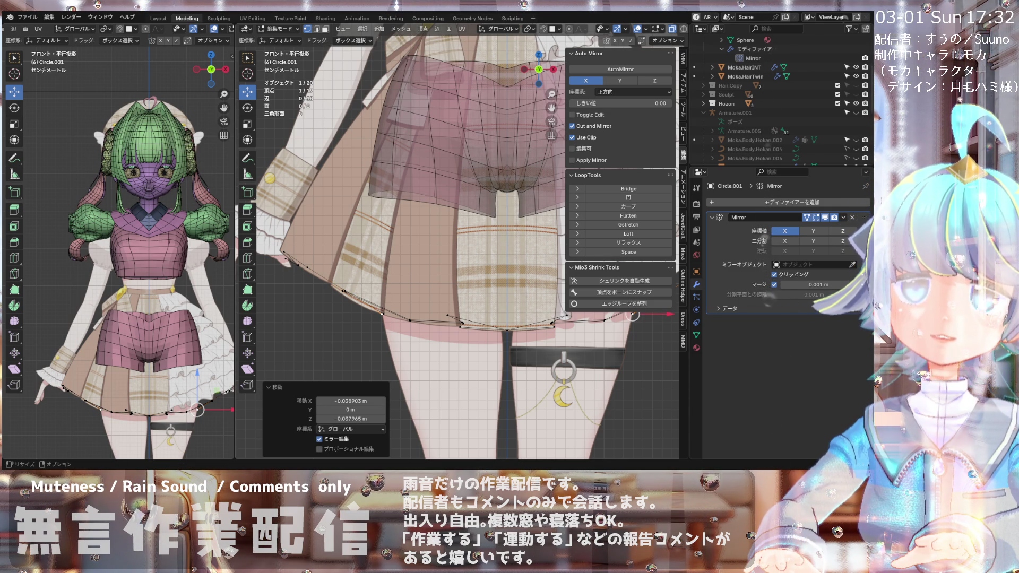
Step: Move the next hem vertex by -0.041715 m X and -0.02531 m Z along the skirt edge
mouse_move(382, 314)
middle_down()
mouse_move(396, 386)
mouse_move(380, 293)
mouse_move(402, 293)
mouse_move(396, 329)
mouse_move(365, 325)
middle_up()
scroll(380, 293, up, 3)
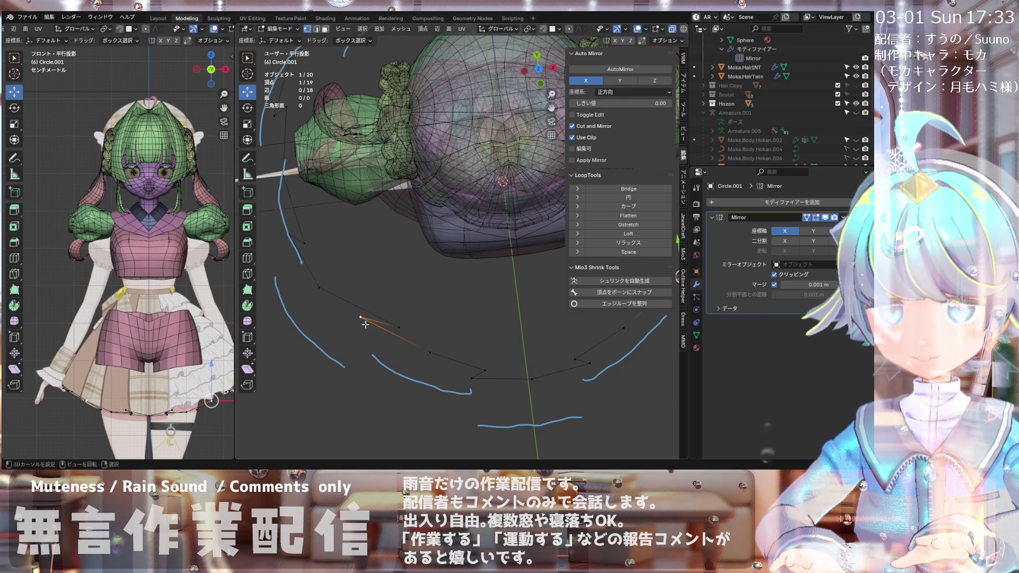
key(KP_1)
scroll(378, 255, down, 1)
scroll(379, 254, down, 2)
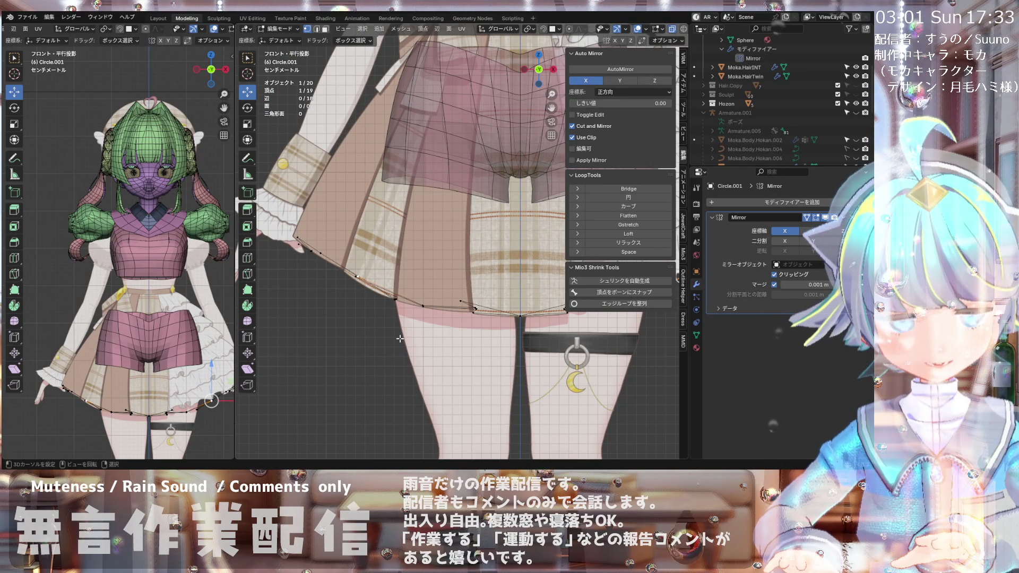
key(g)
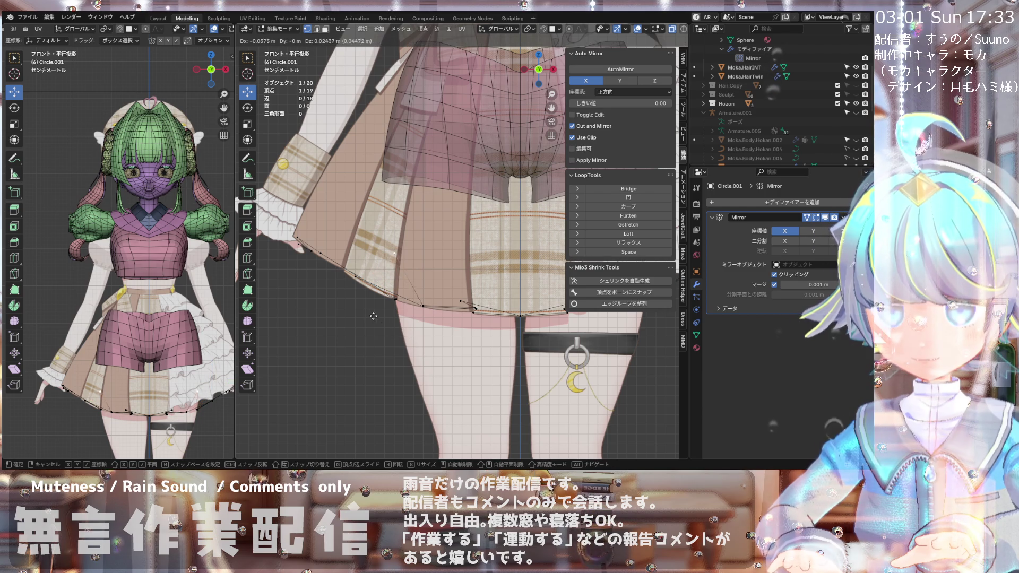
click(371, 364)
middle_drag(370, 364, 386, 381)
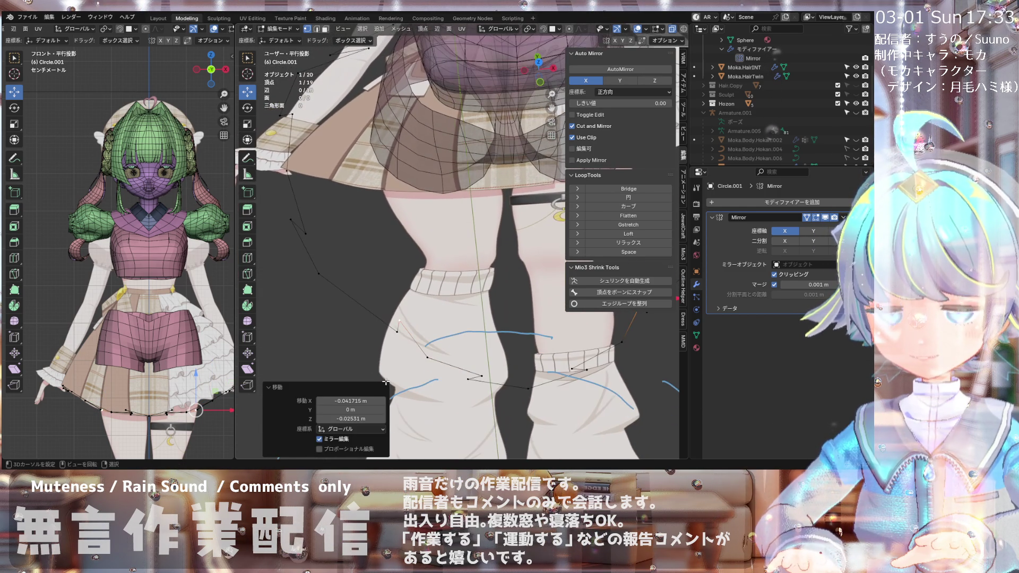
Step: Shift the selected ring vertex along Y and sideways to follow the hem
scroll(325, 188, down, 4)
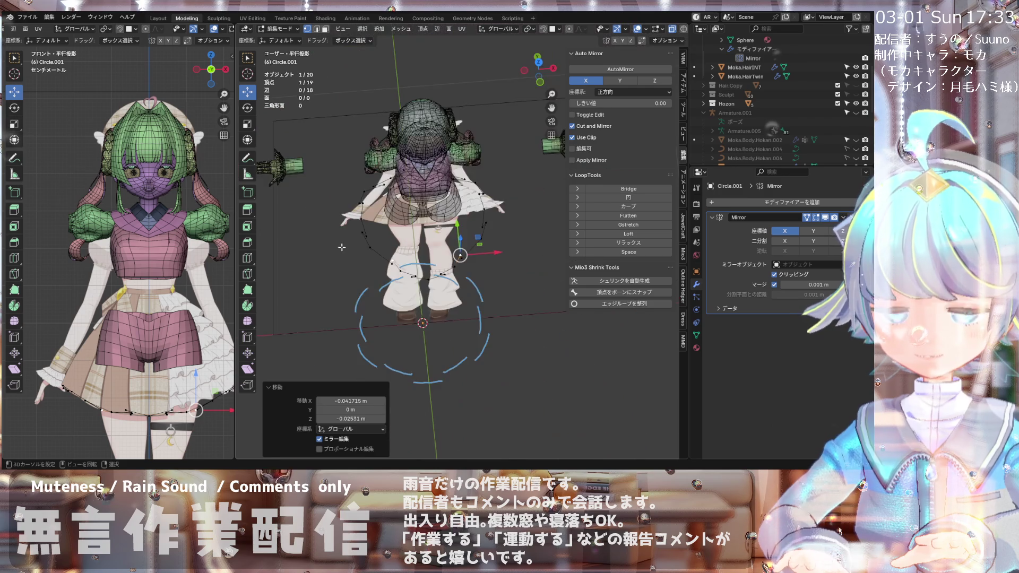
scroll(382, 257, up, 2)
drag(526, 231, 525, 237)
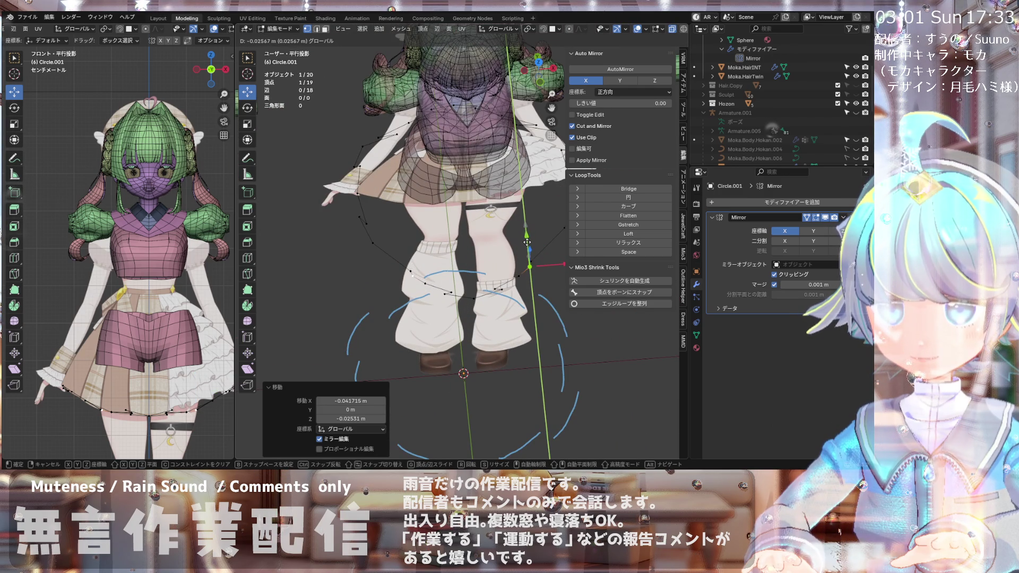
scroll(526, 243, up, 3)
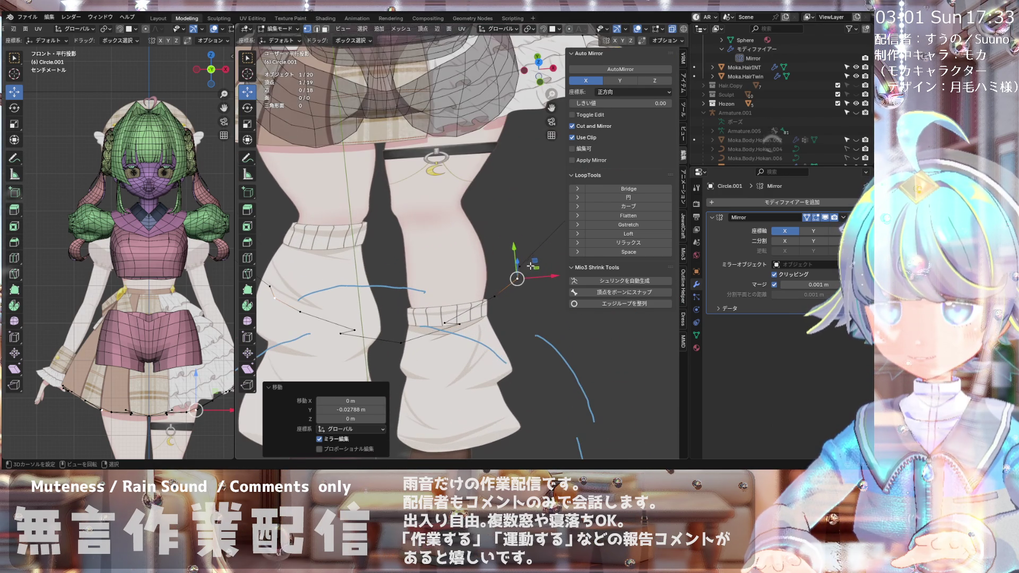
drag(538, 264, 508, 265)
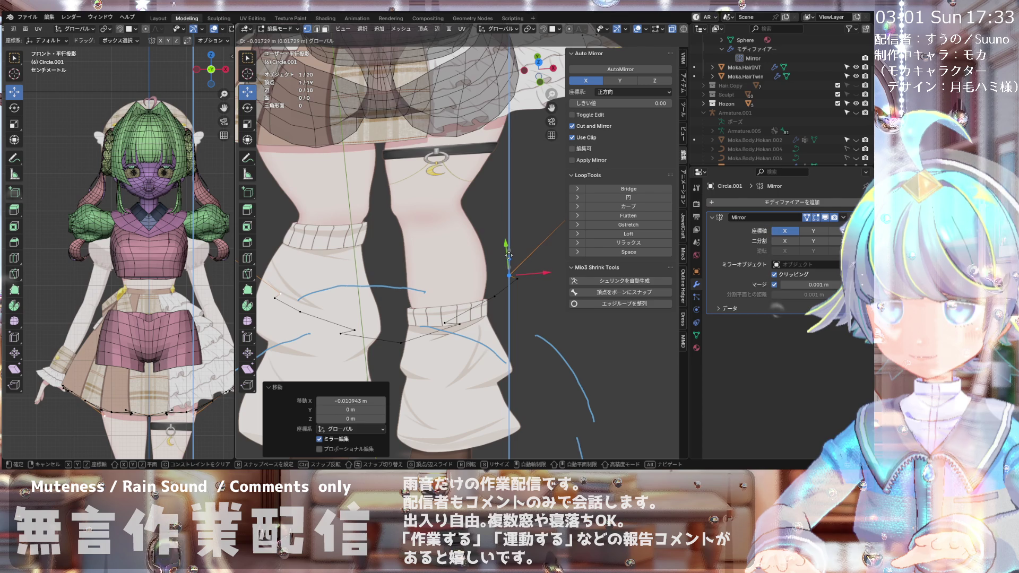
scroll(398, 232, down, 2)
Step: In top view, select a left-side ring vertex, slide it along its edge and nudge it
key(KP_1)
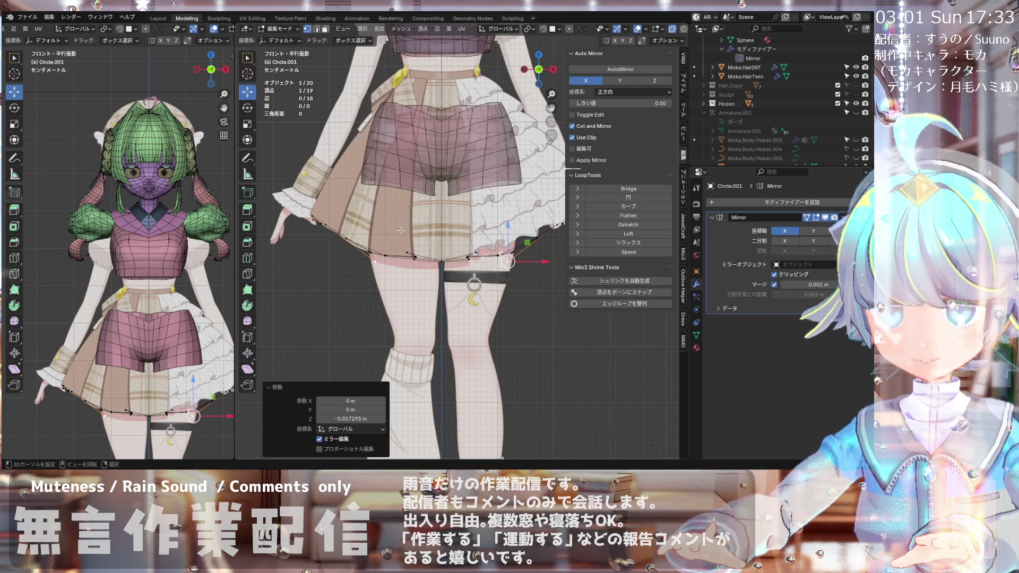
scroll(409, 247, up, 2)
scroll(413, 255, up, 2)
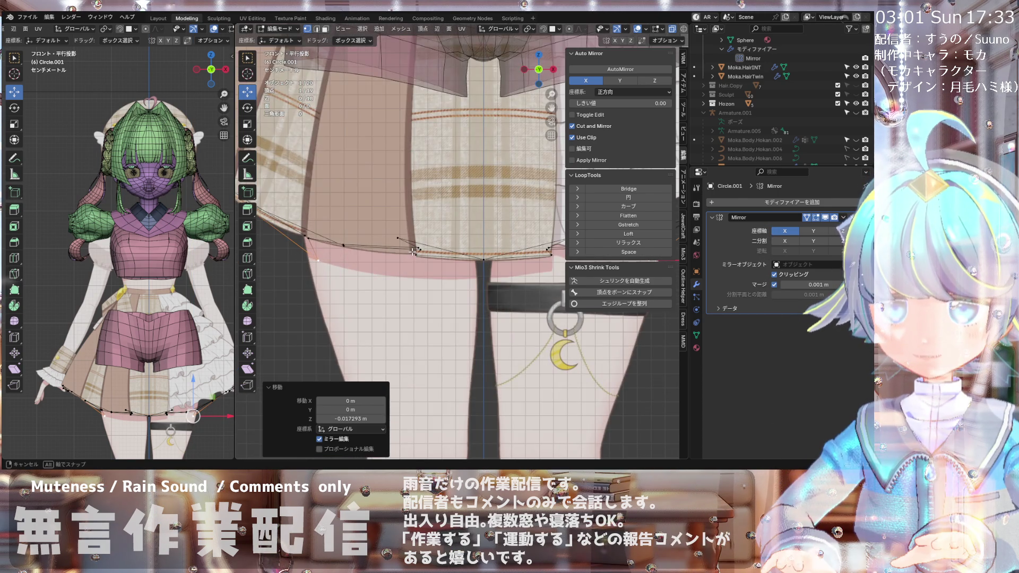
scroll(413, 252, down, 3)
middle_drag(413, 252, 418, 272)
scroll(418, 271, up, 2)
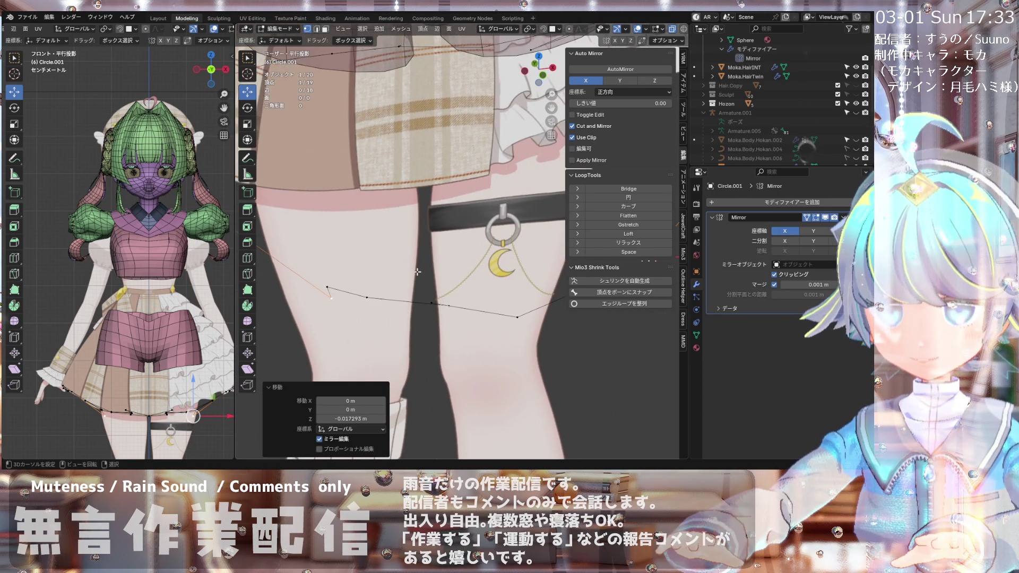
scroll(418, 272, down, 2)
scroll(425, 289, up, 1)
key(KP_7)
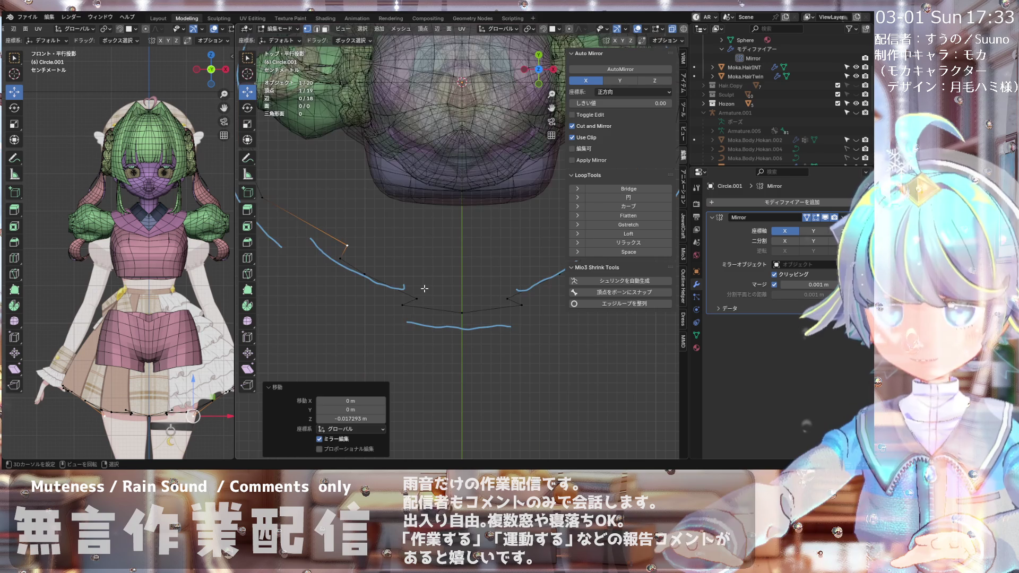
click(359, 275)
key(shift+v)
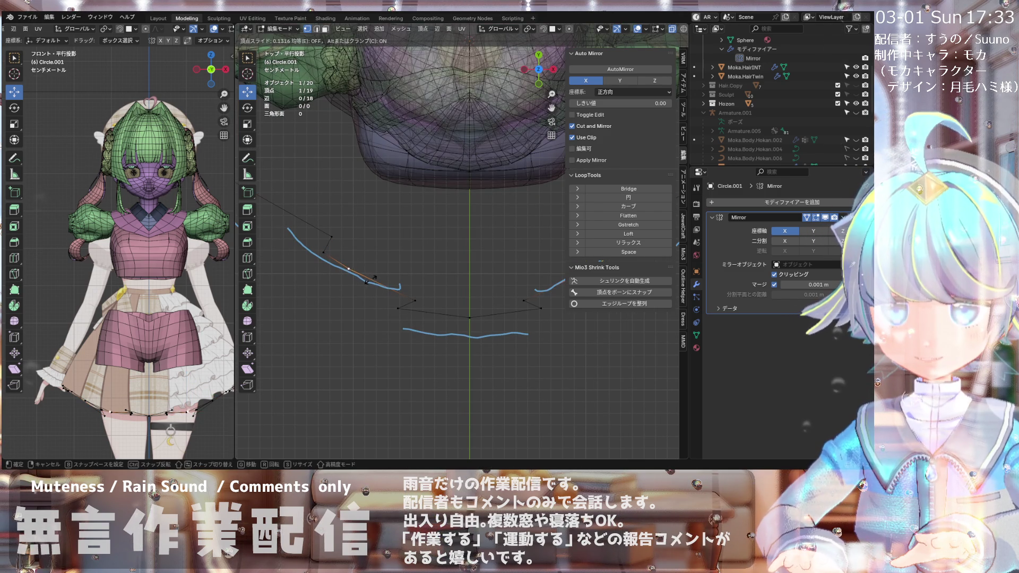
click(359, 282)
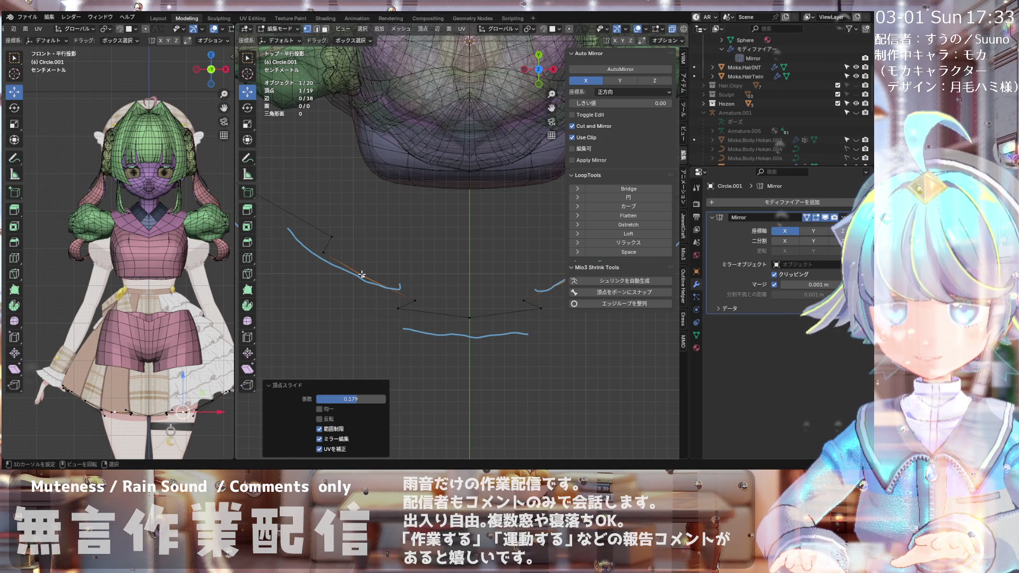
key(g)
click(362, 285)
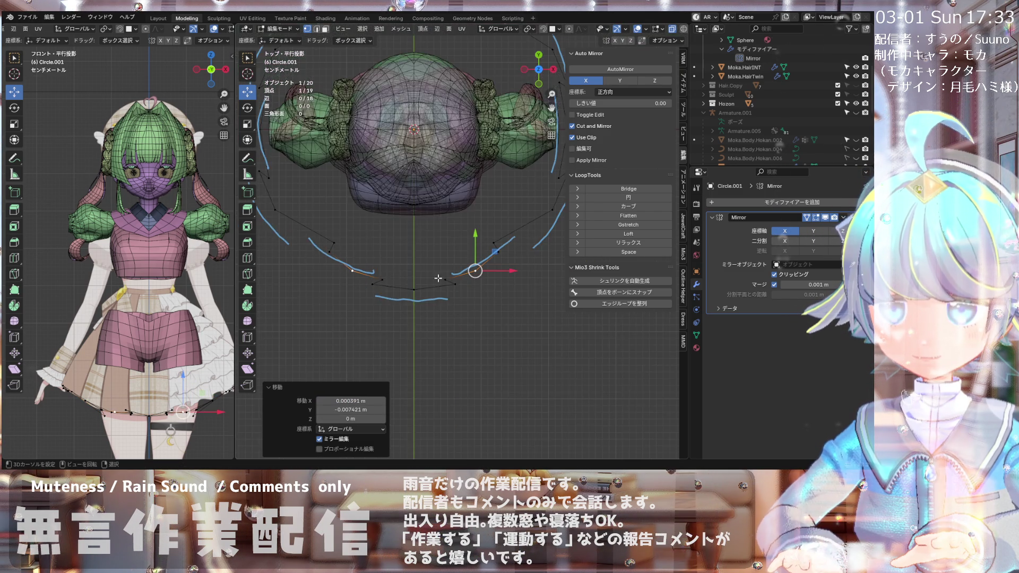
Step: Shift the vertex sideways along the X axis onto the hem, then return to top view
scroll(362, 285, down, 4)
scroll(478, 281, up, 3)
key(g)
key(x)
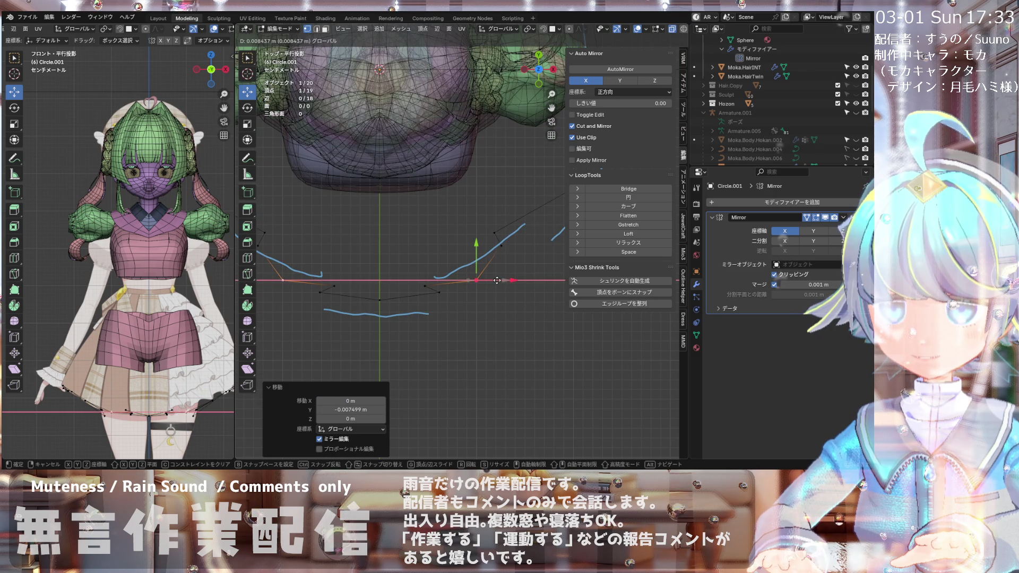
click(498, 280)
scroll(477, 281, down, 4)
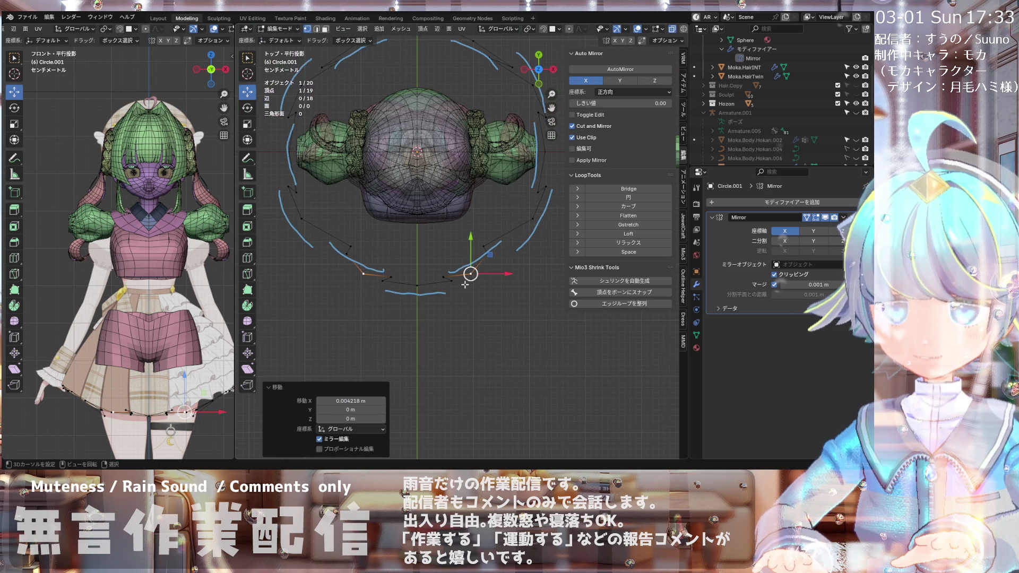
scroll(430, 288, up, 4)
scroll(430, 287, up, 2)
scroll(430, 288, up, 1)
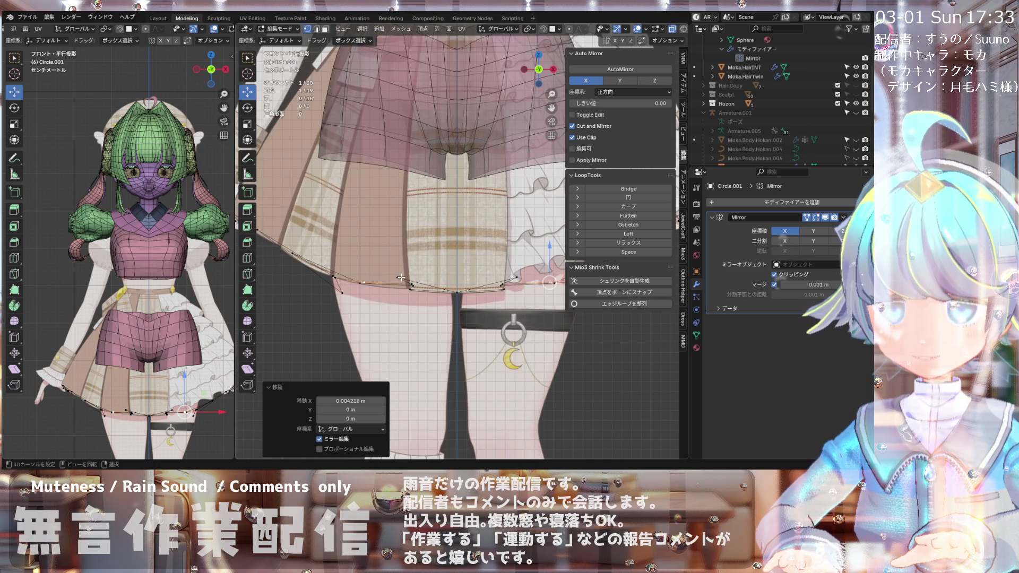
scroll(429, 288, up, 1)
middle_drag(404, 212, 401, 277)
key(KP_7)
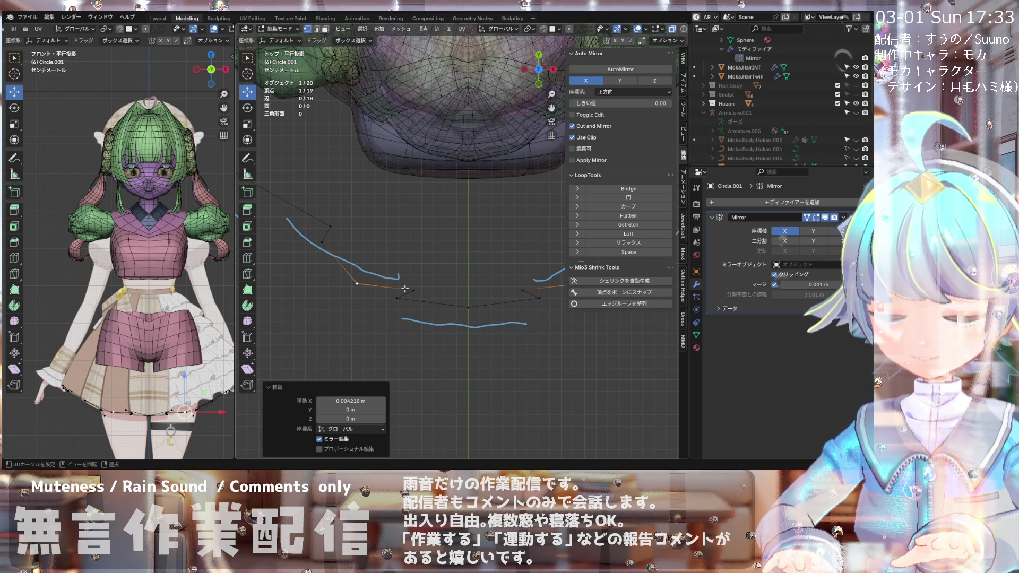
Step: Select a front ring vertex, shift it left and lower it along Z onto the hem
click(396, 298)
key(KP_1)
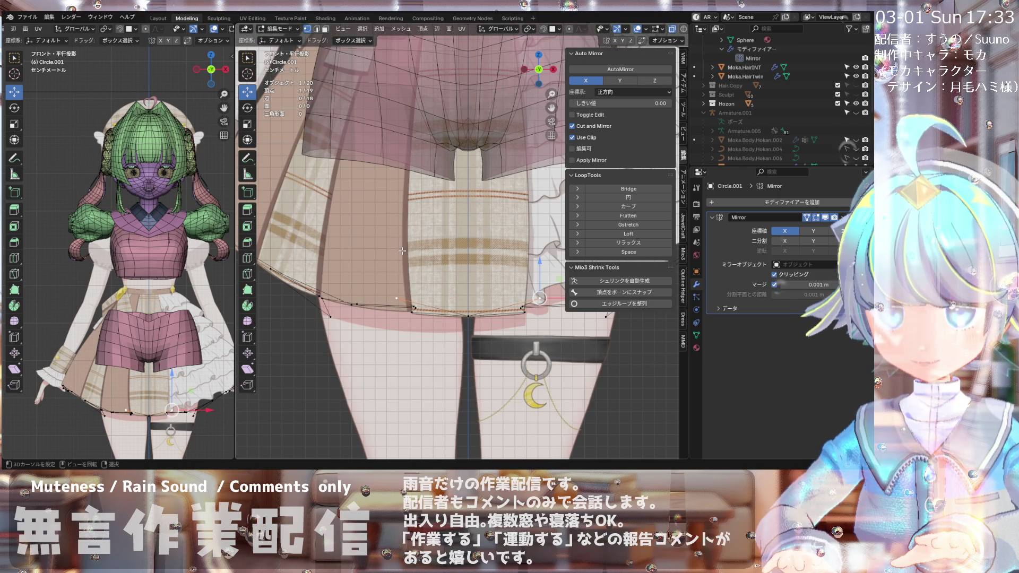
scroll(406, 287, down, 2)
scroll(529, 281, up, 2)
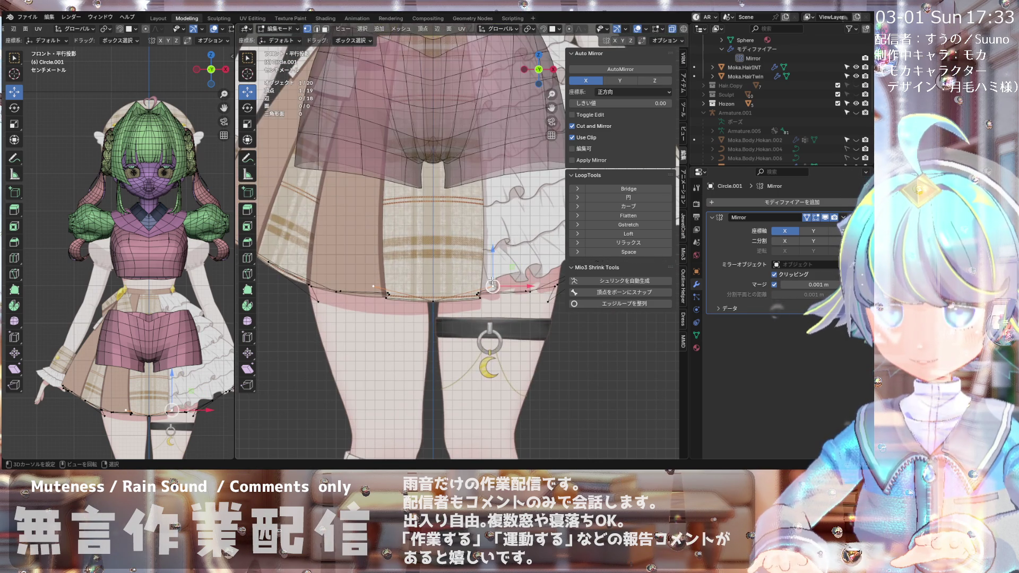
drag(510, 289, 496, 291)
key(g)
key(z)
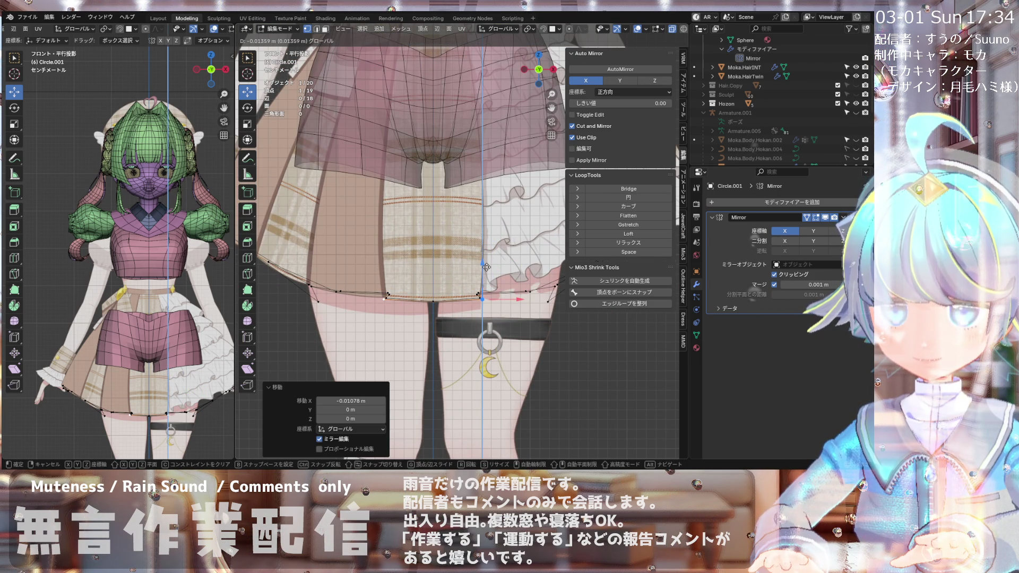
click(485, 266)
scroll(478, 260, down, 5)
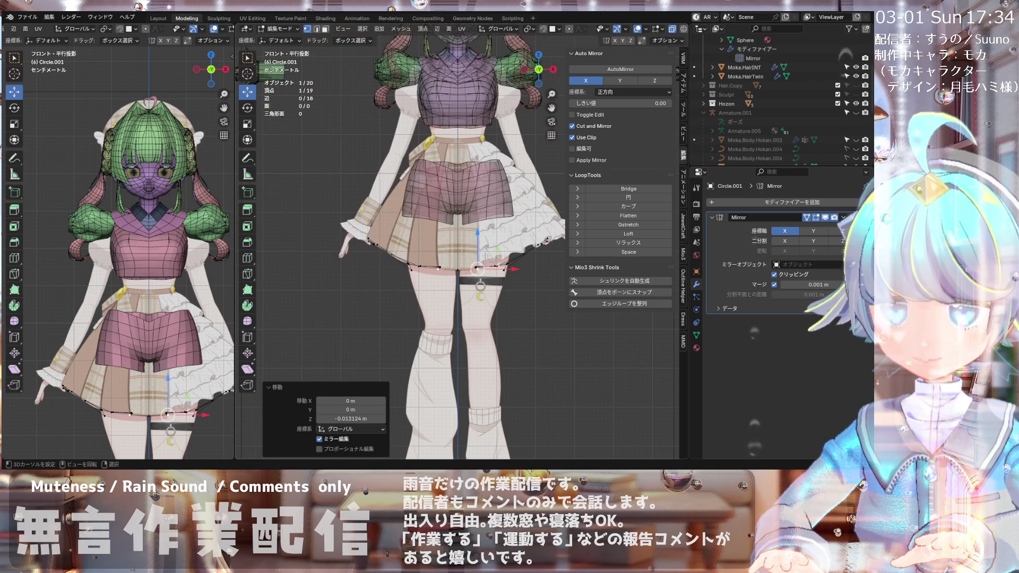
middle_drag(381, 242, 394, 302)
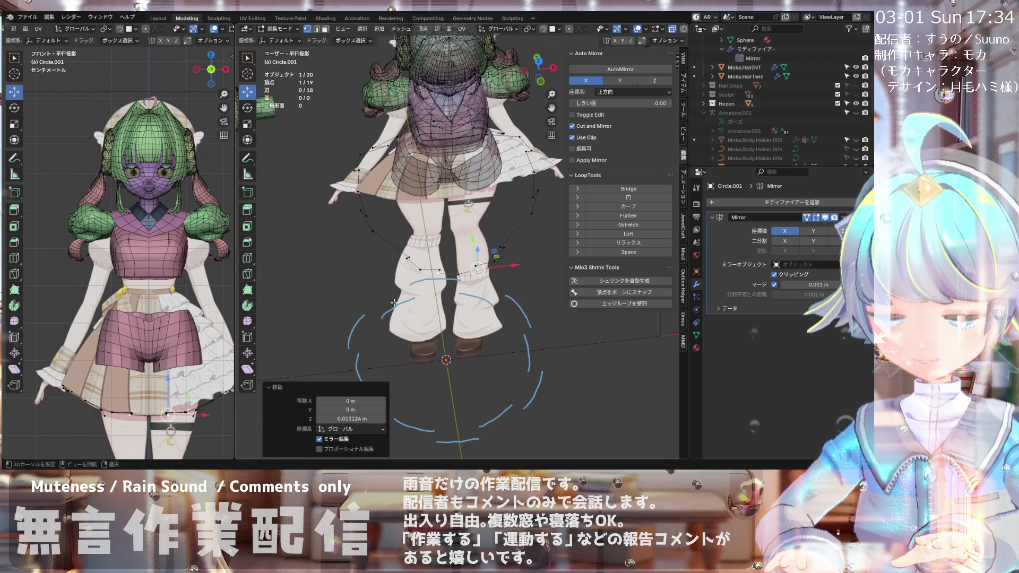
key(KP_7)
scroll(403, 242, up, 5)
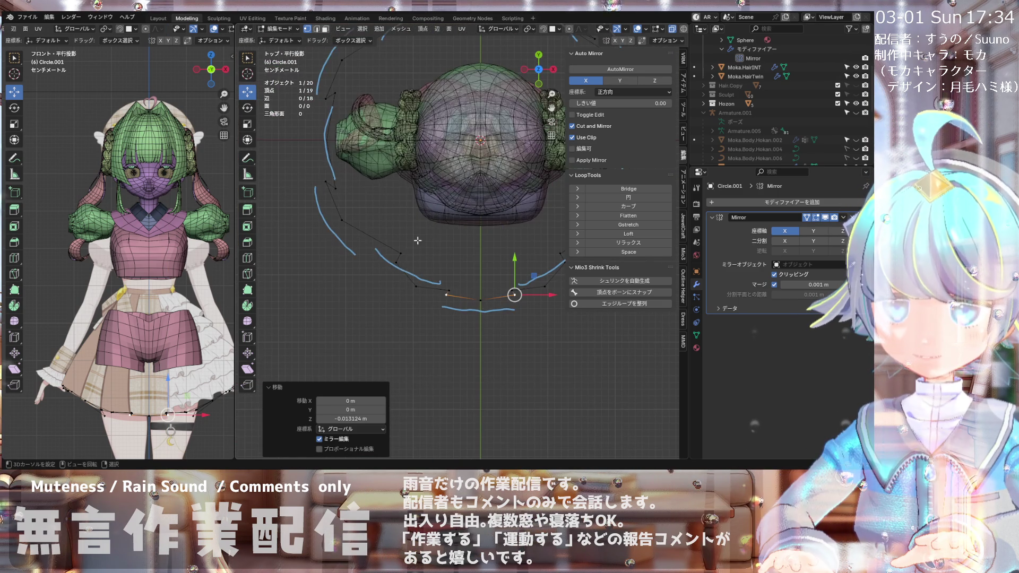
scroll(403, 243, down, 3)
scroll(352, 227, up, 3)
Step: Vertex-slide a left-side ring vertex along its edge to factor 0.573
click(350, 227)
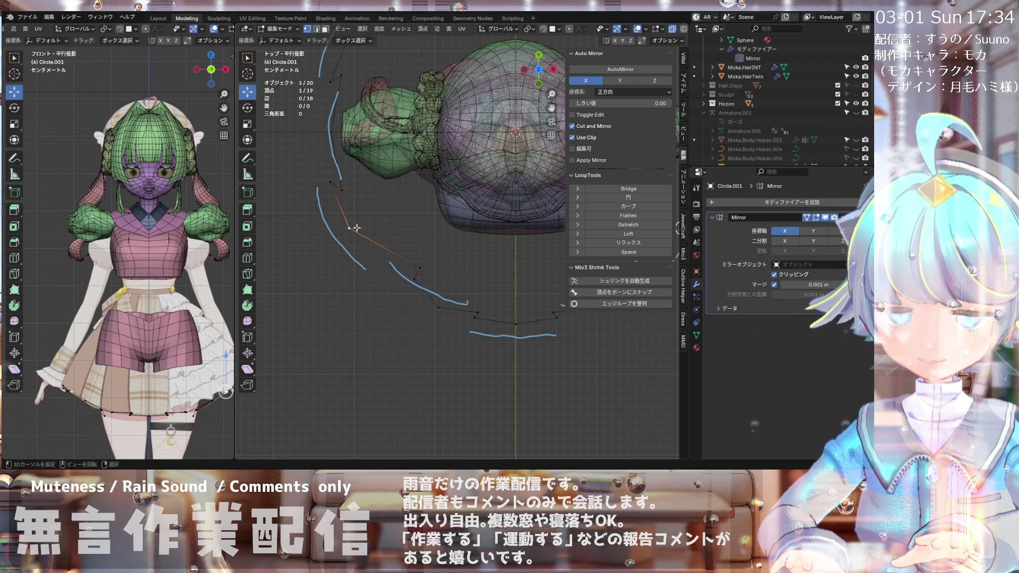
key(shift+v)
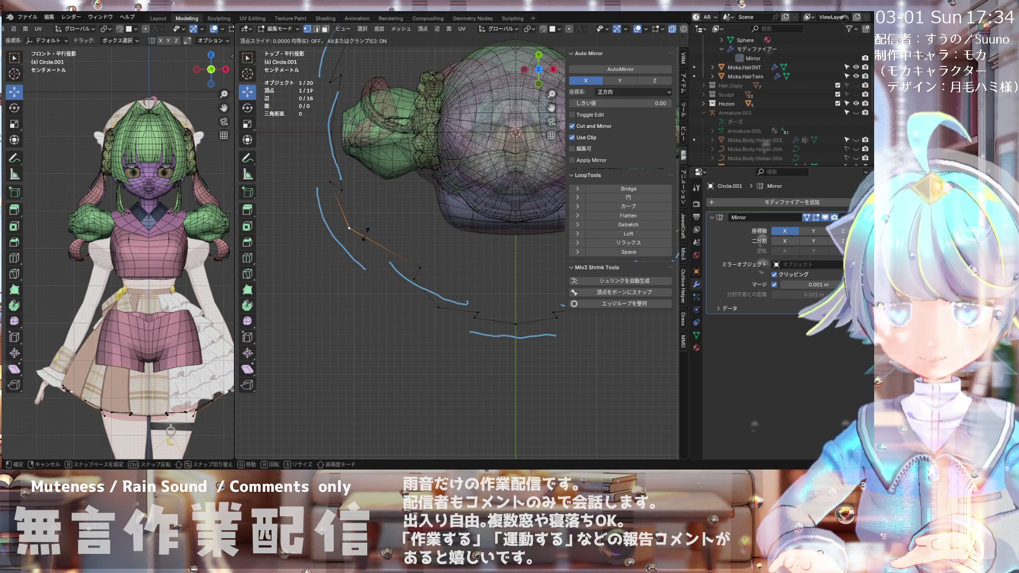
click(381, 248)
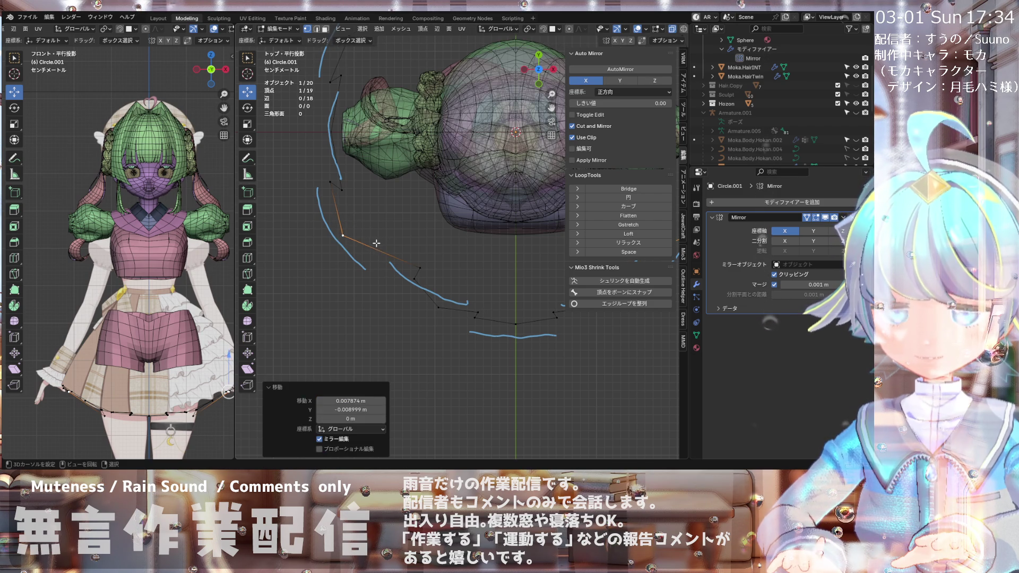
scroll(476, 230, down, 4)
scroll(476, 230, up, 3)
key(shift+v)
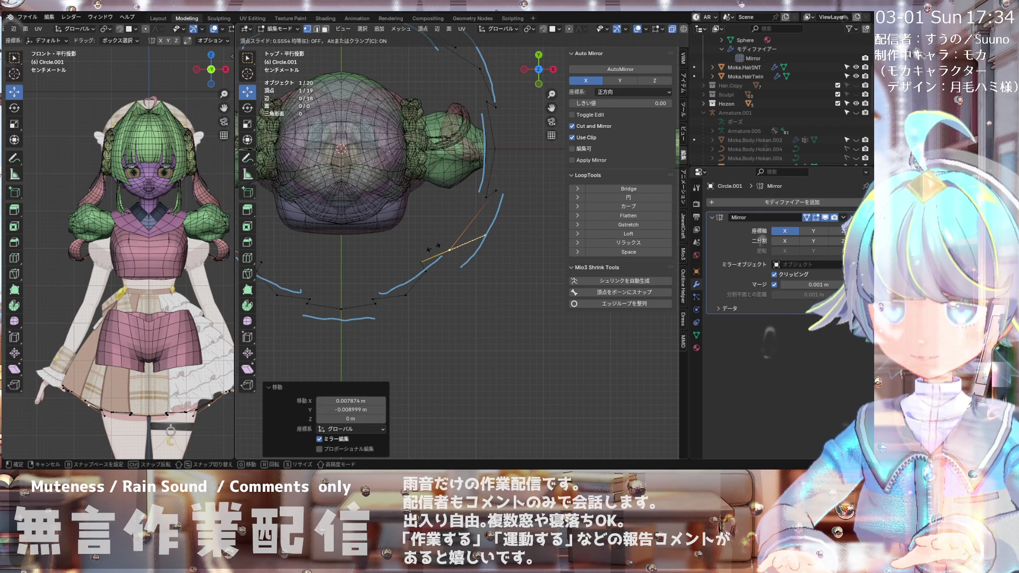
click(432, 247)
key(KP_1)
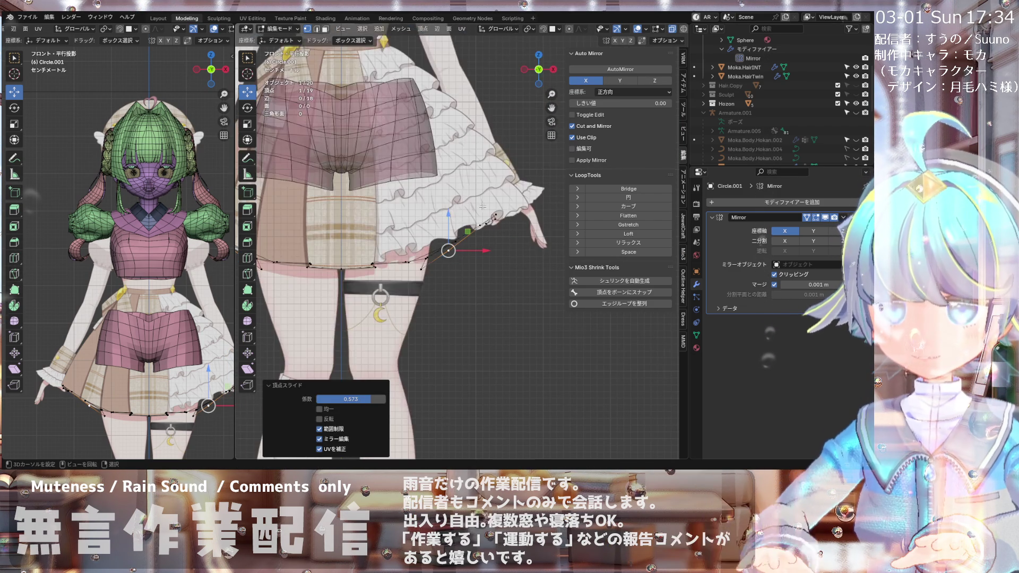
Step: Undo the last vertex slide and raise the selected hem vertex 0.0146 m along Z
scroll(341, 223, down, 3)
scroll(342, 223, up, 4)
key(ctrl+z)
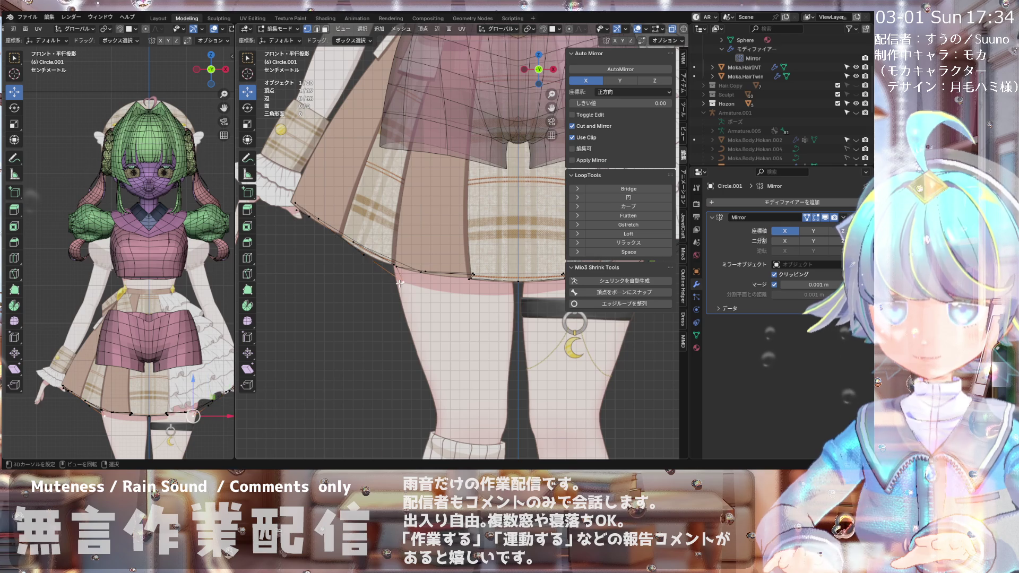
scroll(414, 298, up, 3)
scroll(413, 298, down, 2)
scroll(413, 298, down, 1)
scroll(413, 298, down, 4)
scroll(502, 254, up, 2)
key(g)
key(z)
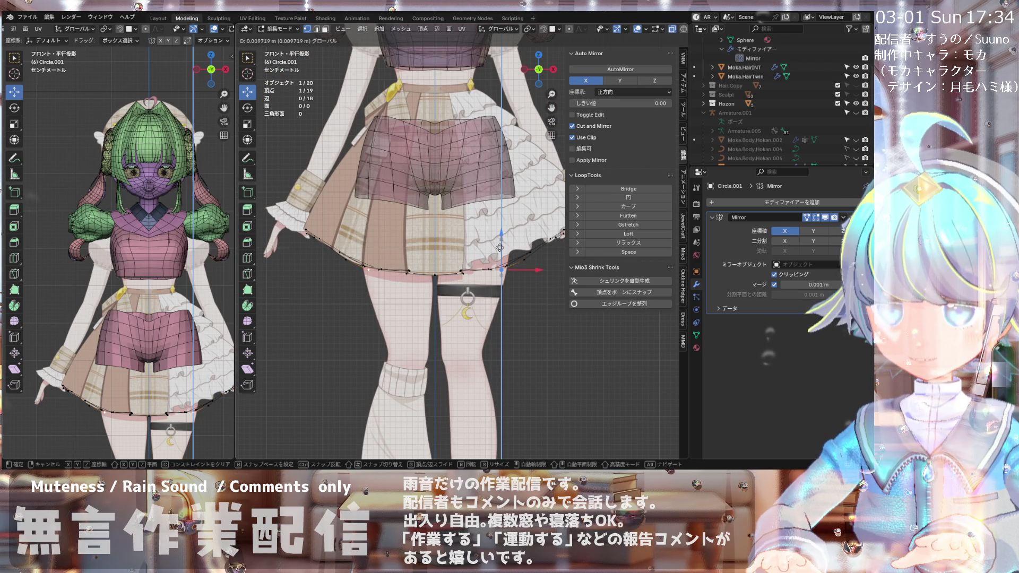
click(350, 241)
Step: From a front view, shift the hem vertex along X and Z so it follows the skirt hem
scroll(351, 241, up, 4)
scroll(351, 241, down, 3)
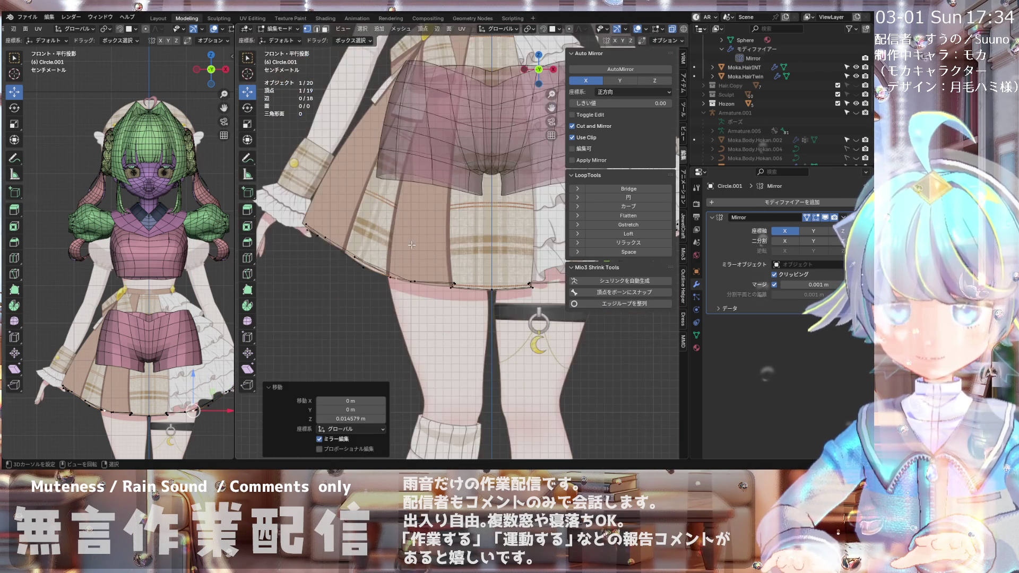
scroll(318, 236, up, 2)
scroll(312, 235, up, 1)
scroll(313, 234, up, 1)
scroll(312, 235, down, 3)
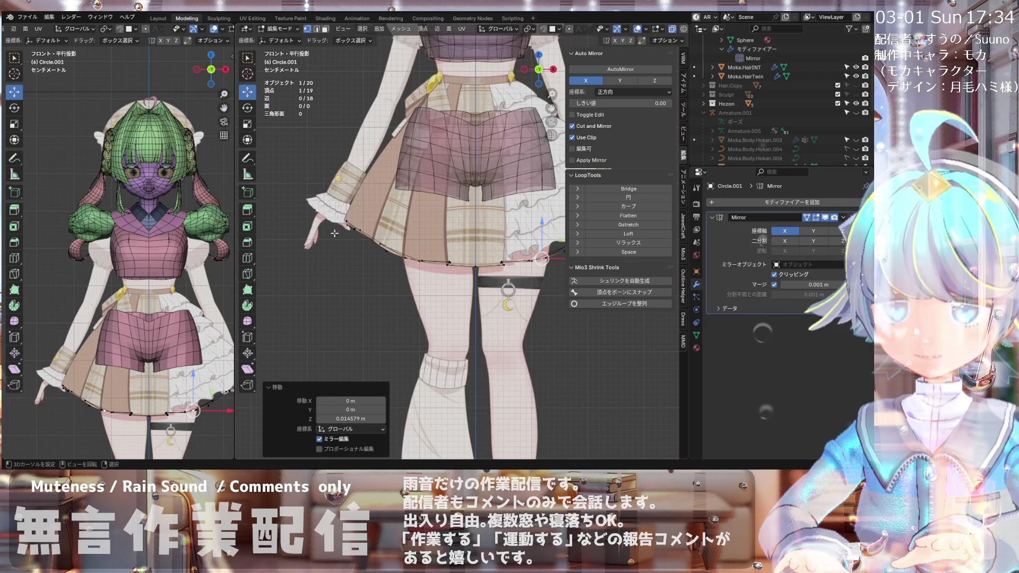
scroll(313, 235, up, 2)
mouse_move(313, 235)
middle_down()
mouse_move(381, 269)
mouse_move(341, 219)
middle_up()
alt+middle_drag(336, 177, 325, 219)
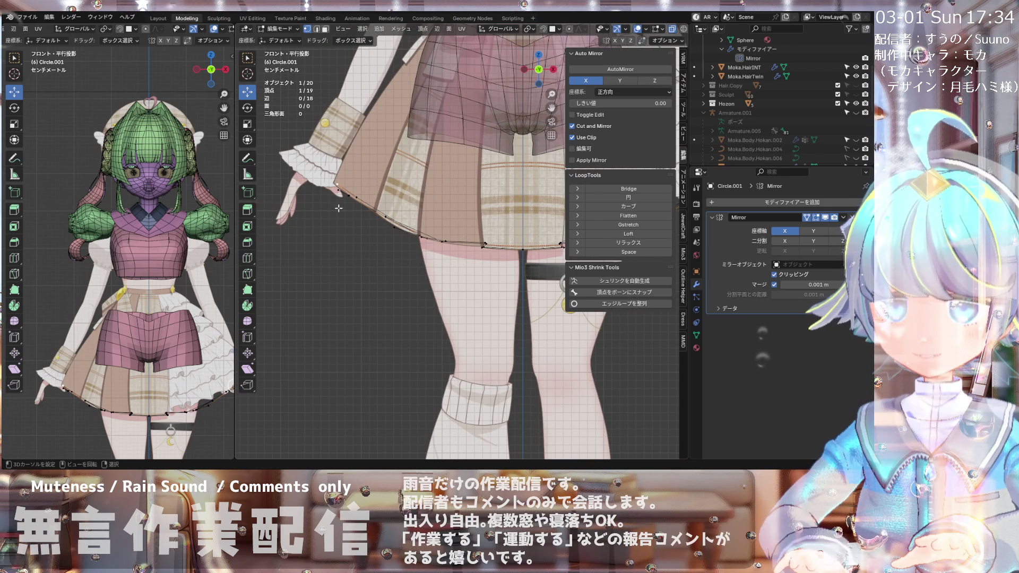
scroll(266, 191, down, 5)
scroll(515, 203, up, 5)
drag(545, 199, 514, 204)
drag(493, 163, 504, 189)
drag(534, 223, 536, 222)
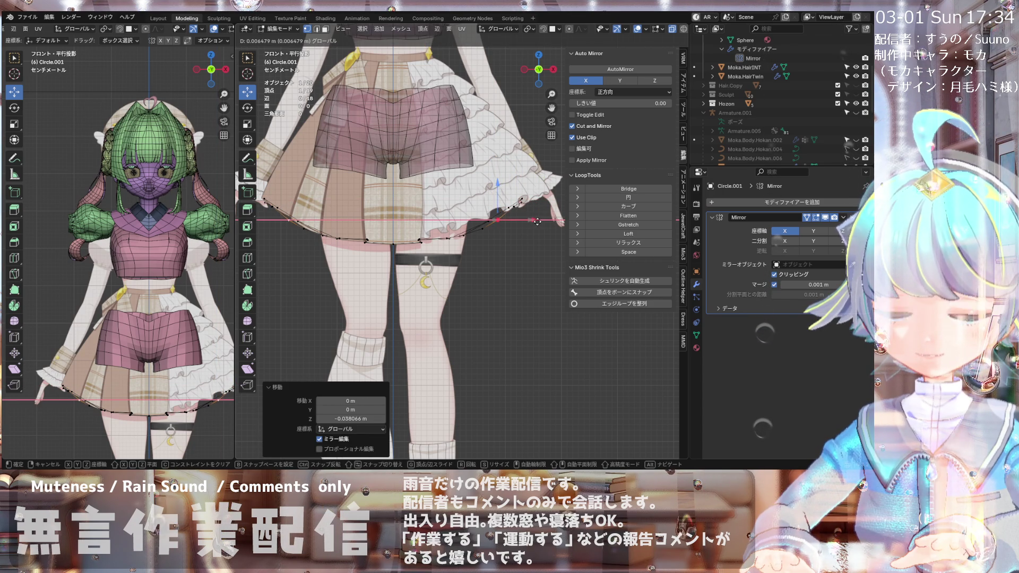
scroll(531, 229, down, 4)
Step: Inspect the ring around the body from behind, then from front and straight top views
middle_drag(531, 228, 397, 265)
scroll(398, 266, up, 2)
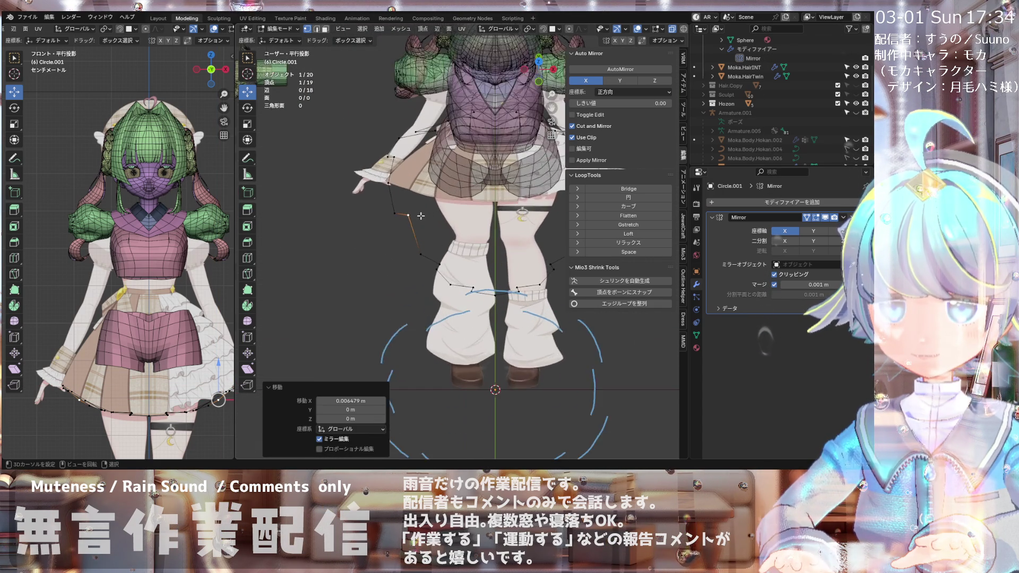
scroll(394, 219, up, 3)
middle_drag(394, 219, 401, 220)
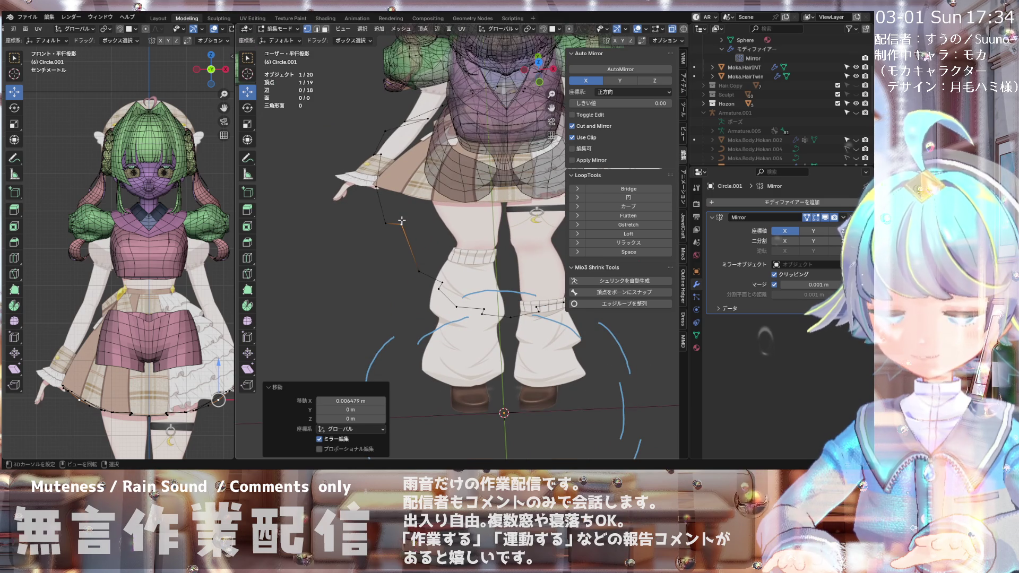
key(KP_1)
scroll(402, 219, up, 2)
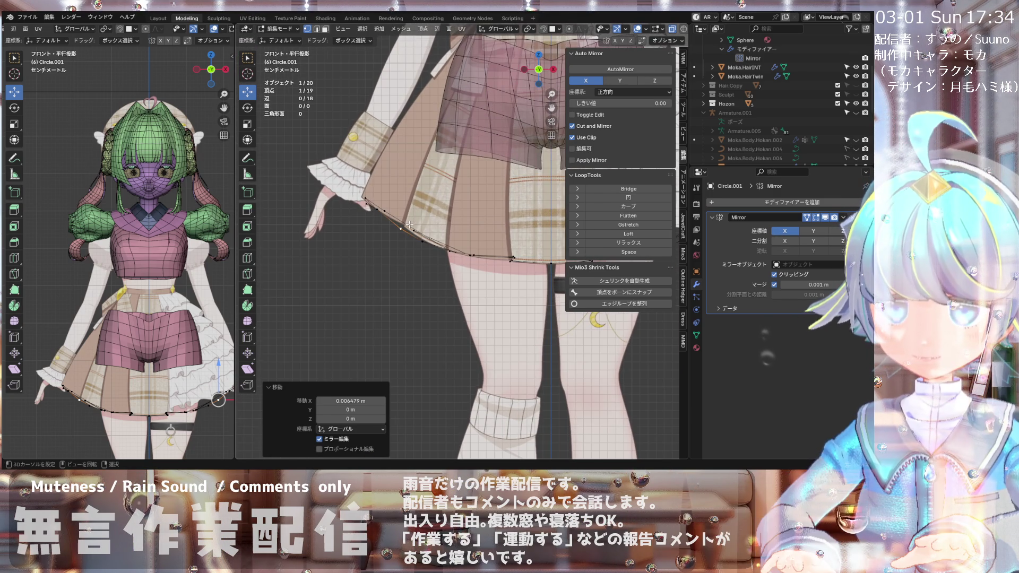
scroll(404, 222, up, 1)
mouse_move(388, 219)
middle_down()
mouse_move(368, 242)
mouse_move(364, 219)
middle_up()
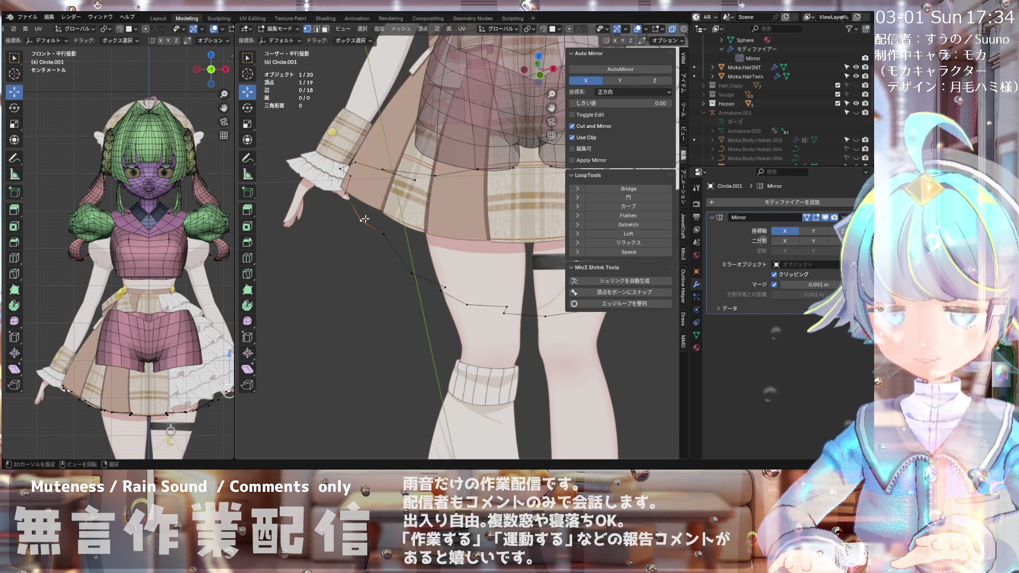
key(KP_7)
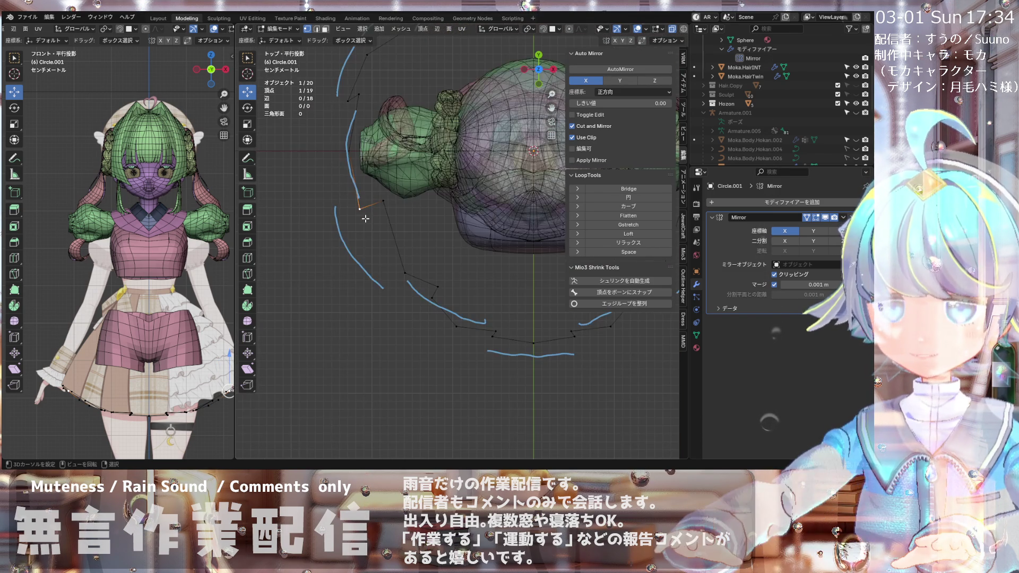
key(Home)
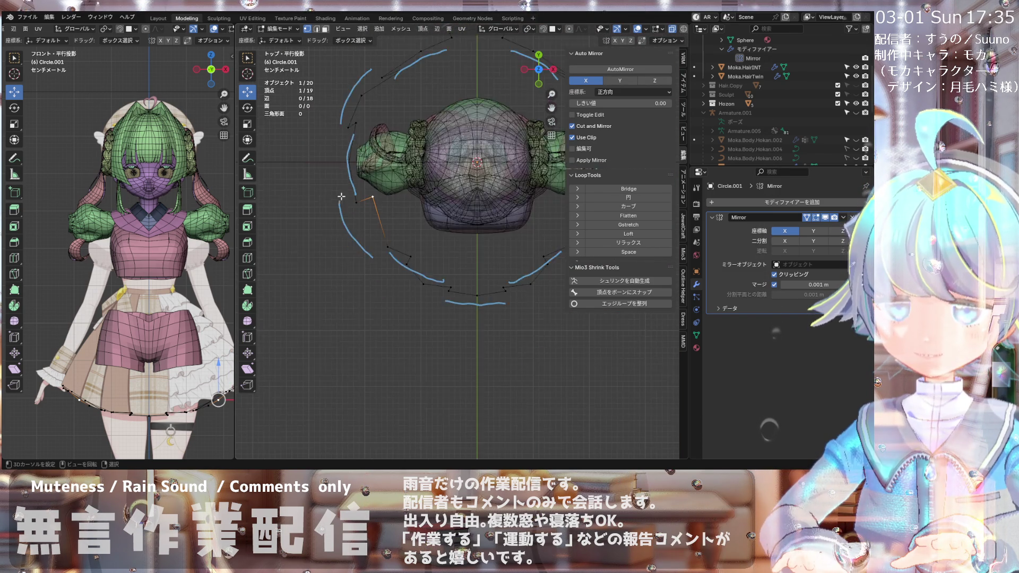
Step: Pull the right-side ring point inward by -0.011663 m along Y toward the skirt
scroll(462, 200, up, 1)
drag(505, 178, 505, 183)
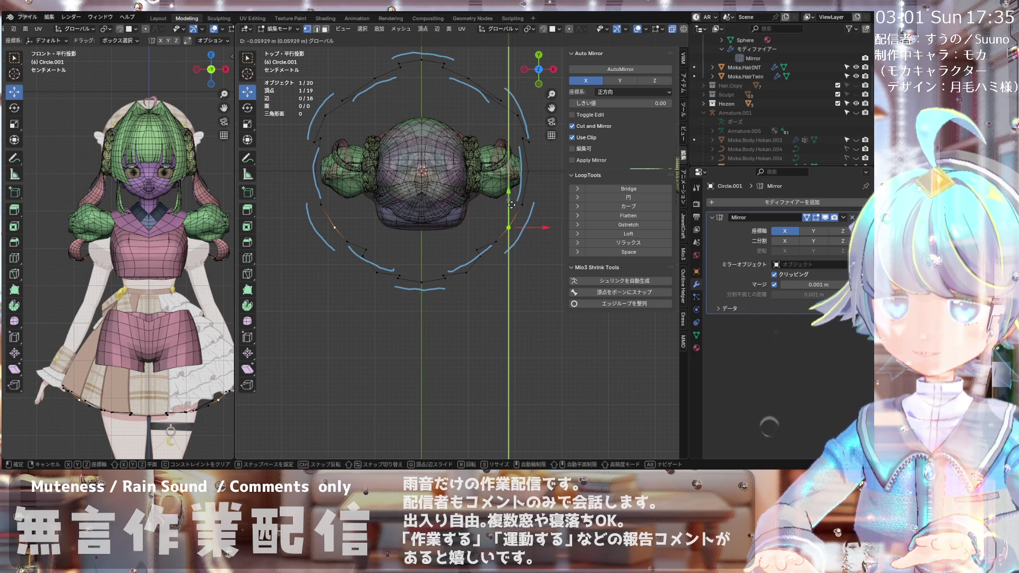
key(Escape)
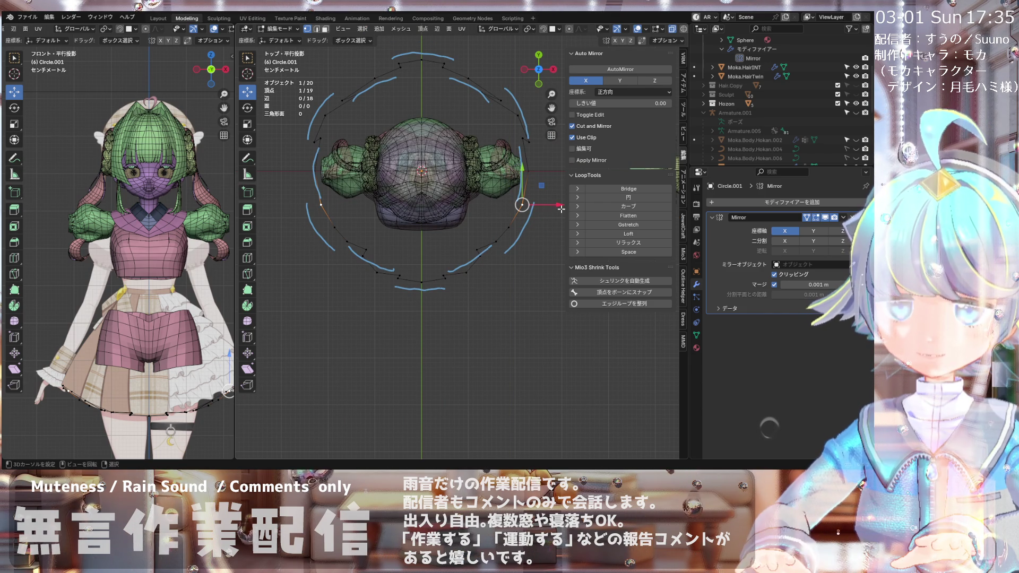
drag(561, 208, 550, 209)
drag(510, 177, 509, 177)
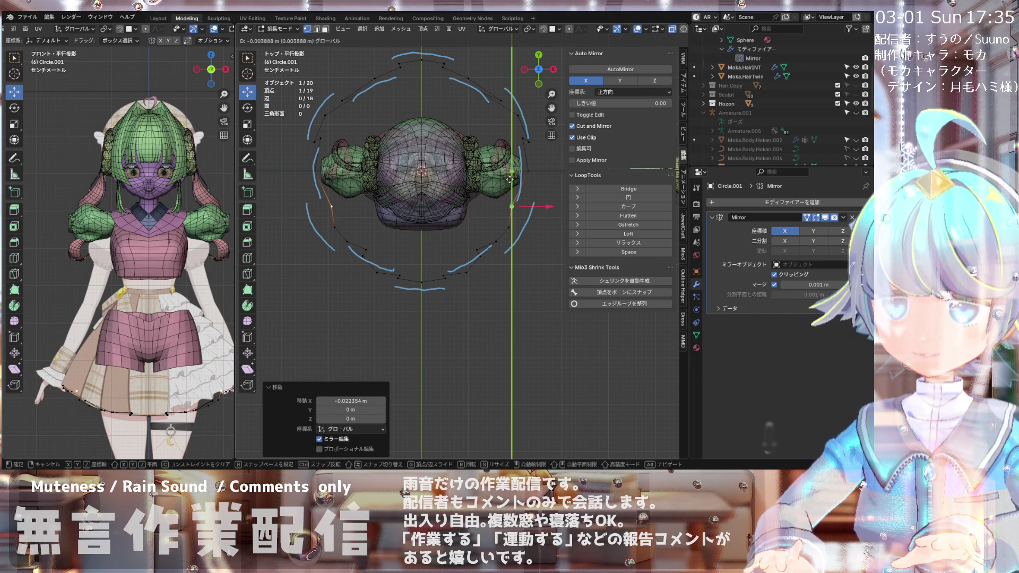
click(509, 189)
click(536, 220)
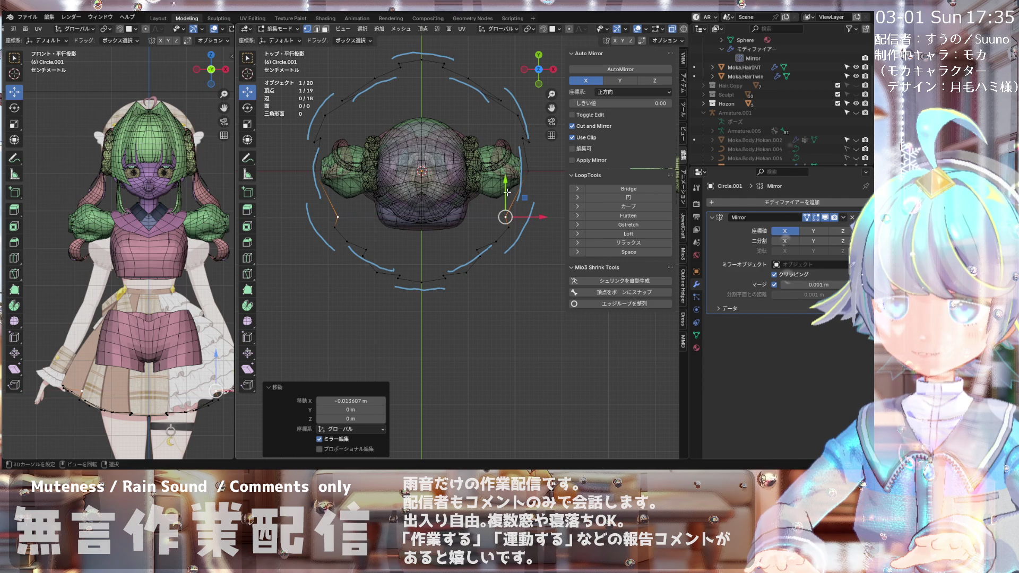
Step: Orbit around the skirt to check the ring's new depth from the front
scroll(475, 275, up, 2)
mouse_move(475, 275)
middle_down()
mouse_move(440, 141)
mouse_move(453, 142)
middle_up()
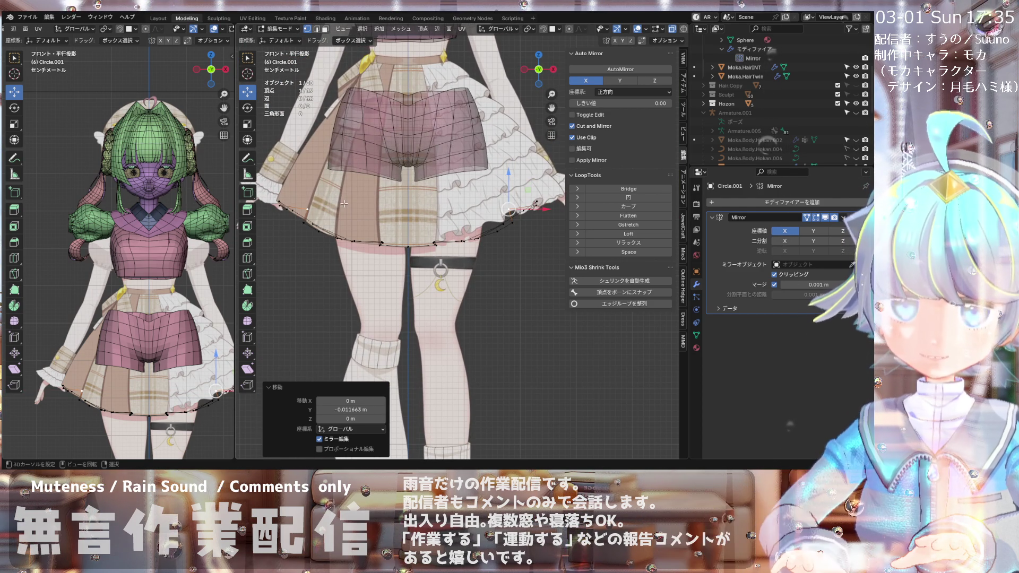
scroll(348, 211, up, 2)
scroll(351, 211, down, 3)
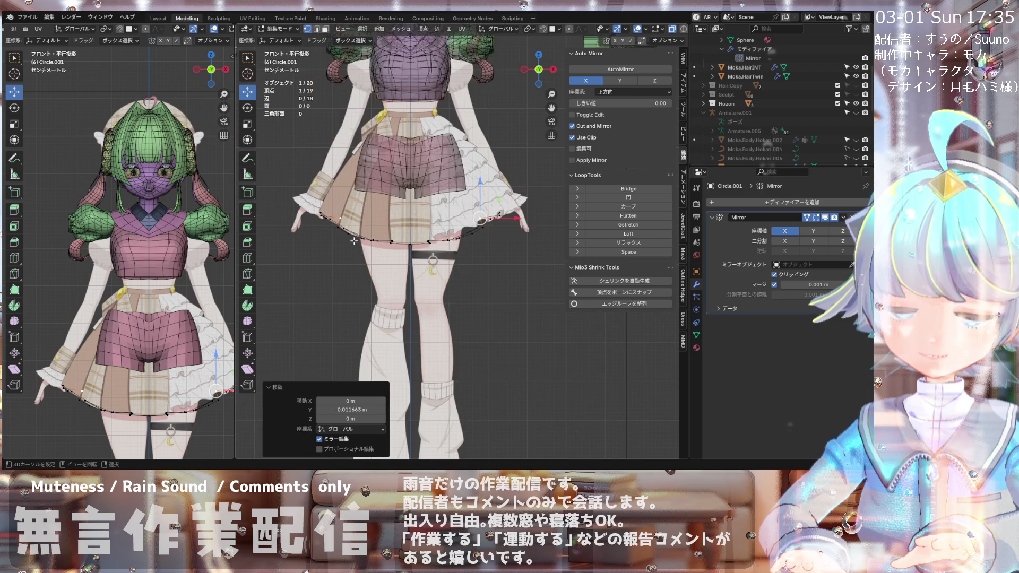
scroll(359, 239, up, 3)
scroll(390, 226, down, 3)
mouse_move(390, 227)
middle_down()
mouse_move(403, 243)
mouse_move(393, 279)
mouse_move(321, 174)
mouse_move(381, 274)
mouse_move(335, 133)
mouse_move(357, 154)
middle_up()
scroll(320, 174, up, 2)
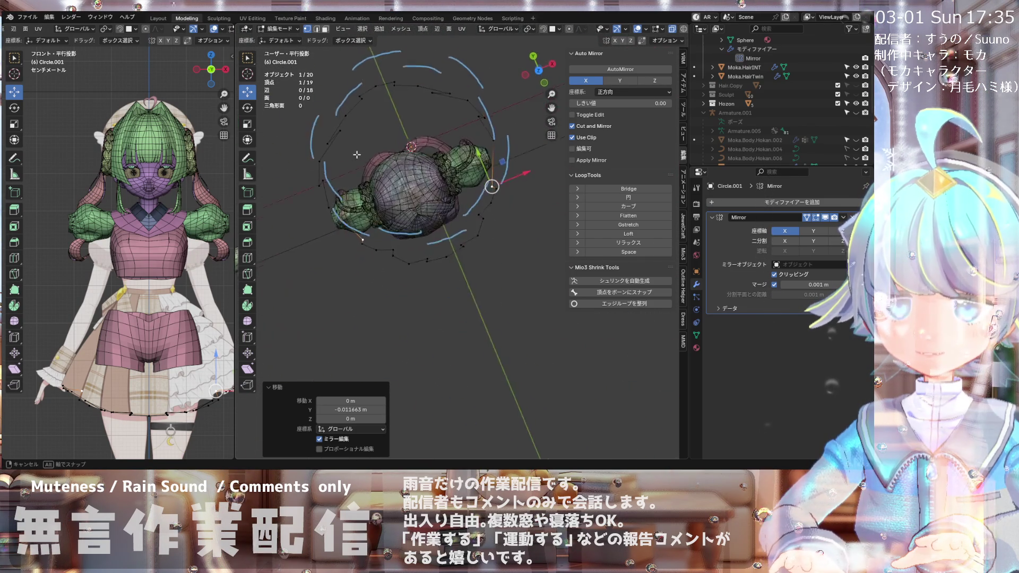
Step: In top view, move the first upper-right ring point sideways and along Y
middle_drag(330, 122, 347, 102)
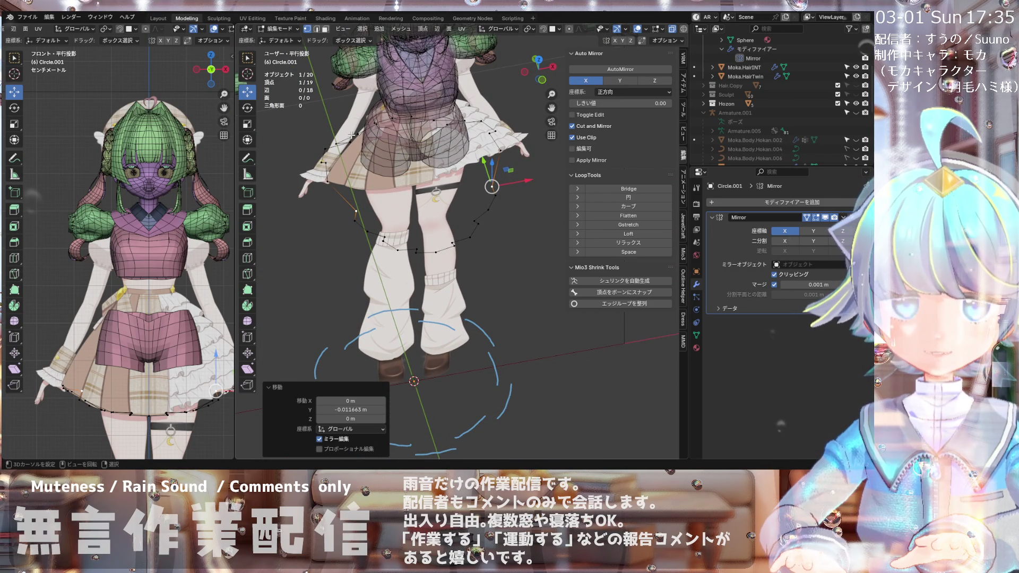
mouse_move(352, 138)
middle_down()
mouse_move(395, 245)
mouse_move(427, 238)
mouse_move(407, 238)
middle_up()
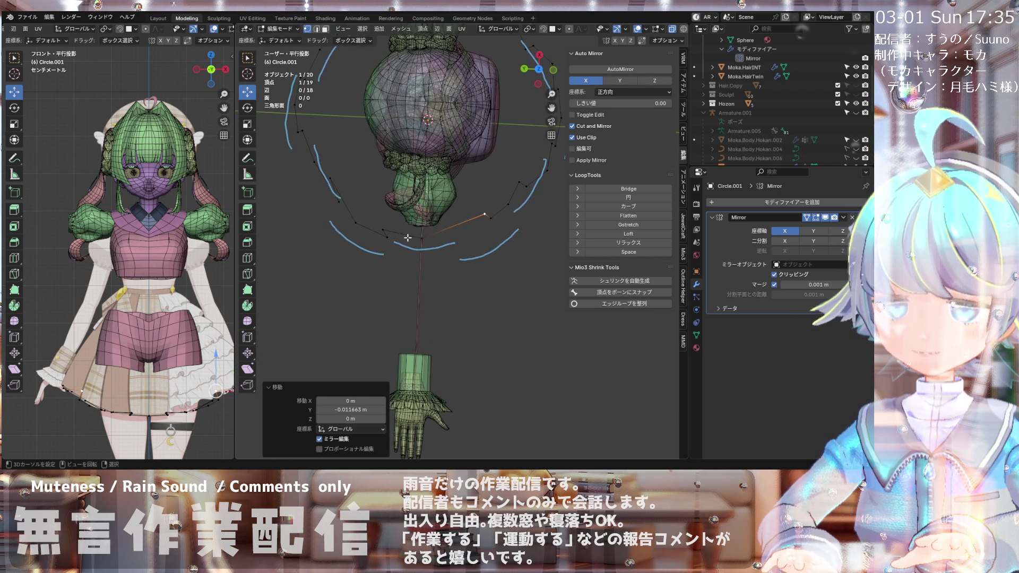
key(KP_7)
scroll(348, 165, up, 2)
scroll(345, 170, up, 1)
scroll(340, 181, up, 1)
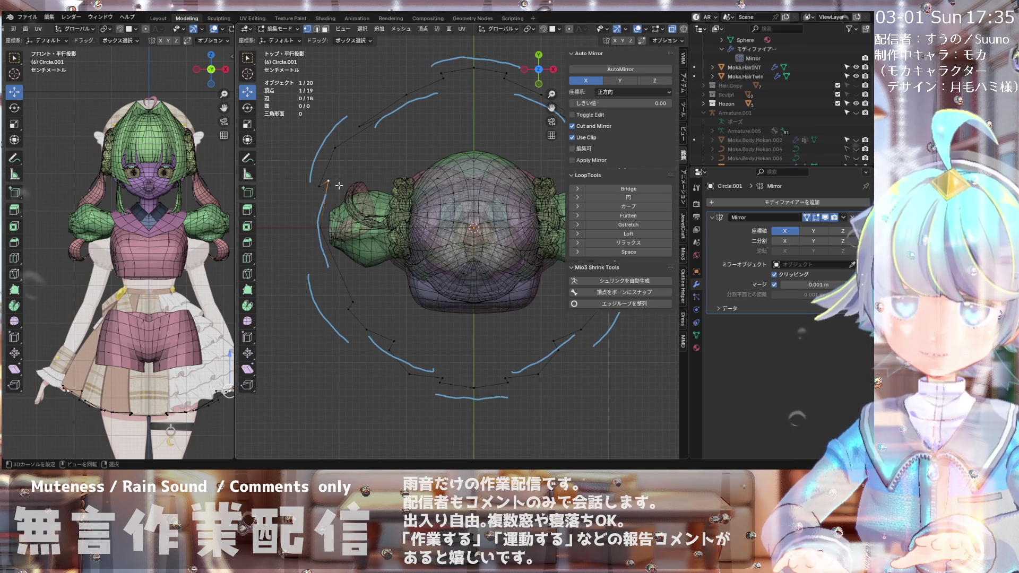
scroll(345, 196, down, 3)
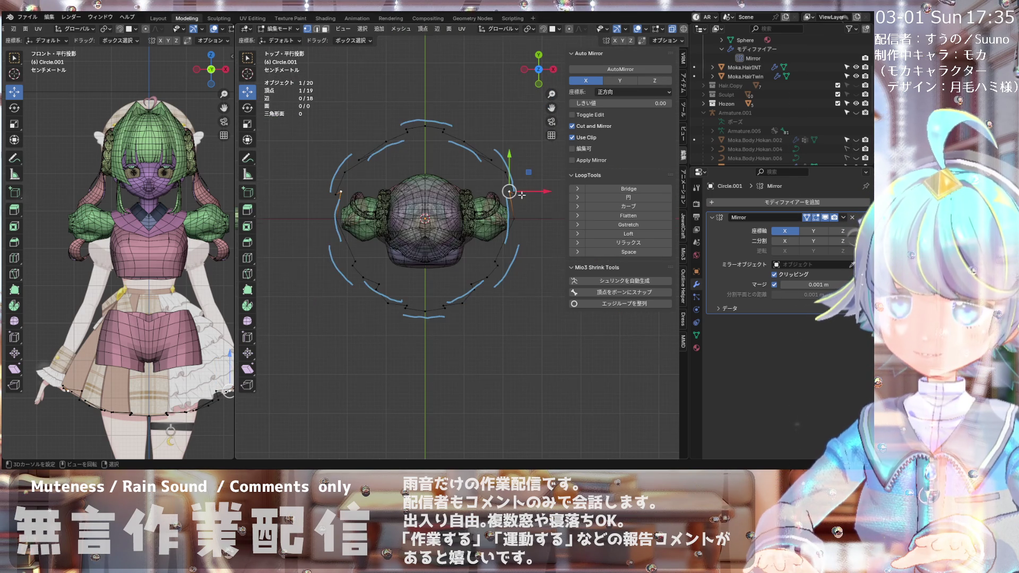
scroll(522, 196, up, 4)
mouse_move(529, 187)
mouse_down()
mouse_move(495, 192)
mouse_move(462, 171)
mouse_up()
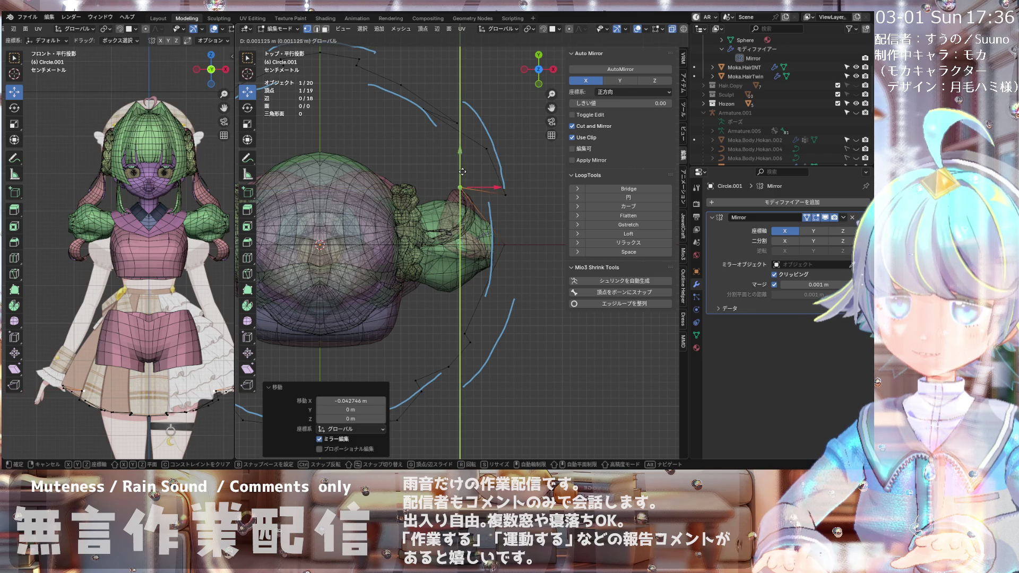
mouse_move(465, 126)
mouse_down()
mouse_move(389, 106)
mouse_move(417, 76)
mouse_up()
Step: Reposition two more ring points, pushing them outward along Y toward the skirt outline
click(456, 121)
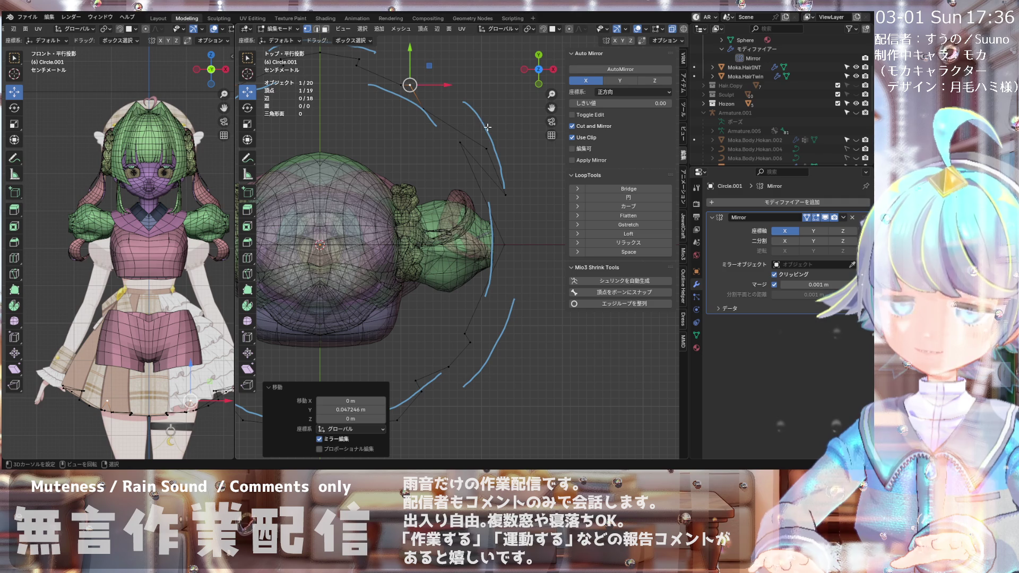
click(487, 148)
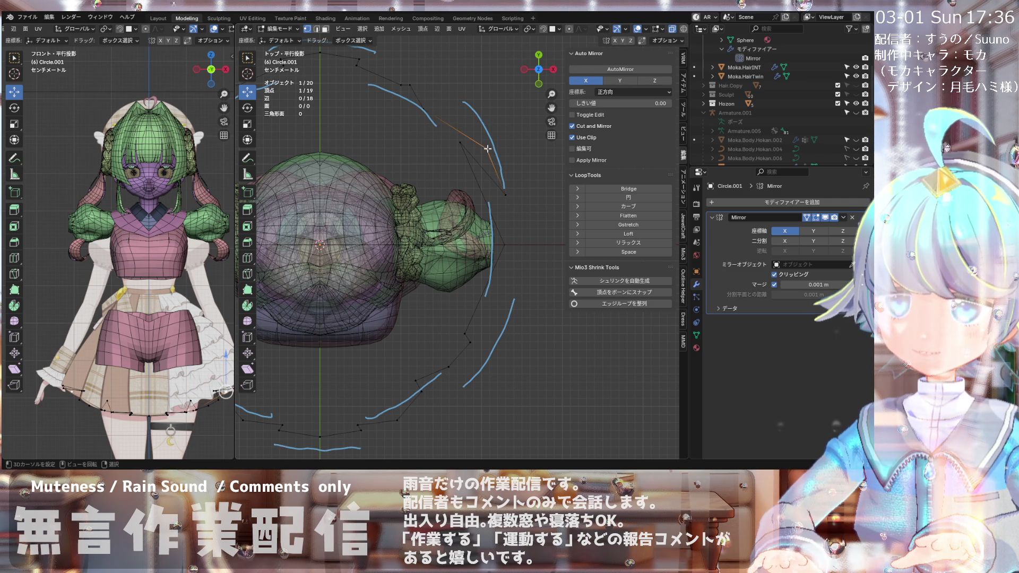
mouse_move(487, 139)
mouse_down()
mouse_move(487, 90)
mouse_move(455, 99)
mouse_up()
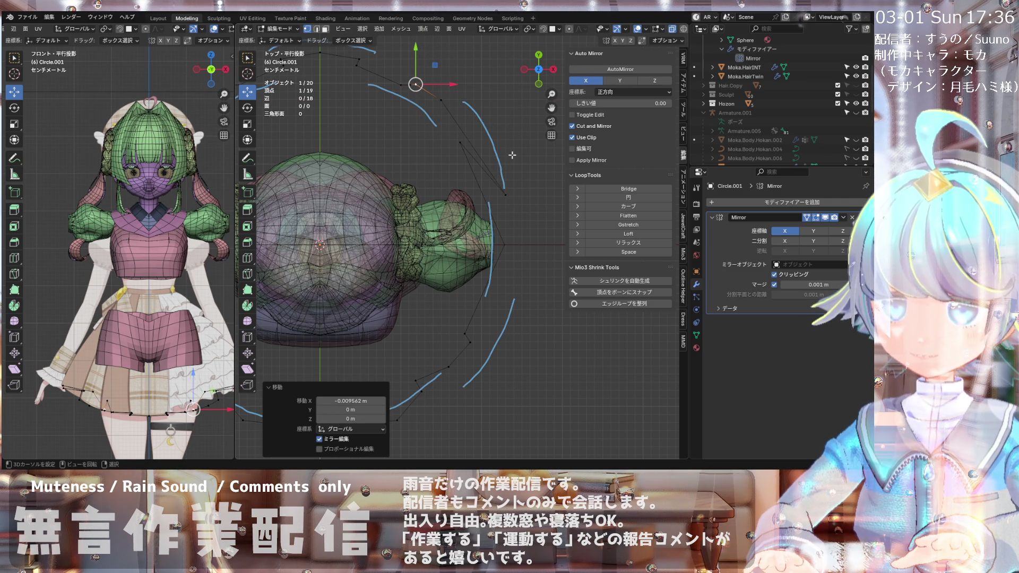
scroll(512, 158, down, 1)
scroll(510, 178, up, 1)
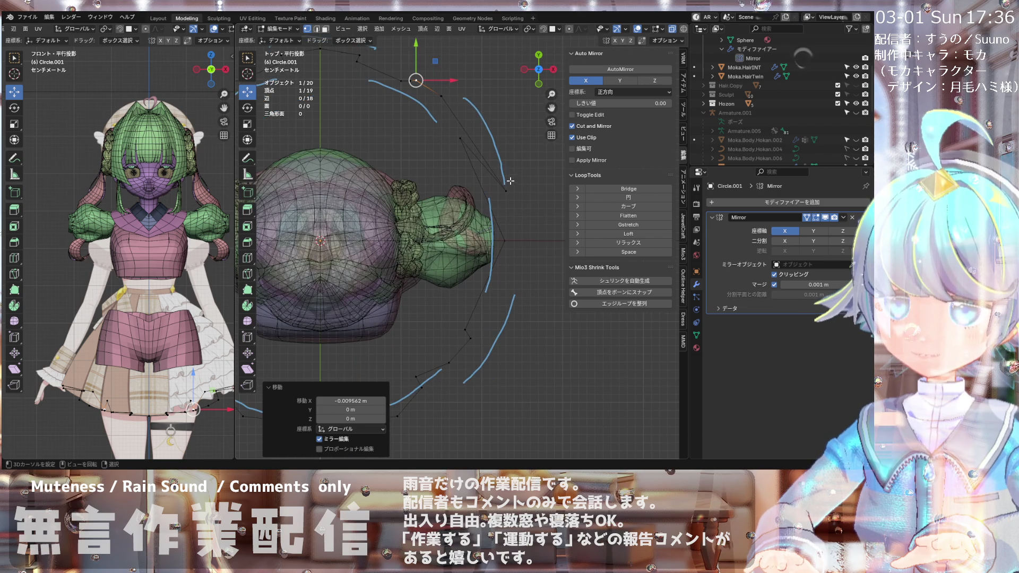
click(505, 187)
mouse_move(507, 174)
mouse_down()
mouse_move(494, 108)
mouse_move(499, 123)
mouse_move(463, 112)
mouse_move(488, 134)
mouse_up()
click(487, 134)
scroll(473, 101, down, 1)
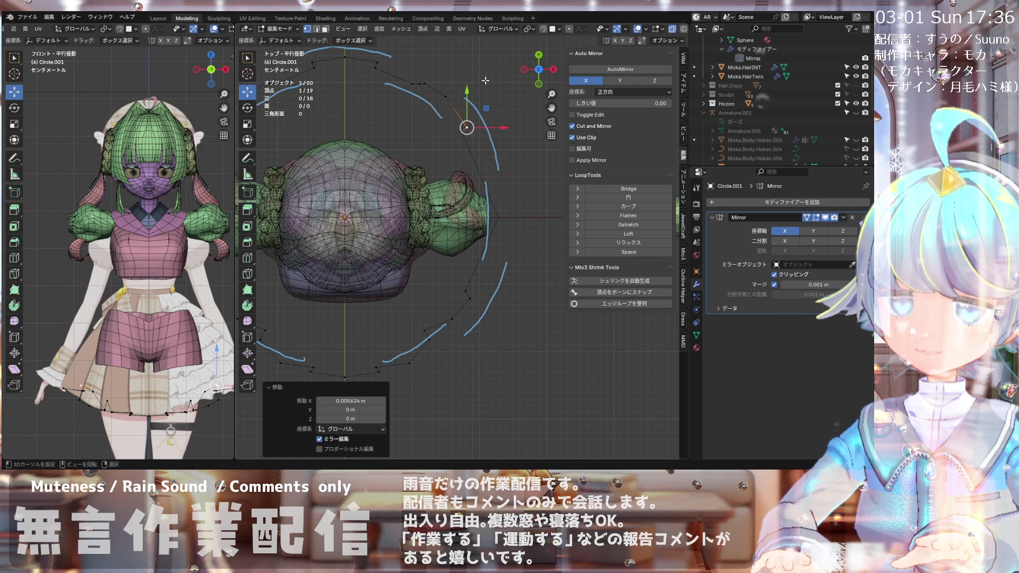
scroll(477, 78, down, 1)
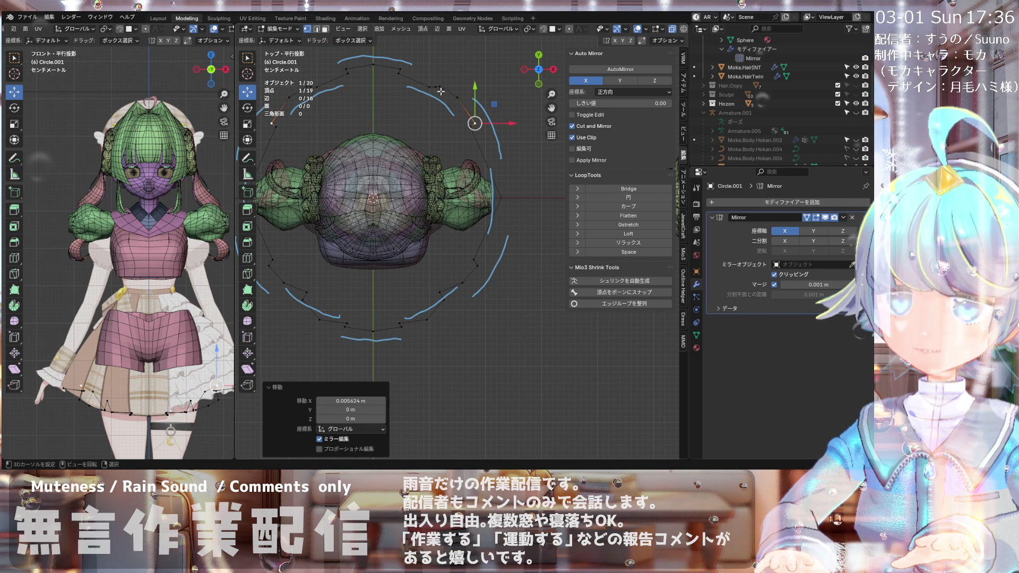
scroll(431, 93, up, 1)
scroll(435, 87, up, 1)
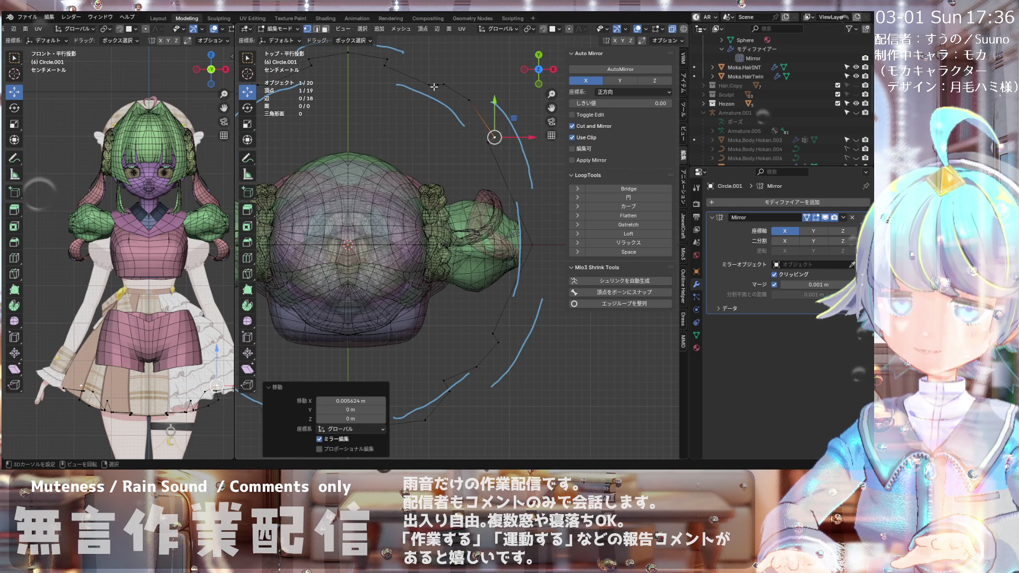
Step: Shift another ring point along X and Y to follow the skirt edge
click(434, 86)
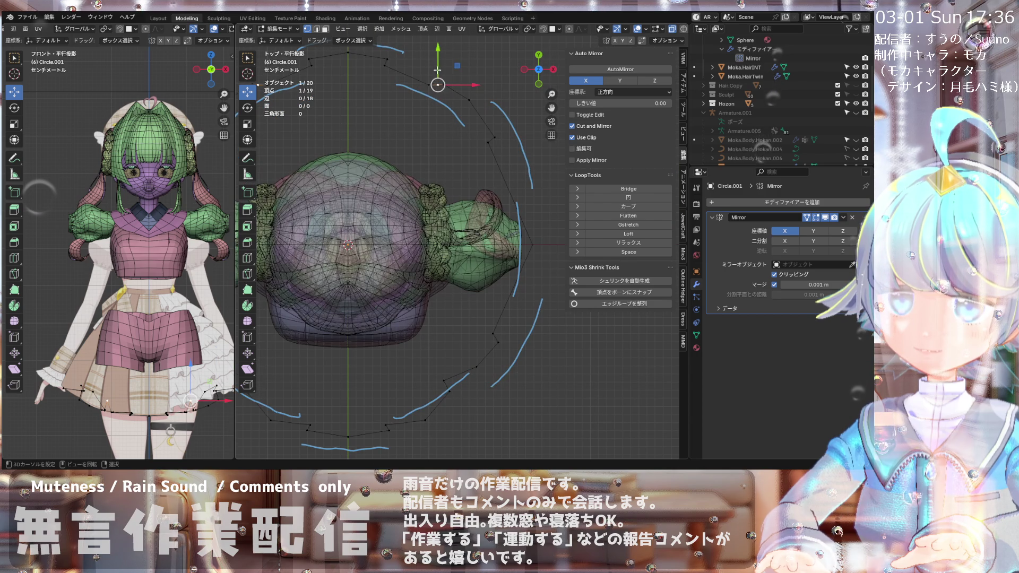
mouse_move(438, 70)
mouse_down()
mouse_move(446, 77)
mouse_move(437, 66)
mouse_move(429, 85)
mouse_move(439, 86)
mouse_move(416, 80)
mouse_up()
click(435, 64)
key(x)
drag(409, 66, 407, 59)
click(407, 59)
Step: Nudge one more ring point slightly right, then tilt the view to check the ring
scroll(406, 59, down, 2)
scroll(414, 95, up, 3)
scroll(416, 107, up, 2)
drag(428, 120, 455, 122)
click(441, 146)
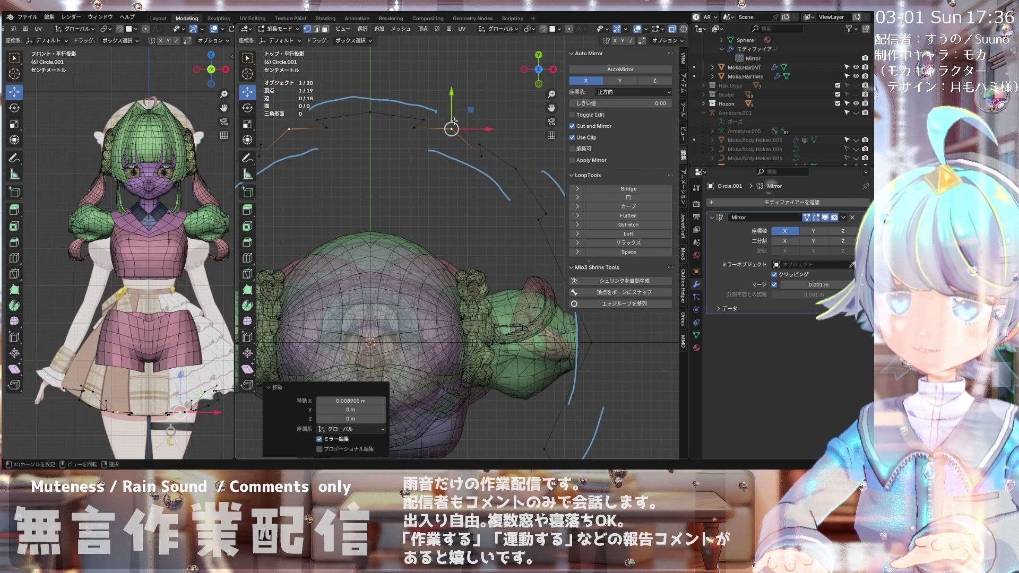
scroll(503, 264, down, 5)
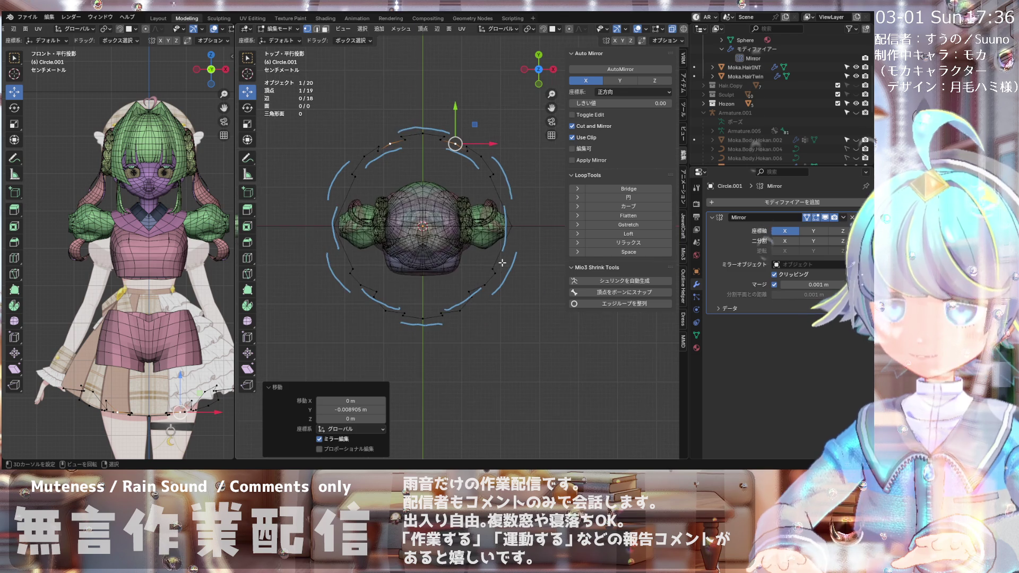
scroll(503, 261, up, 1)
mouse_move(449, 249)
middle_down()
mouse_move(447, 209)
mouse_move(418, 143)
middle_up()
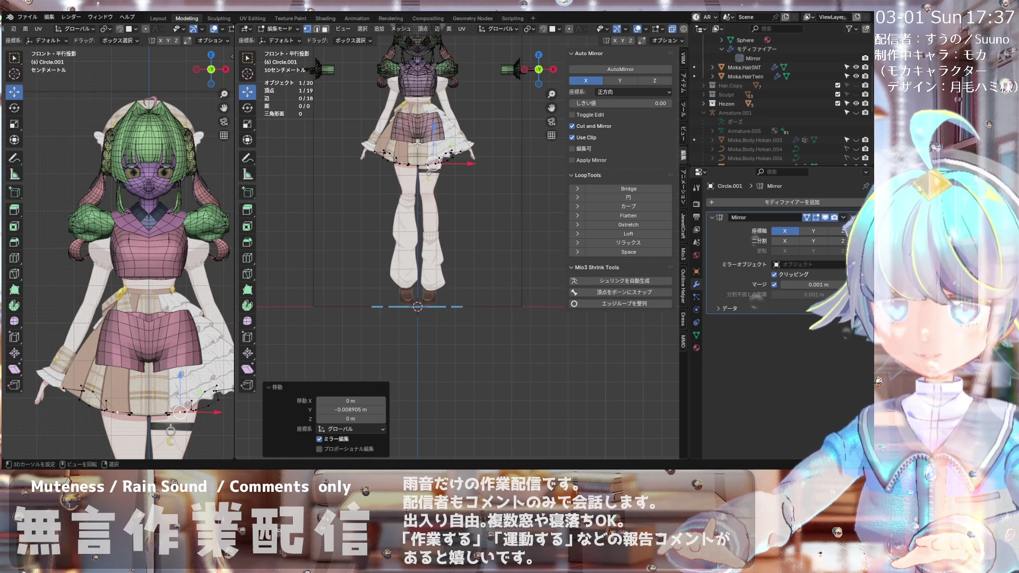
Step: In front view, lower two ring points along Z onto the skirt hem
key(KP_1)
scroll(418, 103, up, 4)
scroll(408, 124, up, 3)
scroll(387, 154, down, 1)
scroll(363, 177, up, 2)
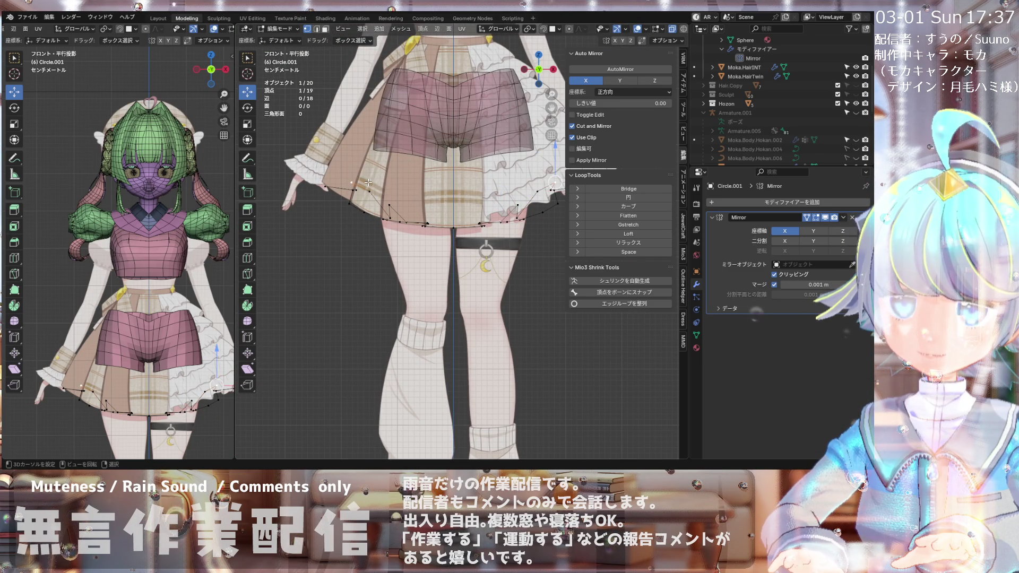
scroll(376, 160, down, 2)
scroll(486, 158, up, 3)
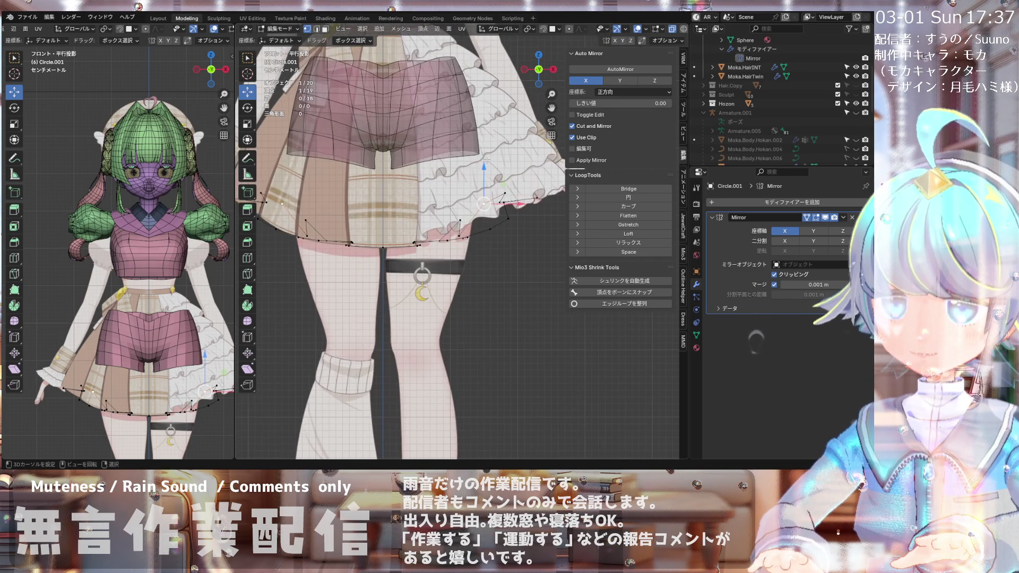
mouse_move(487, 176)
mouse_down()
mouse_move(494, 201)
mouse_move(467, 194)
mouse_move(462, 216)
mouse_up()
click(460, 220)
click(466, 218)
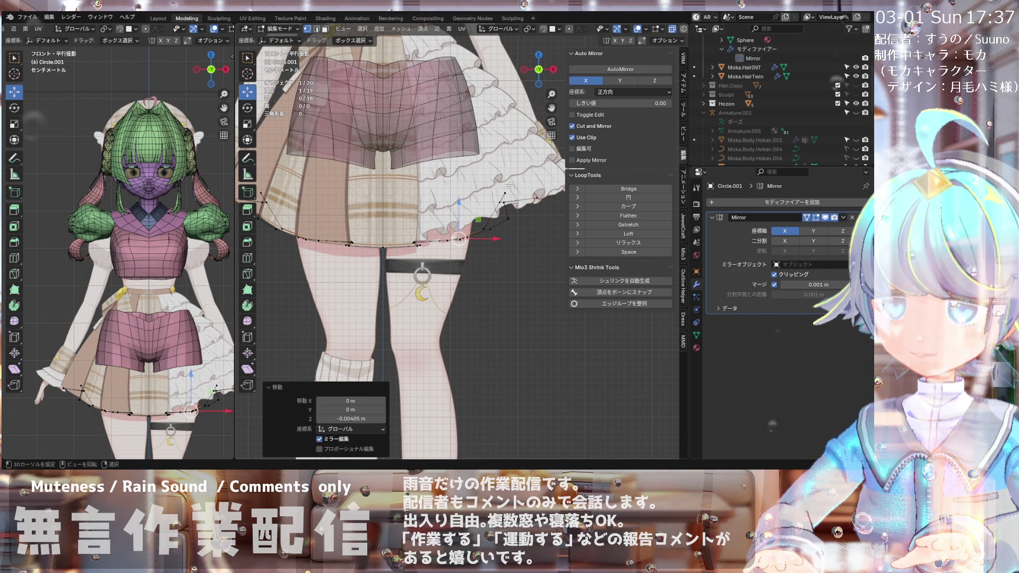
Step: Inspect the lowered ring at an angle, then return to the straight front view
scroll(509, 178, up, 2)
scroll(495, 214, up, 2)
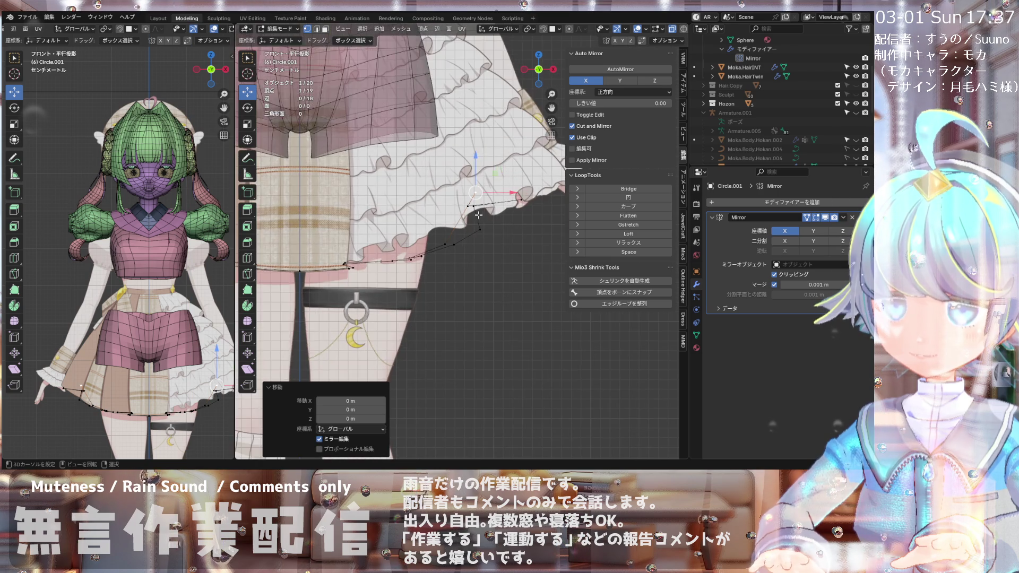
scroll(483, 216, down, 4)
scroll(469, 210, down, 3)
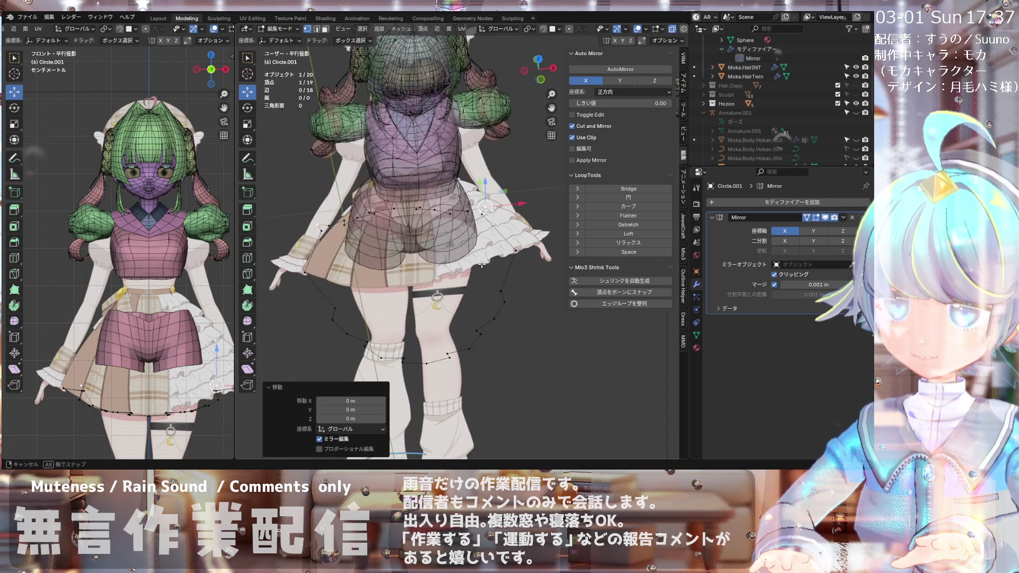
scroll(469, 212, up, 3)
scroll(470, 239, up, 2)
scroll(478, 195, up, 1)
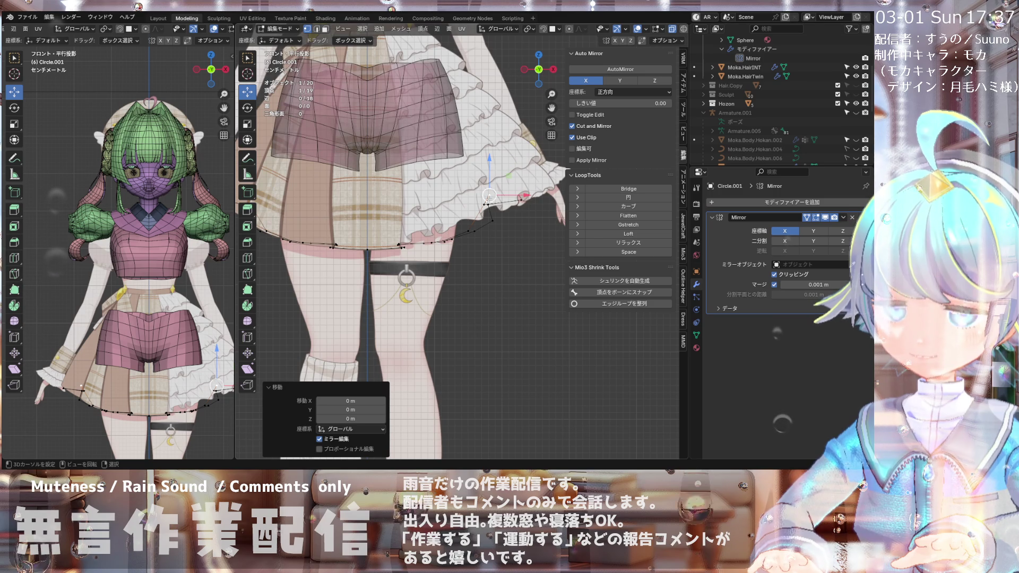
scroll(488, 196, down, 3)
middle_drag(488, 202, 494, 222)
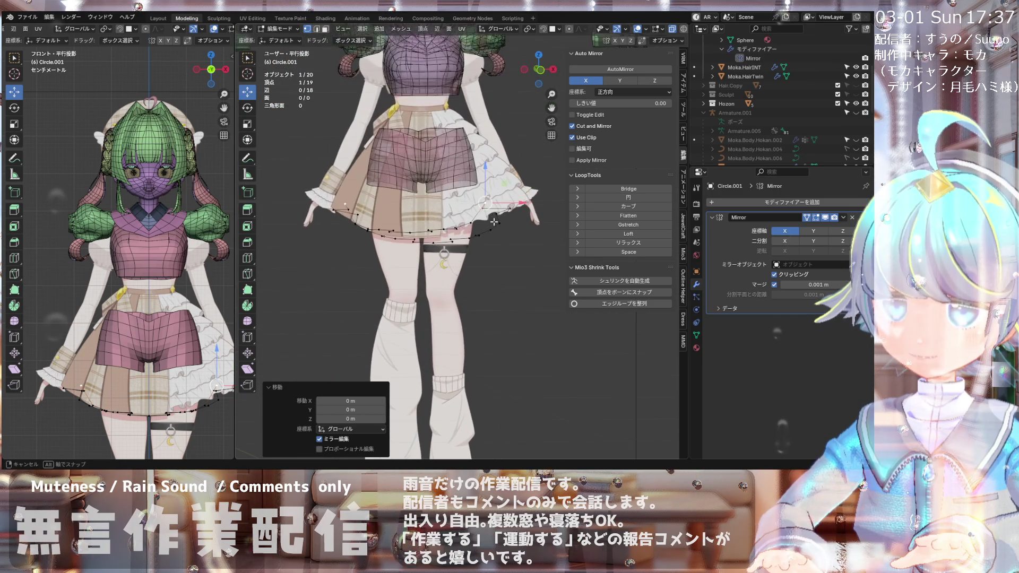
key(KP_1)
Step: Lower the right hem vertex and the next one along Z onto the skirt's bottom edge
scroll(346, 202, up, 2)
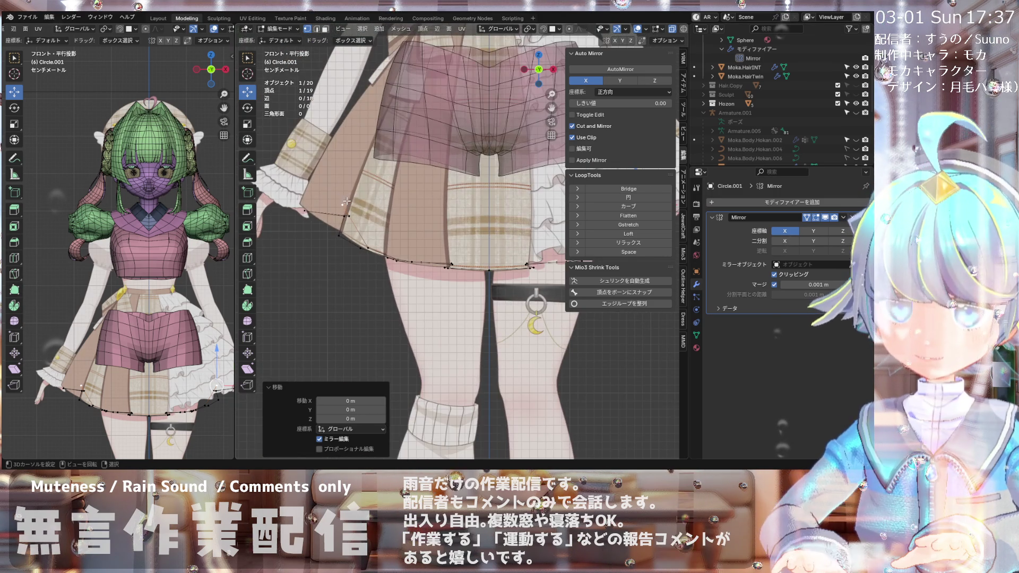
scroll(346, 218, down, 2)
scroll(347, 202, up, 1)
scroll(349, 191, up, 1)
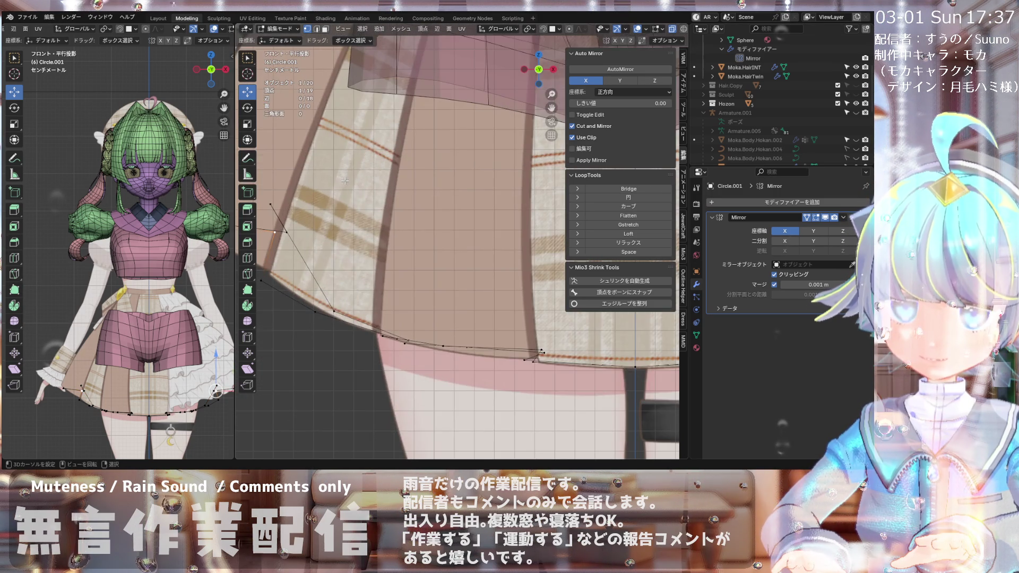
scroll(351, 182, down, 2)
scroll(350, 182, down, 1)
drag(514, 169, 514, 176)
click(344, 193)
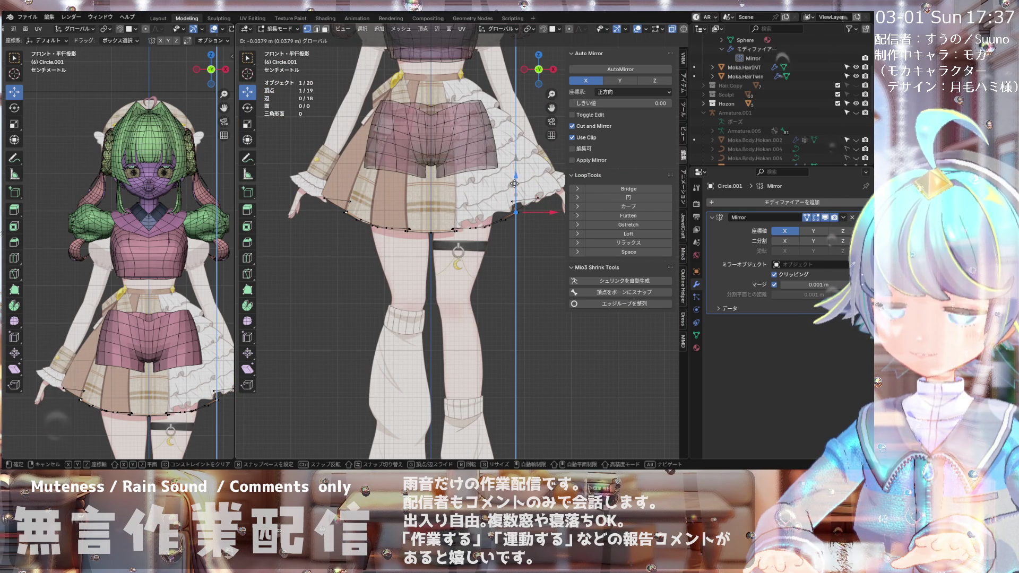
drag(514, 184, 516, 193)
Step: Check the lowered ring's fit from an angle and from above, then recheck it in front view
scroll(509, 239, down, 4)
mouse_move(478, 239)
middle_down()
mouse_move(449, 294)
mouse_move(492, 249)
middle_up()
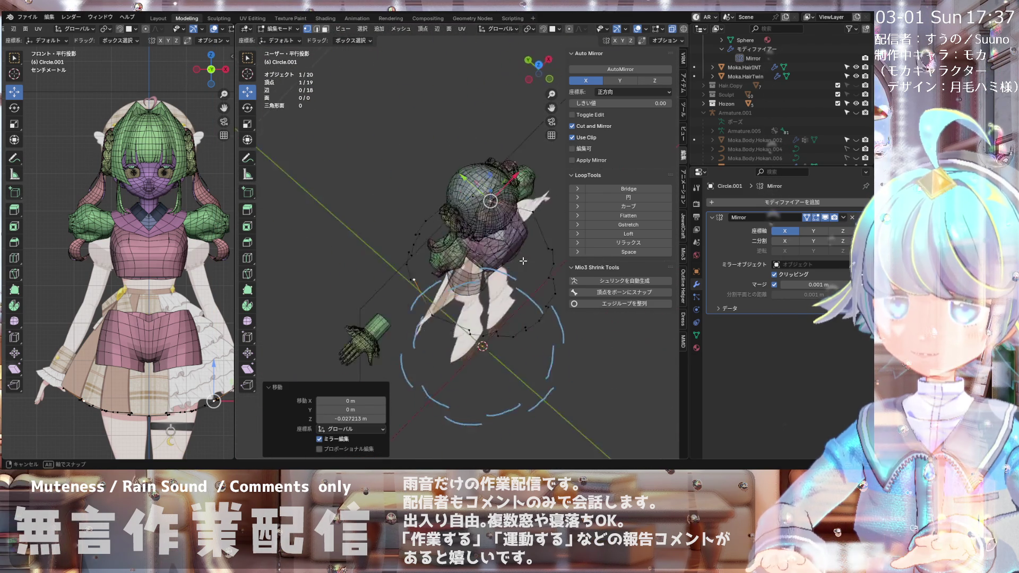
mouse_move(491, 249)
middle_down()
mouse_move(411, 132)
mouse_move(393, 144)
mouse_move(420, 116)
mouse_move(428, 130)
mouse_move(423, 31)
middle_up()
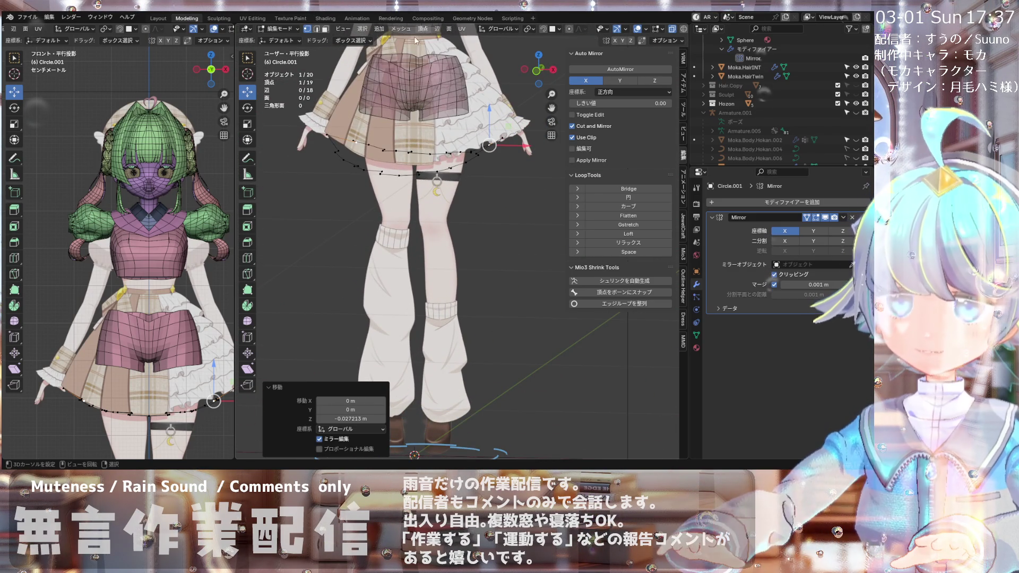
scroll(340, 162, down, 8)
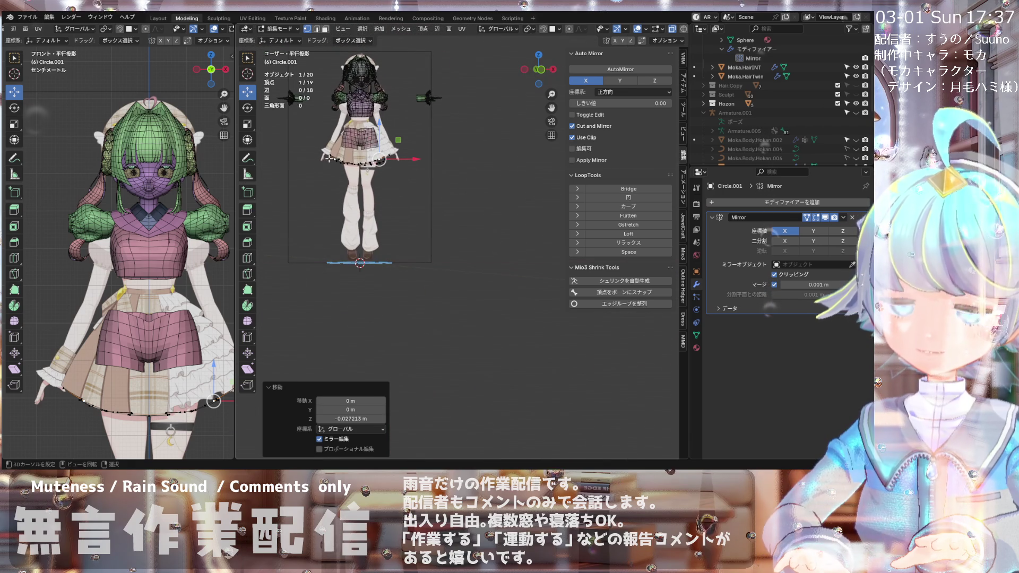
key(KP_1)
scroll(335, 149, up, 5)
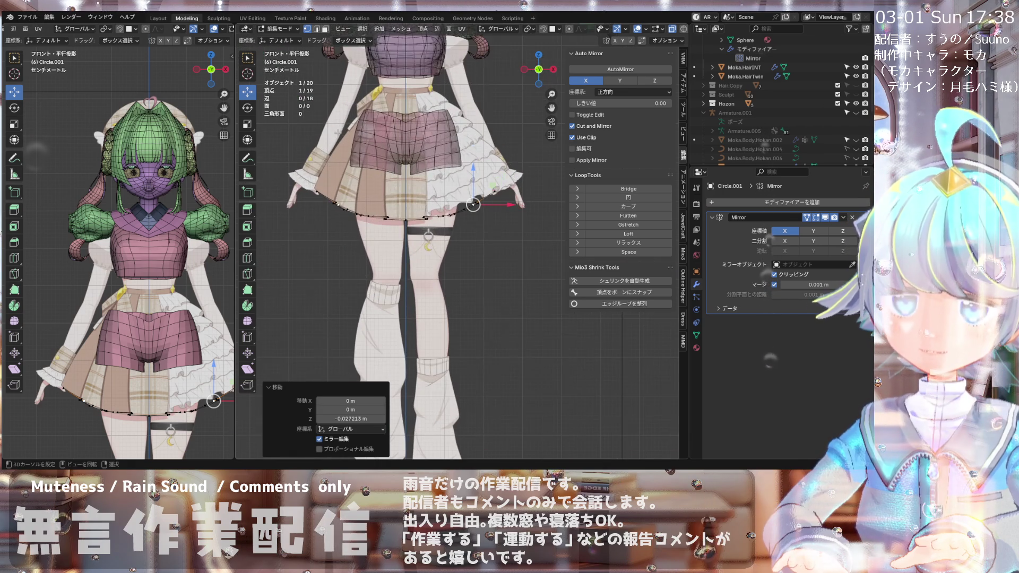
scroll(363, 134, down, 2)
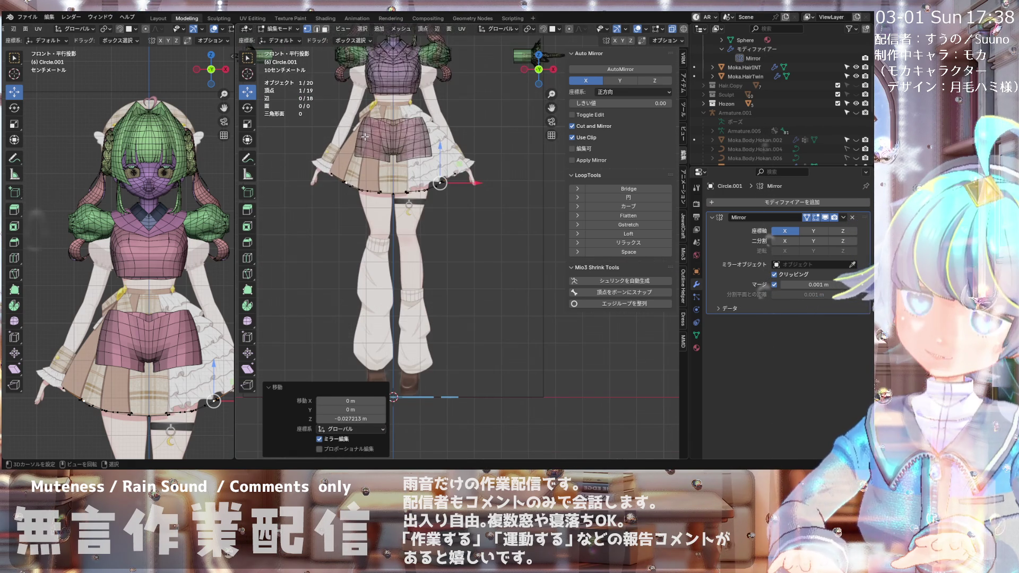
scroll(361, 147, down, 1)
mouse_move(360, 151)
middle_down()
mouse_move(492, 182)
mouse_move(355, 153)
middle_up()
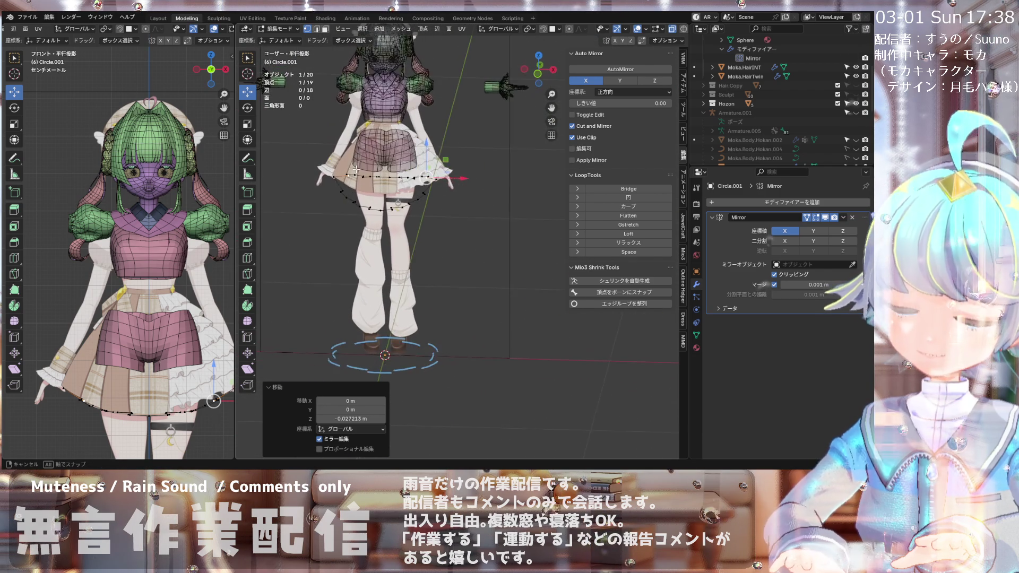
scroll(355, 153, up, 1)
scroll(356, 153, up, 1)
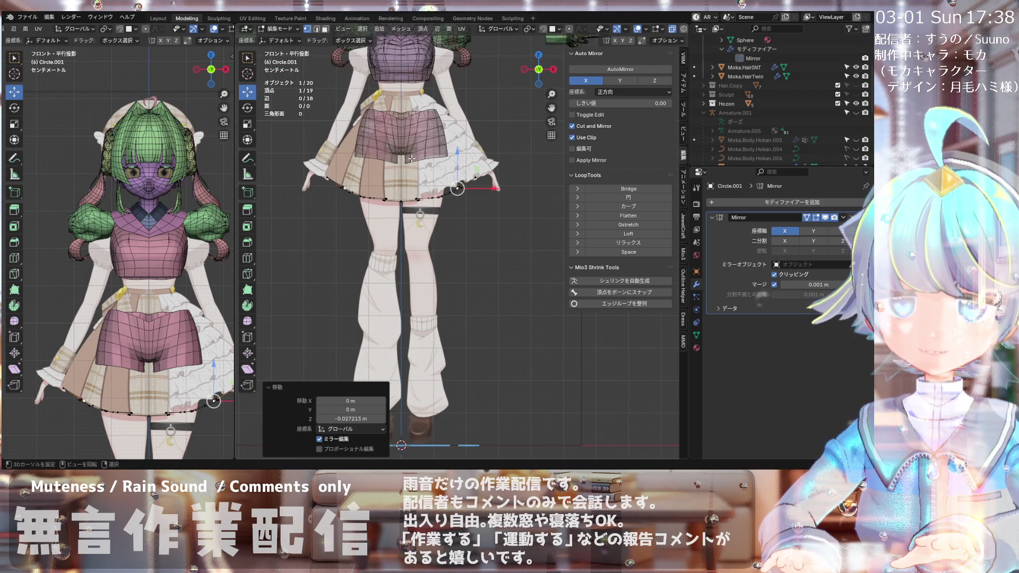
scroll(412, 158, up, 2)
Step: Select the whole hem ring, trial-raise it about 0.098 m along Z, then undo
key(a)
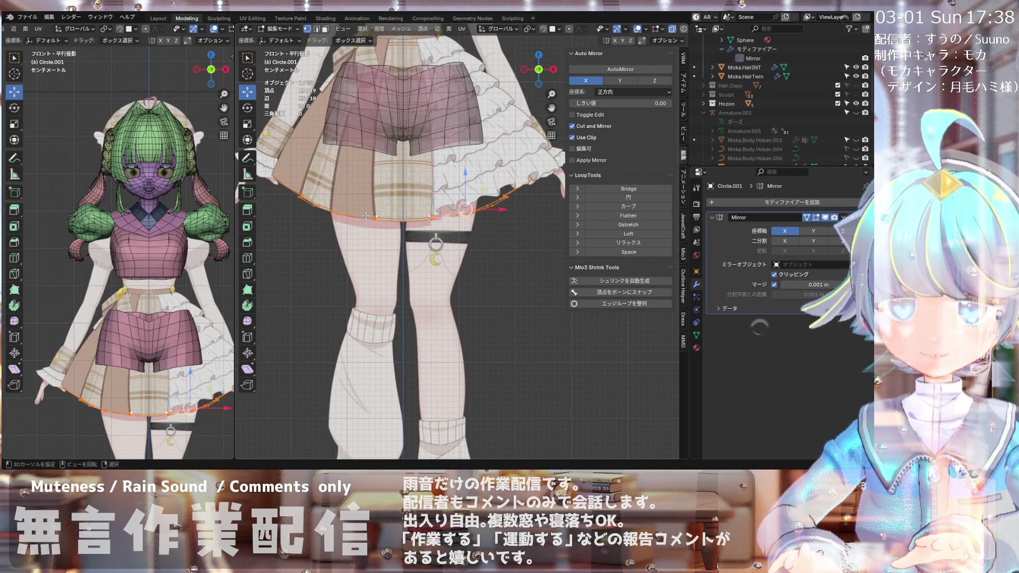
scroll(369, 191, down, 2)
scroll(369, 182, up, 1)
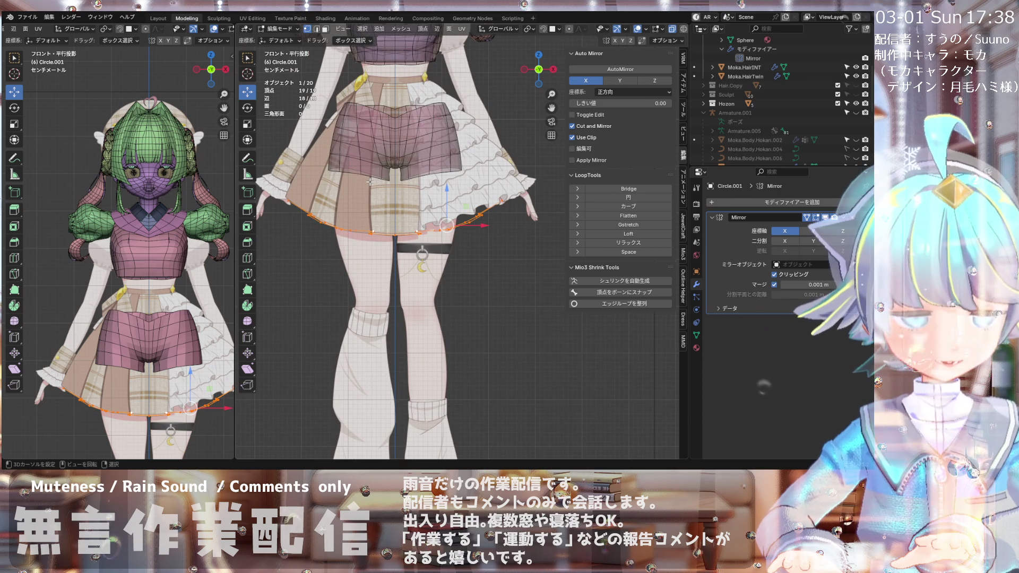
key(g)
key(z)
click(373, 136)
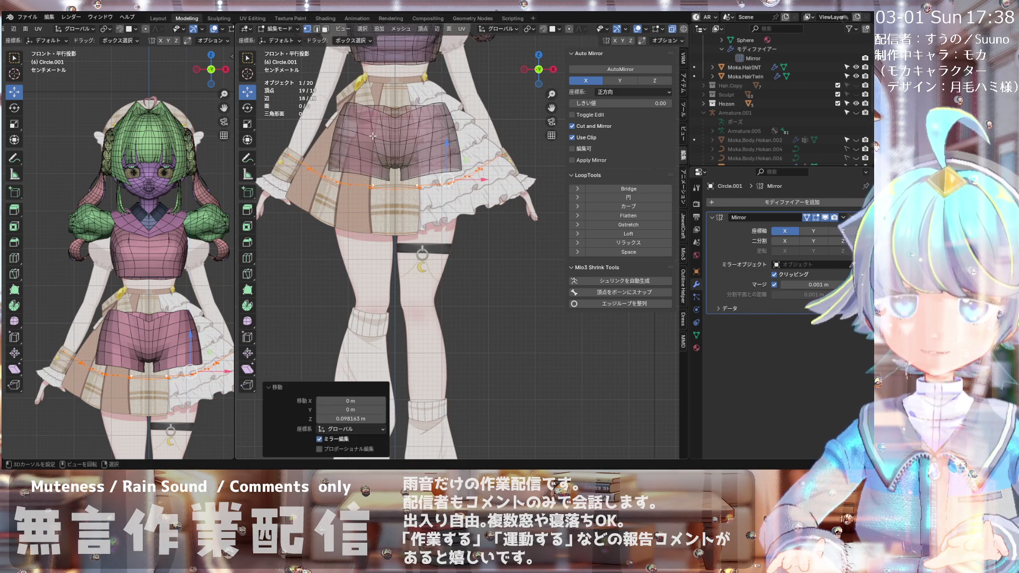
key(ctrl+z)
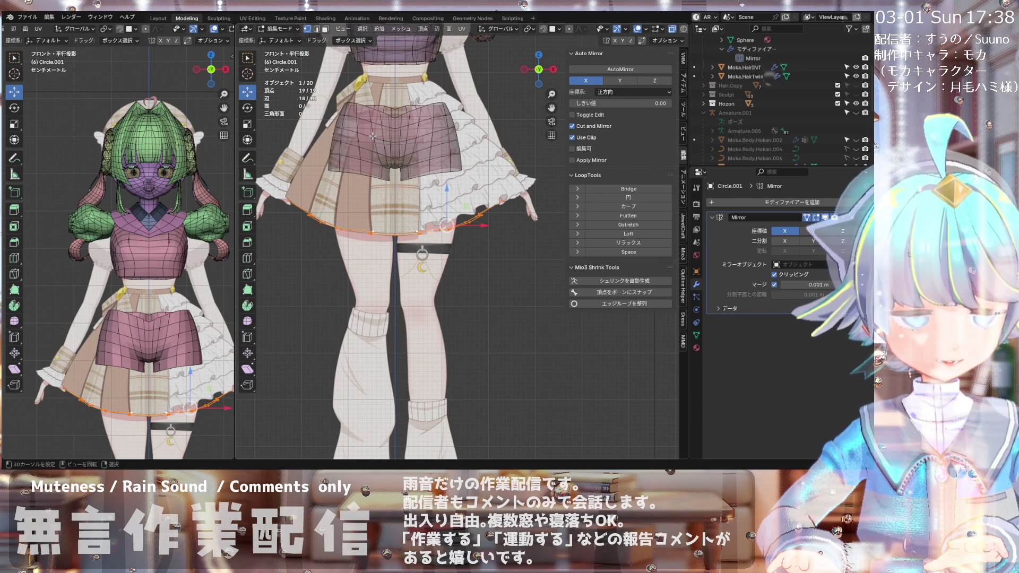
Step: Trial-extrude the ring 0.3227 m upward, zero its Z height, undo it, then open the File menu
key(e)
key(z)
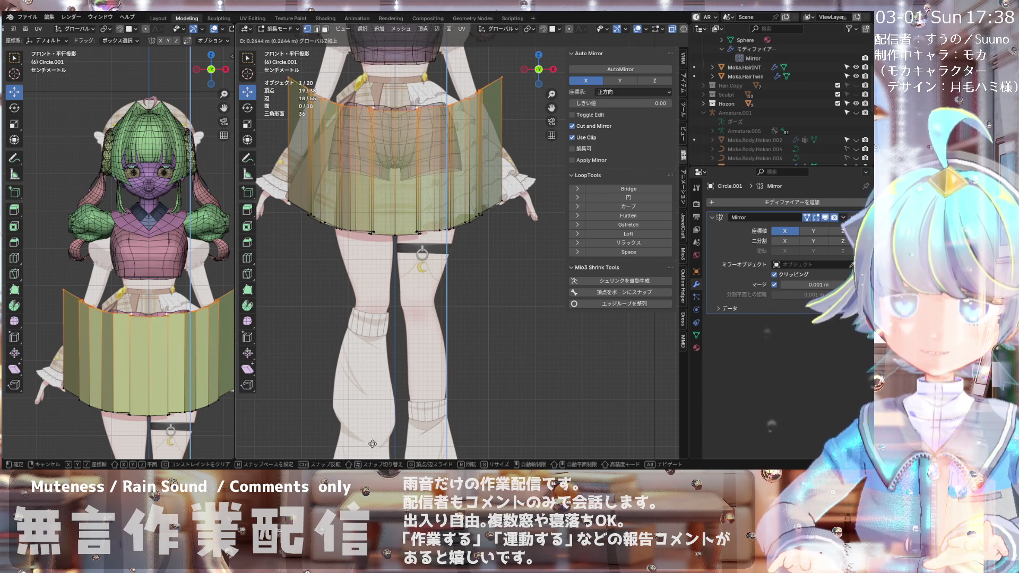
click(372, 419)
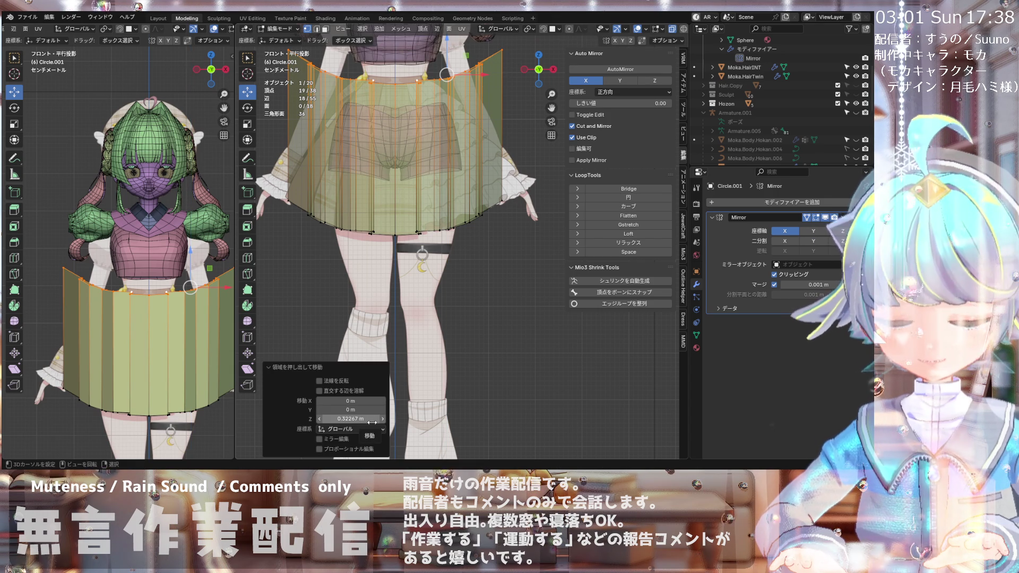
click(372, 420)
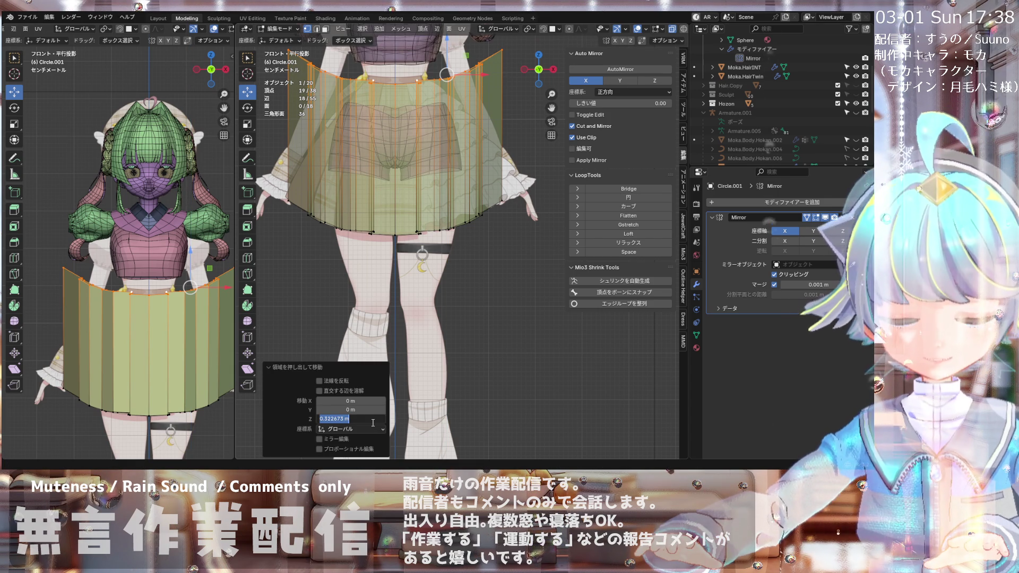
text(sx0)
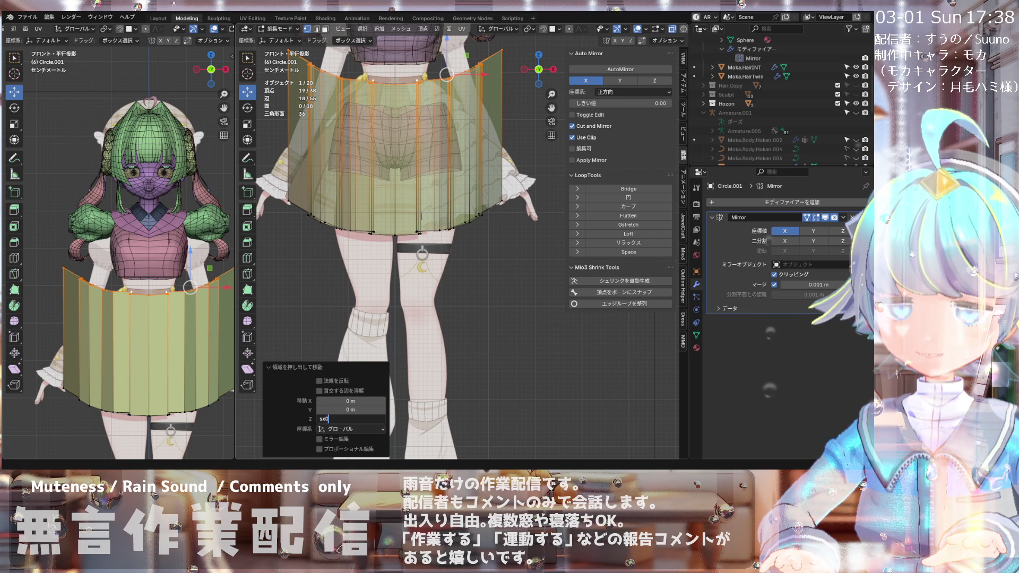
key(Return)
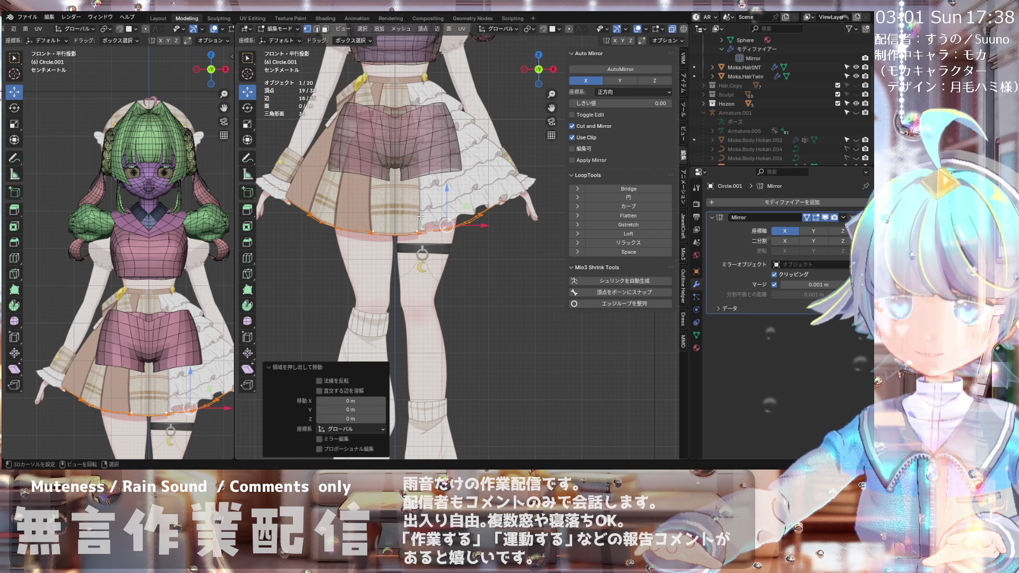
key(ctrl+z)
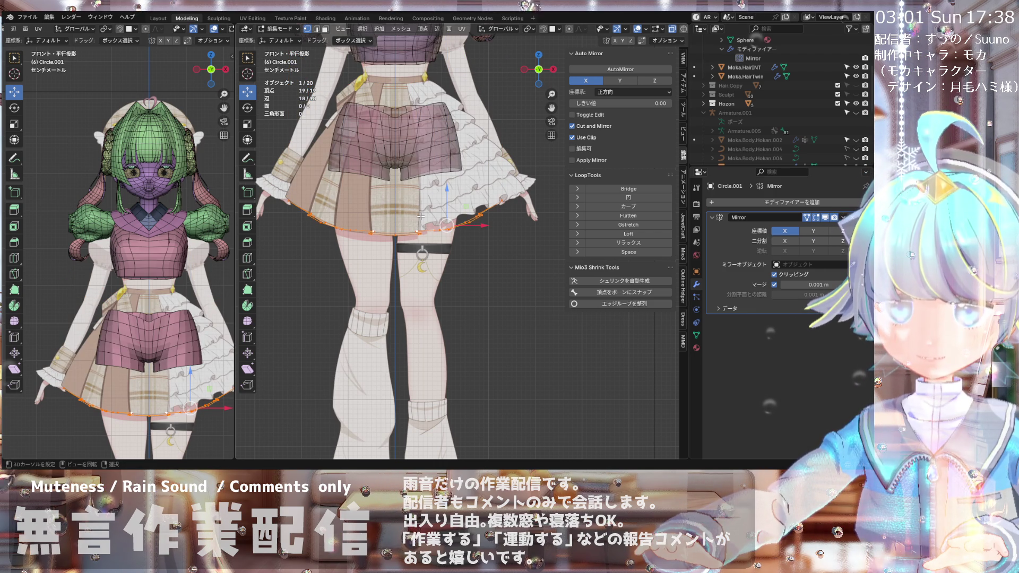
click(417, 232)
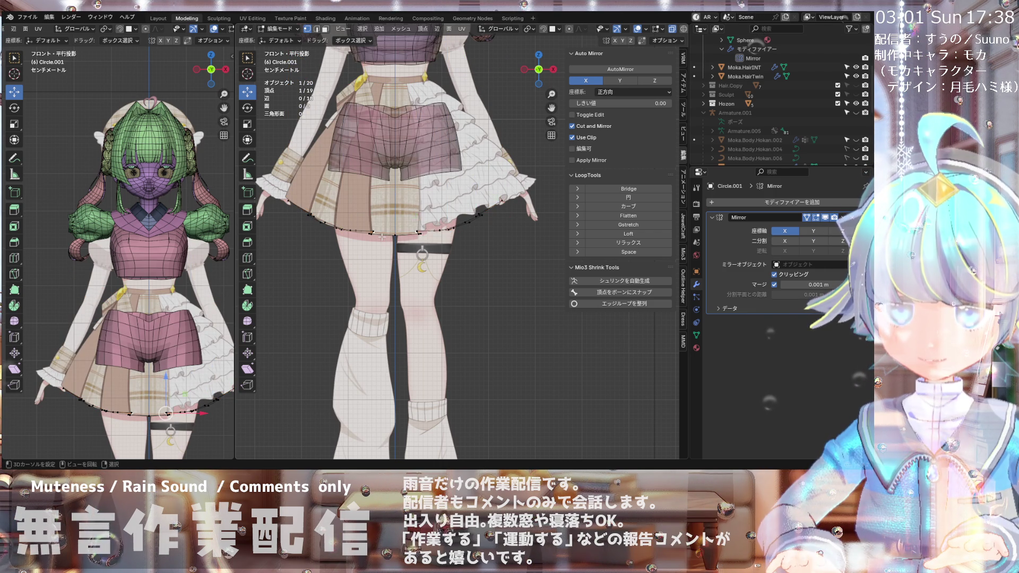
click(27, 17)
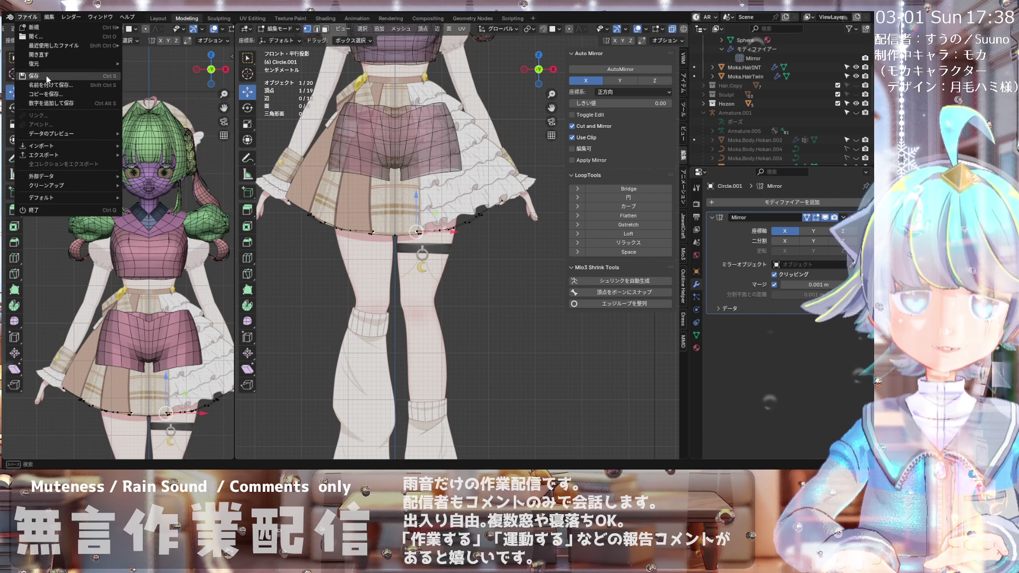
Step: Save the project file 20260213Moka.blend
click(47, 77)
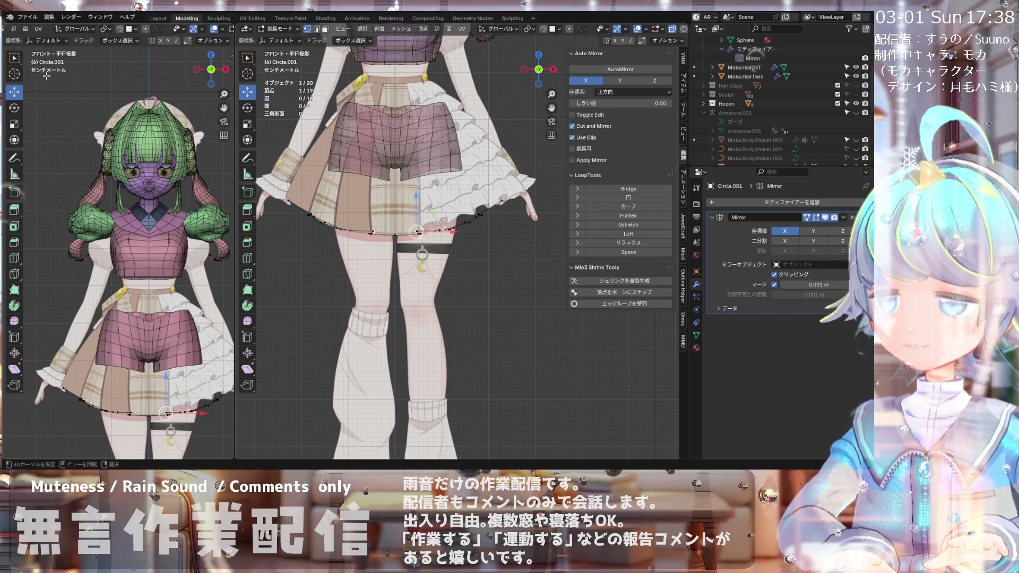
scroll(346, 230, up, 2)
scroll(346, 229, up, 2)
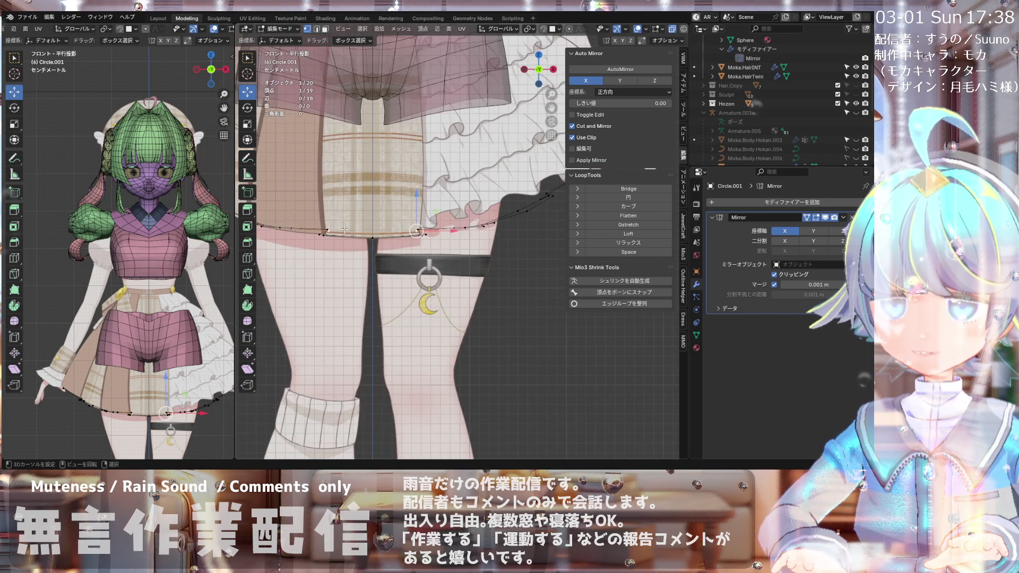
scroll(332, 230, up, 3)
Step: Select the whole hem ring and extrude it straight up 0.29041 m along Z
key(a)
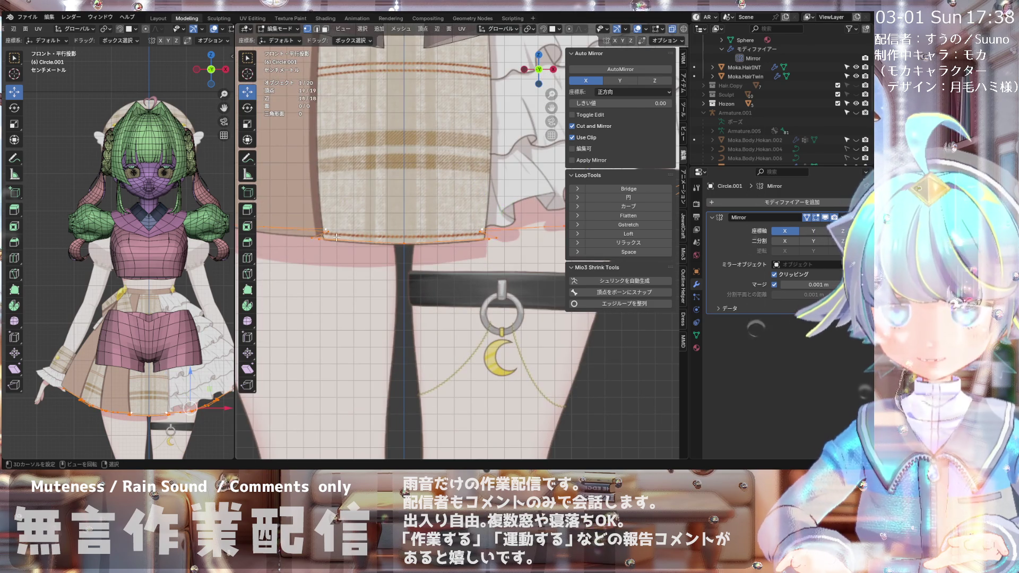
scroll(345, 213, down, 8)
scroll(365, 184, up, 2)
scroll(366, 184, down, 3)
scroll(349, 174, up, 2)
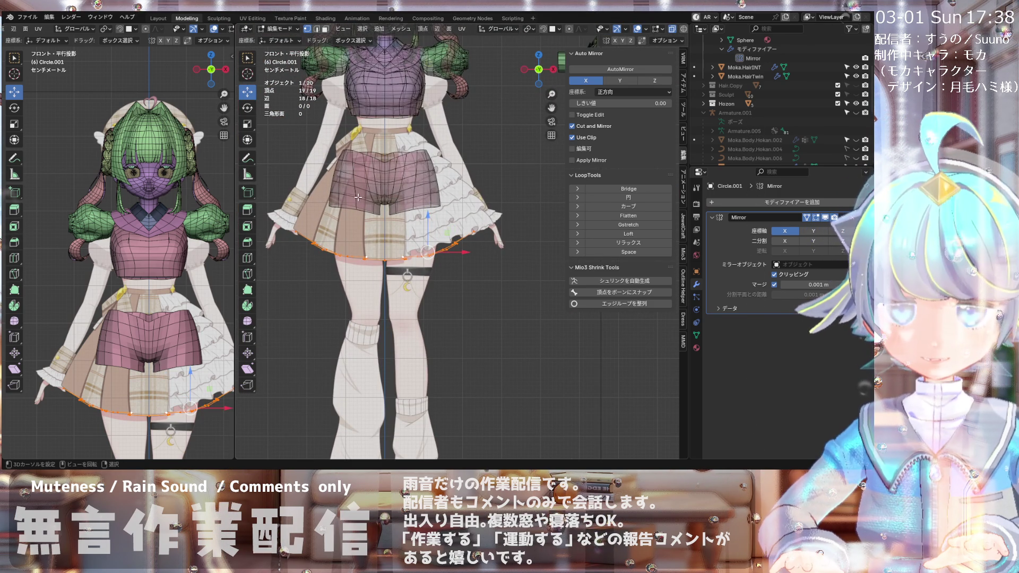
key(e)
key(z)
click(369, 84)
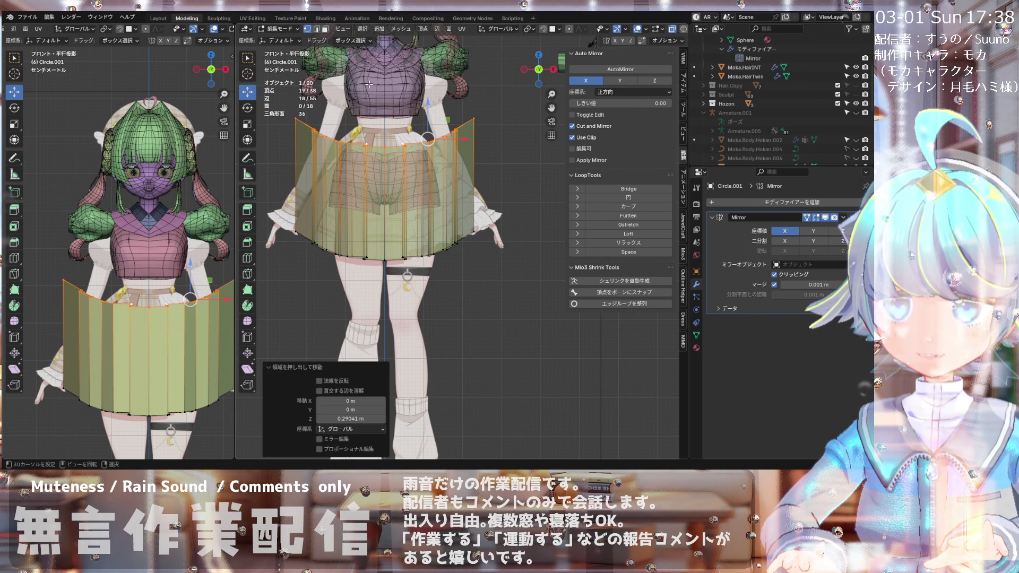
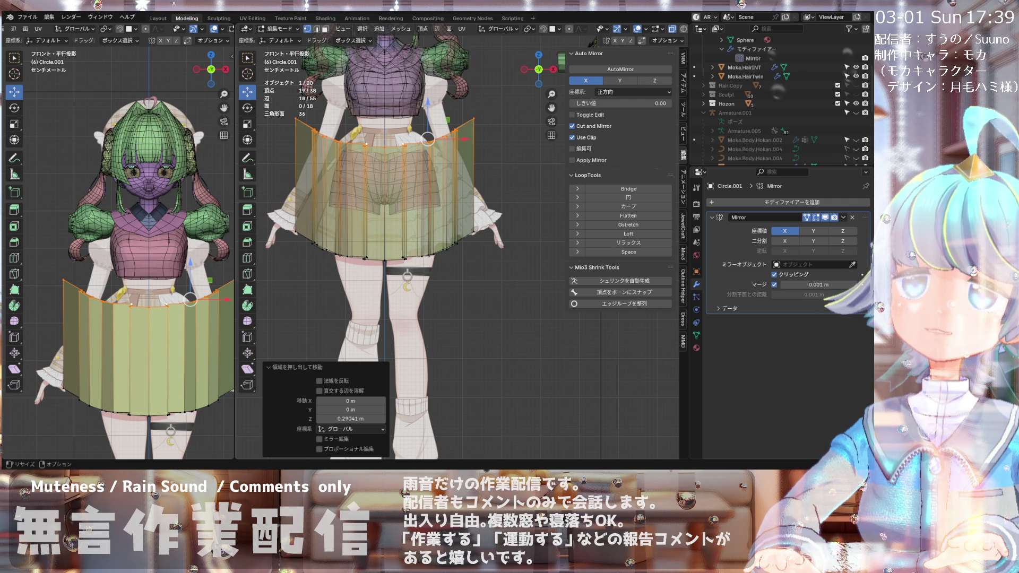
Step: Undo the first extrusion and extrude the skirt's edge loop straight up along Z
scroll(395, 153, up, 1)
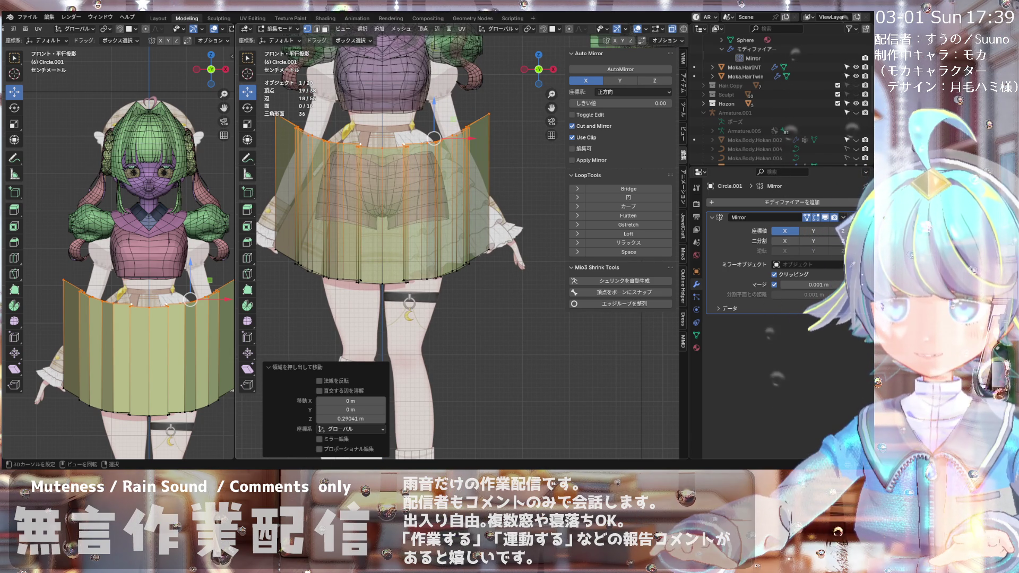
scroll(382, 248, down, 1)
scroll(382, 248, down, 1)
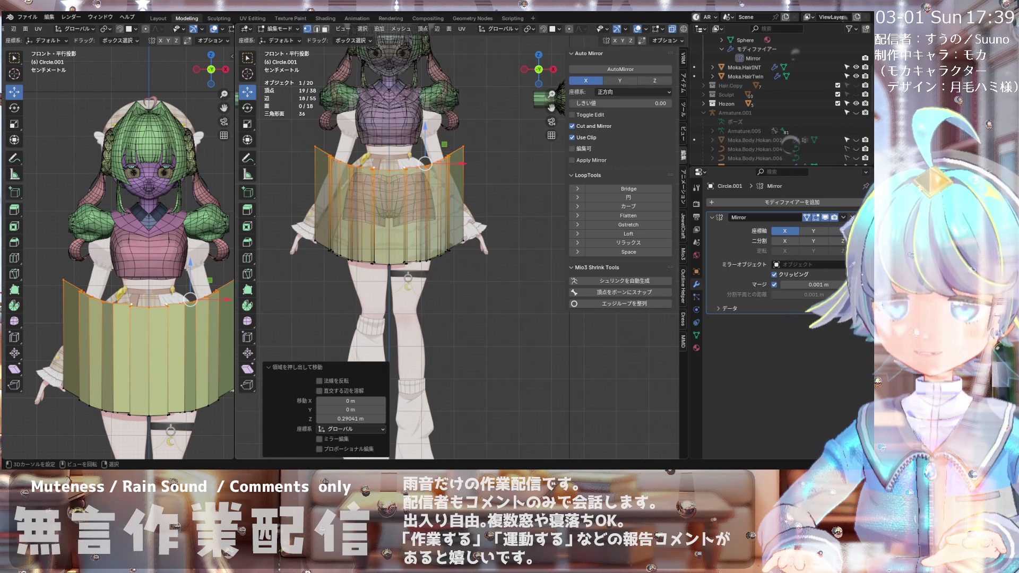
scroll(387, 242, up, 1)
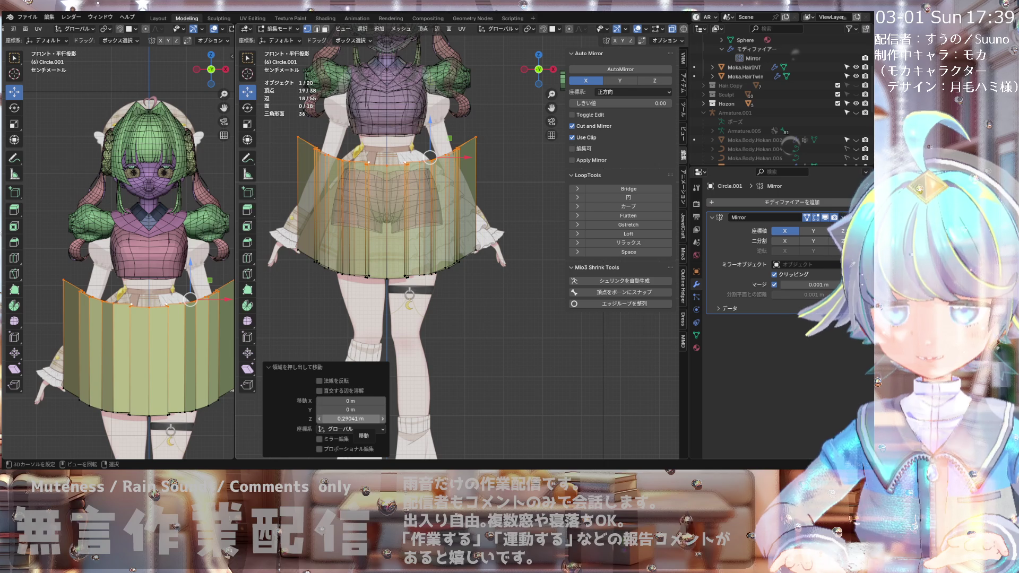
key(ctrl+z)
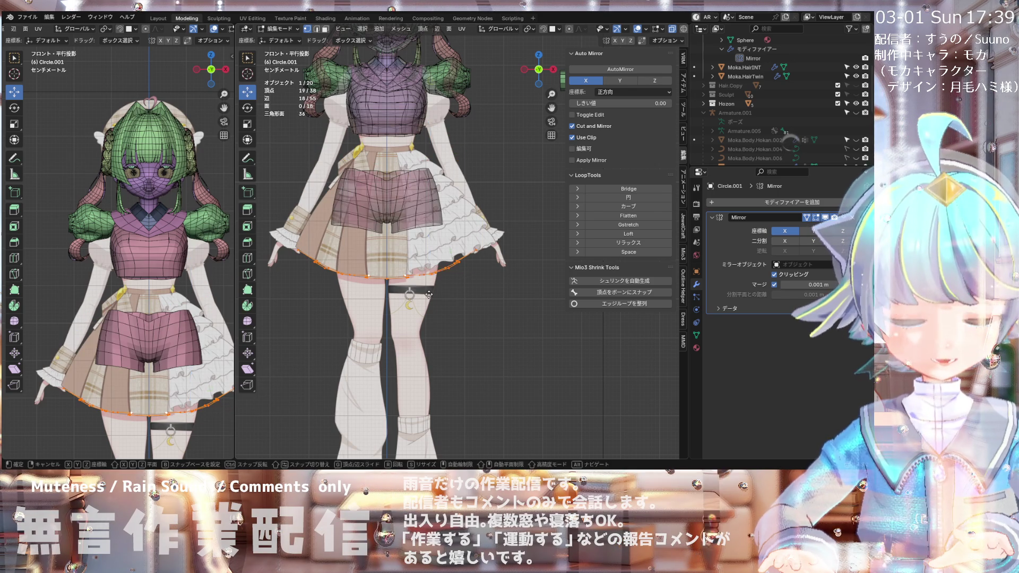
key(e)
key(z)
click(427, 176)
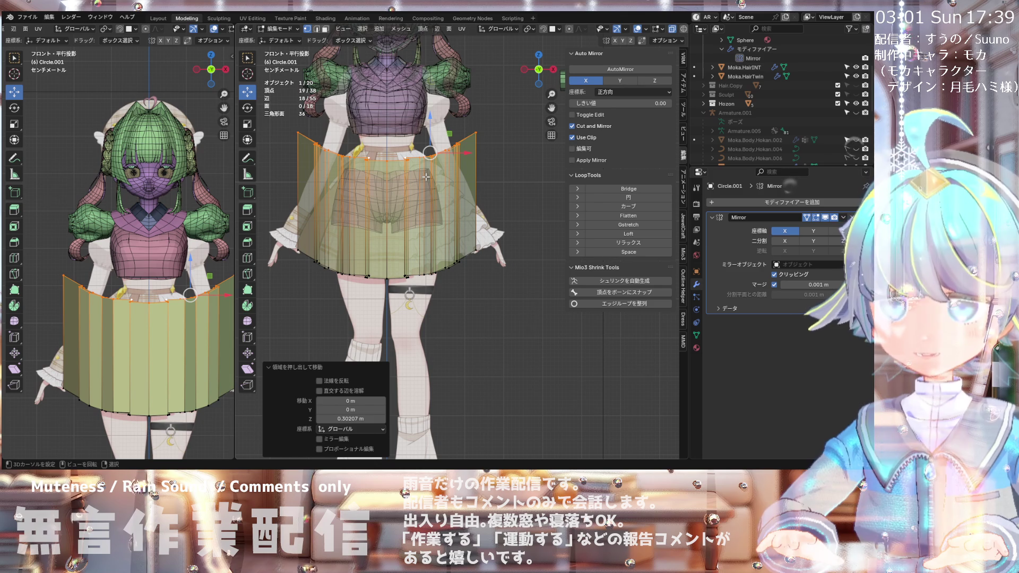
Step: Select the new top edge loop and flatten it level by scaling Z to 0
click(301, 249)
scroll(355, 163, up, 2)
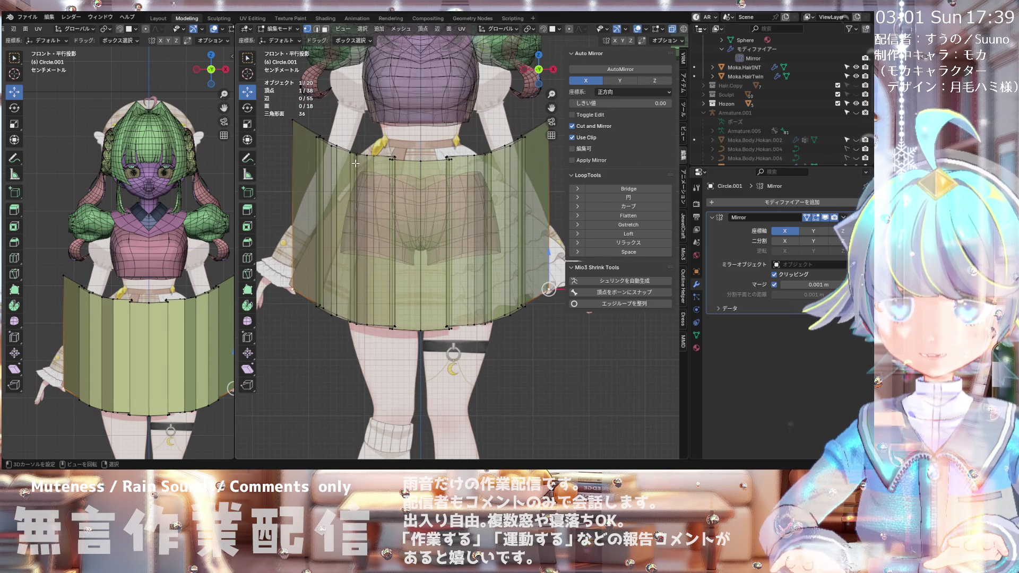
alt+click(405, 162)
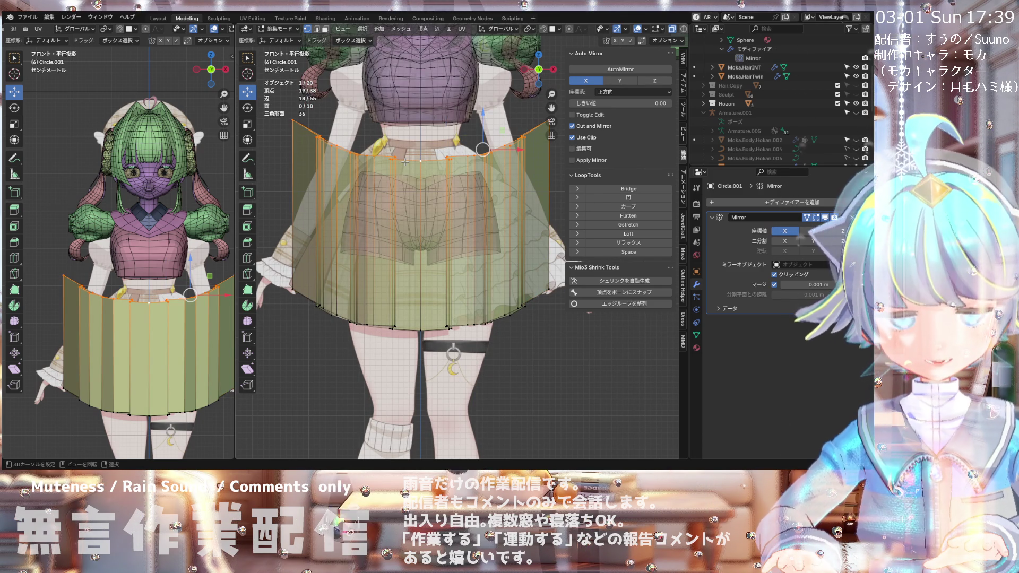
key(s)
key(z)
key(0)
key(Return)
scroll(405, 168, down, 5)
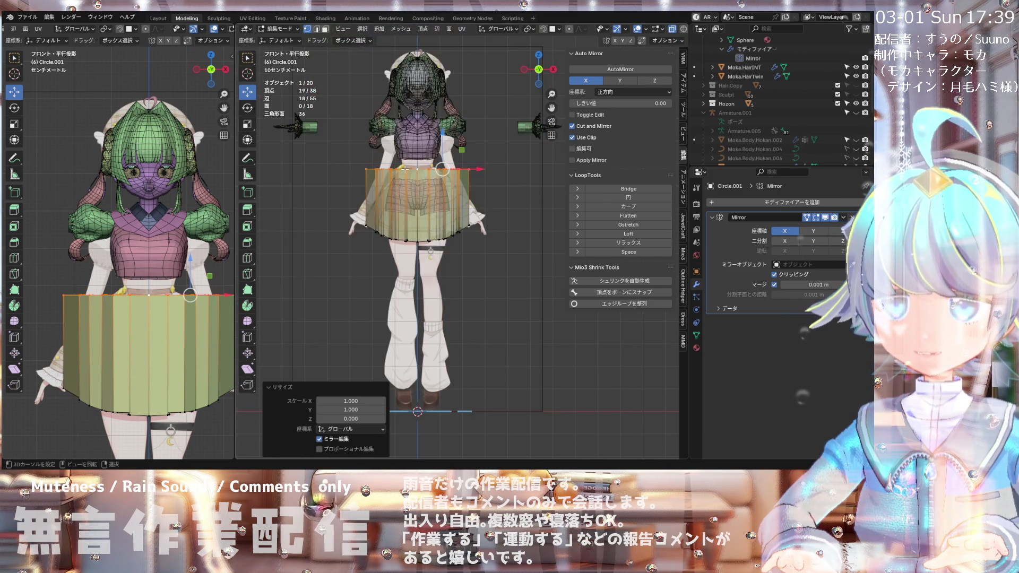
Step: Look down on the skirt and pick vertices at its side and back, checking transform orientations
scroll(450, 165, up, 3)
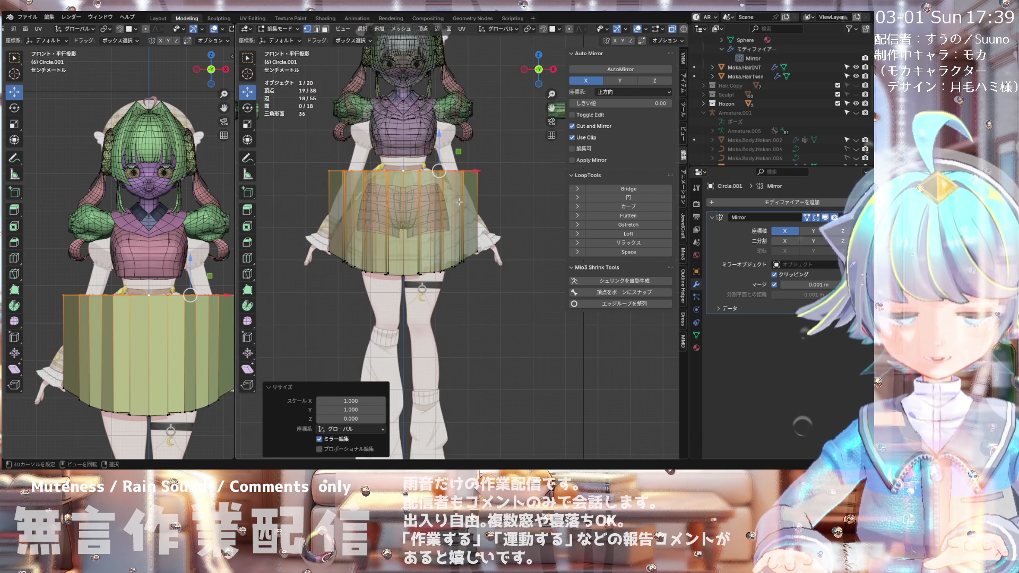
middle_drag(459, 202, 441, 190)
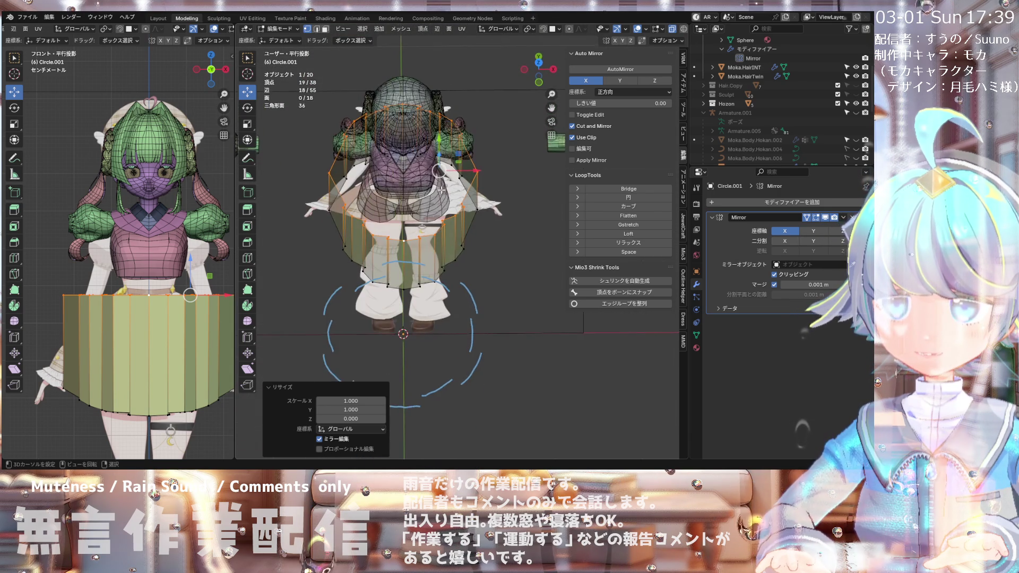
scroll(441, 190, up, 2)
click(485, 168)
key(a)
key(ctrl+z)
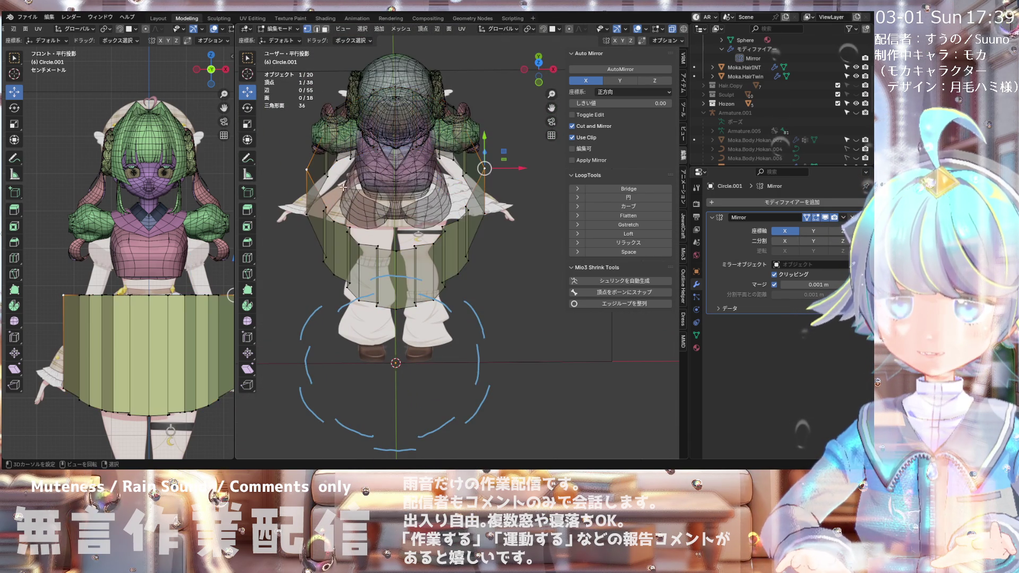
shift+click(484, 169)
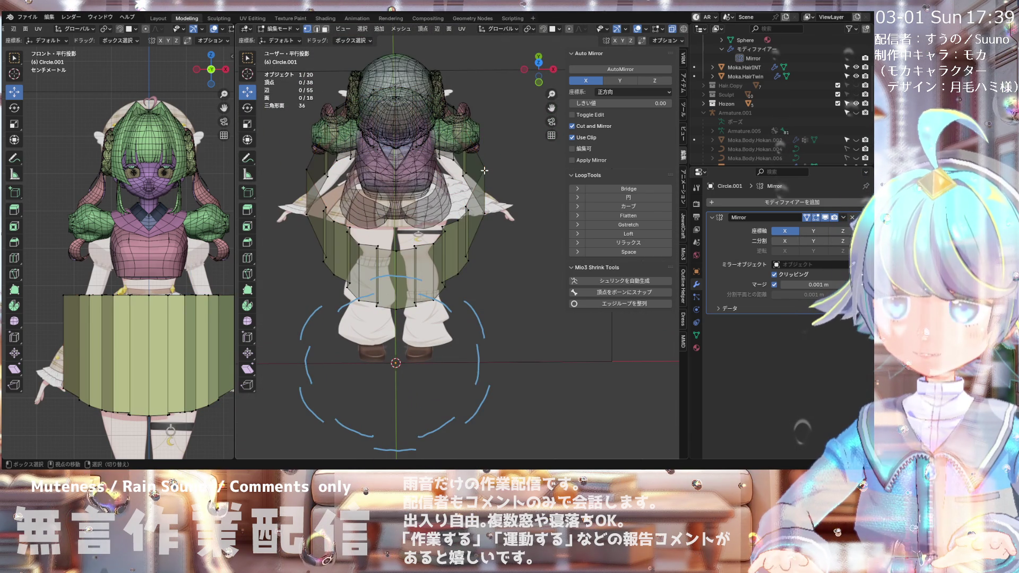
click(405, 167)
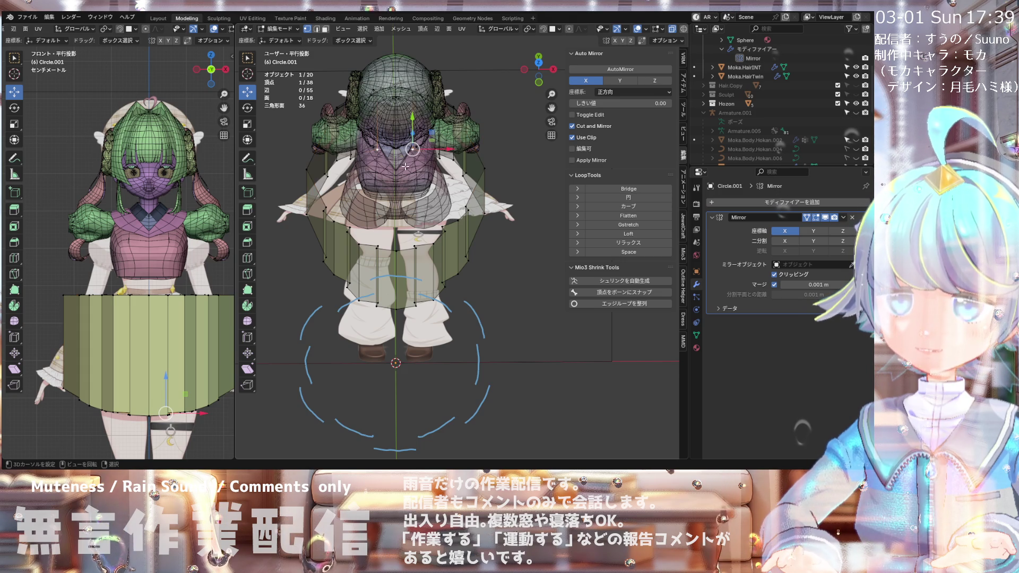
key(shift+s)
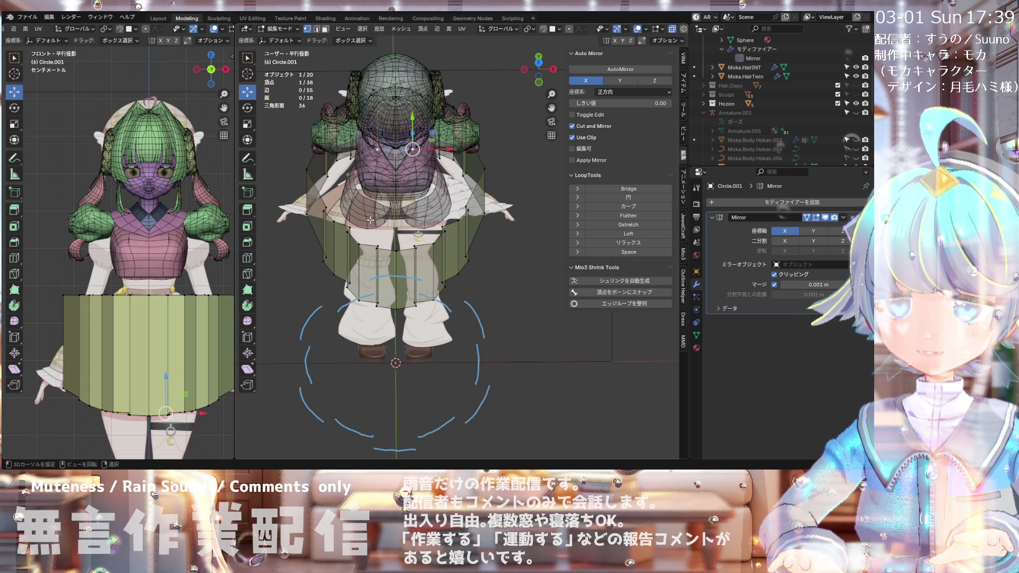
click(496, 29)
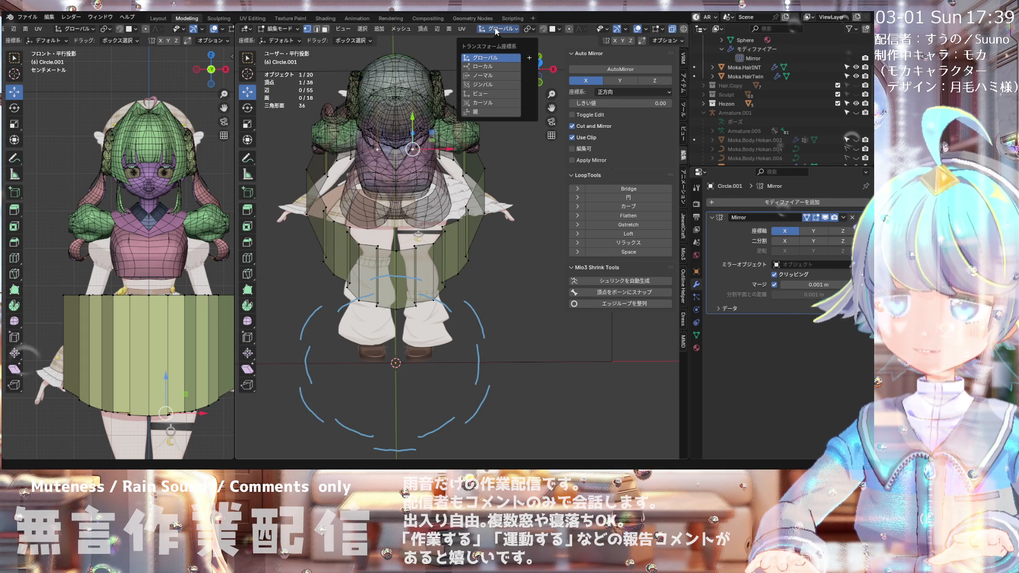
Step: Select the skirt's top edge loop and shrink it to 0.675 toward the waist
alt+click(386, 246)
key(s)
click(441, 253)
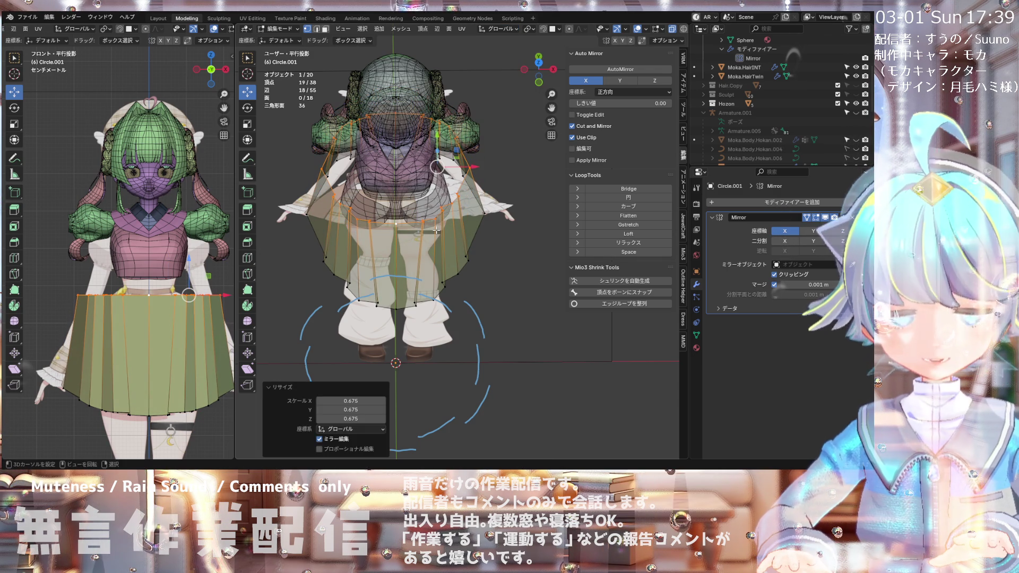
click(526, 30)
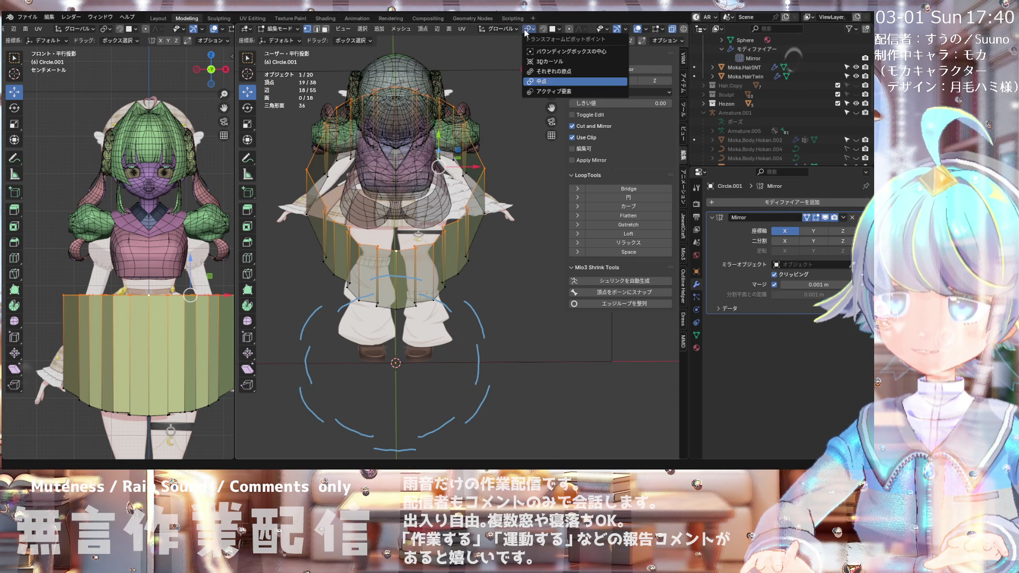
Step: Set the pivot to Individual Origins and rescale the skirt's top loop
click(536, 71)
key(s)
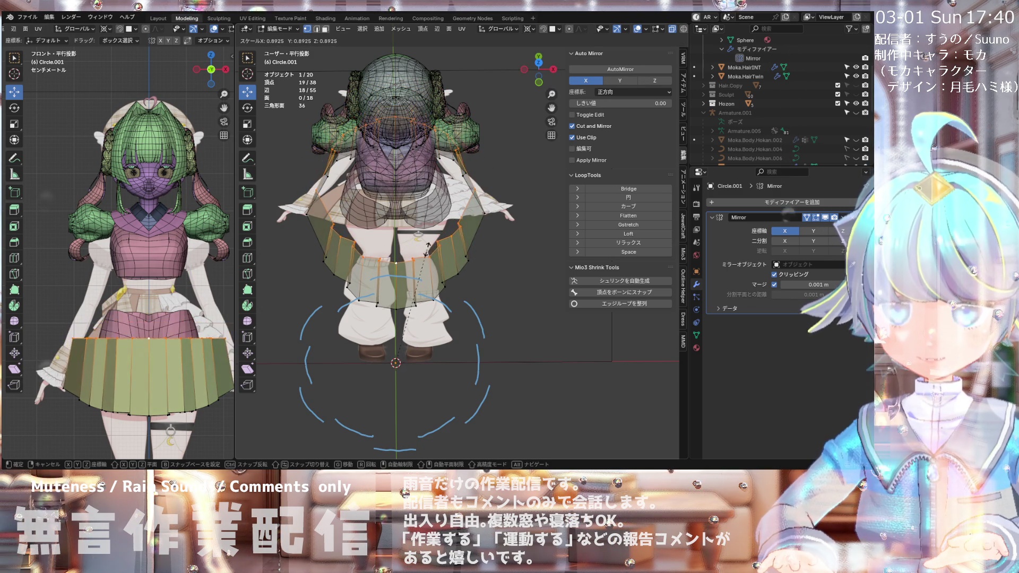
click(441, 247)
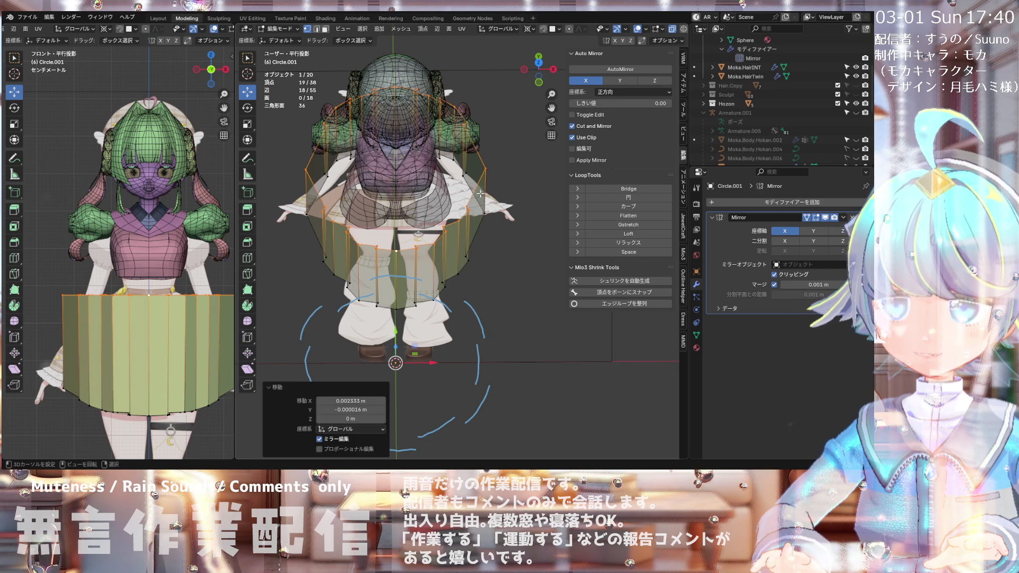
Step: Snap the 3D cursor to a vertex on the skirt's upper right edge
click(485, 171)
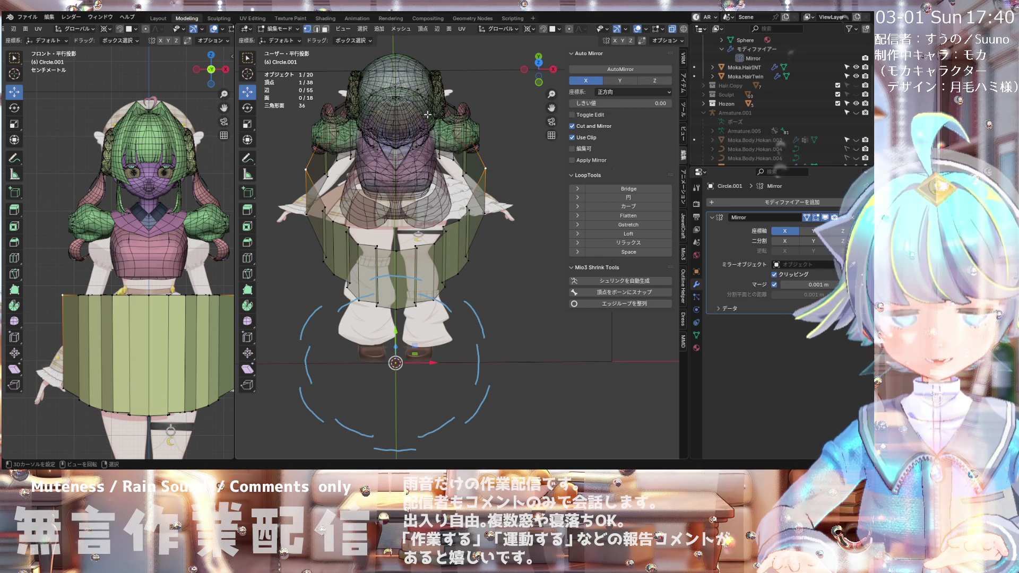
key(shift+s)
click(489, 160)
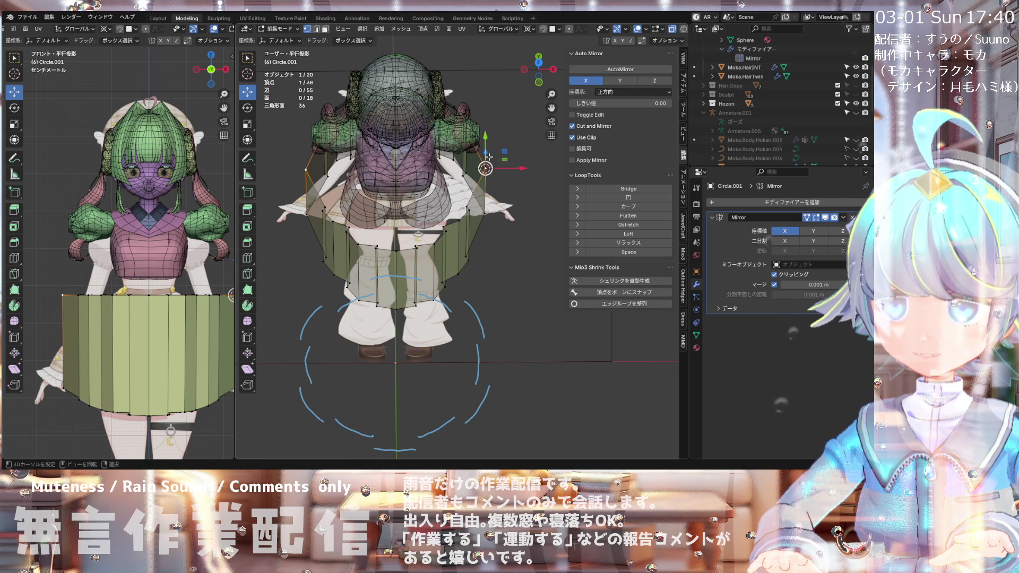
key(shift+s)
click(474, 212)
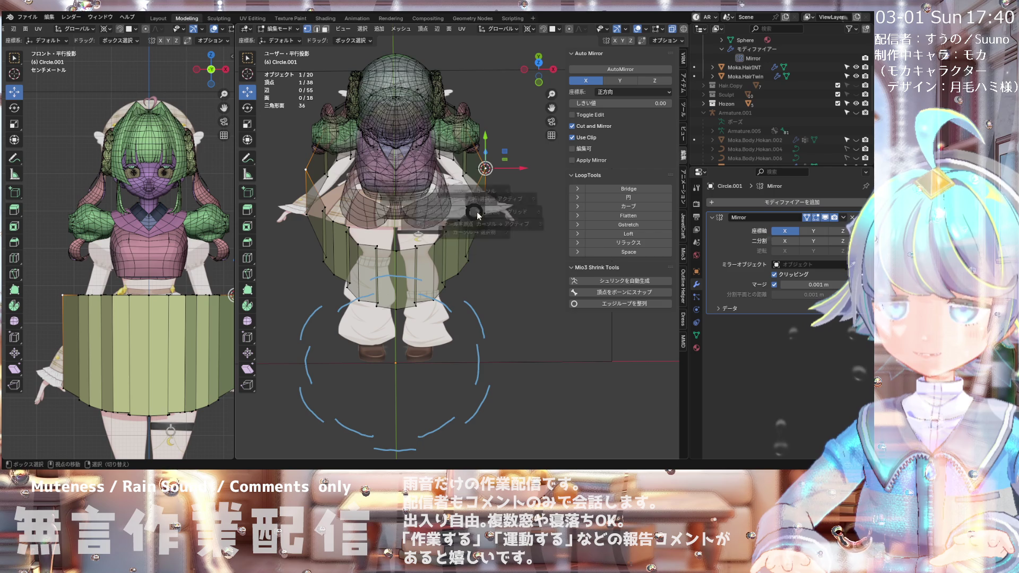
Step: Switch to front orthographic view and save the blend file
key(shift+s)
click(417, 203)
key(KP_1)
key(ctrl+s)
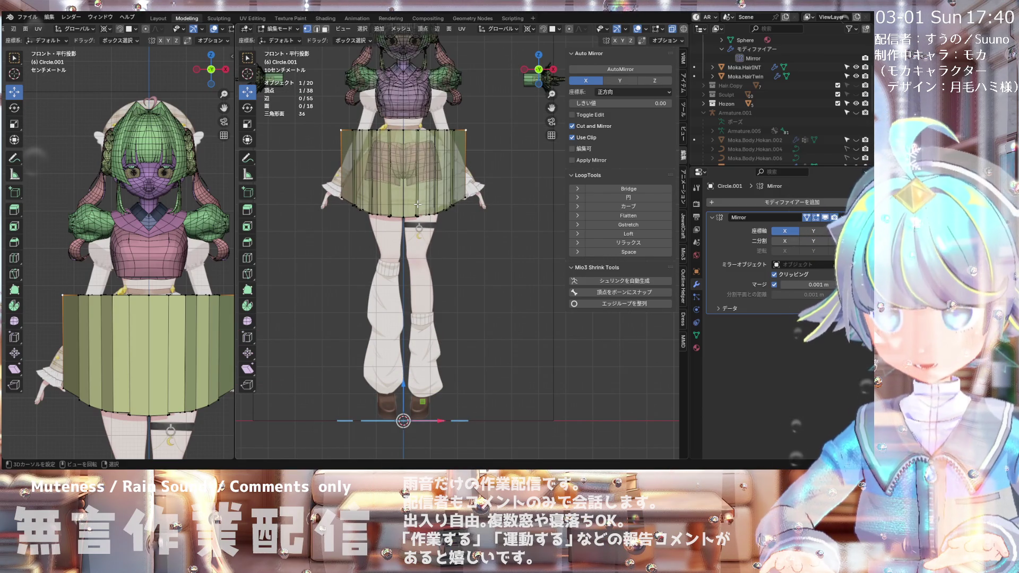
mouse_move(418, 204)
middle_down()
mouse_move(421, 230)
mouse_move(423, 120)
mouse_move(425, 140)
middle_up()
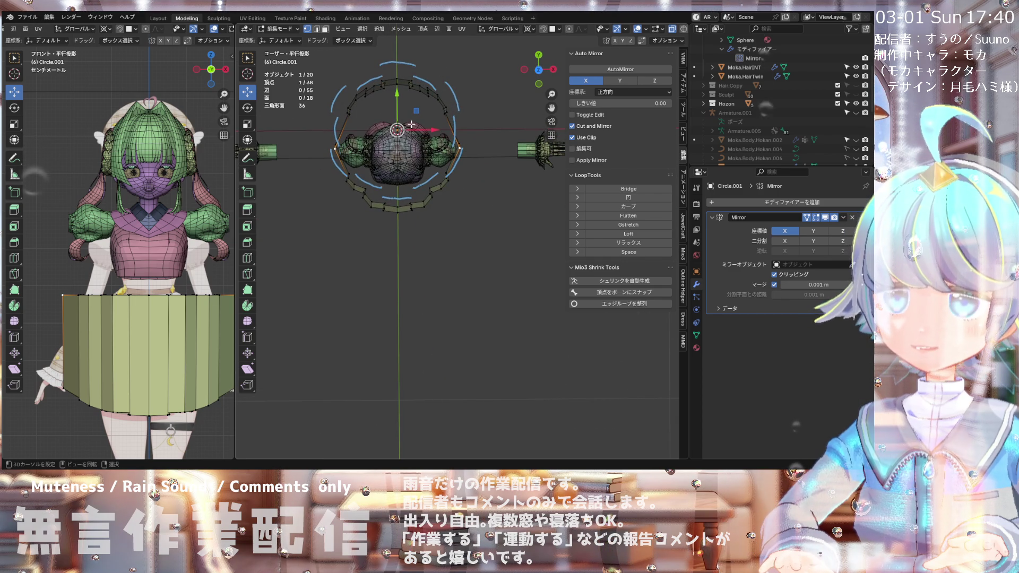
Step: Try Bounding Box Center, 3D Cursor and other pivots, settling on Median Point
scroll(414, 121, up, 3)
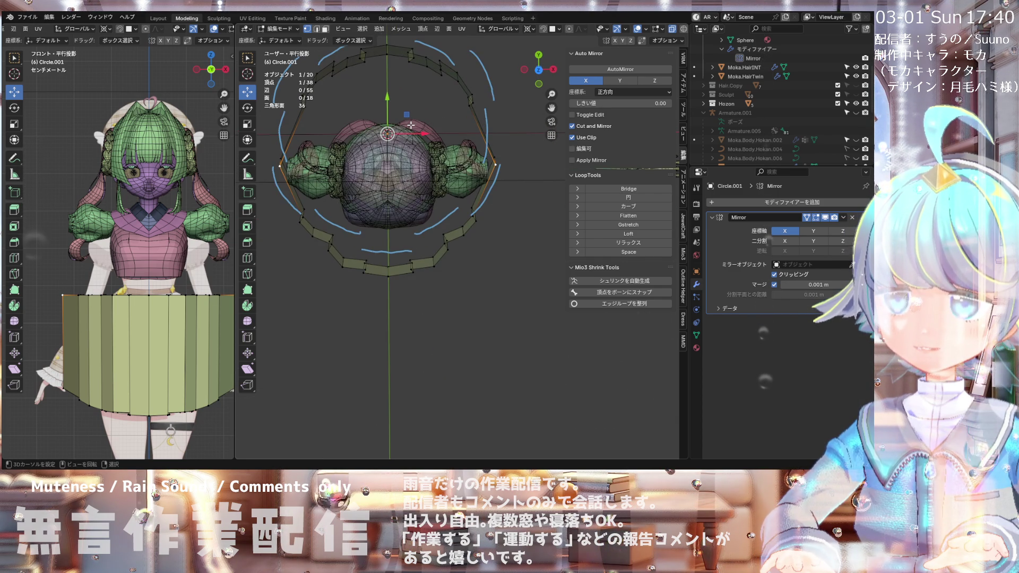
click(530, 28)
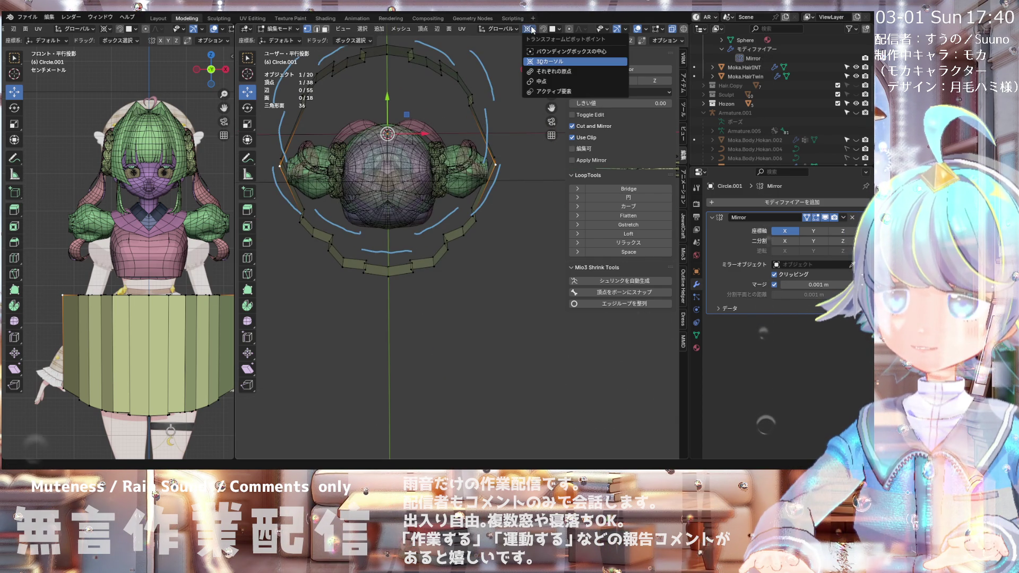
click(532, 51)
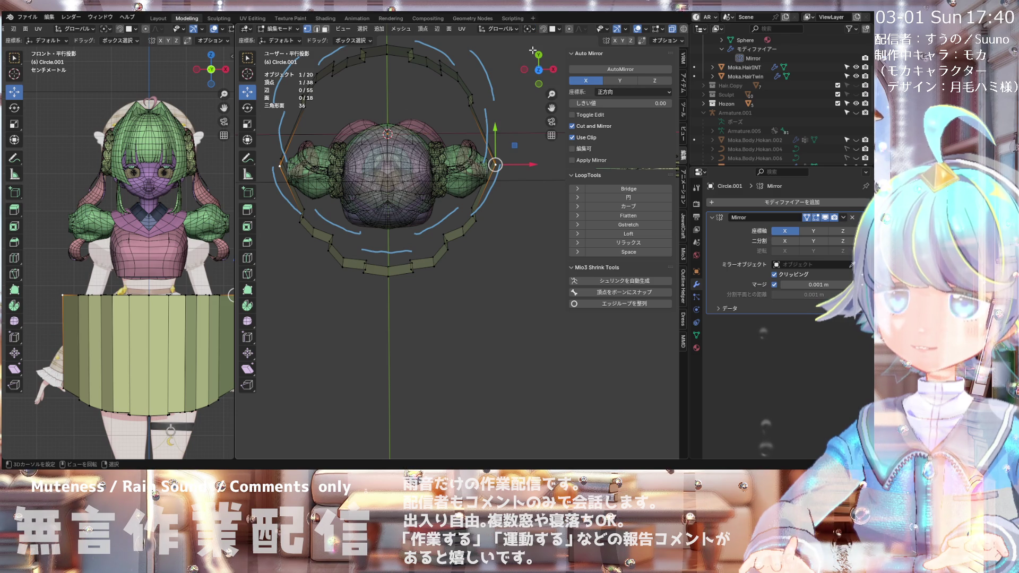
click(530, 29)
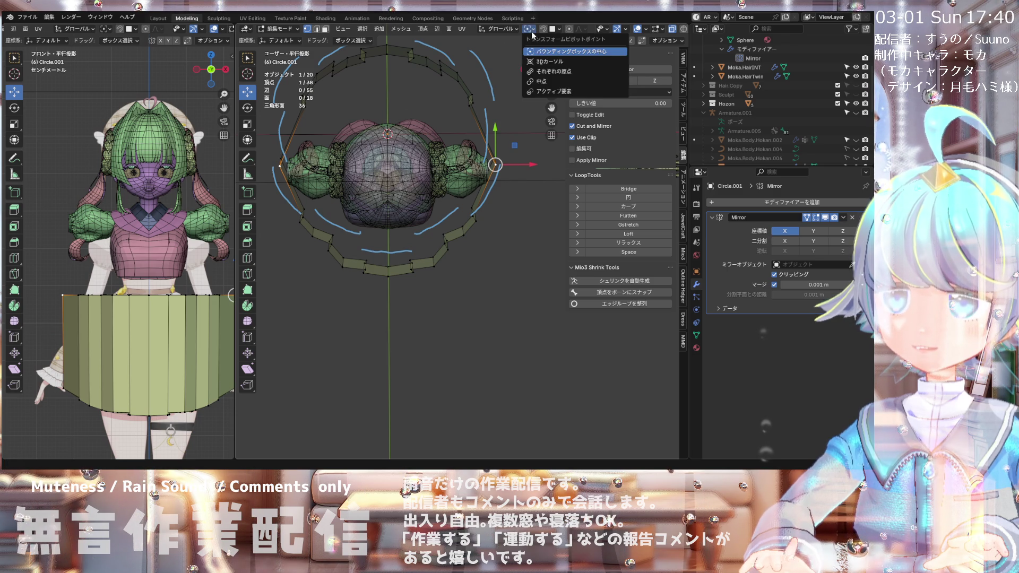
click(536, 62)
shift+middle_drag(422, 97, 426, 94)
click(530, 28)
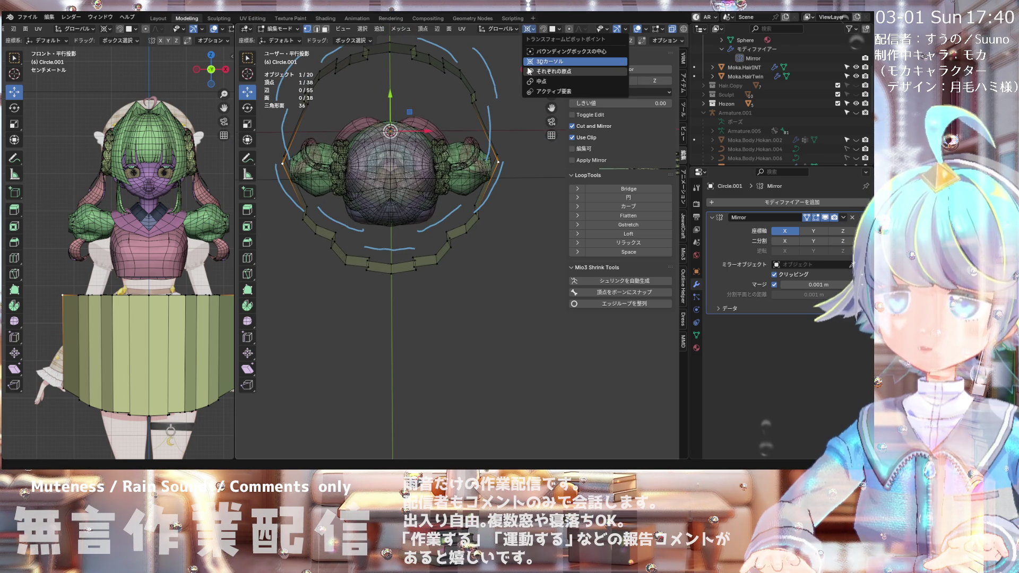
click(529, 71)
click(530, 29)
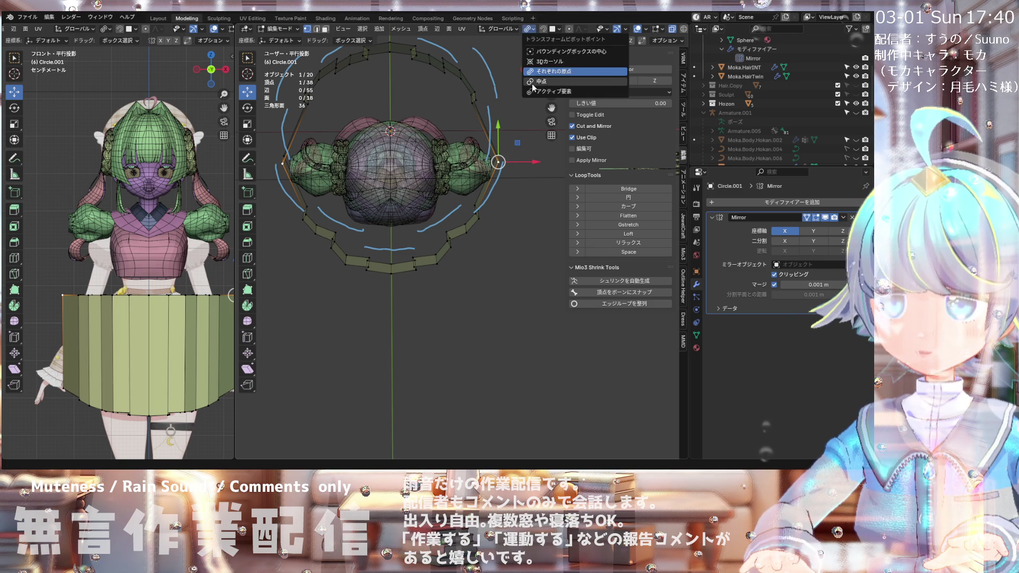
click(530, 29)
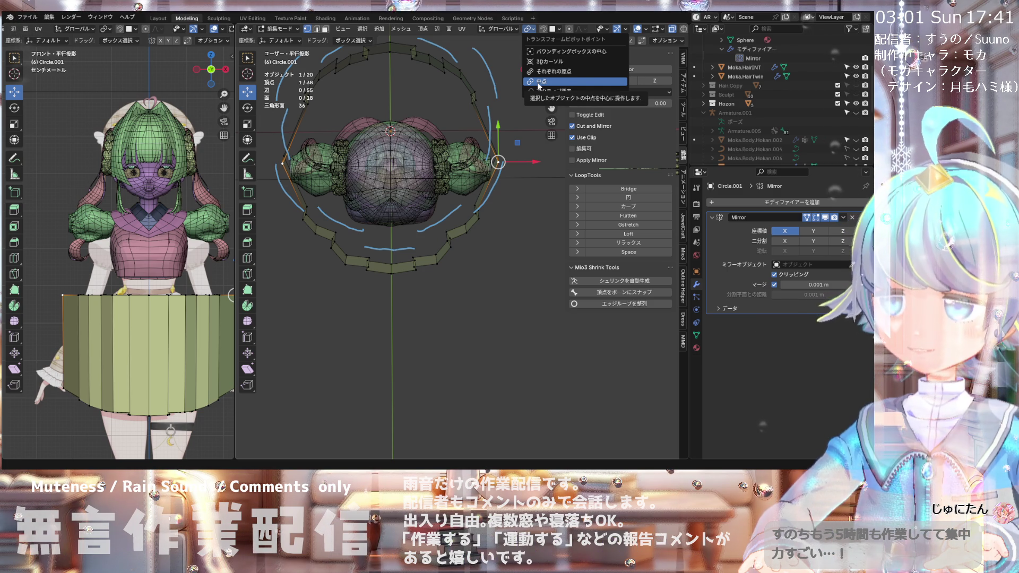
click(534, 83)
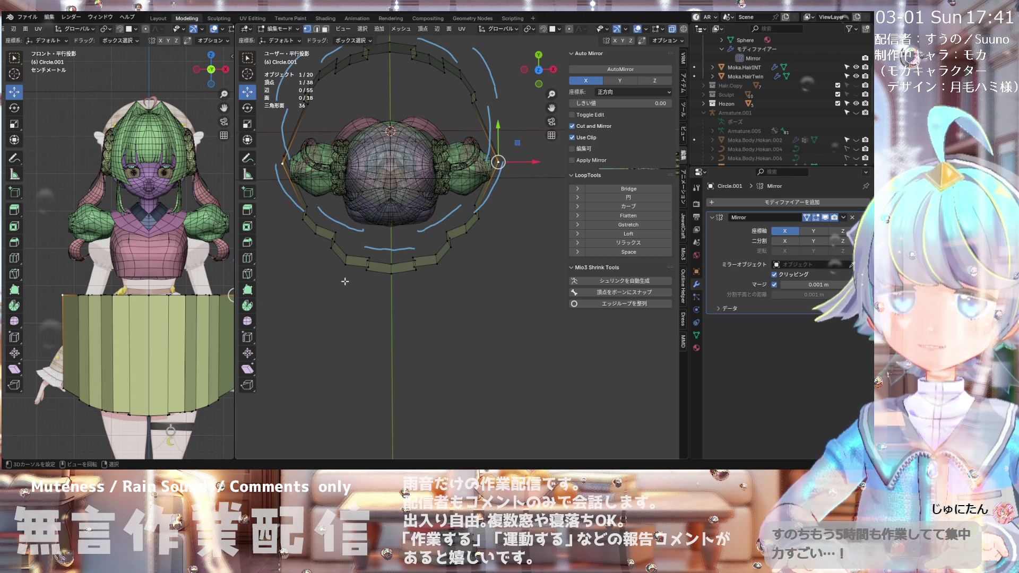
scroll(422, 209, down, 2)
mouse_move(421, 181)
middle_down()
mouse_move(425, 142)
mouse_move(414, 173)
middle_up()
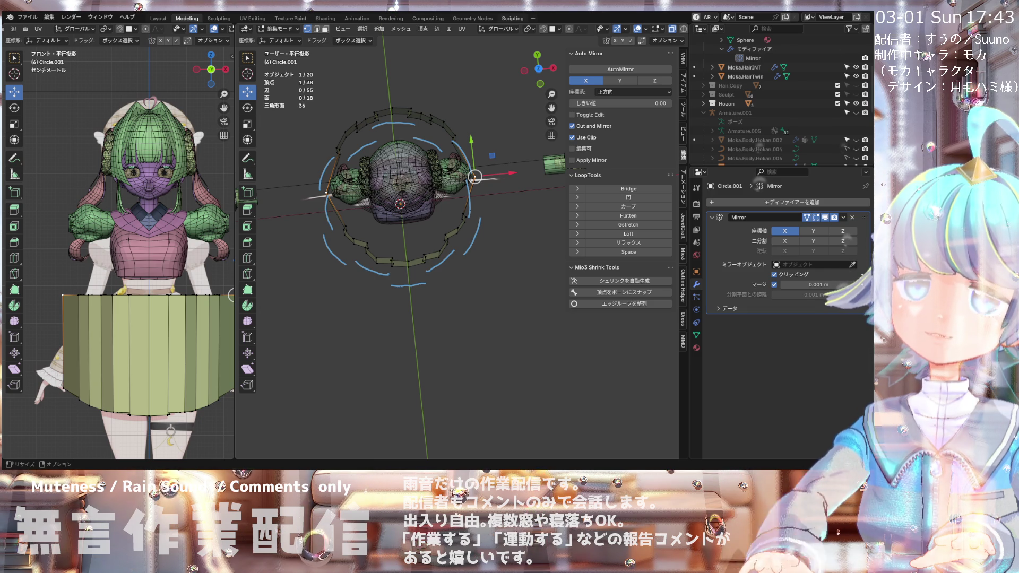
Step: In front view, switch the skirt to Object Mode and select the reference-image Empty
key(KP_1)
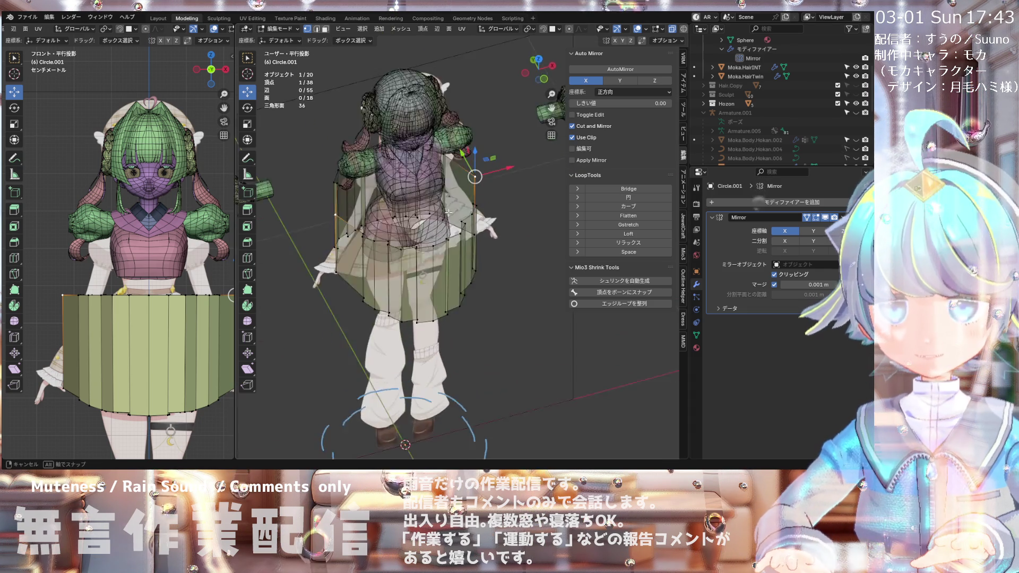
scroll(423, 200, down, 3)
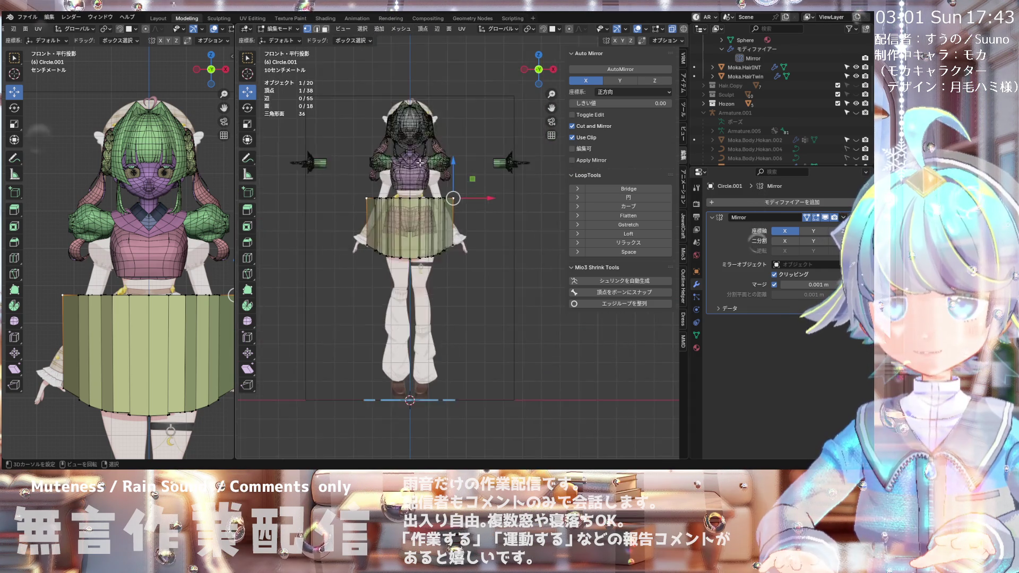
scroll(373, 190, up, 2)
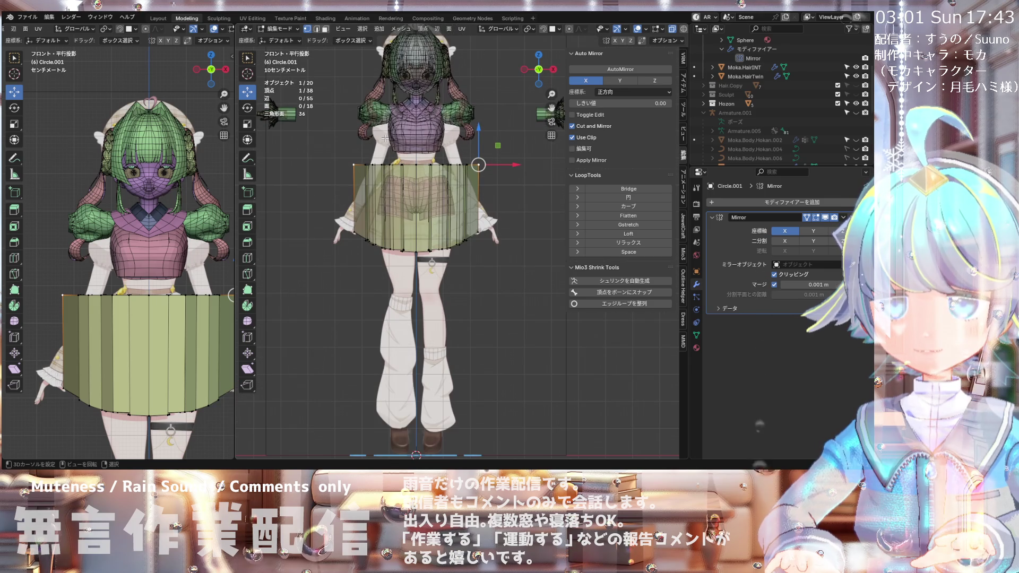
click(278, 30)
click(277, 40)
scroll(389, 212, down, 2)
click(390, 216)
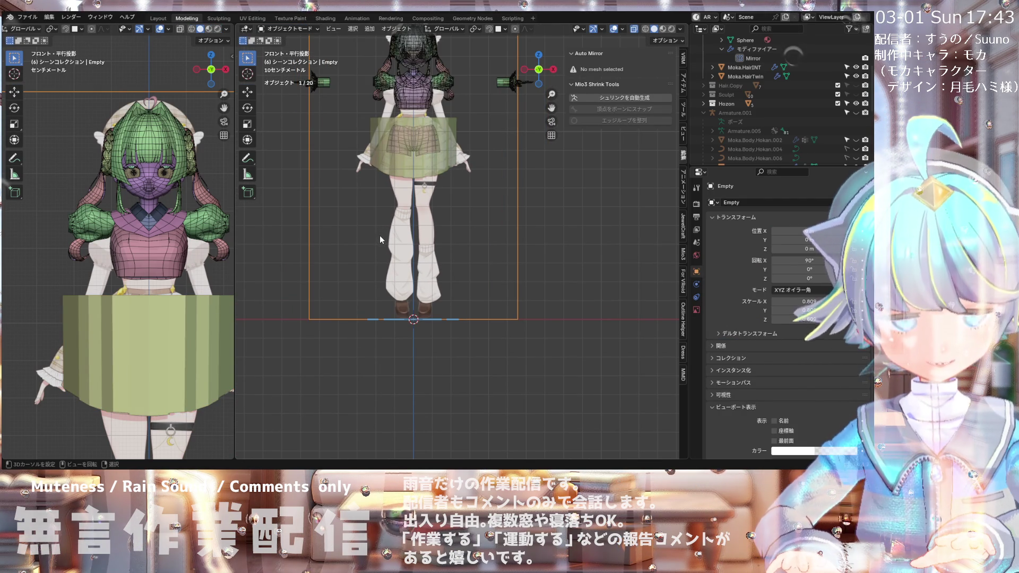
scroll(380, 235, down, 1)
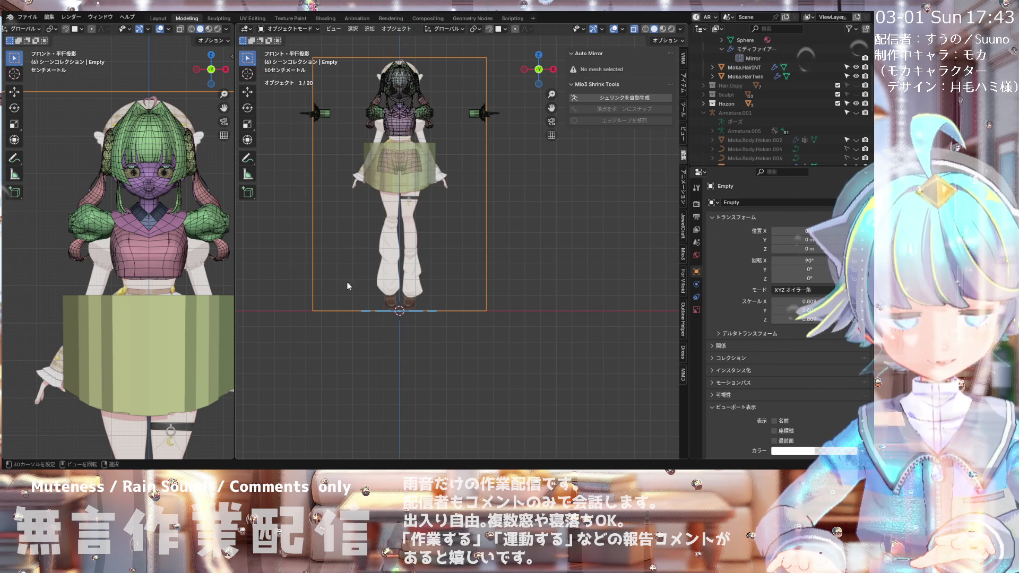
Step: Add a plane mesh centred under the character and save the file
key(shift+a)
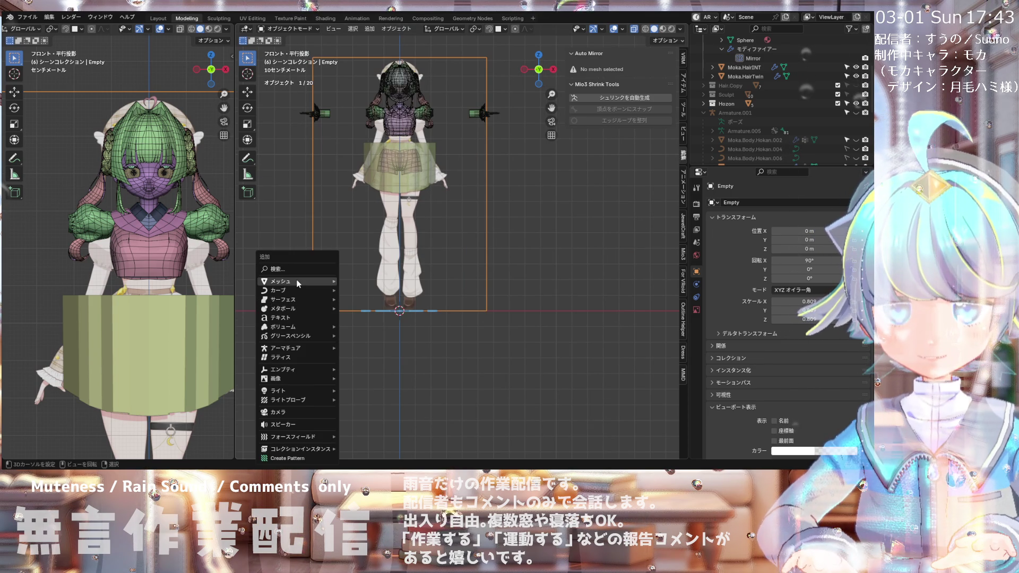
mouse_move(295, 282)
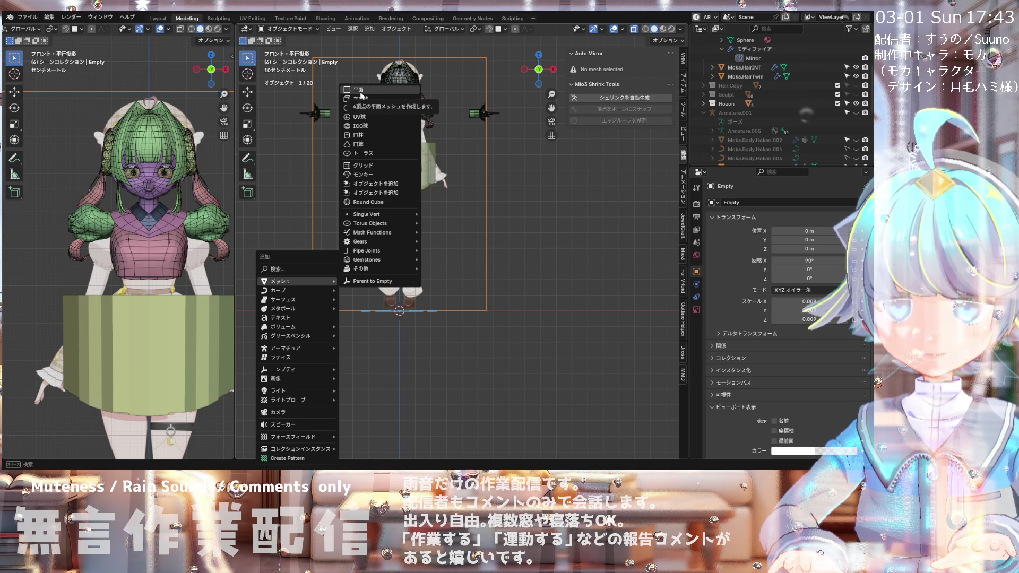
click(361, 91)
scroll(390, 332, down, 1)
scroll(390, 333, down, 2)
mouse_move(390, 332)
middle_down()
mouse_move(383, 409)
mouse_move(388, 400)
middle_up()
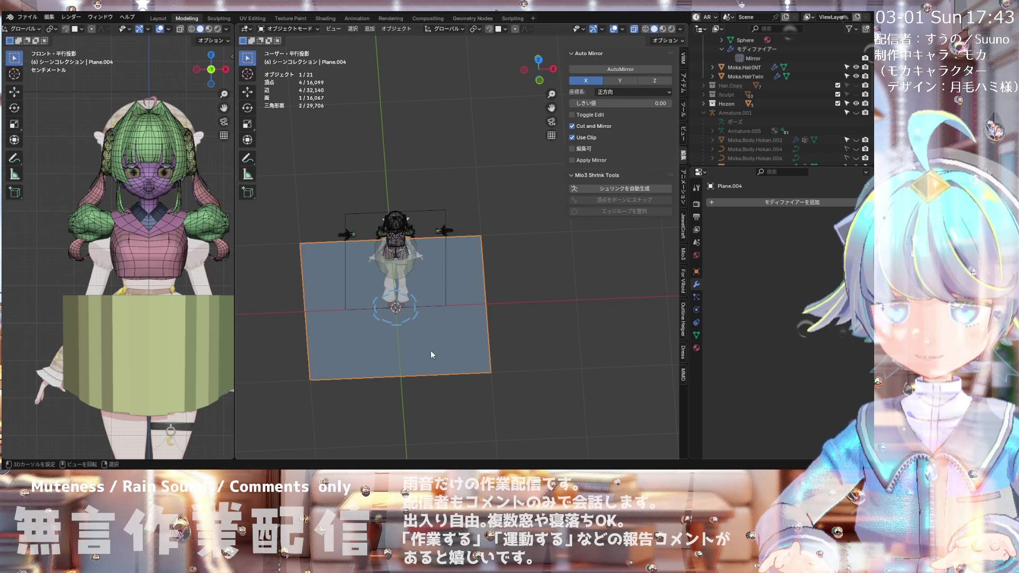
middle_drag(431, 350, 431, 373)
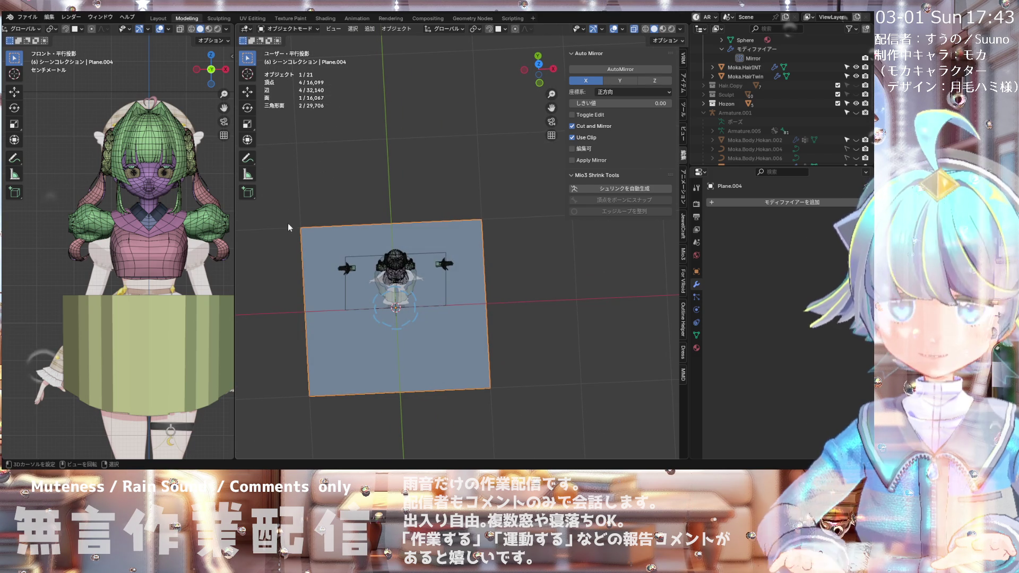
click(23, 19)
click(33, 76)
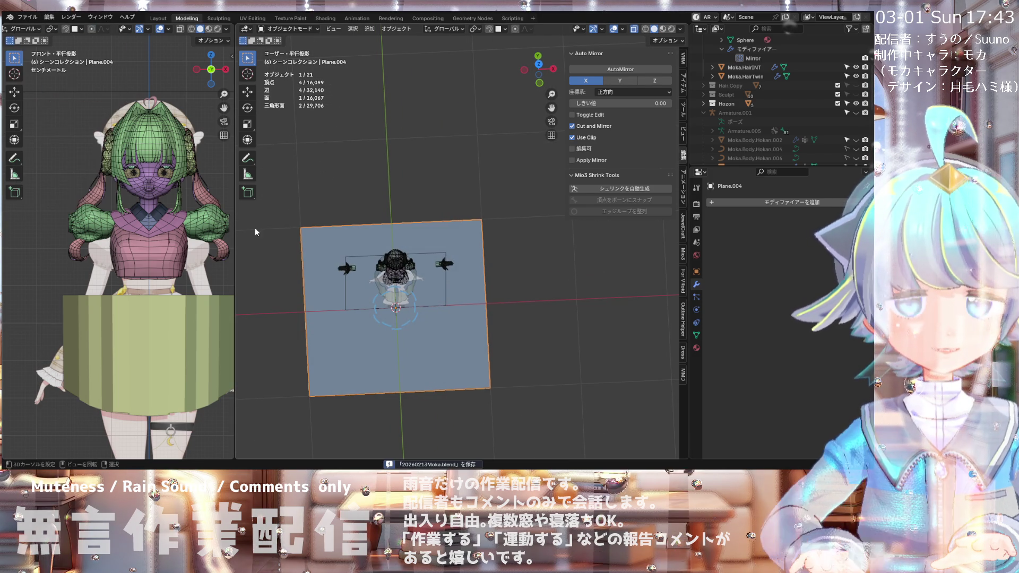
Step: Inspect the new plane from the top orthographic view
middle_drag(255, 224, 247, 238)
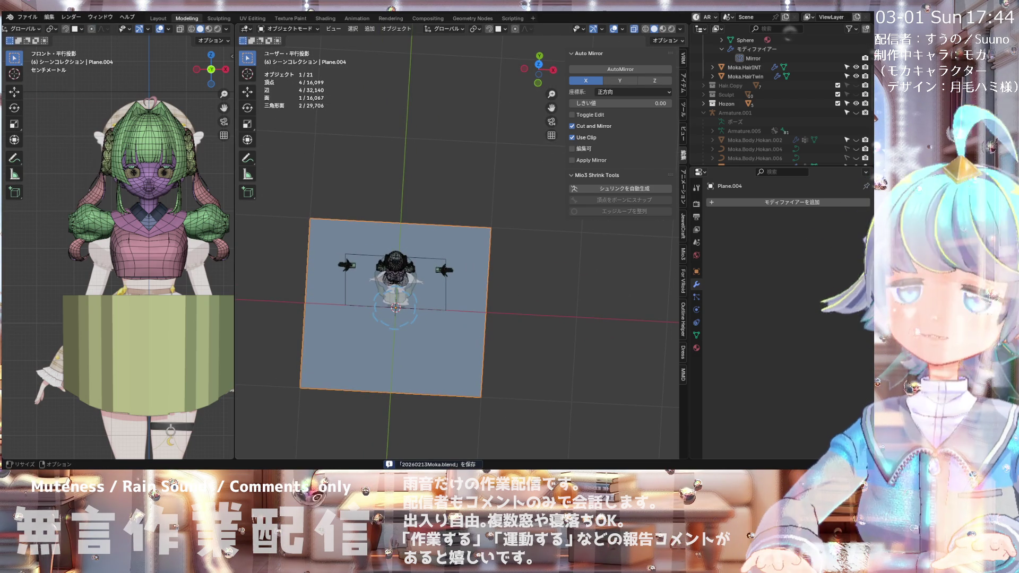
middle_drag(432, 124, 438, 152)
key(KP_7)
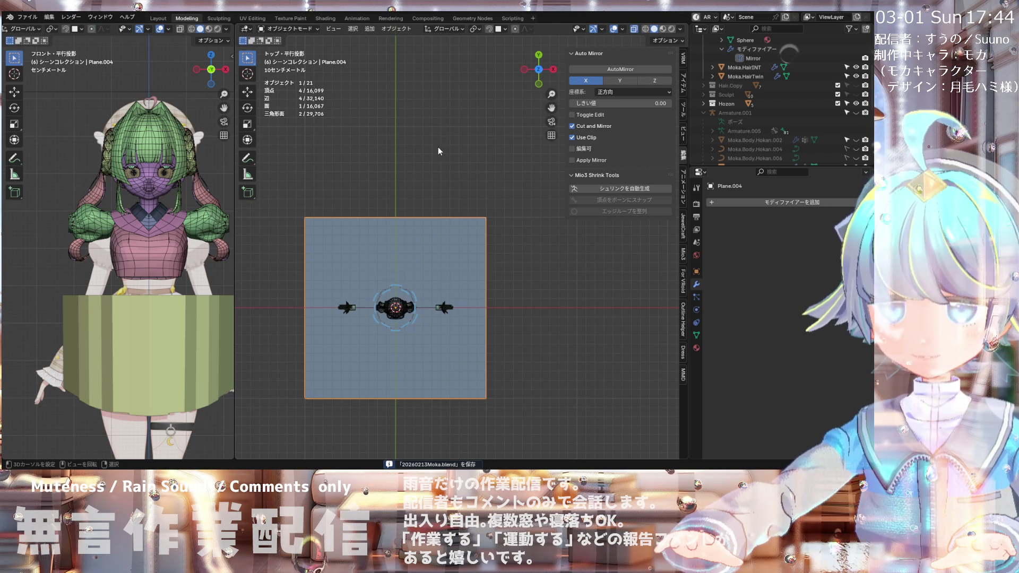
scroll(398, 178, down, 2)
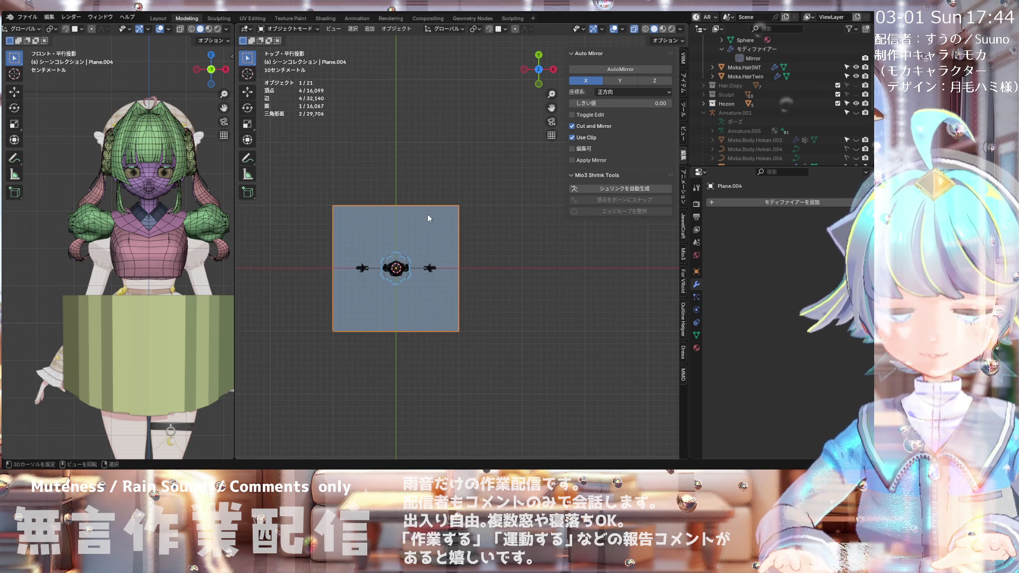
scroll(427, 210, up, 2)
scroll(467, 201, down, 1)
scroll(420, 219, up, 1)
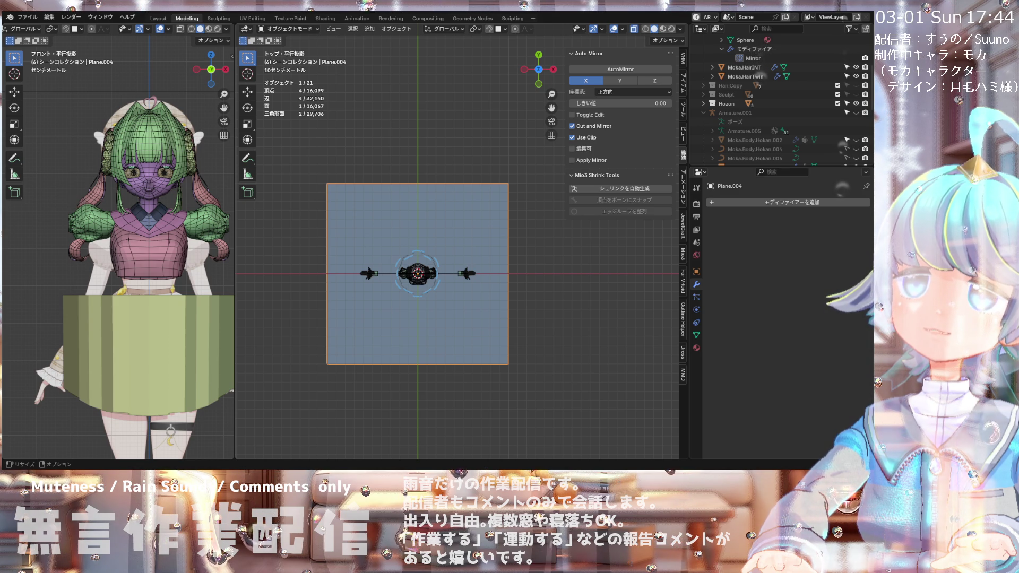
scroll(427, 230, up, 2)
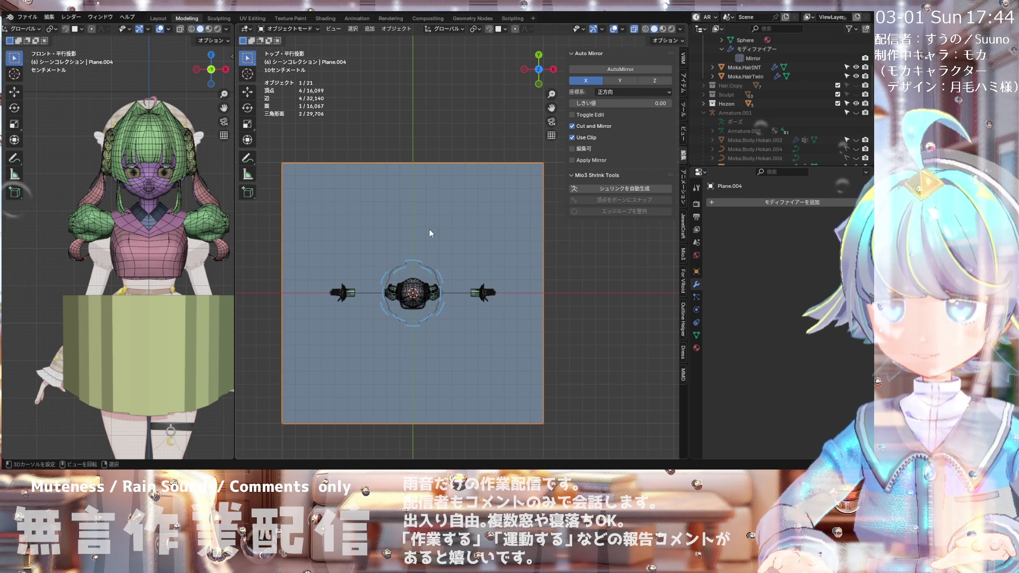
Step: In Edit Mode, loop-cut the plane vertically through its centre, discarding a second cut
click(287, 29)
click(291, 51)
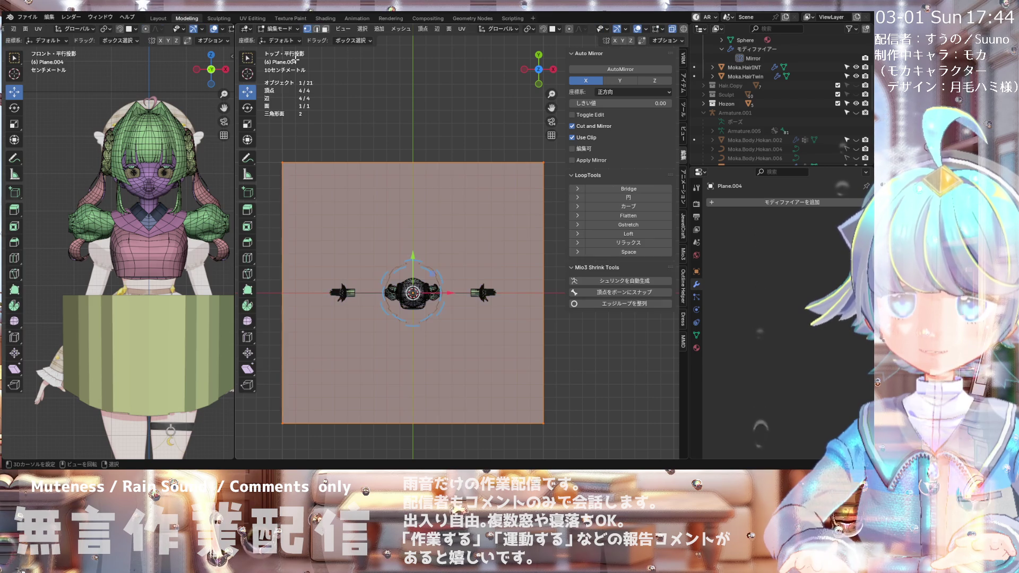
key(ctrl+r)
click(417, 175)
click(416, 174)
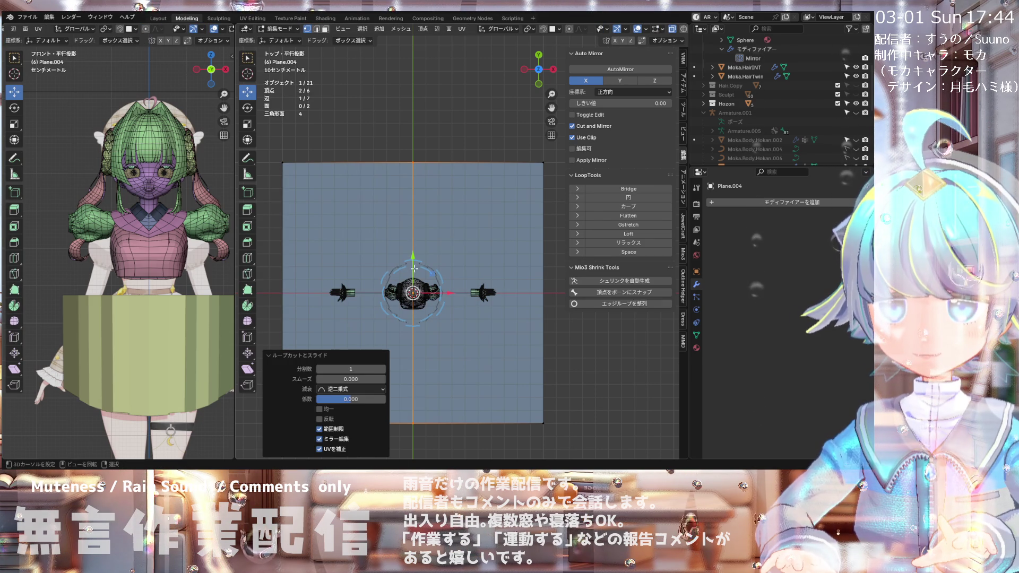
key(ctrl+r)
click(462, 164)
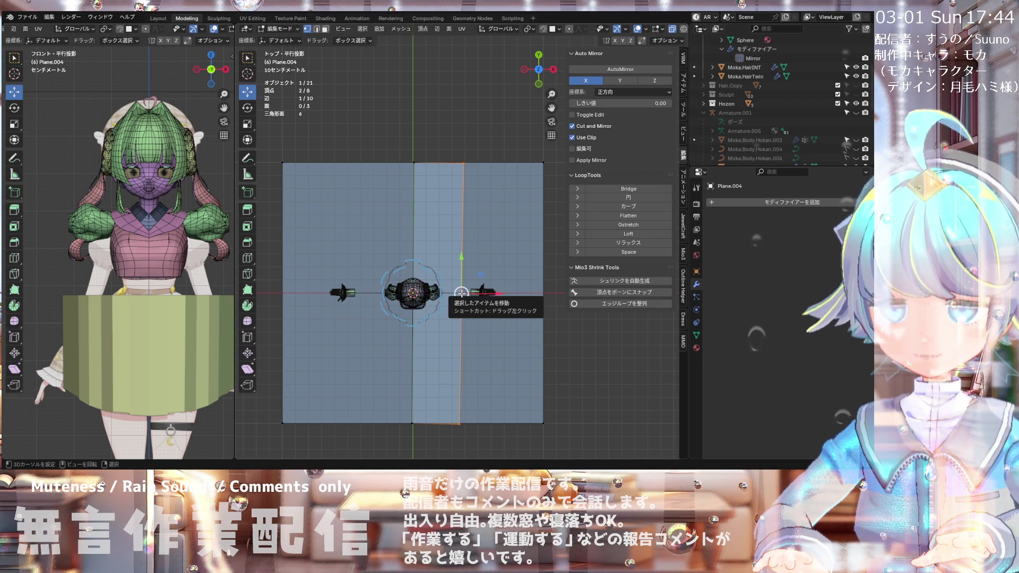
key(ctrl+z)
Step: In front view, select the plane's horizontal edge loop and try an upward extrusion, then undo it
middle_drag(416, 206, 421, 191)
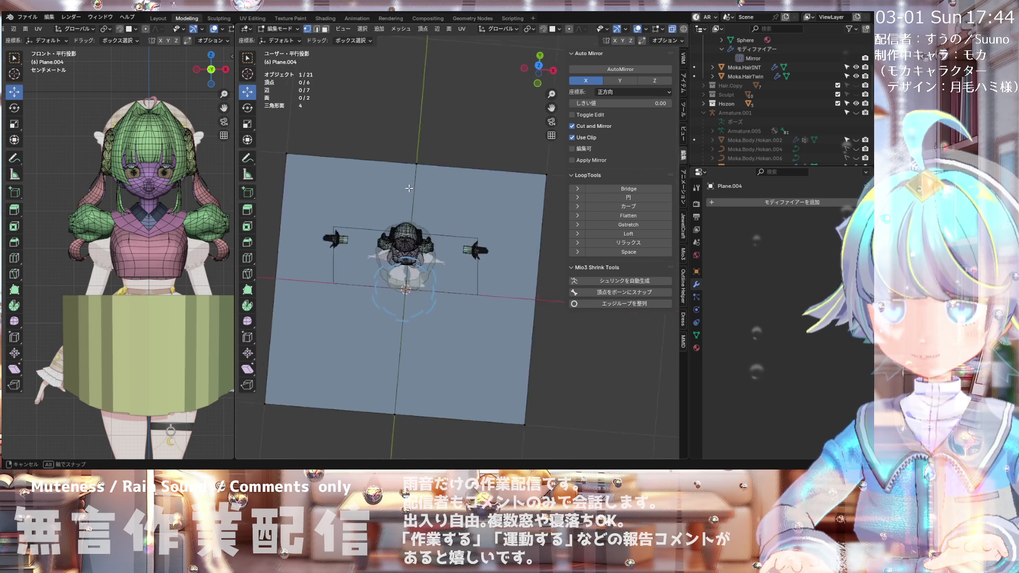
key(KP_1)
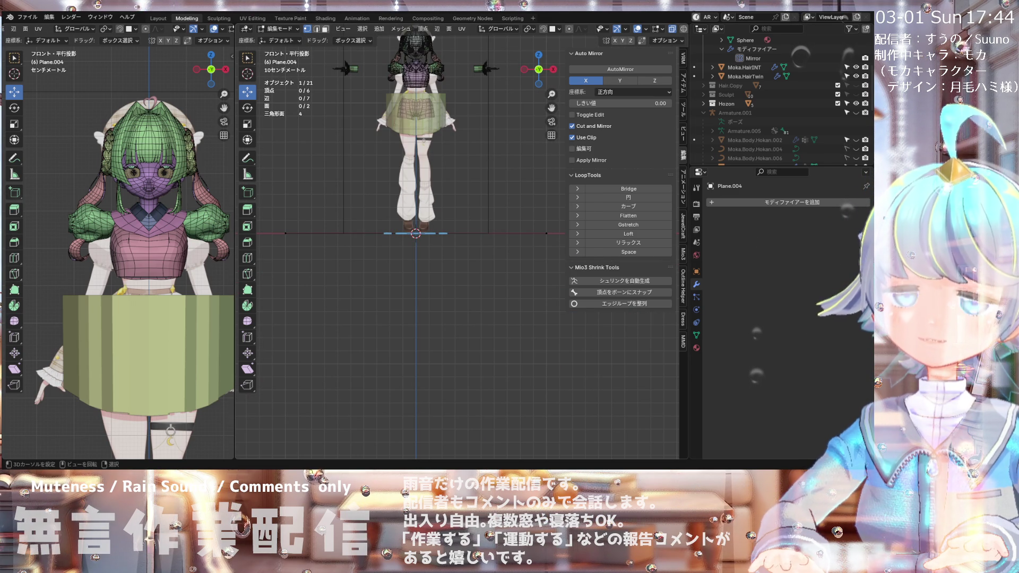
scroll(435, 283, up, 2)
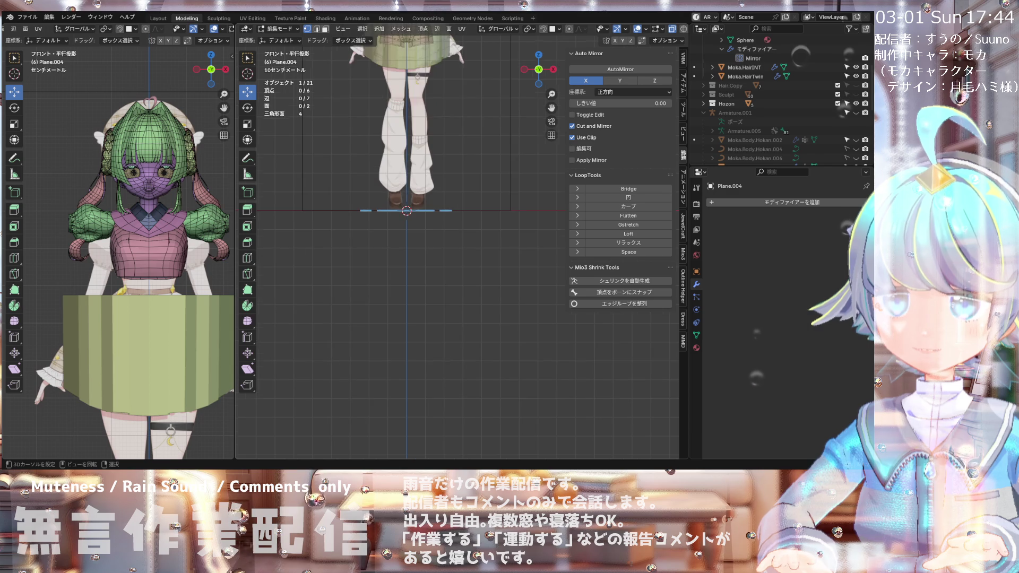
scroll(394, 219, down, 3)
click(508, 216)
alt+click(508, 216)
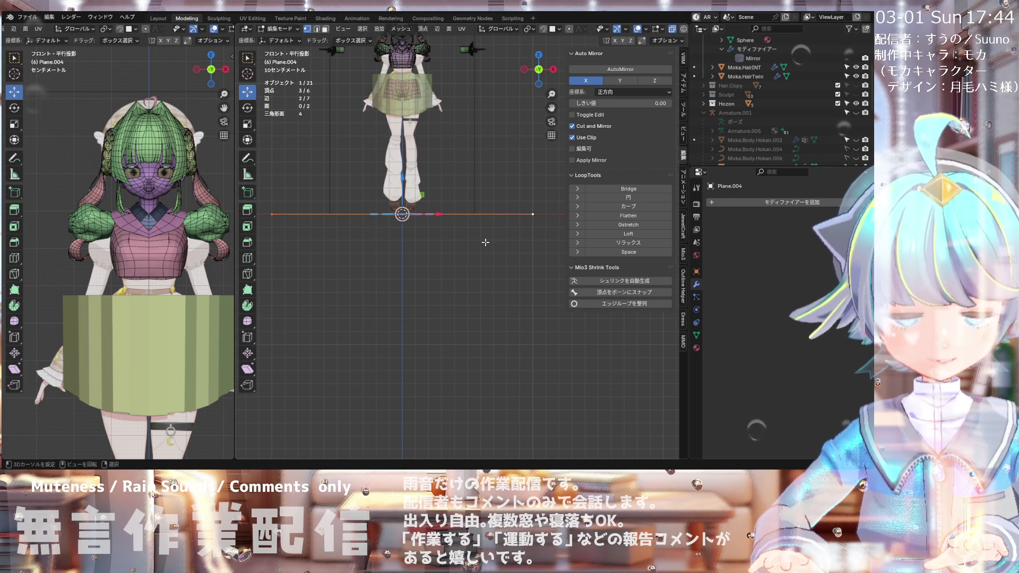
scroll(496, 230, down, 1)
key(e)
click(485, 162)
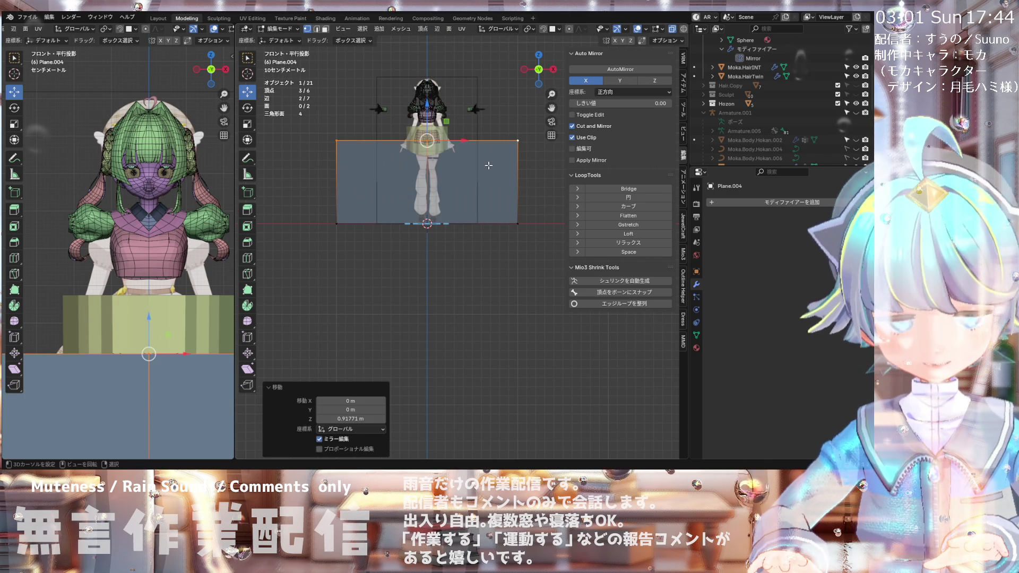
key(ctrl+z)
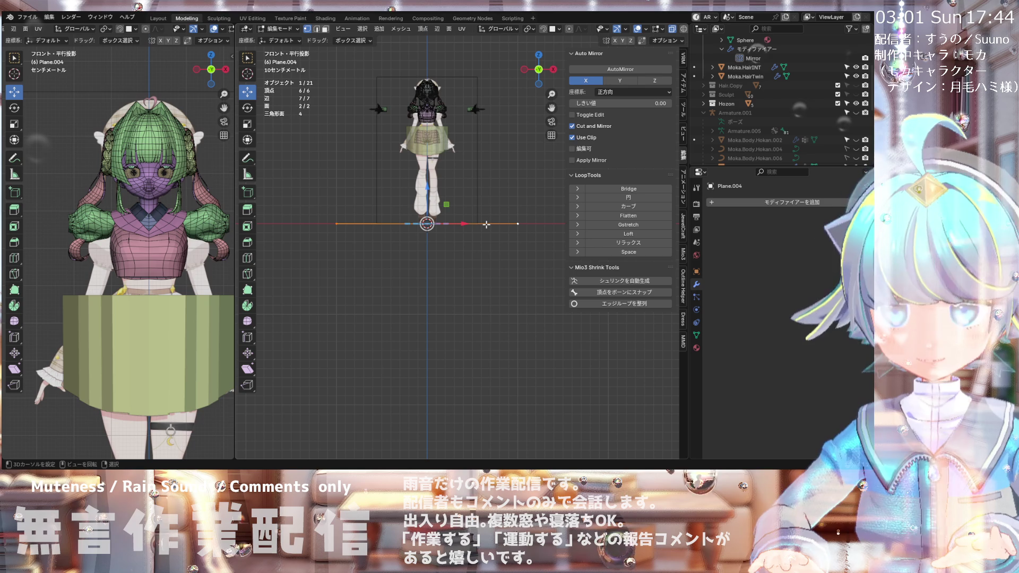
Step: Select the whole plane and move it along Z to the skirt's top height
key(a)
mouse_move(485, 223)
middle_down()
mouse_move(507, 295)
mouse_move(476, 281)
middle_up()
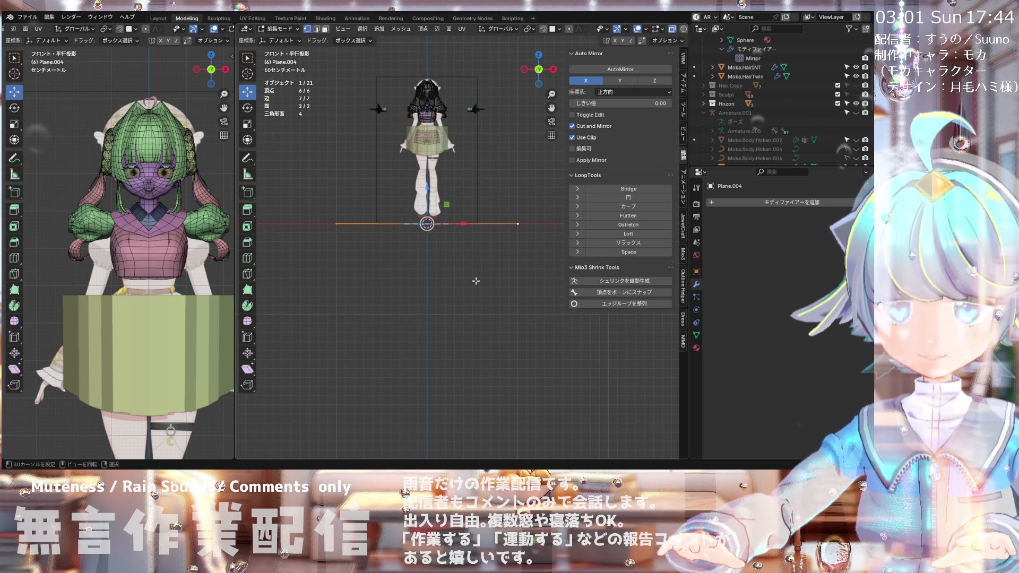
key(g)
key(z)
click(474, 185)
Step: Raise the plane's vertices about 0.013 m higher on Z, deselect, and view from the top
scroll(441, 132, up, 8)
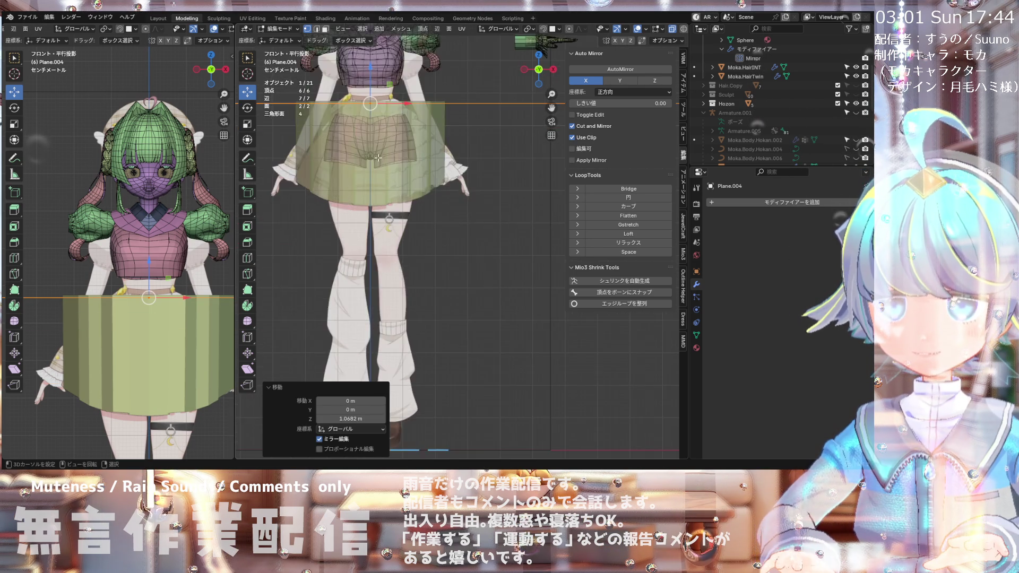
scroll(353, 50, up, 1)
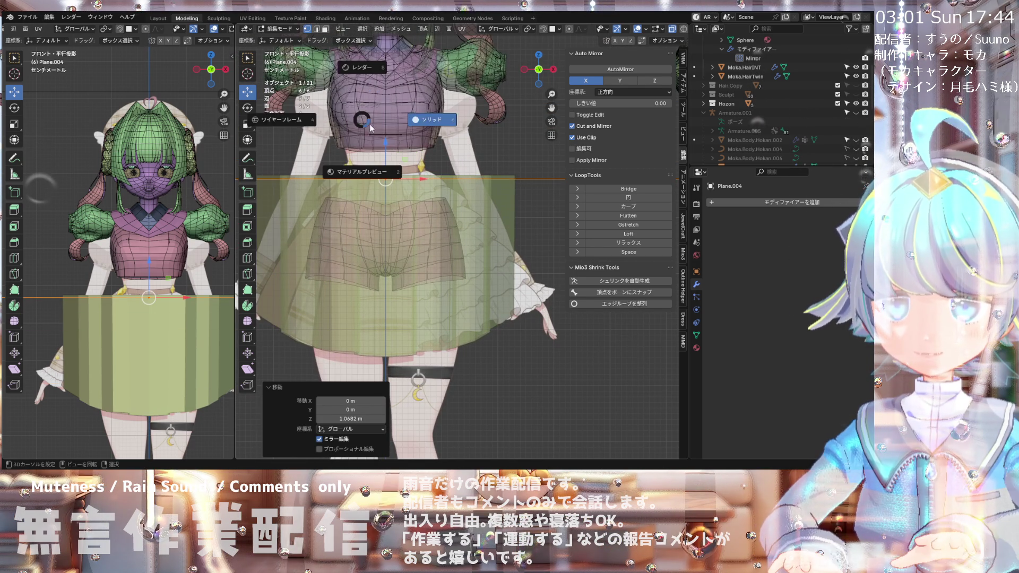
key(g)
key(z)
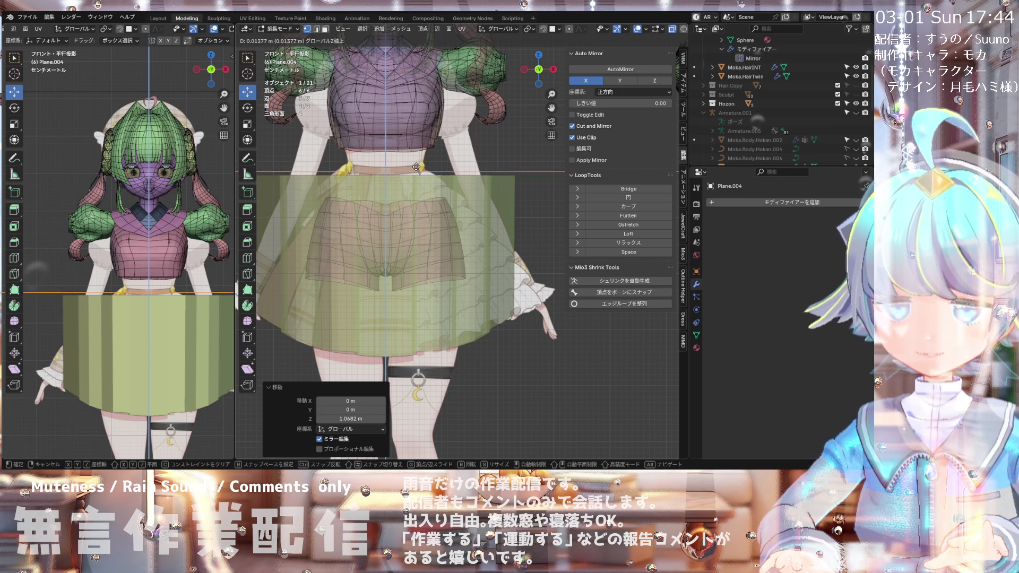
click(416, 167)
scroll(416, 170, down, 4)
mouse_move(416, 170)
middle_down()
mouse_move(397, 193)
mouse_move(416, 200)
mouse_move(475, 121)
mouse_move(484, 164)
middle_up()
click(407, 191)
scroll(407, 191, down, 3)
scroll(416, 200, down, 2)
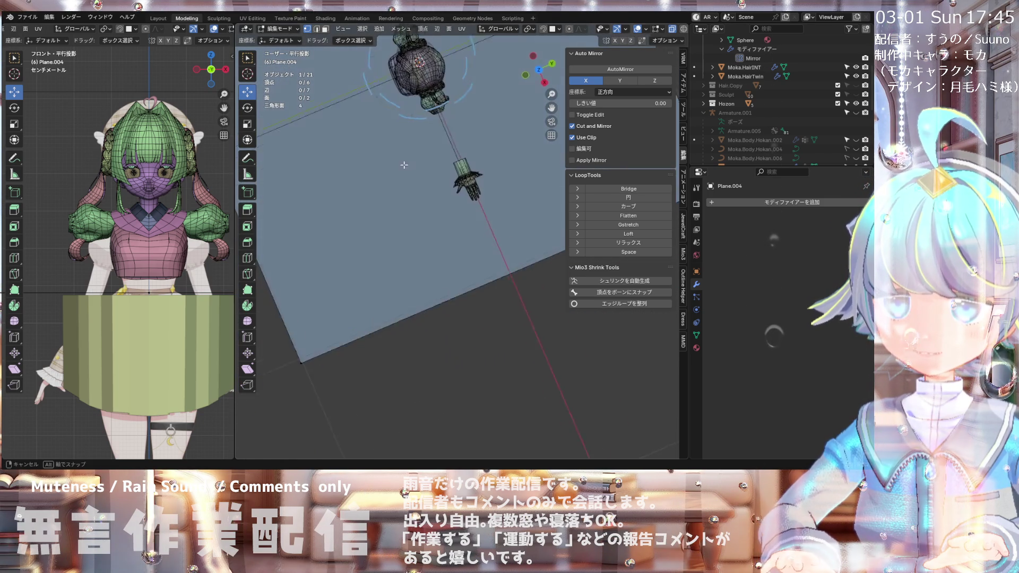
key(KP_7)
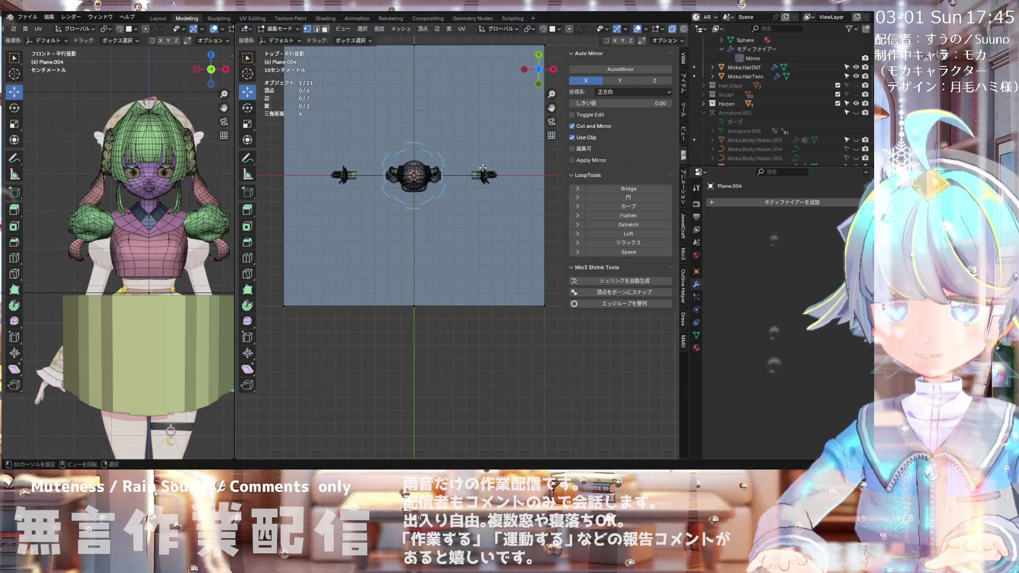
Step: Add a loop cut across the middle of the plane without sliding it
click(273, 30)
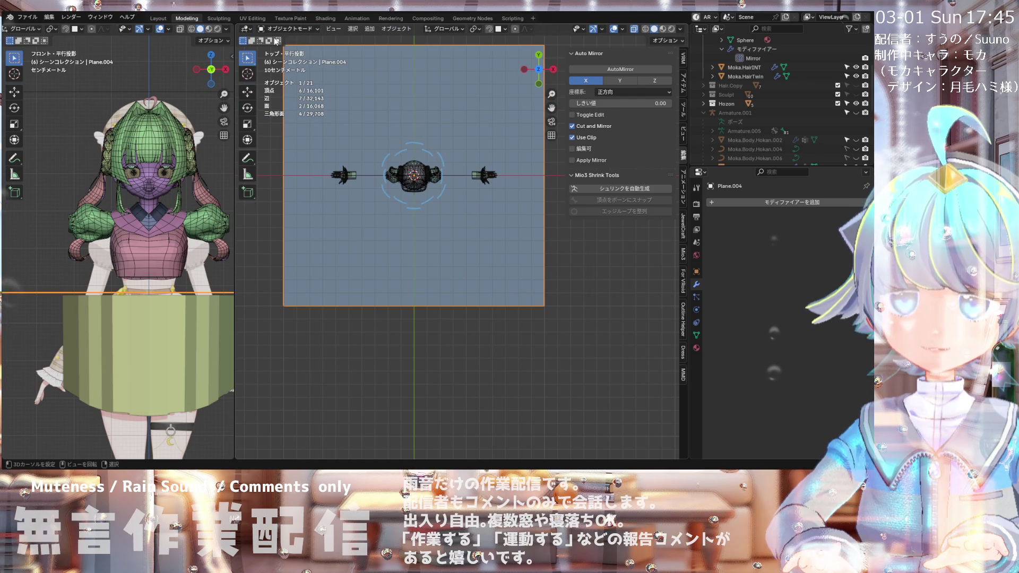
click(273, 30)
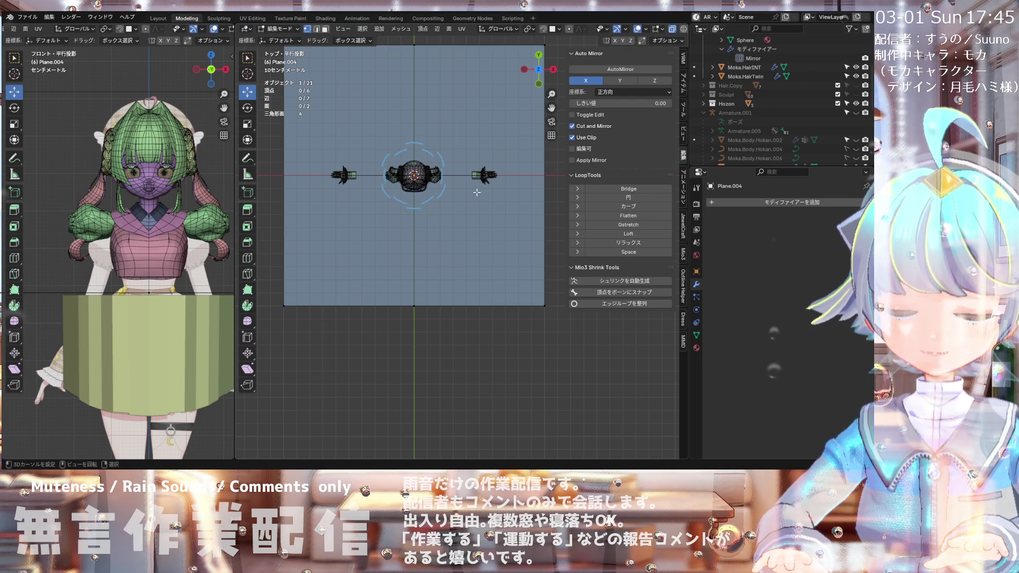
key(ctrl+r)
click(548, 175)
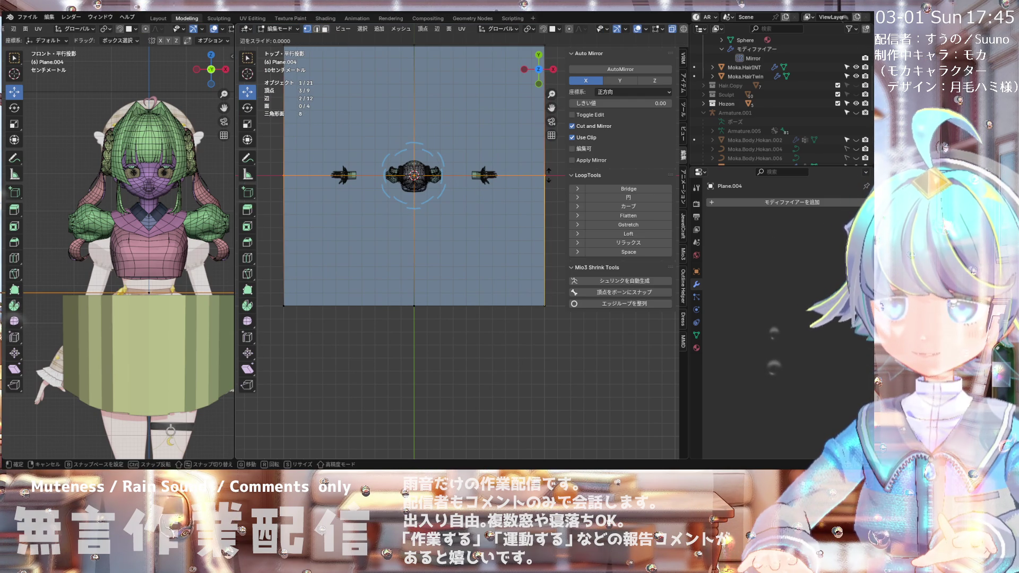
click(549, 175)
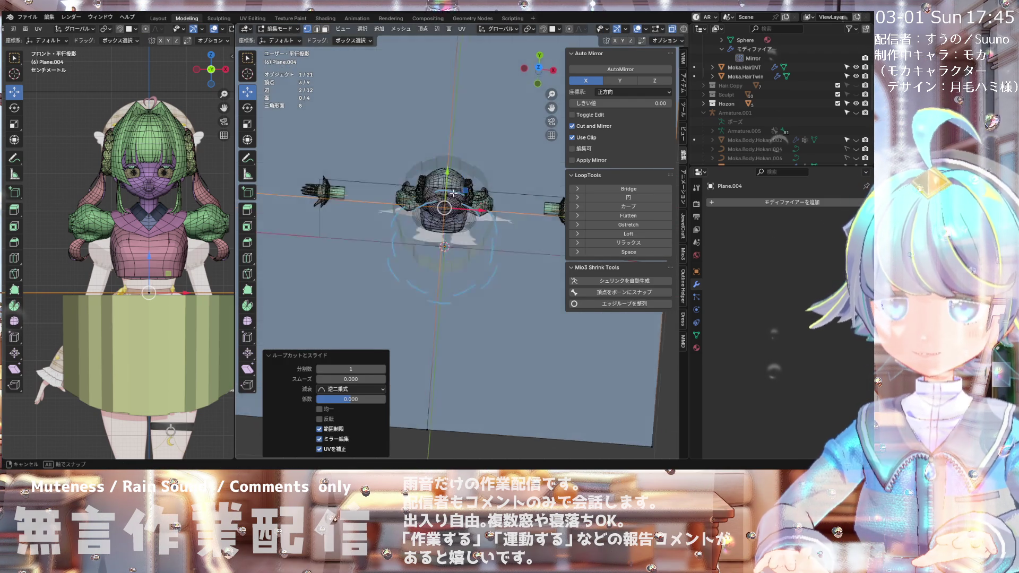
middle_drag(456, 194, 437, 178)
scroll(436, 177, up, 2)
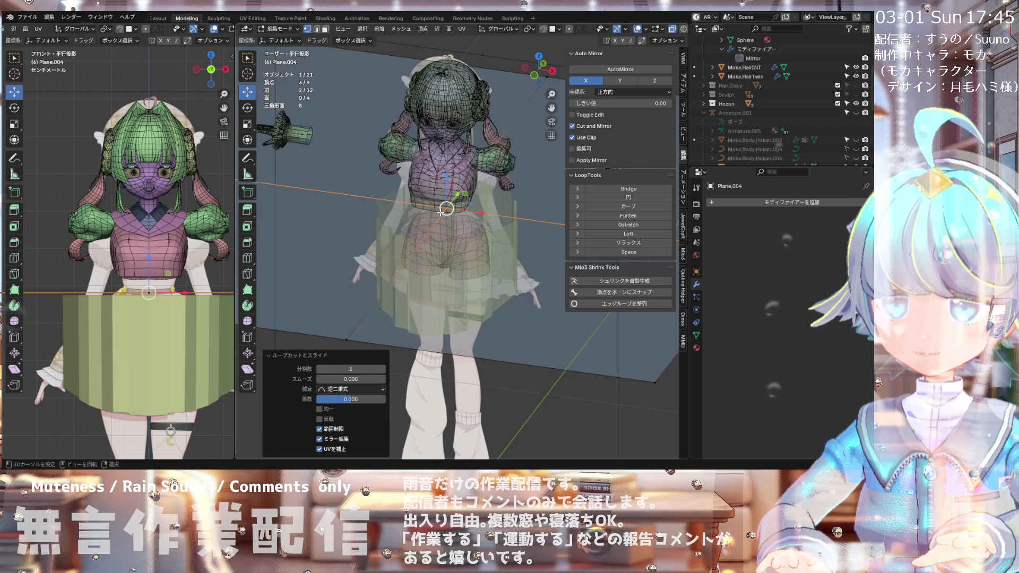
scroll(436, 177, up, 3)
Step: Put the 3D cursor on the plane's centre vertex and look down from the top
click(448, 204)
key(shift+s)
click(493, 240)
scroll(427, 196, down, 3)
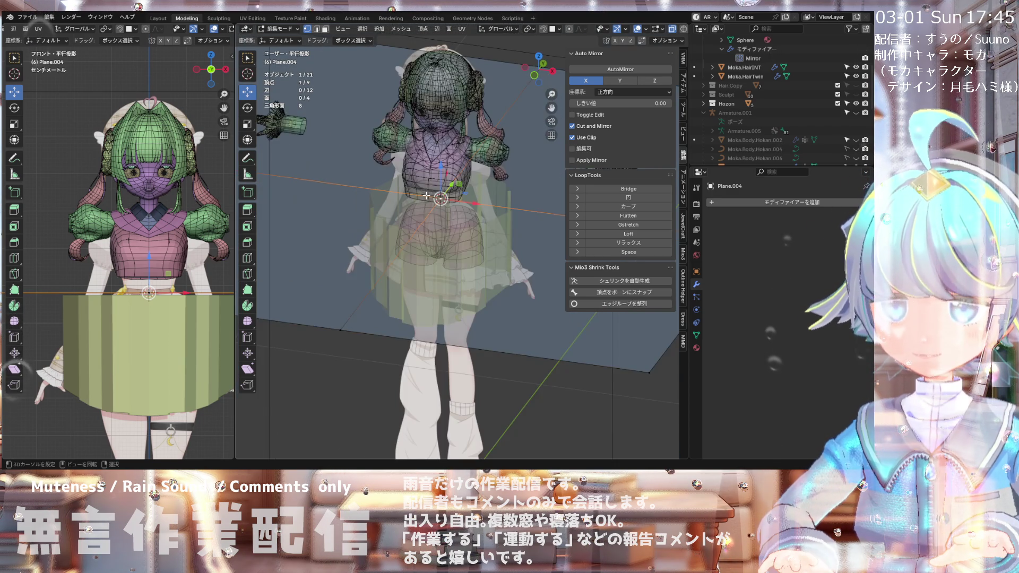
key(KP_7)
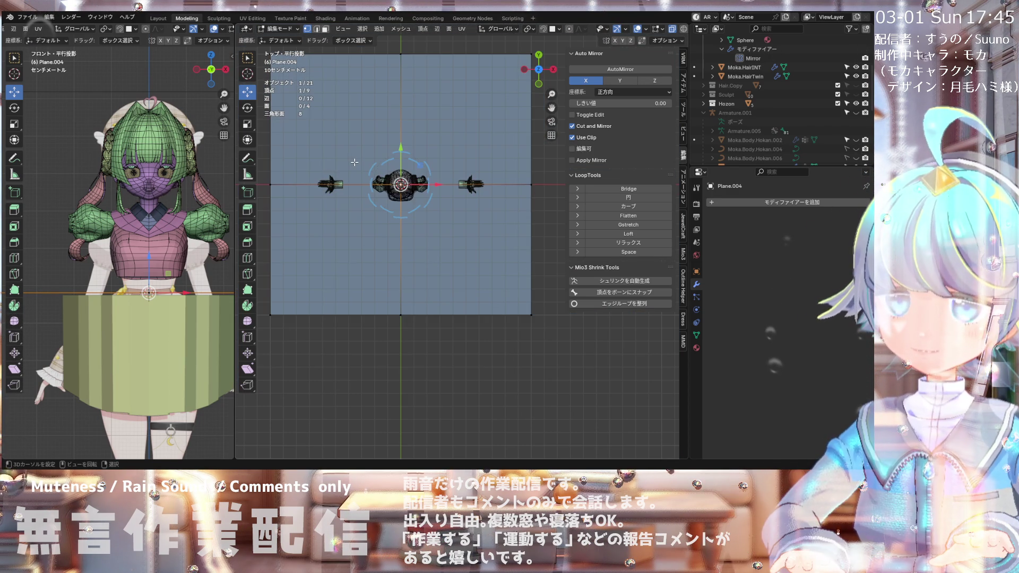
Step: Hide the plane, set the pivot to Bounding Box Center, and return to Object Mode
scroll(816, 136, down, 5)
key(h)
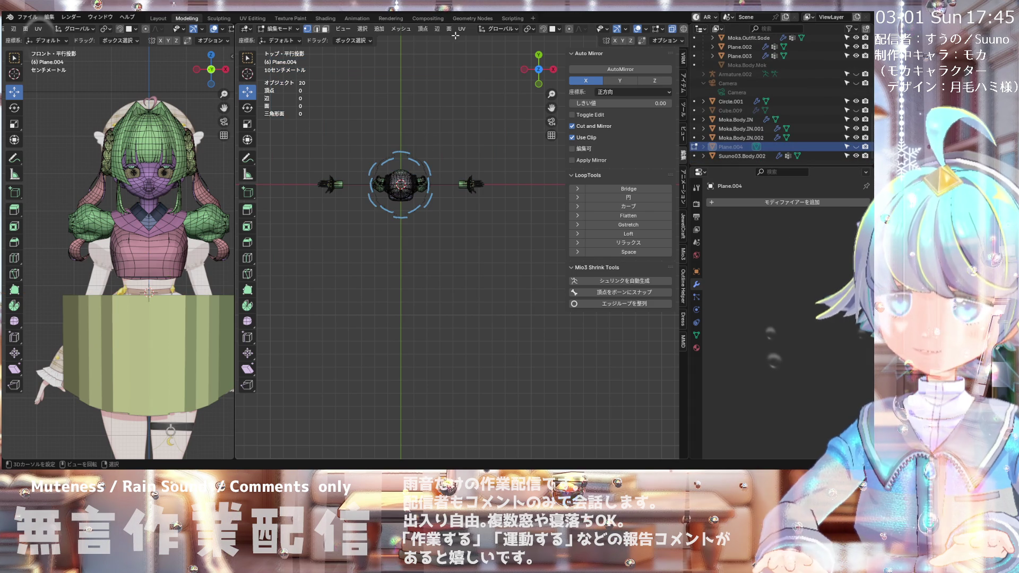
scroll(521, 32, down, 3)
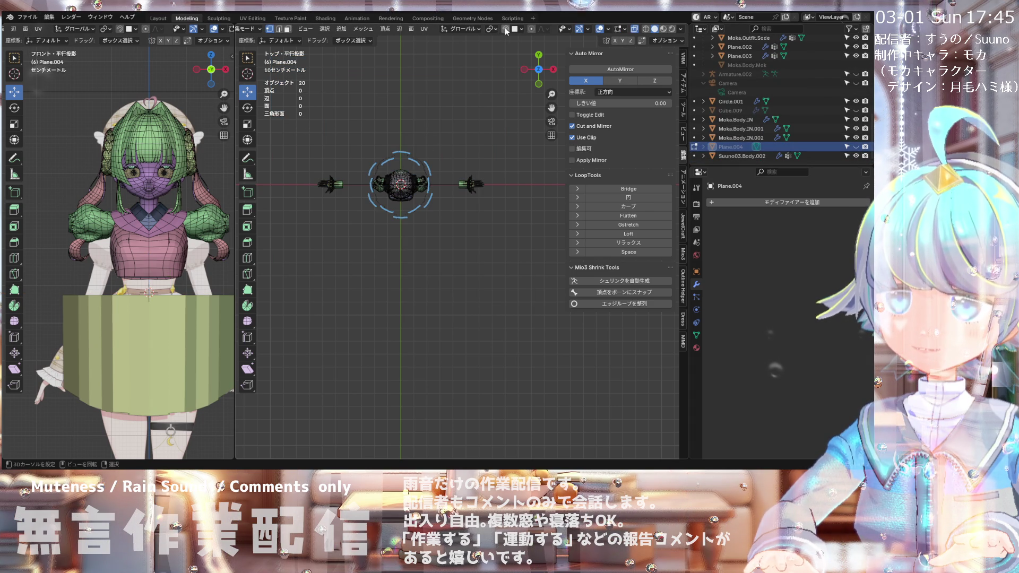
click(498, 30)
click(496, 53)
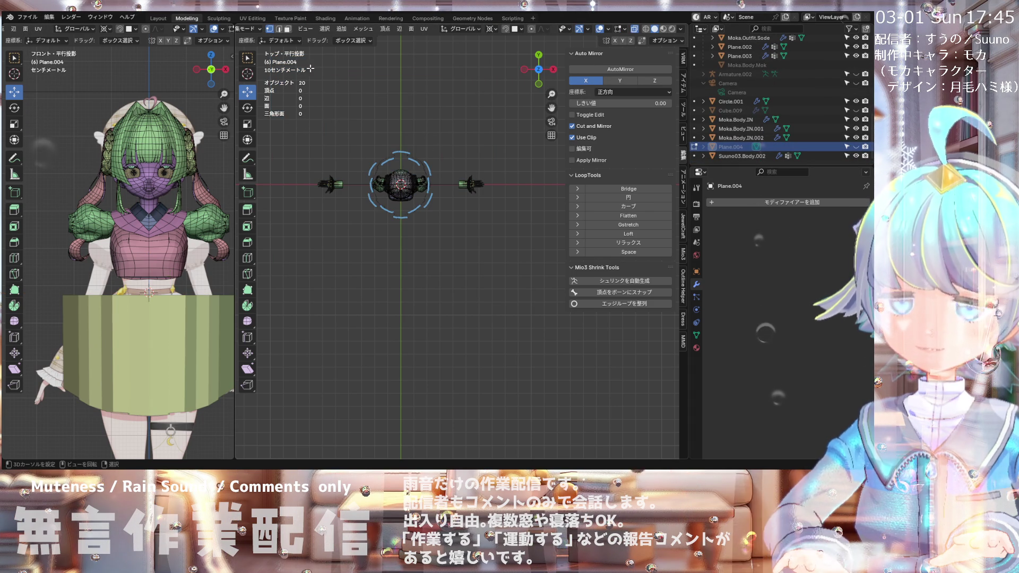
click(254, 28)
click(255, 39)
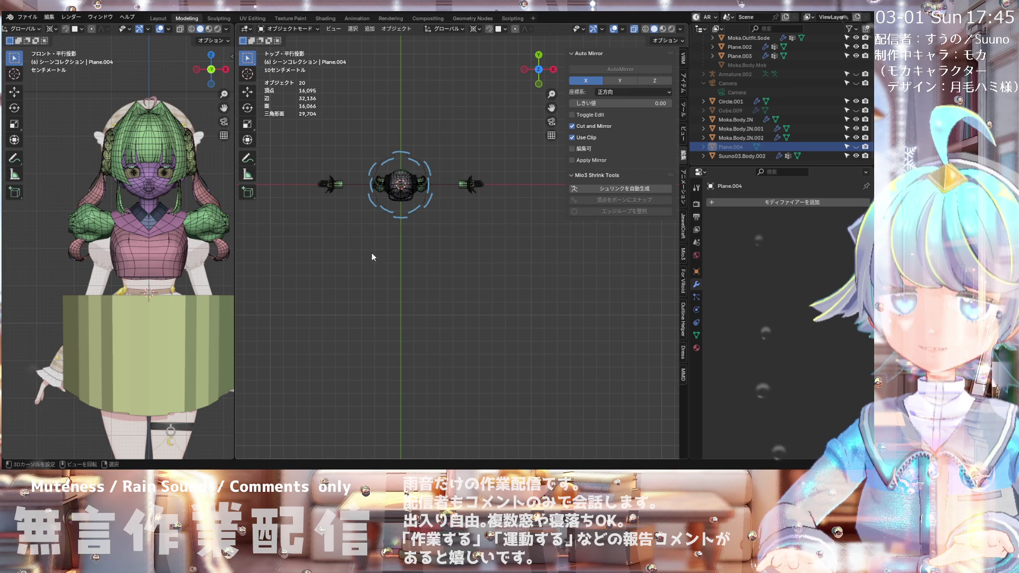
Step: Put the skirt Circle.001 in Edit Mode and select its top edge loop
click(192, 360)
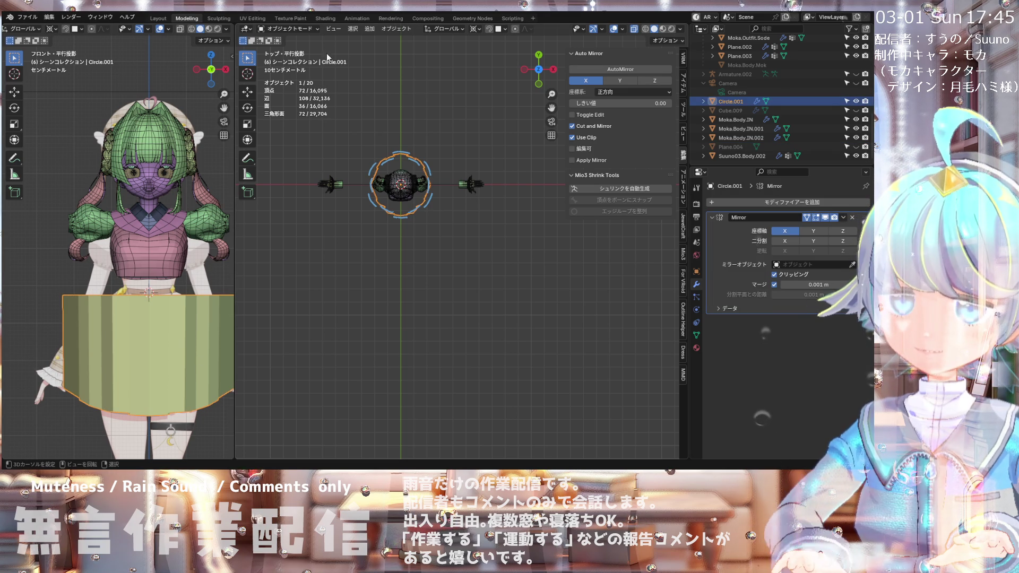
click(291, 30)
click(287, 50)
scroll(383, 191, up, 4)
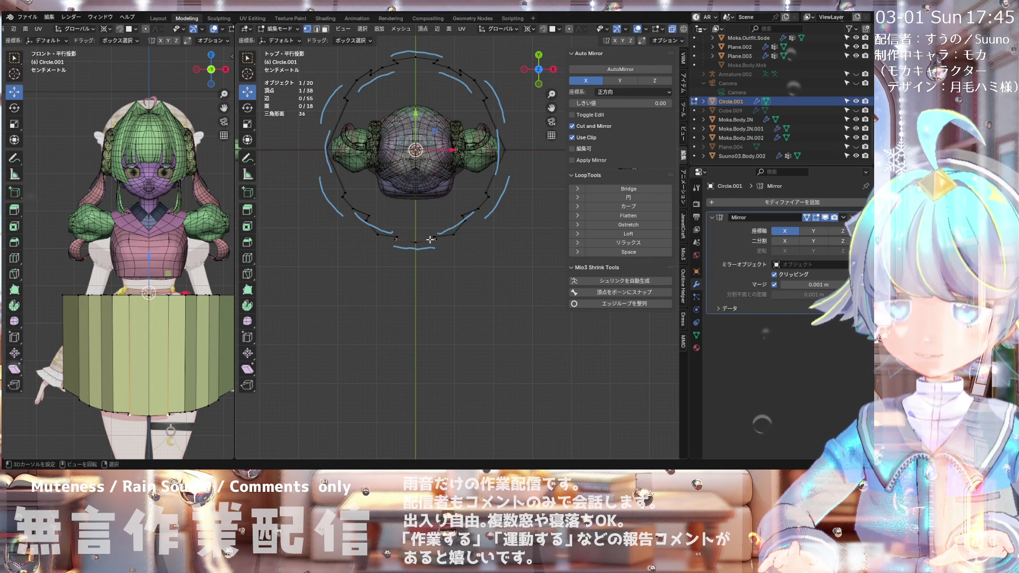
middle_drag(420, 229, 443, 188)
scroll(443, 188, up, 2)
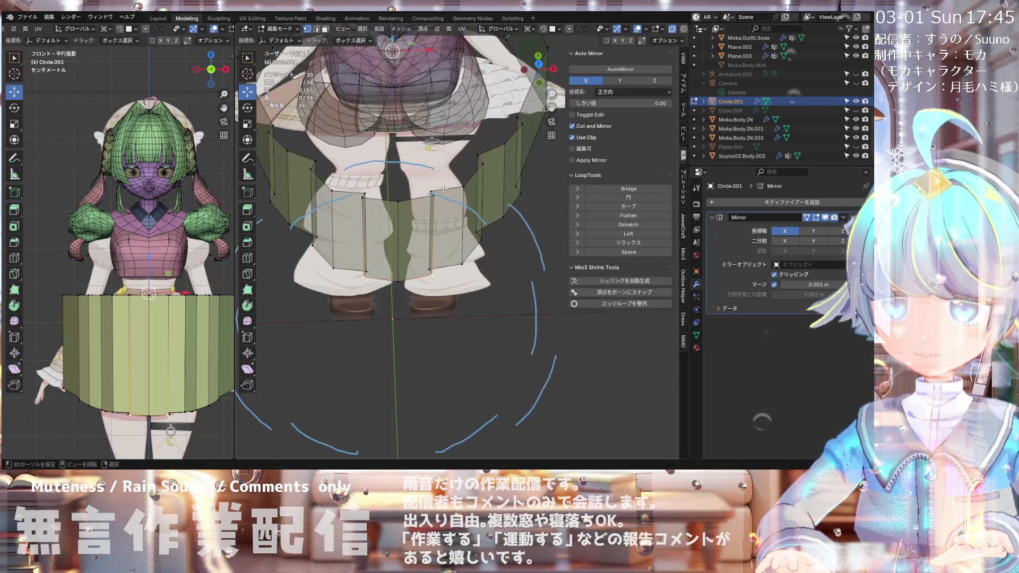
alt+click(460, 186)
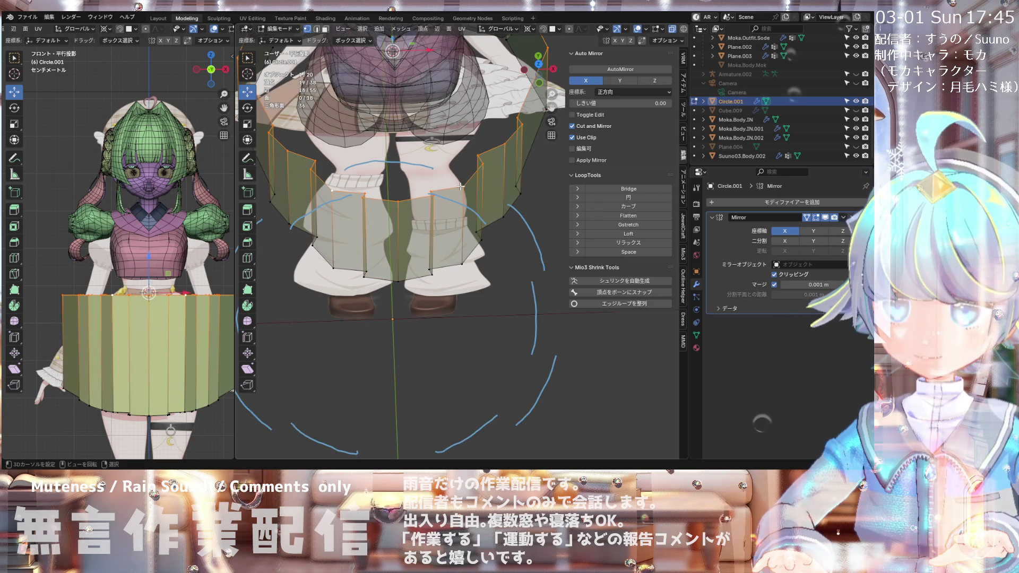
Step: From the top view, scale the top loop down to 0.570
key(KP_7)
scroll(454, 179, up, 2)
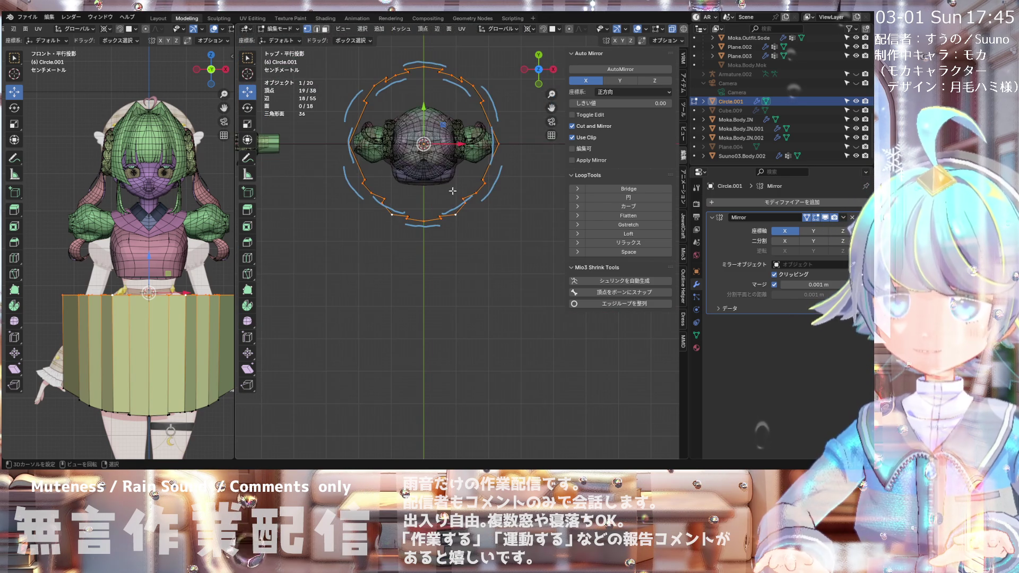
key(s)
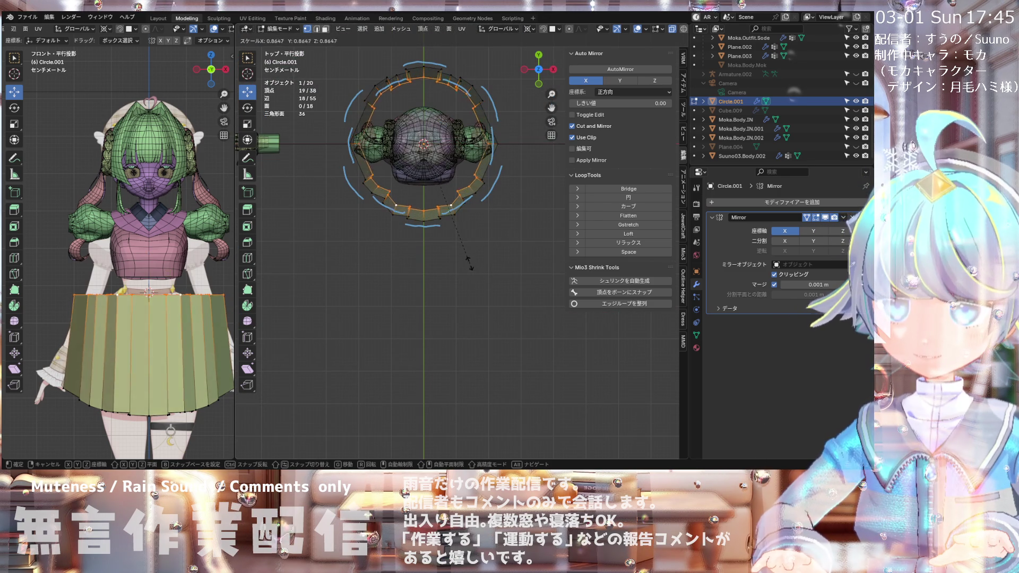
click(454, 223)
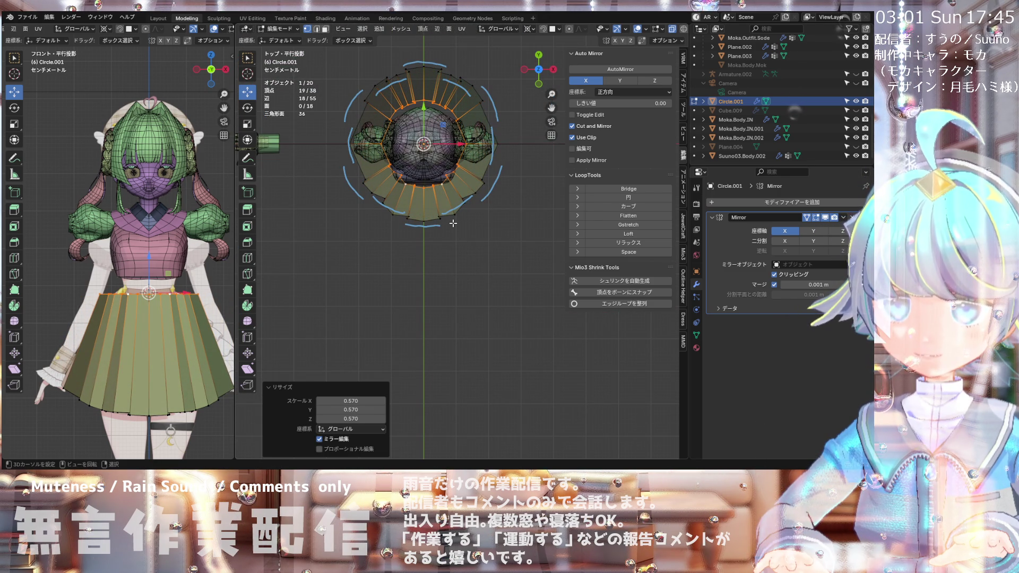
Step: In front view, rescale the waist loop to 0.540
key(KP_1)
scroll(414, 91, up, 1)
scroll(414, 91, up, 1)
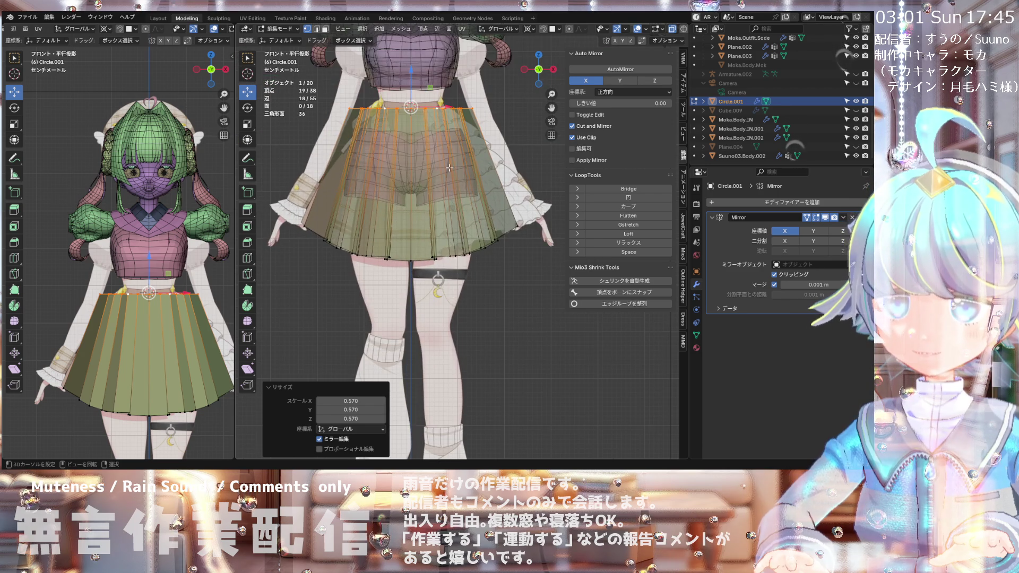
scroll(414, 92, up, 2)
scroll(420, 119, up, 3)
key(s)
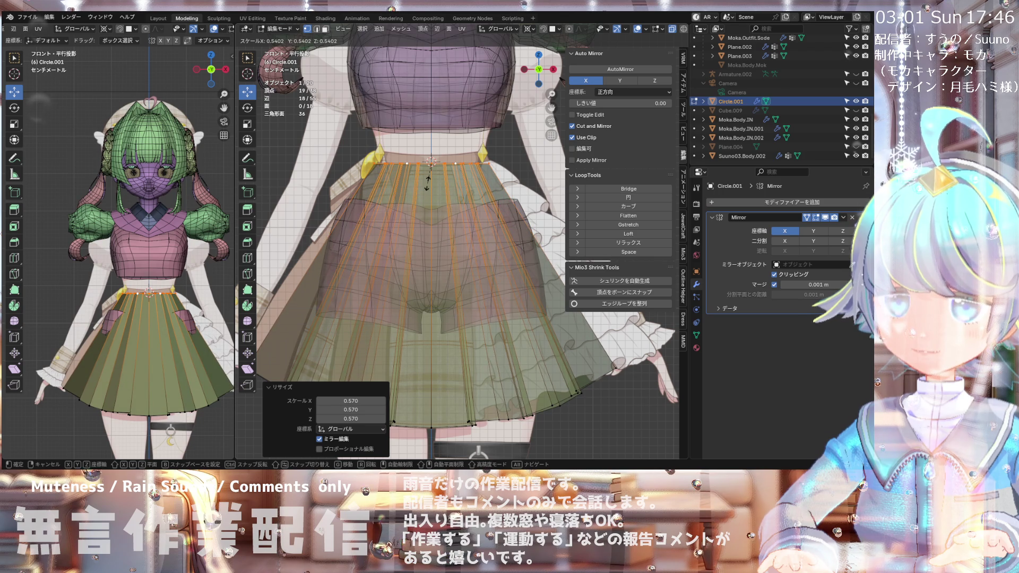
click(428, 180)
Step: Deselect the vertices and orbit around to inspect the skirt's flared A-line shape
scroll(435, 164, down, 3)
scroll(440, 157, up, 2)
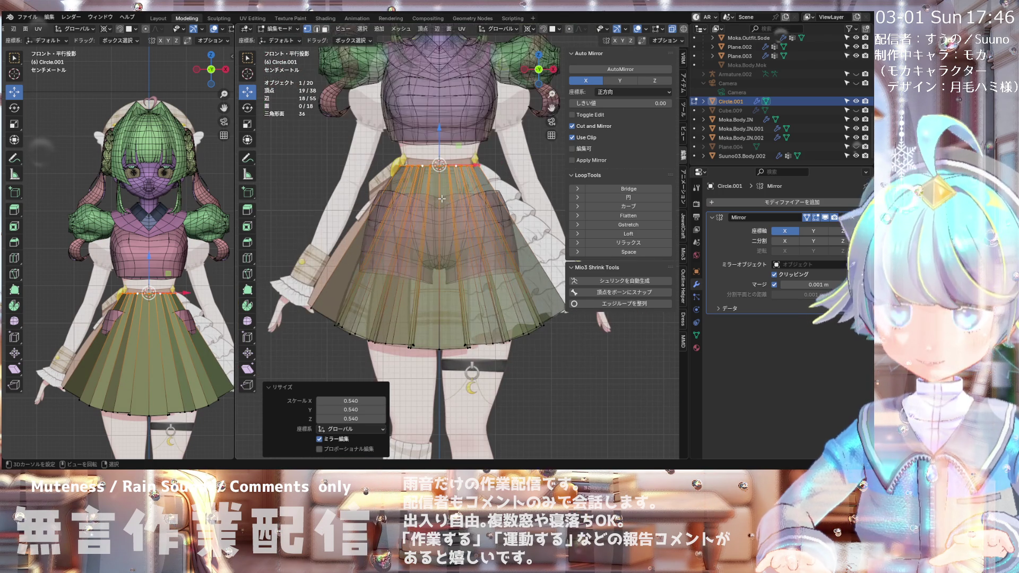
scroll(440, 156, up, 2)
scroll(438, 155, up, 3)
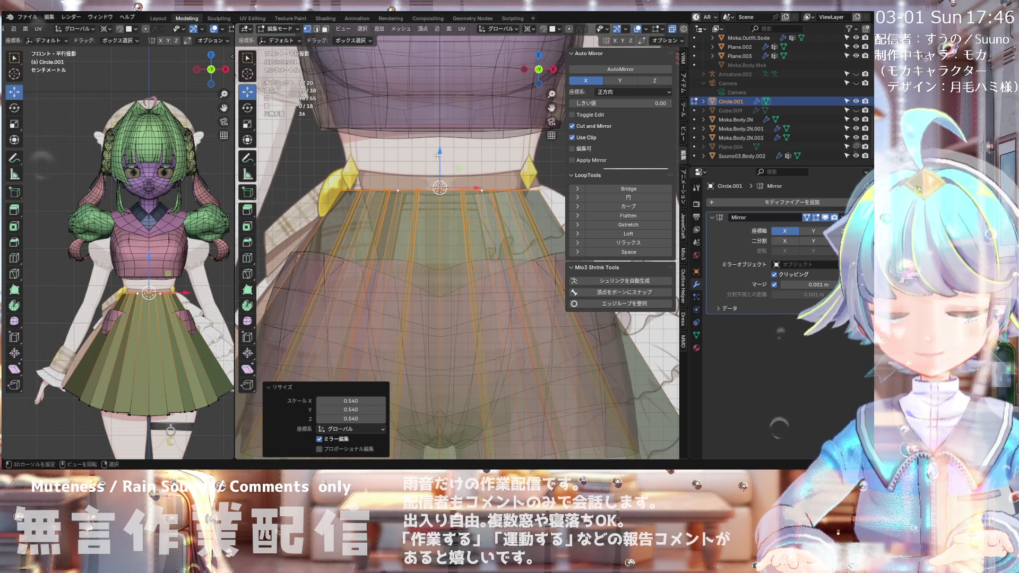
scroll(437, 155, down, 3)
scroll(438, 155, down, 2)
mouse_move(437, 155)
middle_down()
mouse_move(340, 227)
mouse_move(420, 197)
mouse_move(311, 205)
mouse_move(536, 200)
mouse_move(416, 225)
middle_up()
scroll(420, 198, down, 3)
scroll(416, 225, up, 2)
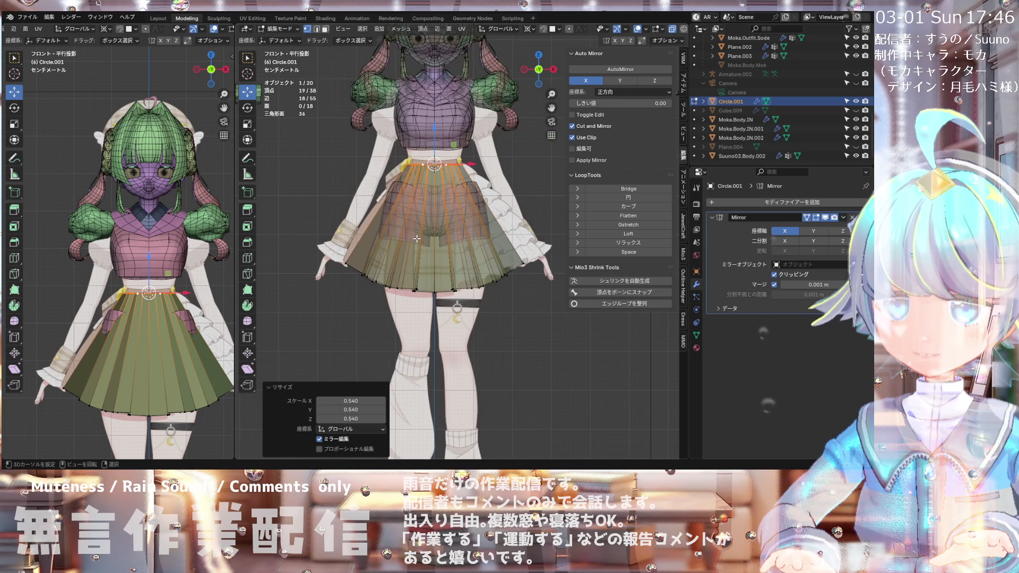
click(441, 202)
scroll(435, 182, up, 4)
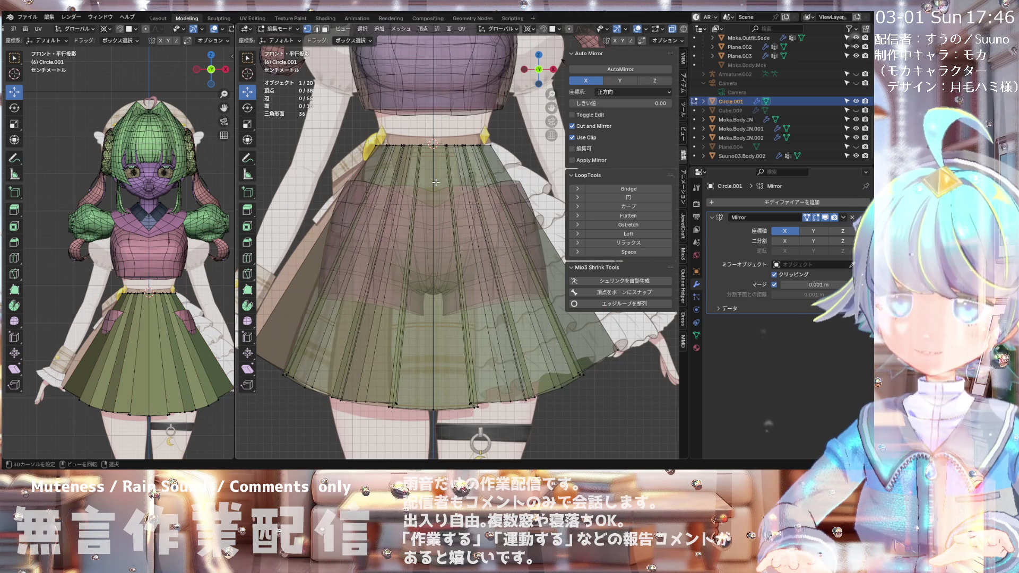
scroll(435, 183, down, 4)
mouse_move(435, 183)
middle_down()
mouse_move(297, 214)
mouse_move(488, 126)
middle_up()
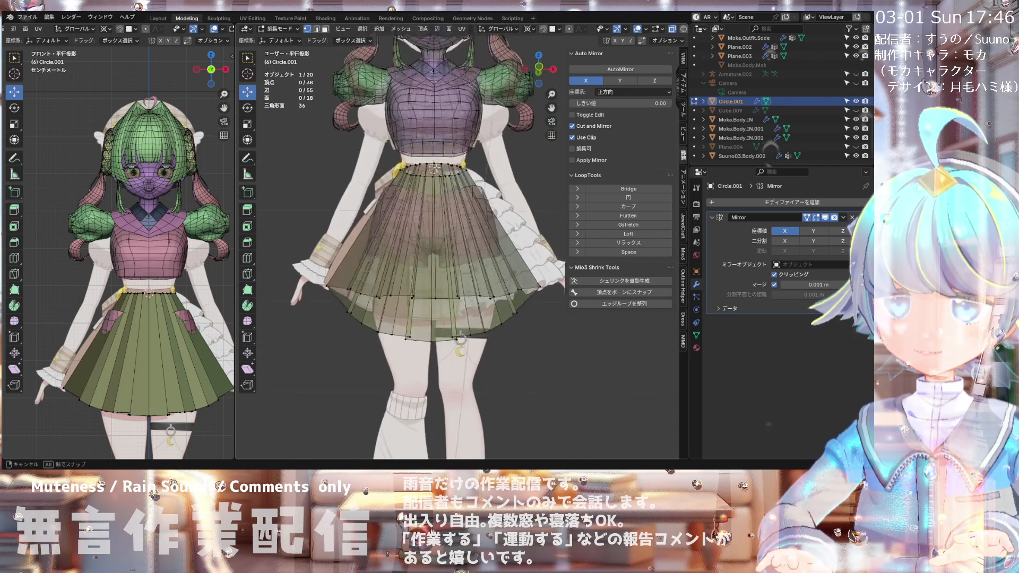
middle_drag(488, 127, 489, 175)
scroll(489, 175, down, 3)
scroll(461, 194, up, 2)
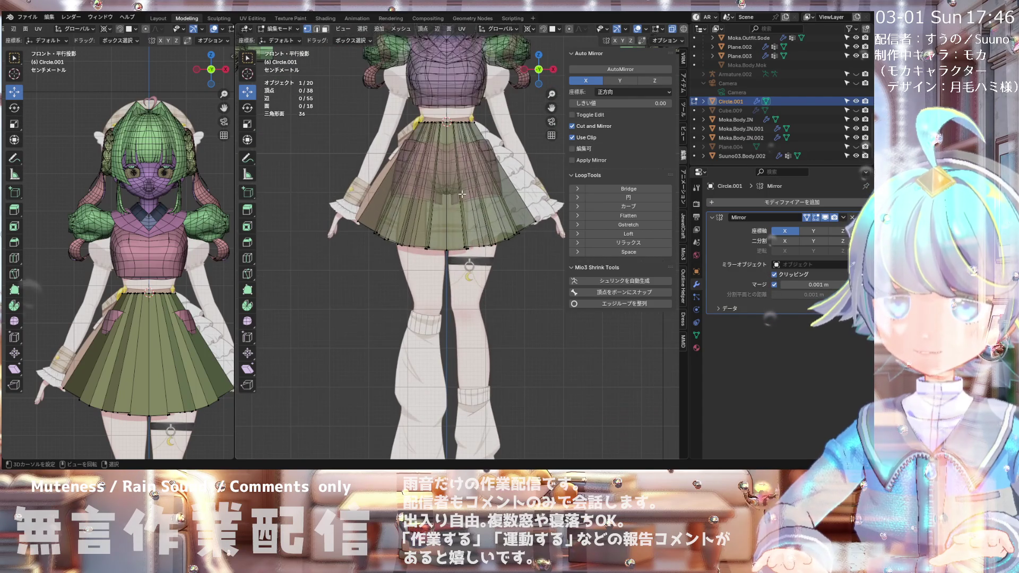
key(ctrl+r)
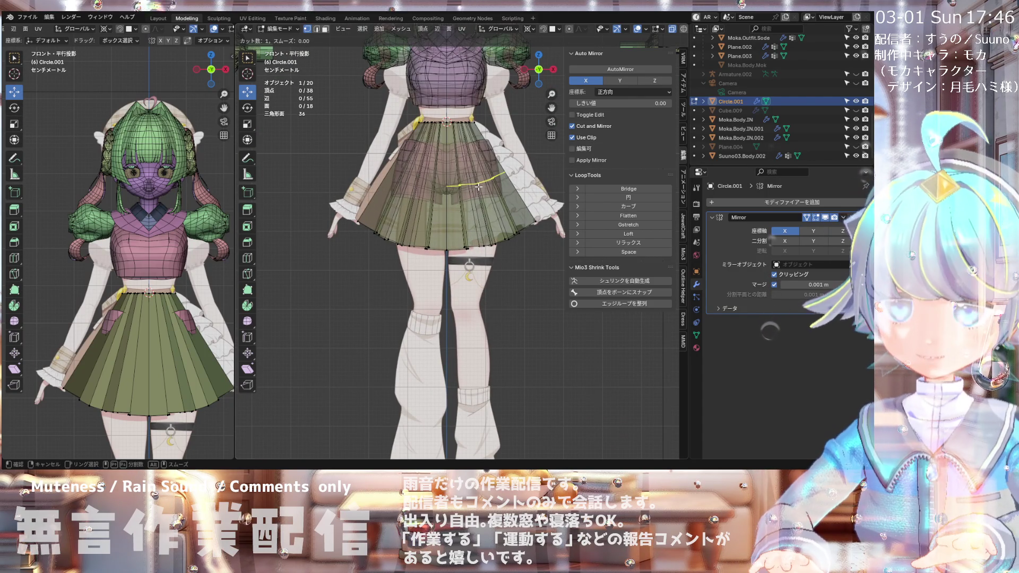
Step: Add a centred loop cut across the skirt and shrink it slightly inward with Alt+S
click(478, 187)
right_click(479, 187)
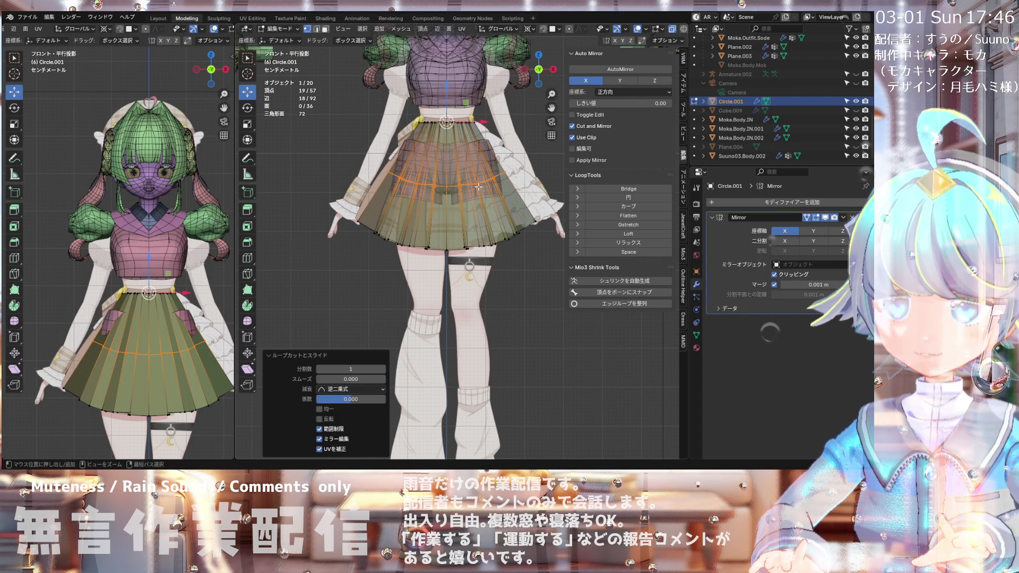
click(512, 168)
scroll(509, 171, up, 1)
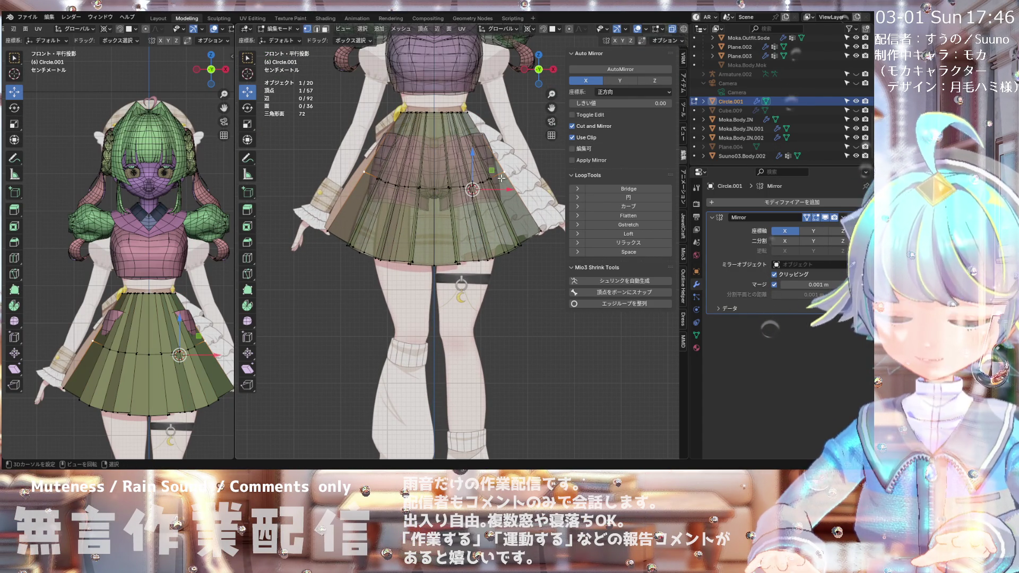
alt+click(489, 179)
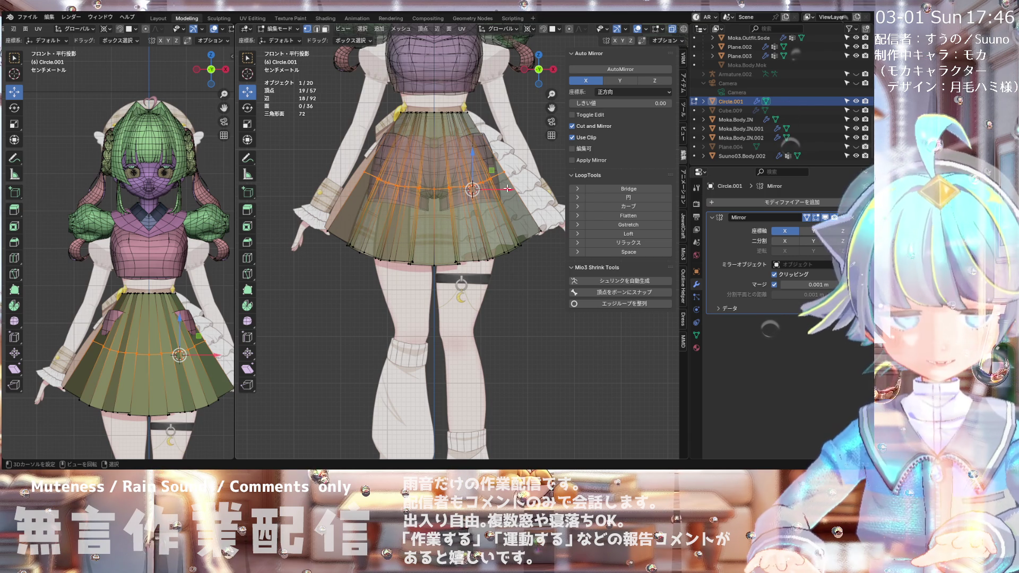
key(alt+s)
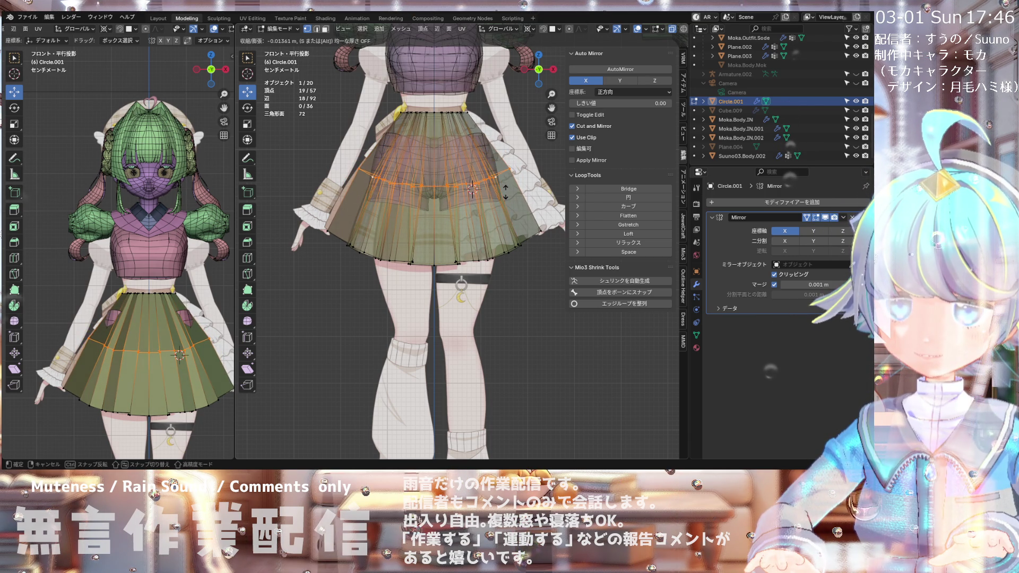
click(505, 193)
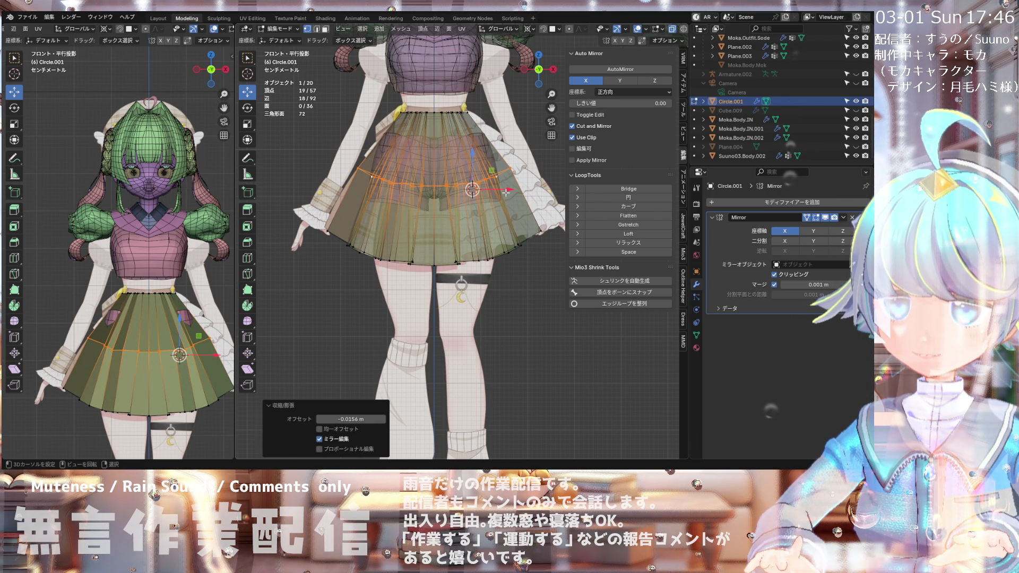
click(507, 224)
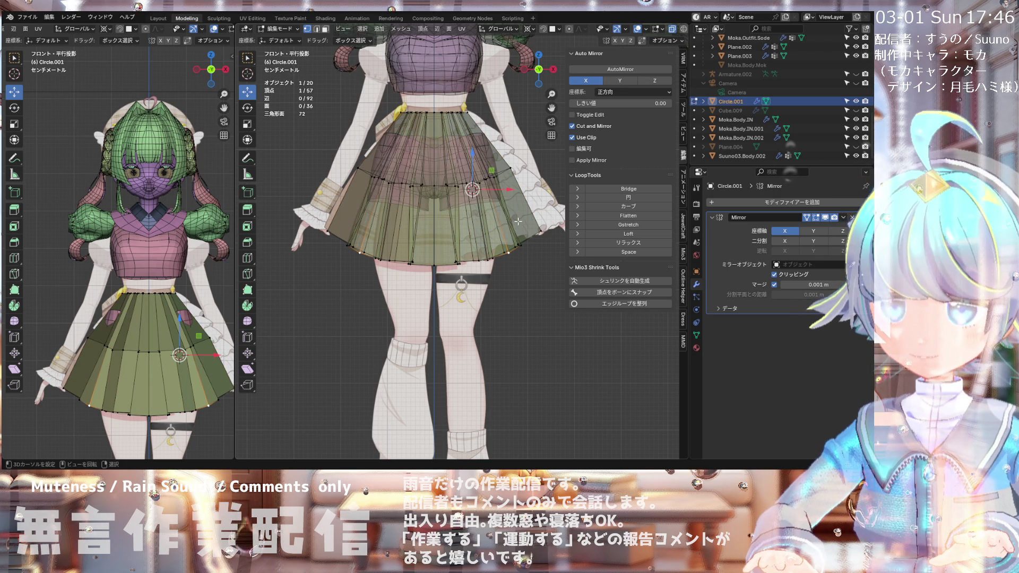
Step: Try a second loop cut, then undo the unwanted cut
key(ctrl+r)
click(512, 220)
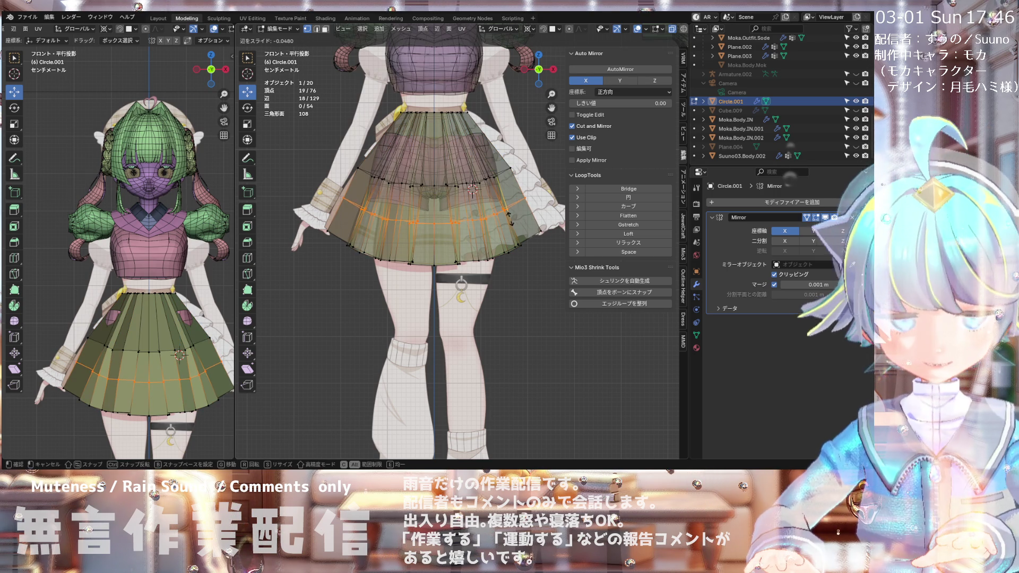
right_click(508, 218)
key(ctrl+z)
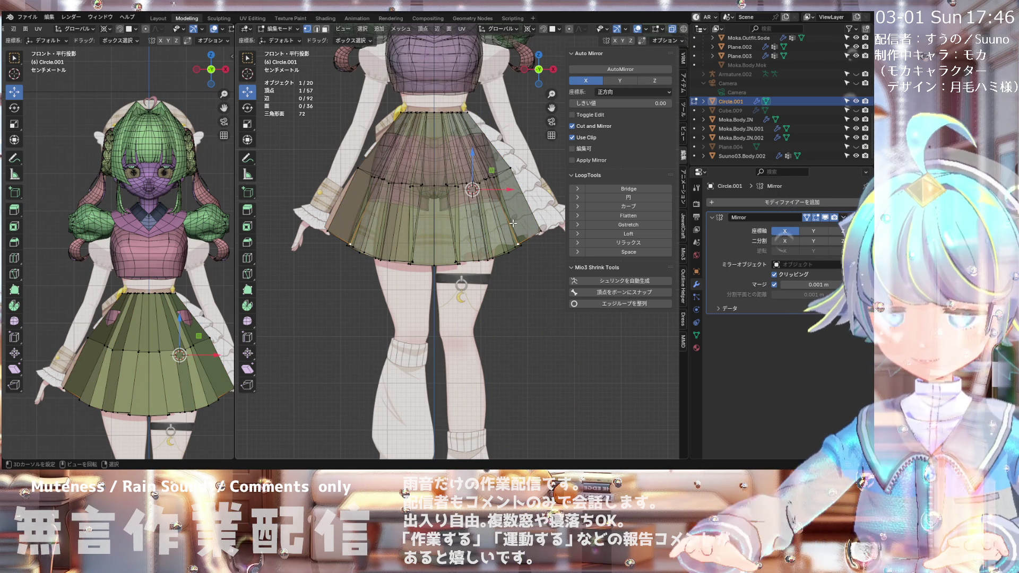
mouse_move(516, 224)
middle_down()
mouse_move(431, 225)
mouse_move(483, 226)
middle_up()
Step: Add another centred loop cut on the skirt and pull it slightly inward
key(ctrl+r)
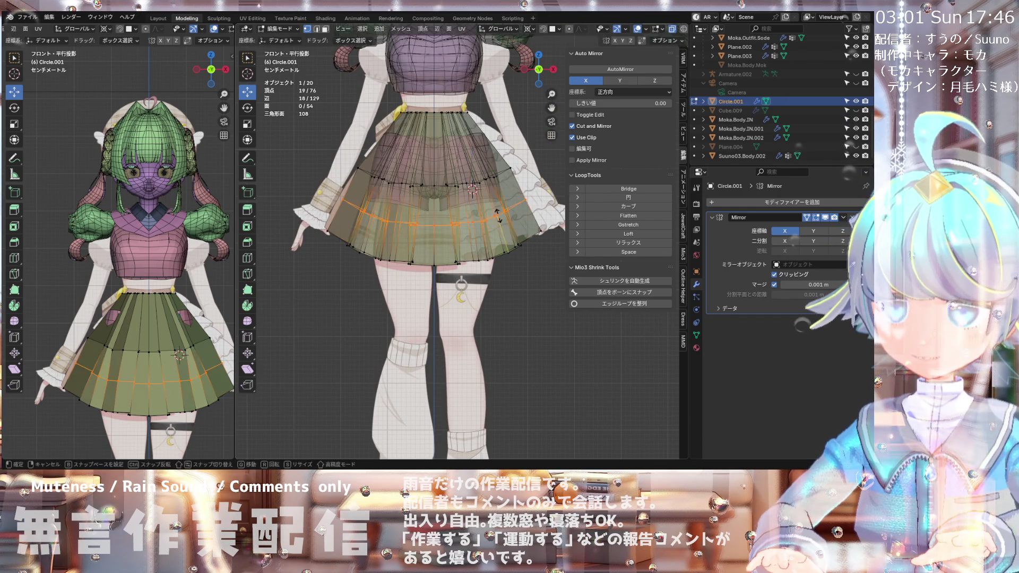
click(498, 216)
right_click(498, 216)
key(alt+s)
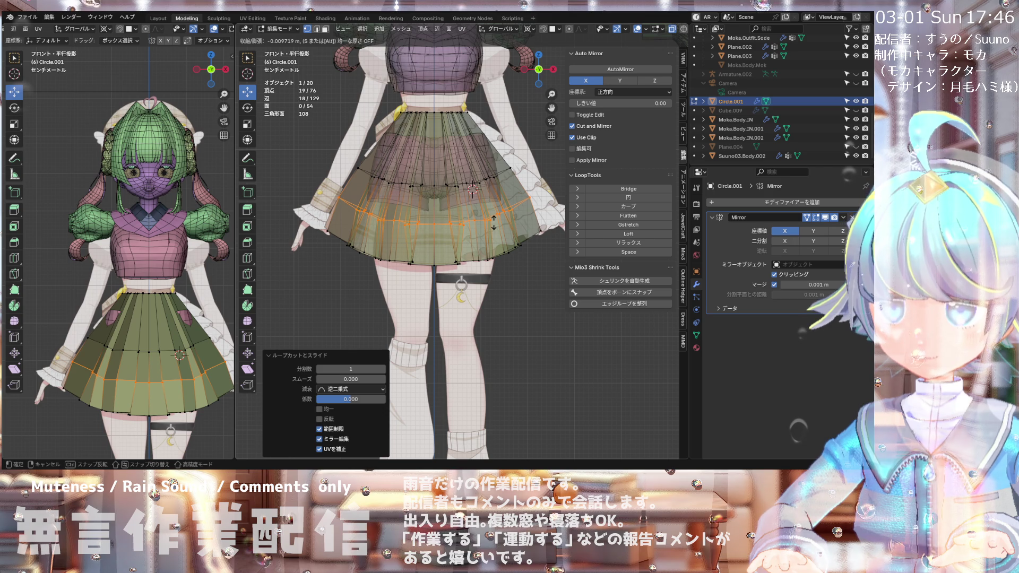
click(494, 218)
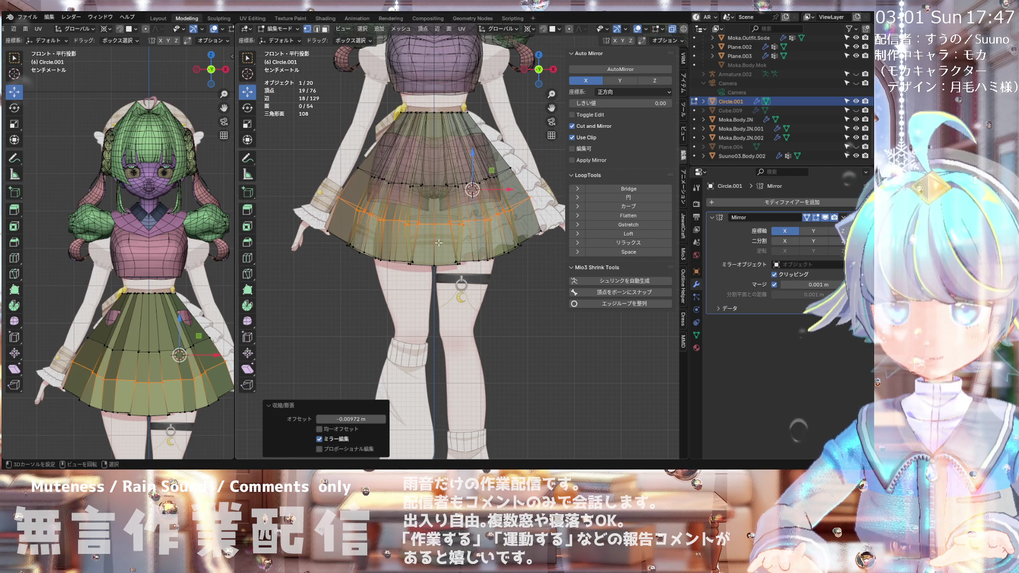
click(327, 234)
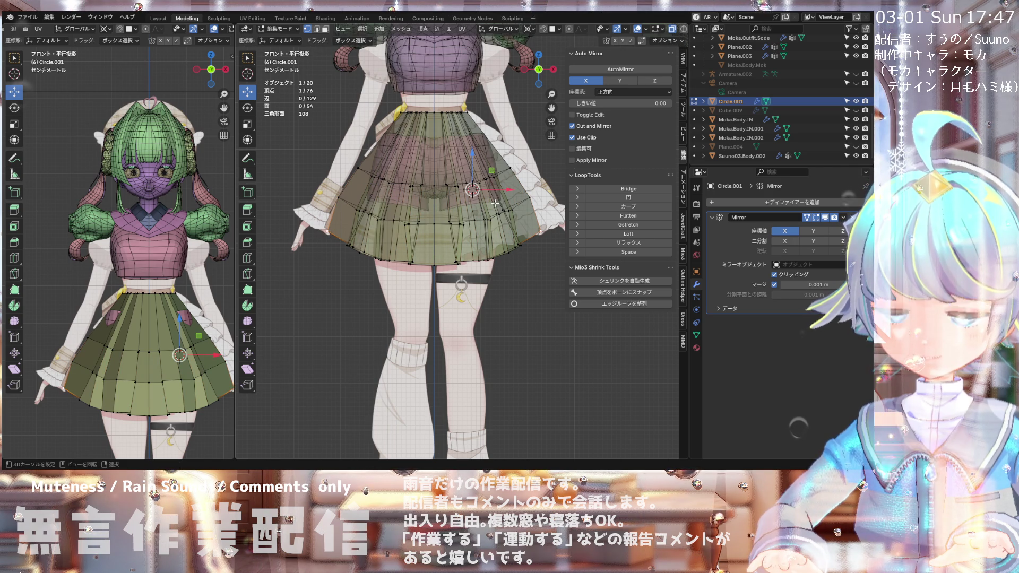
shift+middle_drag(492, 222, 478, 224)
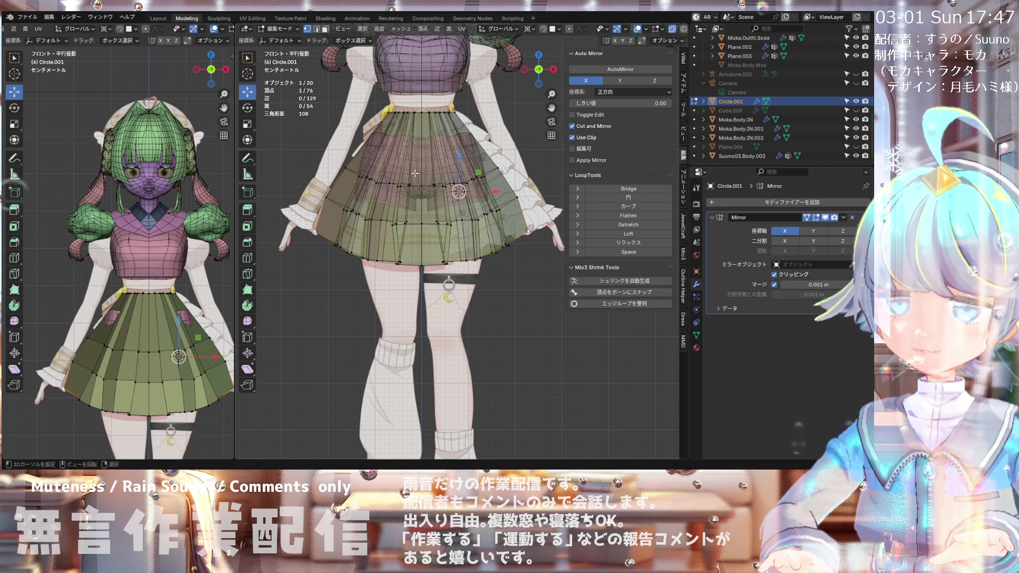
Step: Set the transform pivot point to Individual Origins
scroll(420, 176, down, 3)
scroll(423, 179, up, 3)
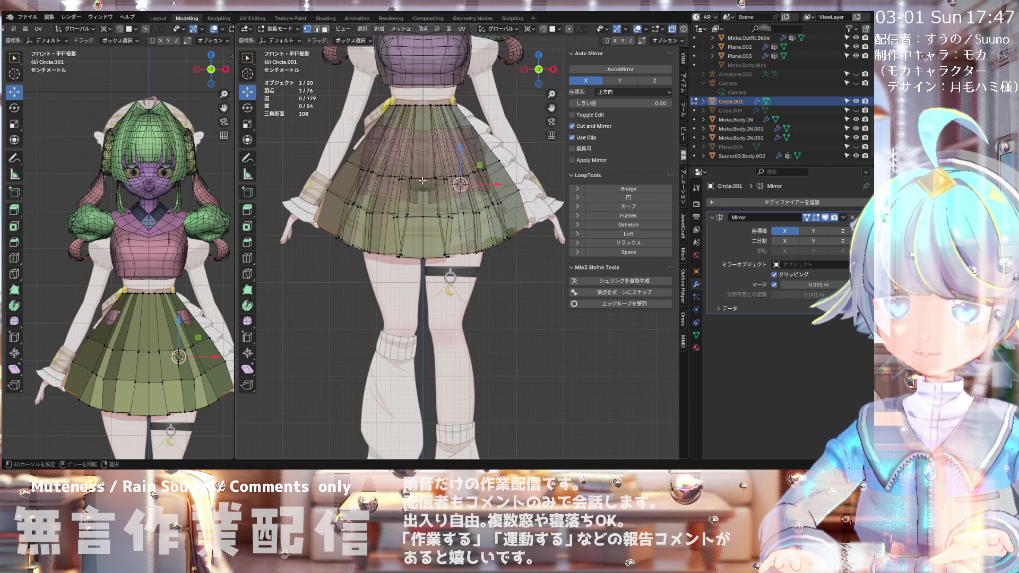
scroll(436, 200, up, 2)
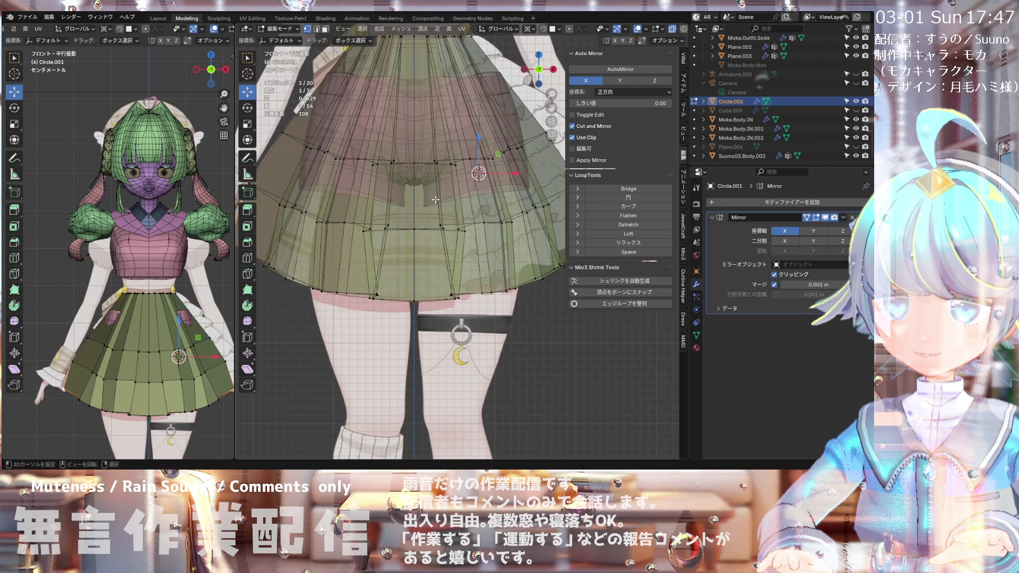
scroll(419, 204, down, 4)
scroll(404, 211, up, 3)
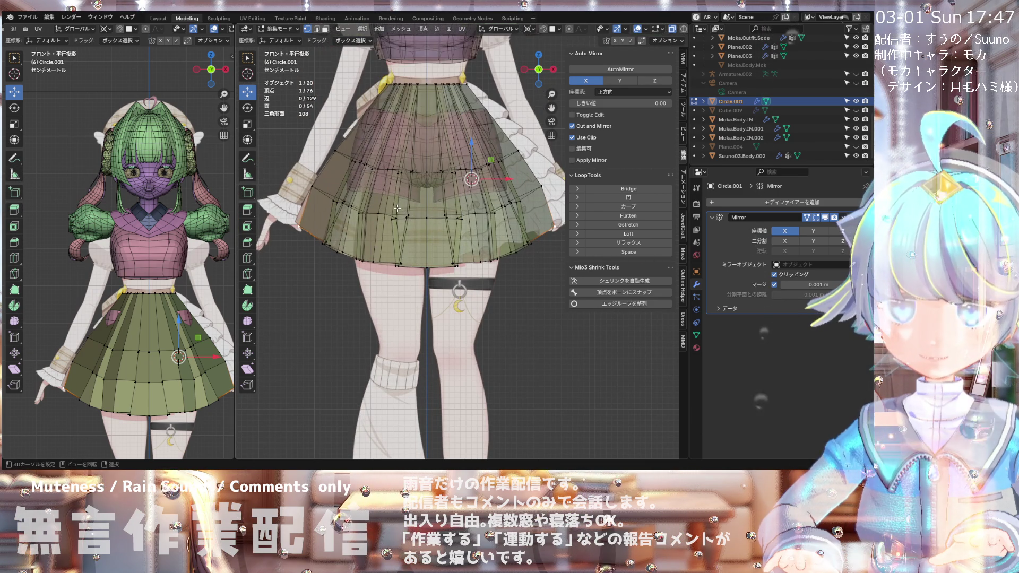
scroll(405, 211, down, 4)
mouse_move(392, 202)
middle_down()
mouse_move(415, 218)
mouse_move(396, 207)
middle_up()
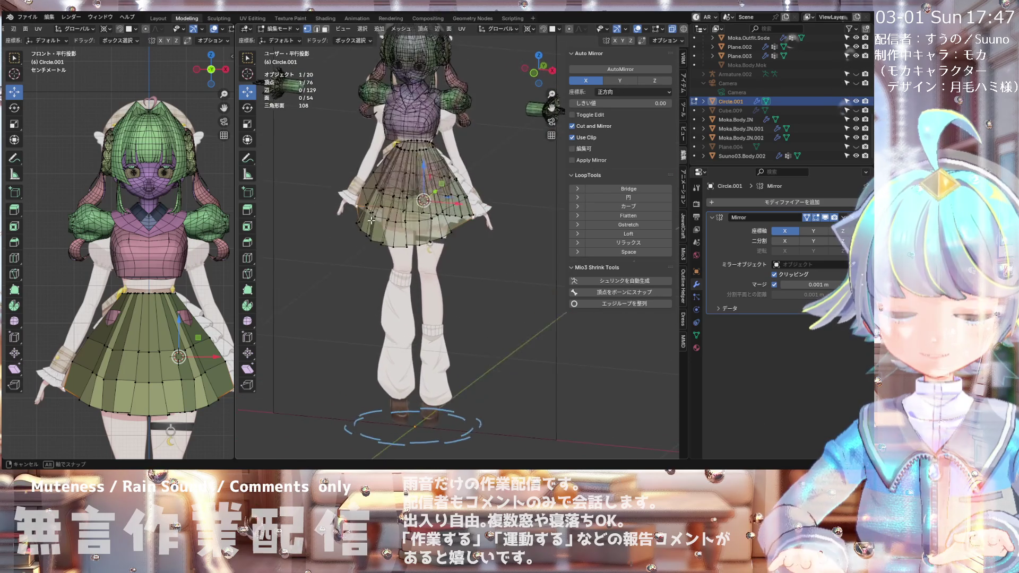
mouse_move(396, 207)
middle_down()
mouse_move(392, 311)
mouse_move(377, 230)
middle_up()
scroll(378, 230, up, 3)
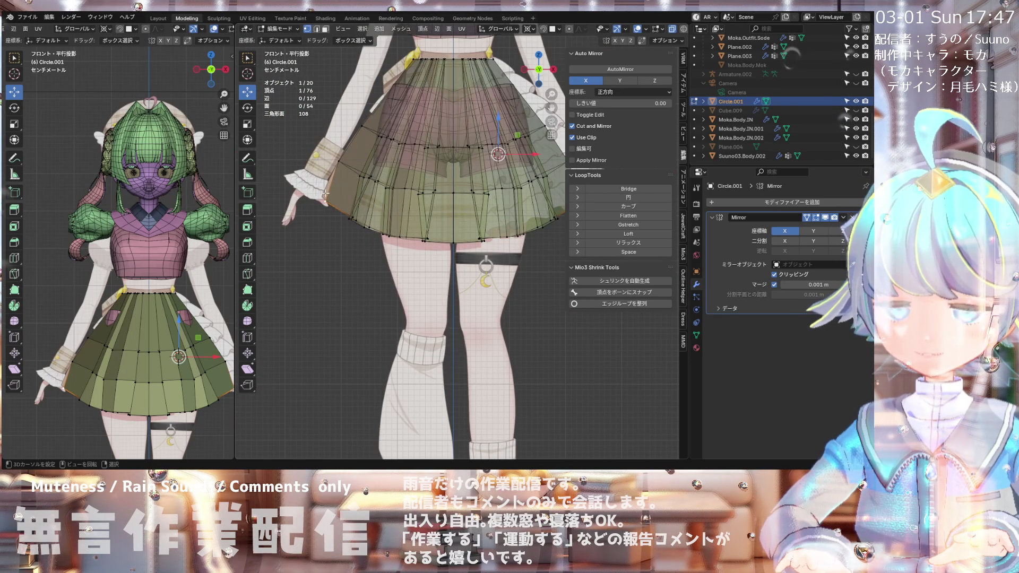
scroll(326, 194, down, 3)
click(533, 29)
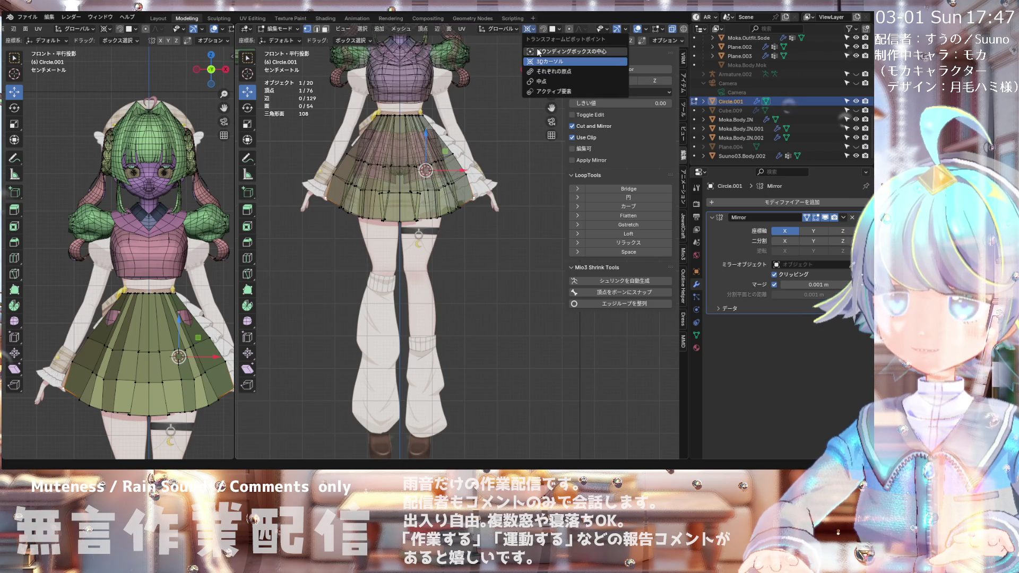
click(539, 72)
Step: Nudge the selected skirt-edge vertex about 0.0047 m up and 0.008 m out along X
scroll(532, 191, up, 2)
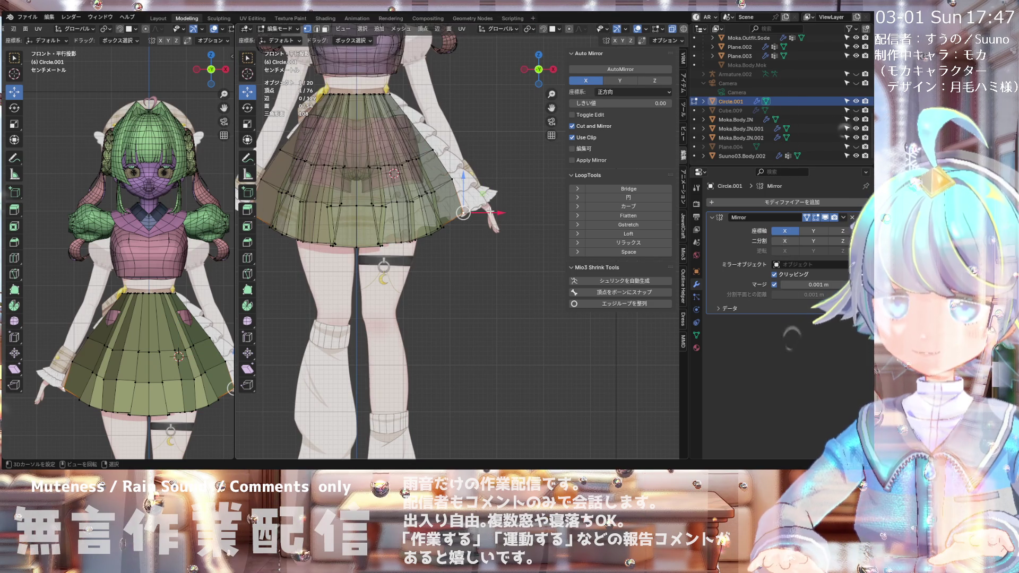
scroll(532, 191, down, 3)
scroll(532, 191, up, 2)
drag(510, 212, 472, 188)
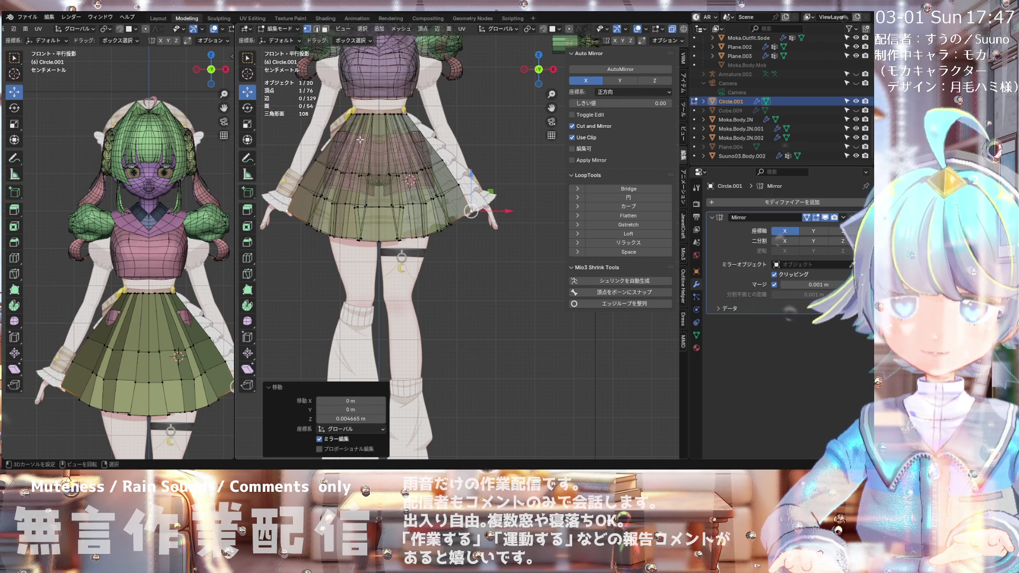
mouse_move(360, 139)
middle_down()
mouse_move(449, 142)
mouse_move(368, 85)
mouse_move(362, 148)
mouse_move(518, 141)
mouse_move(330, 145)
middle_up()
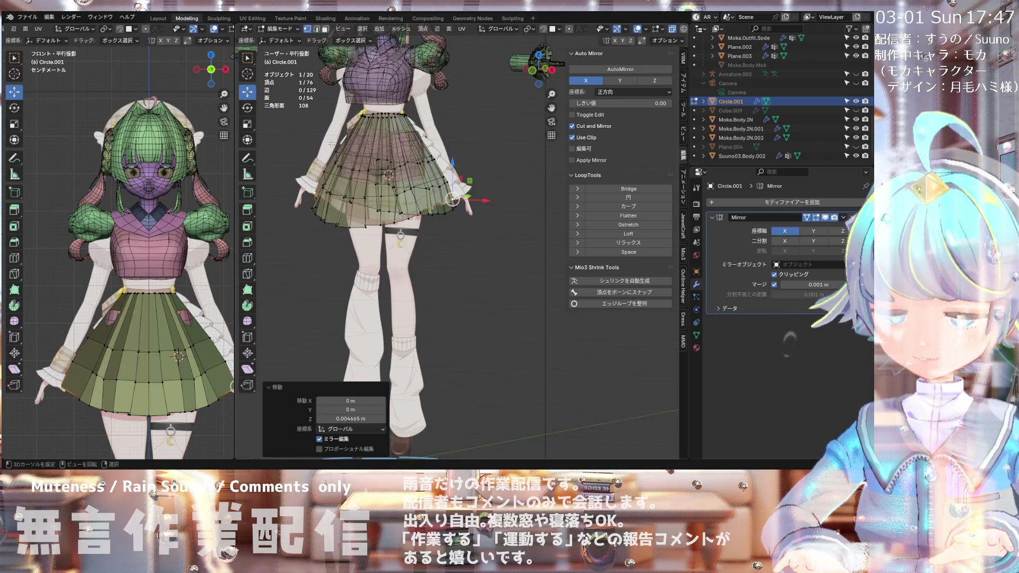
key(KP_1)
scroll(332, 142, down, 2)
scroll(334, 141, up, 5)
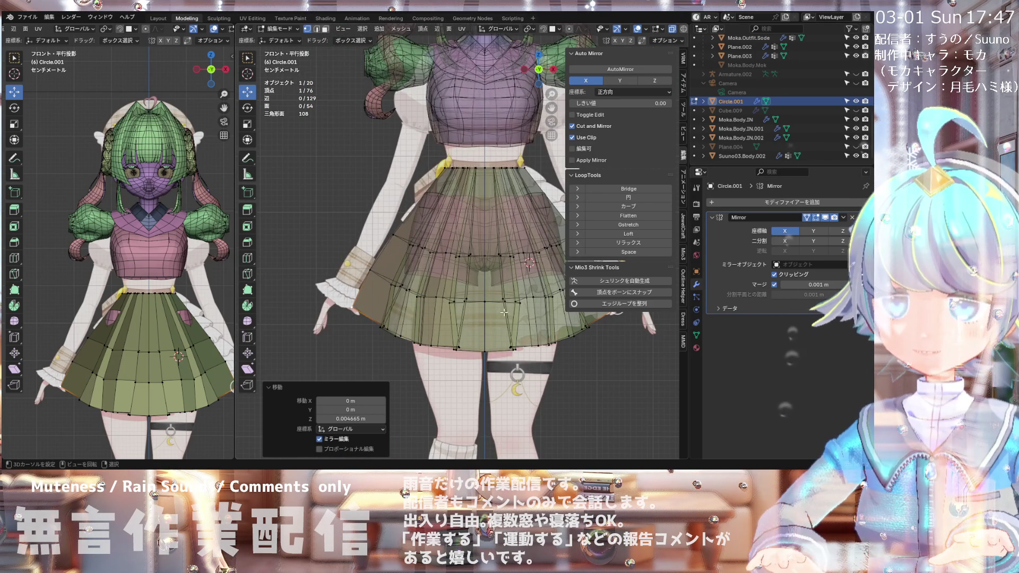
scroll(478, 308, down, 4)
scroll(412, 293, up, 2)
scroll(412, 292, up, 3)
scroll(473, 69, up, 2)
scroll(474, 79, down, 2)
scroll(474, 90, up, 2)
scroll(475, 99, up, 2)
scroll(462, 112, down, 3)
scroll(445, 127, up, 2)
scroll(424, 144, down, 2)
scroll(402, 163, up, 1)
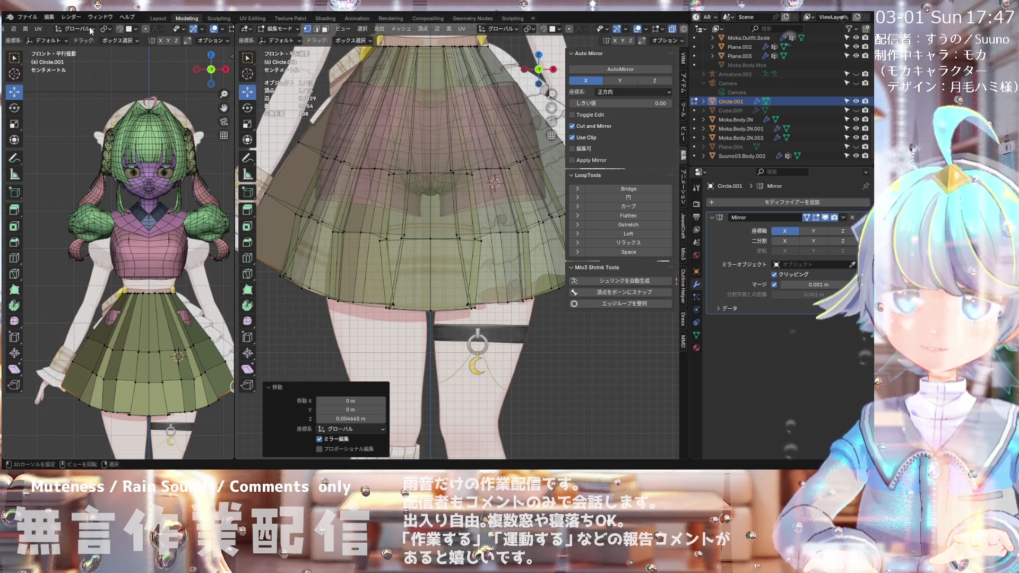
click(27, 17)
click(42, 78)
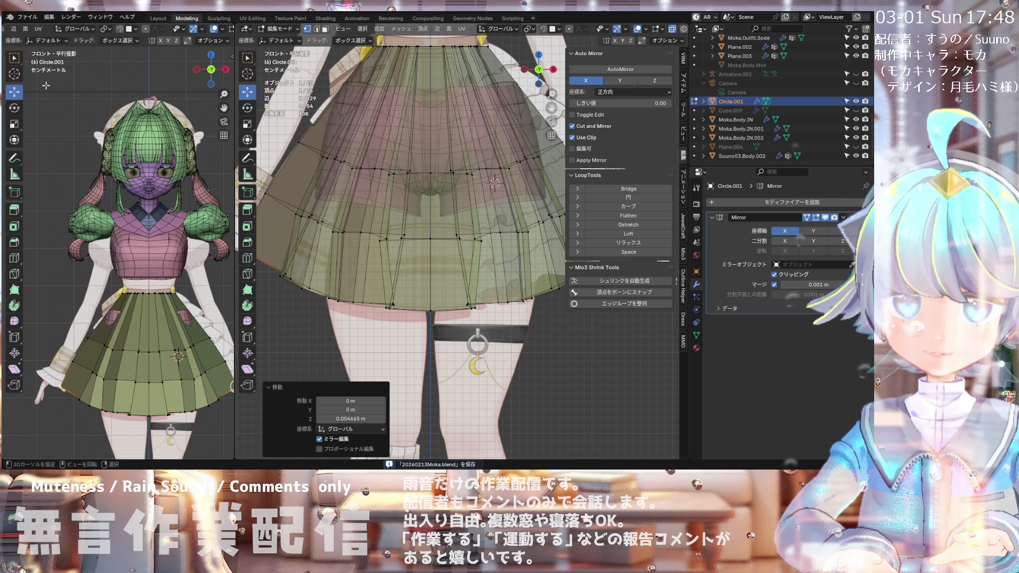
scroll(305, 190, down, 3)
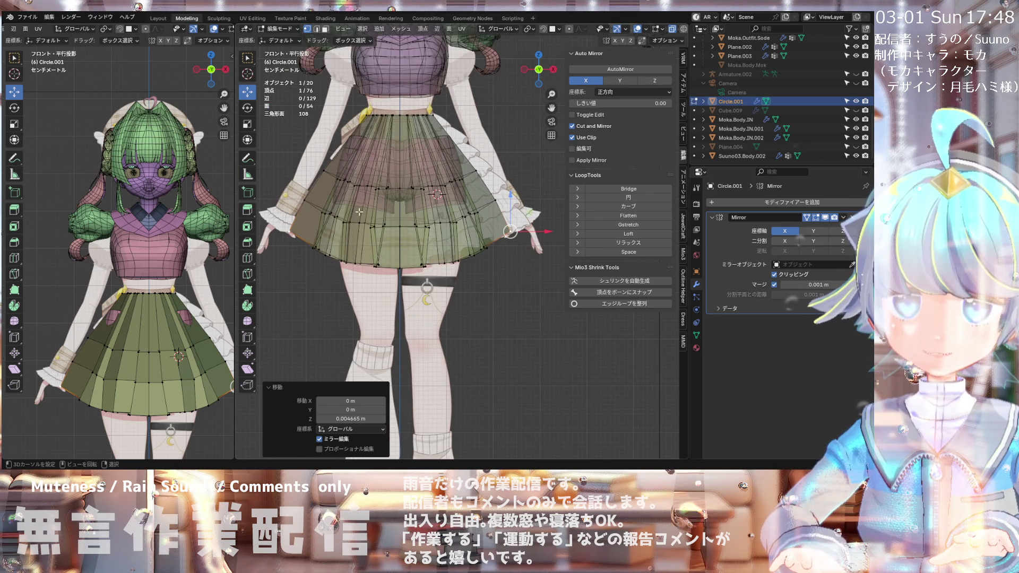
scroll(145, 264, up, 1)
scroll(144, 264, up, 2)
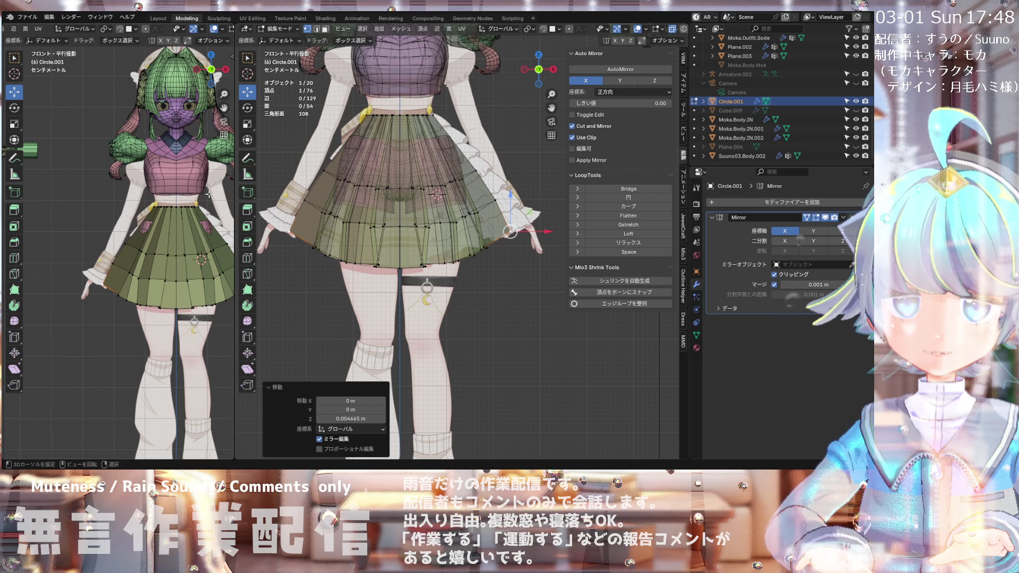
scroll(410, 127, up, 1)
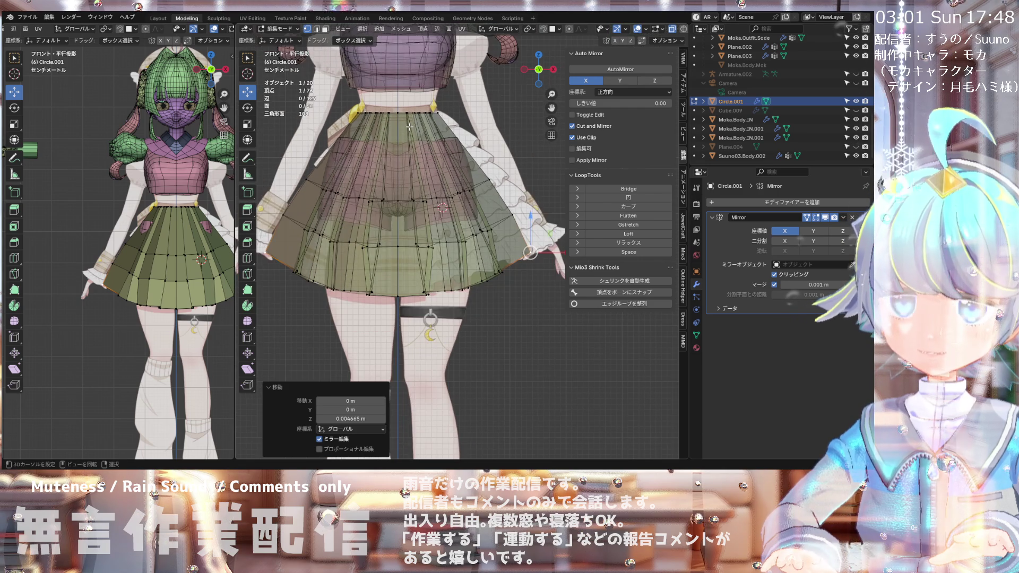
scroll(409, 132, up, 1)
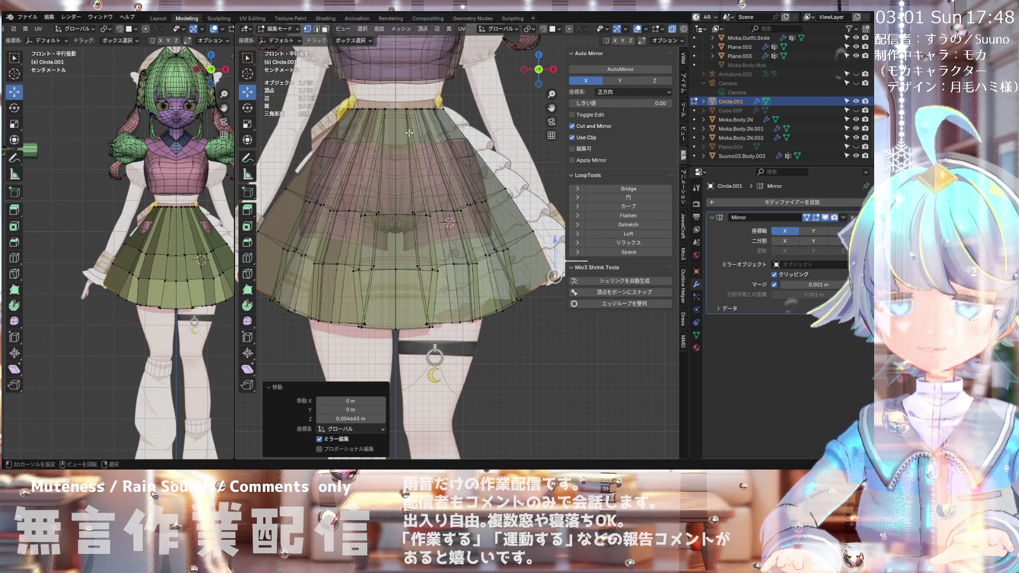
scroll(409, 133, down, 1)
scroll(408, 137, down, 1)
scroll(405, 140, down, 1)
scroll(404, 144, down, 1)
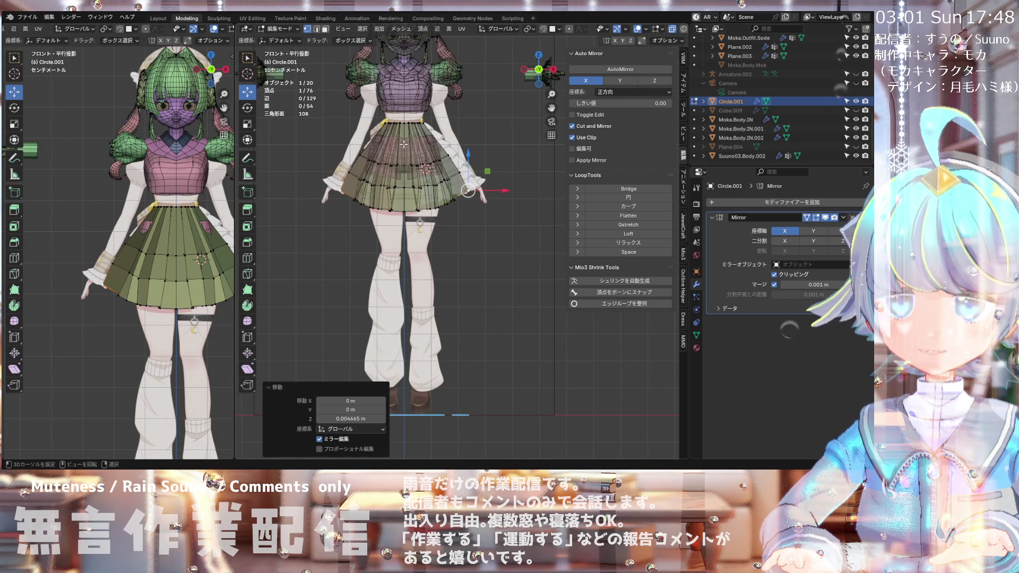
scroll(399, 145, up, 1)
scroll(384, 145, up, 1)
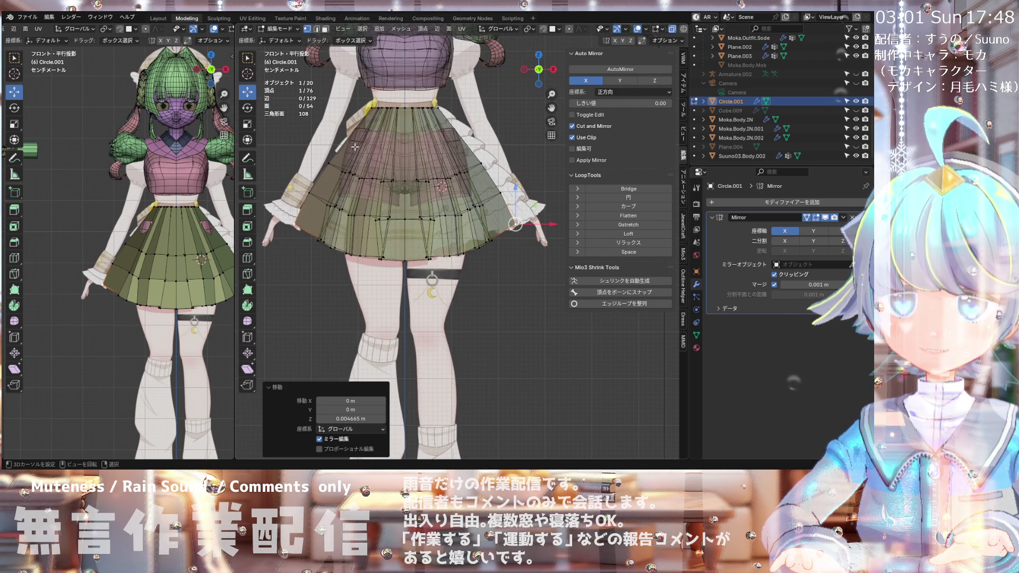
scroll(370, 146, up, 1)
scroll(356, 147, up, 1)
scroll(355, 147, down, 1)
scroll(354, 147, down, 1)
mouse_move(355, 147)
middle_down()
mouse_move(361, 254)
mouse_move(365, 156)
middle_up()
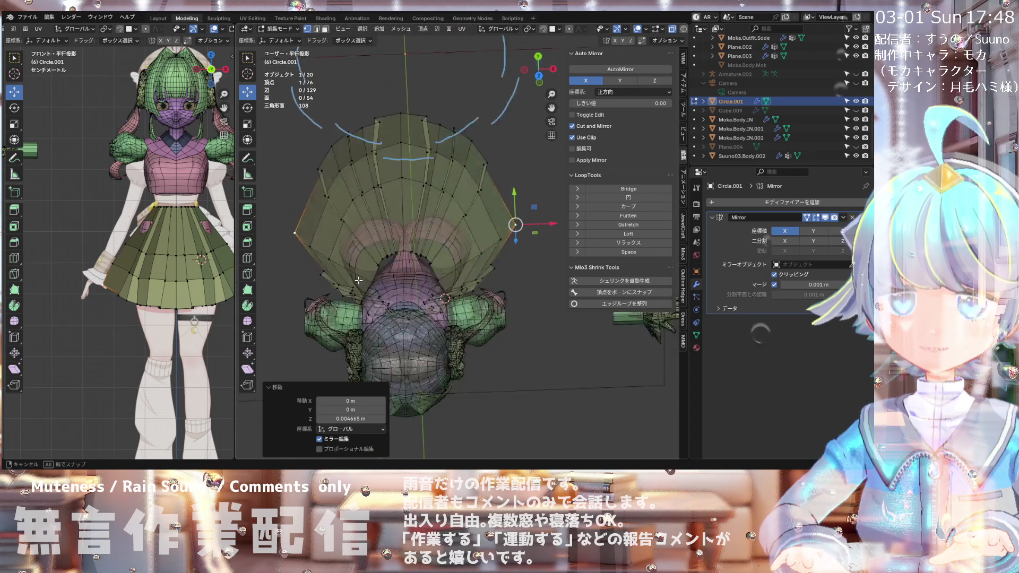
middle_drag(365, 156, 342, 153)
key(KP_1)
scroll(406, 143, up, 2)
scroll(406, 143, down, 2)
scroll(406, 143, up, 1)
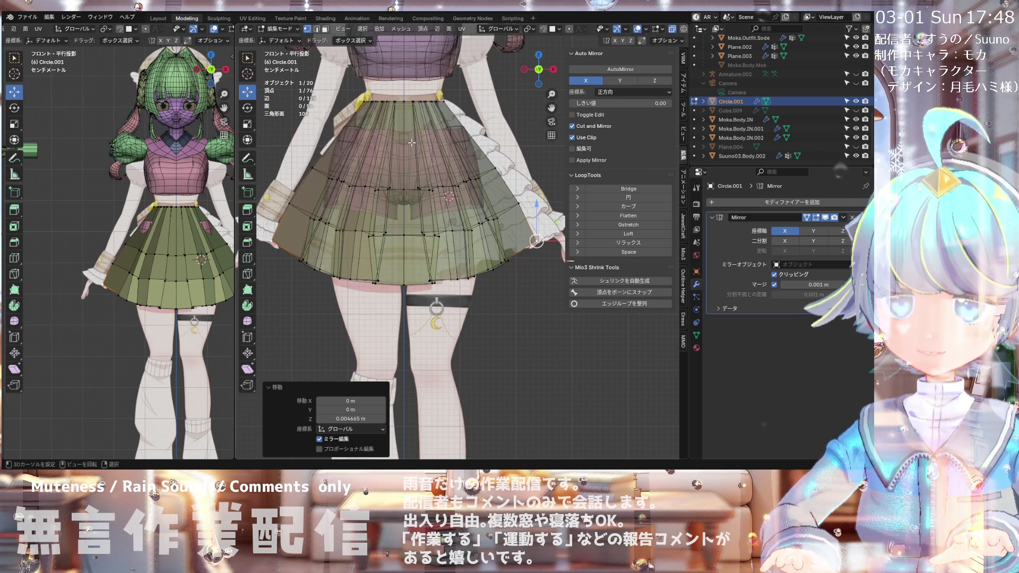
key(ctrl+r)
click(412, 140)
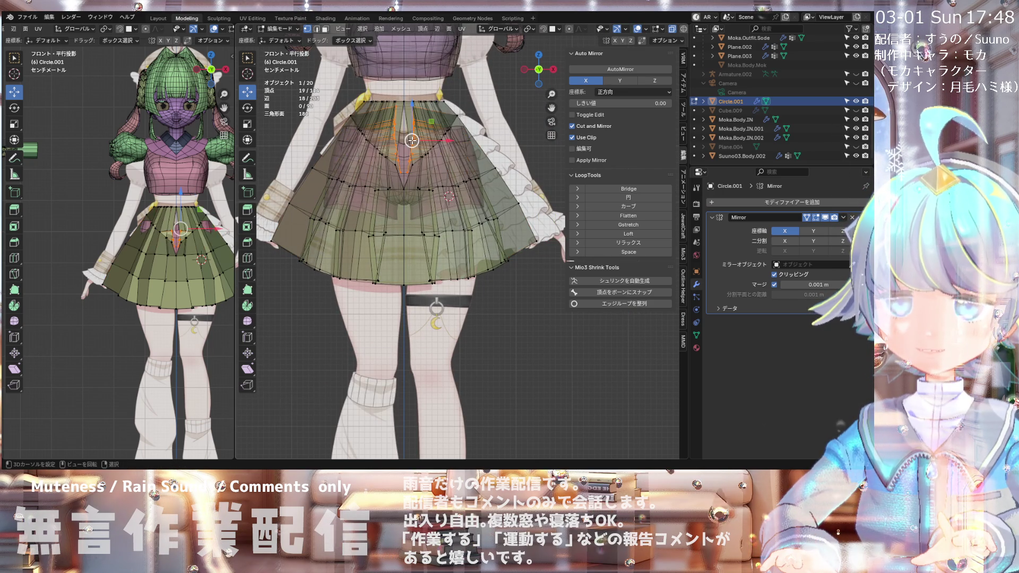
key(ctrl+z)
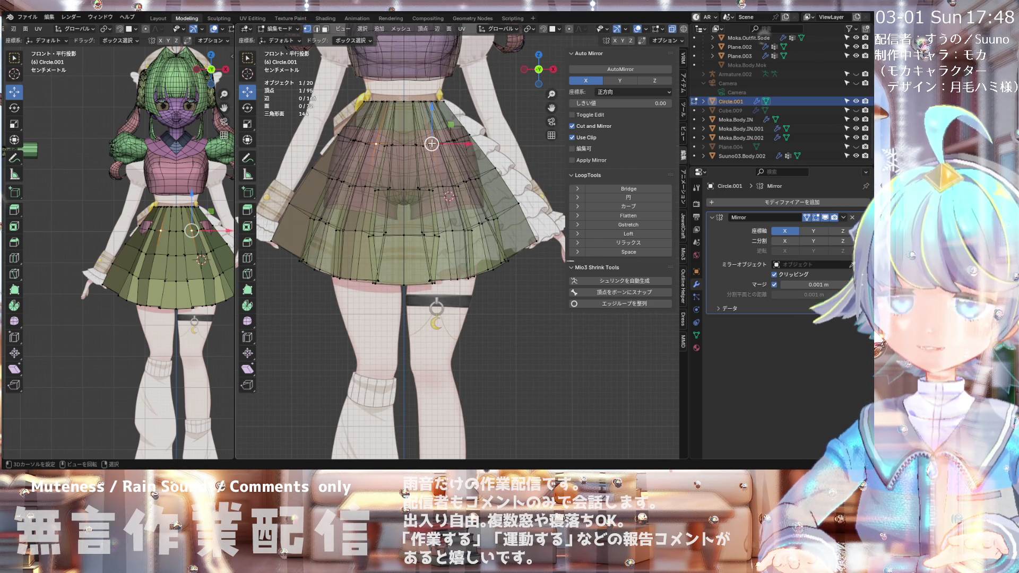
scroll(432, 143, down, 3)
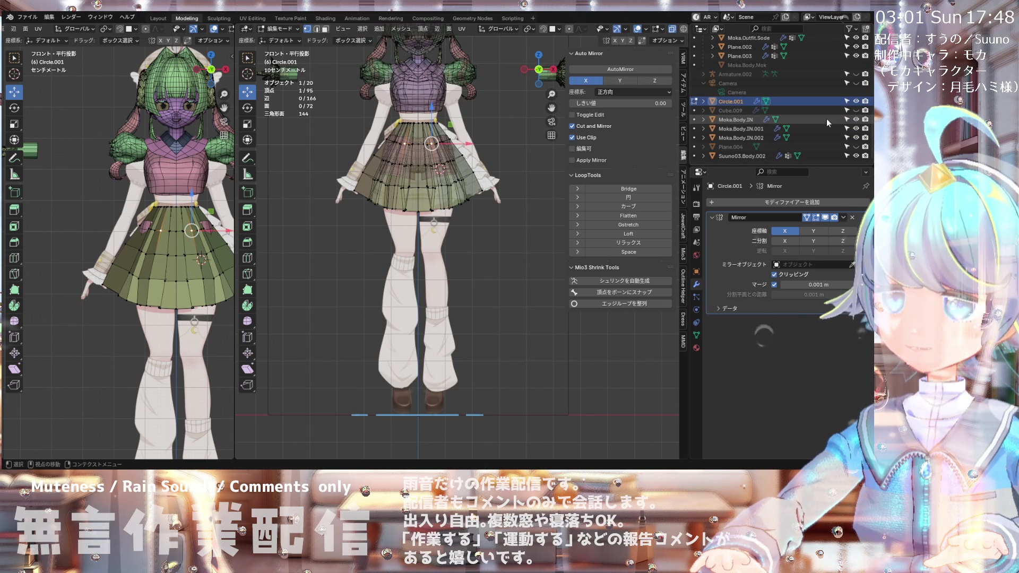
click(856, 147)
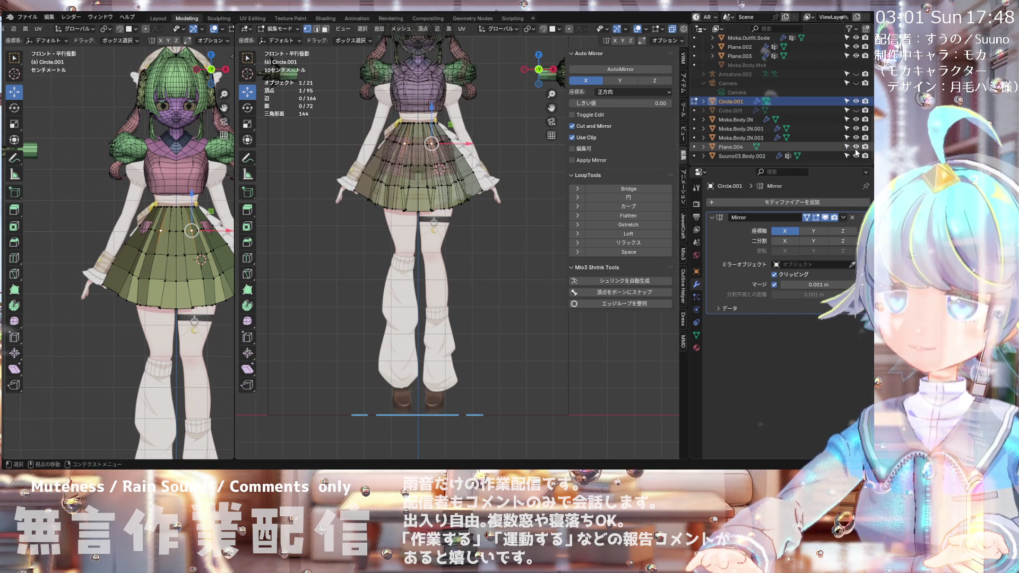
Step: Return to Object Mode and select Plane.004
scroll(363, 137, down, 2)
mouse_move(390, 182)
middle_down()
mouse_move(362, 226)
mouse_move(332, 155)
mouse_move(354, 228)
mouse_move(421, 99)
middle_up()
scroll(421, 99, up, 4)
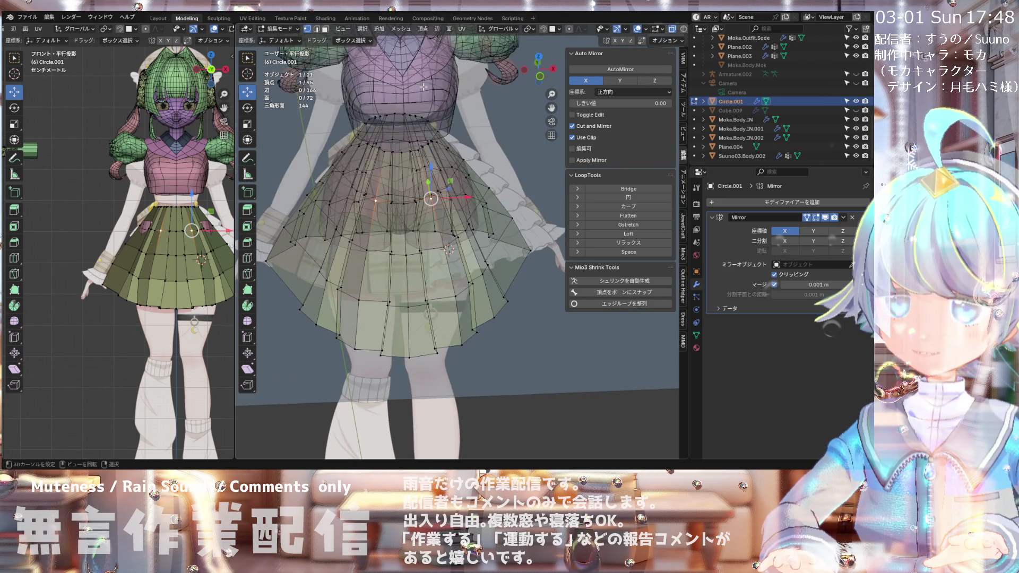
scroll(413, 112, down, 5)
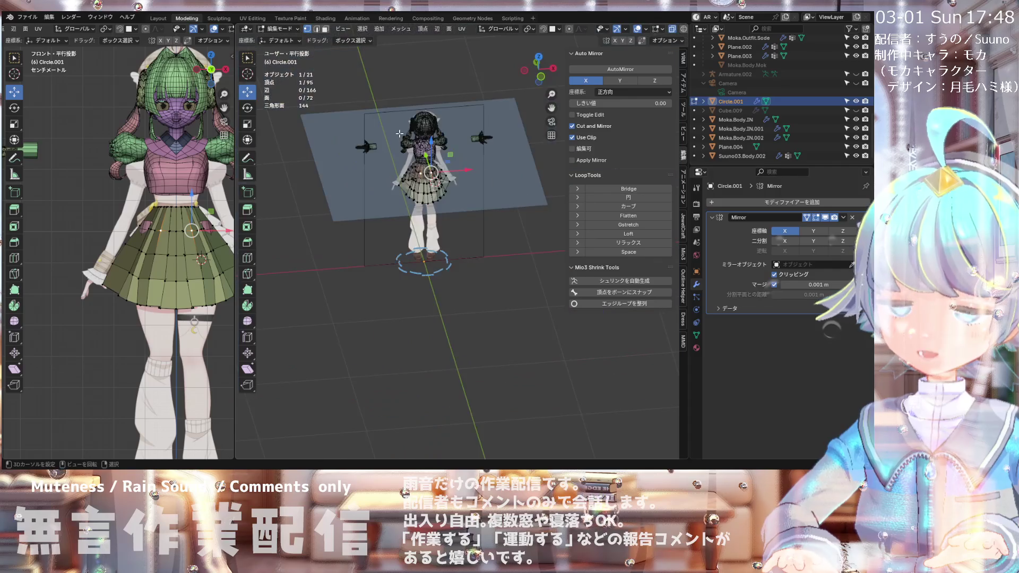
scroll(395, 130, up, 3)
click(285, 29)
click(287, 39)
scroll(352, 183, down, 3)
click(352, 183)
Step: In Plane.004's Edit Mode, snap the 3D cursor to its selected vertex
click(285, 30)
click(287, 51)
scroll(369, 165, up, 4)
middle_drag(368, 166, 358, 185)
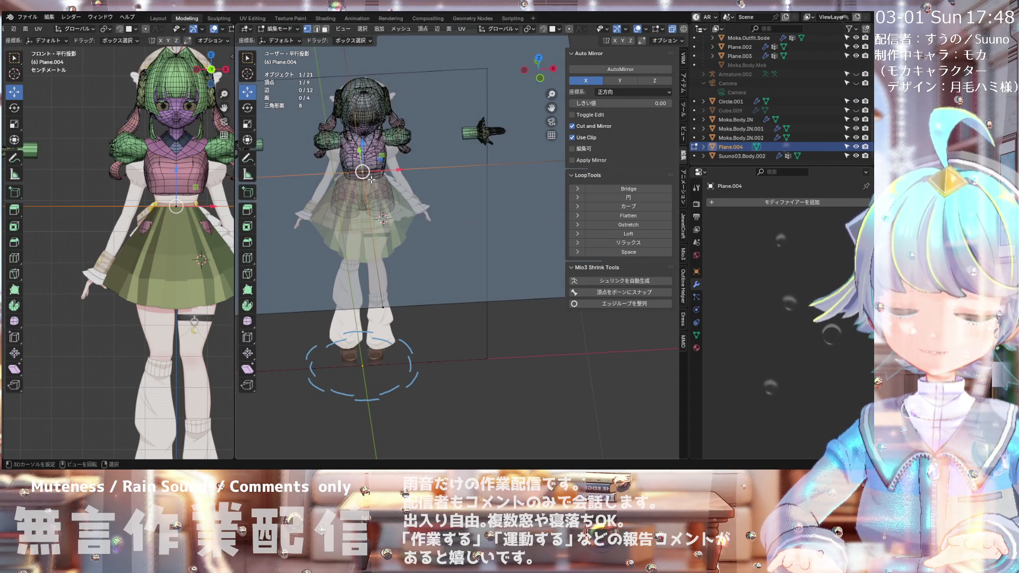
key(shift+s)
click(358, 233)
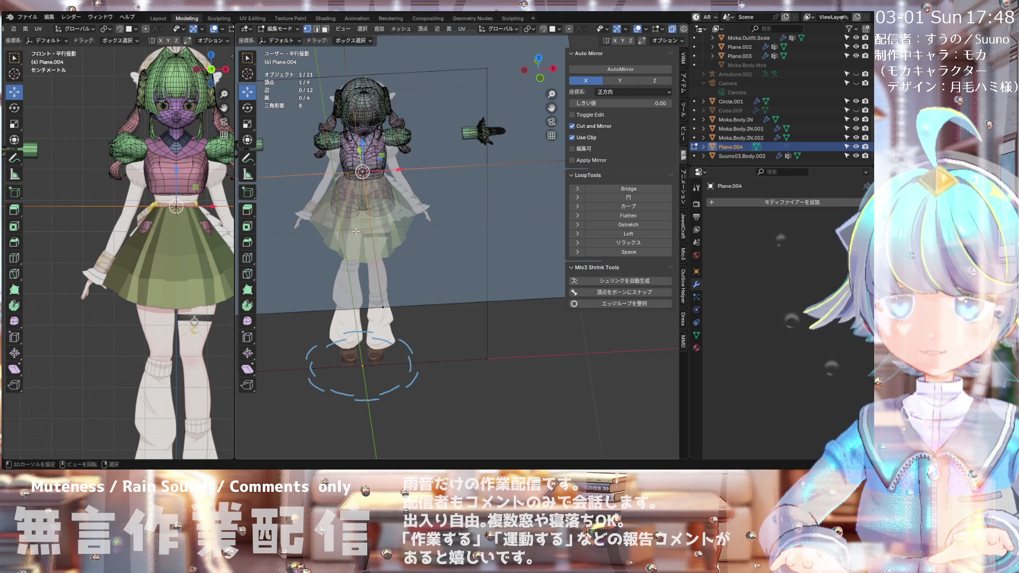
Step: Orbit around the character to check the cursor position, ending in front view
mouse_move(355, 130)
middle_down()
mouse_move(552, 96)
mouse_move(331, 112)
mouse_move(416, 204)
middle_up()
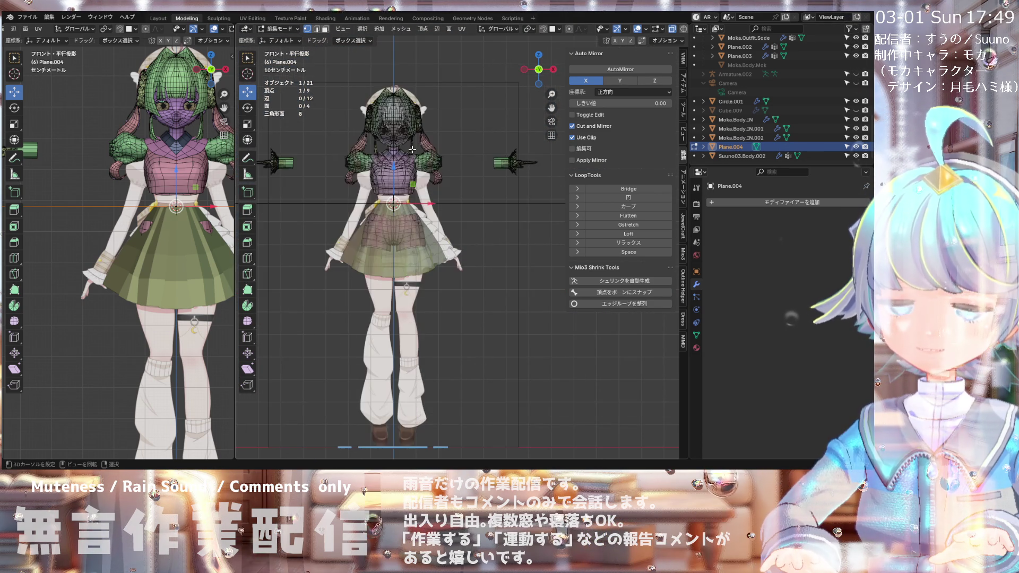
mouse_move(417, 204)
middle_down()
mouse_move(442, 161)
mouse_move(400, 230)
mouse_move(390, 164)
middle_up()
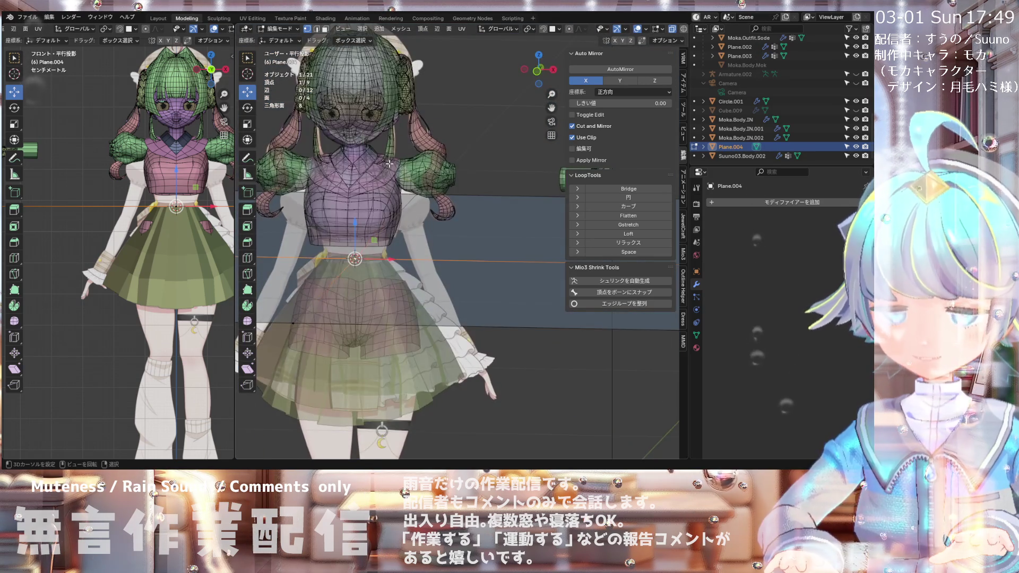
scroll(390, 164, down, 3)
scroll(369, 258, up, 4)
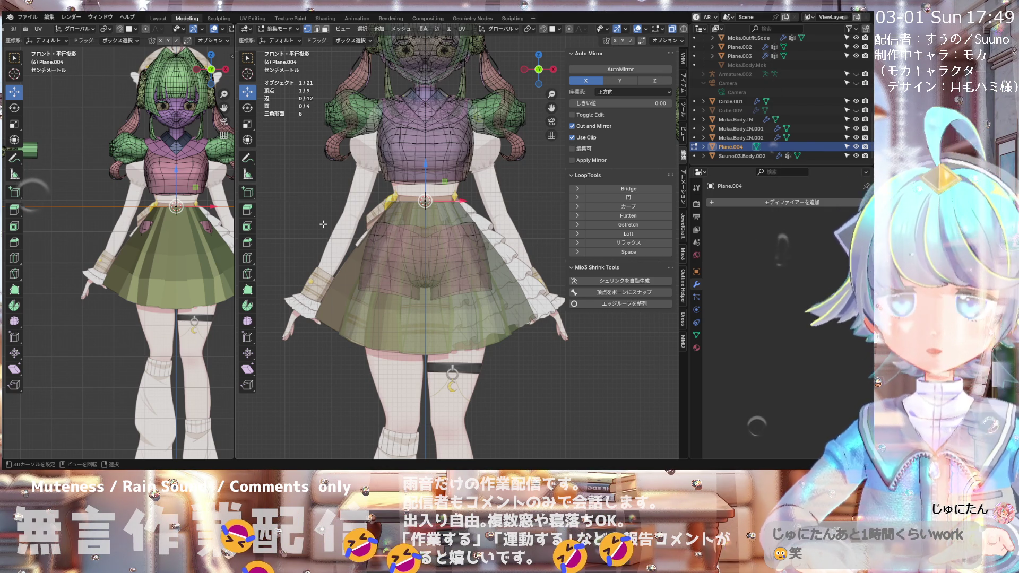
scroll(438, 213, up, 3)
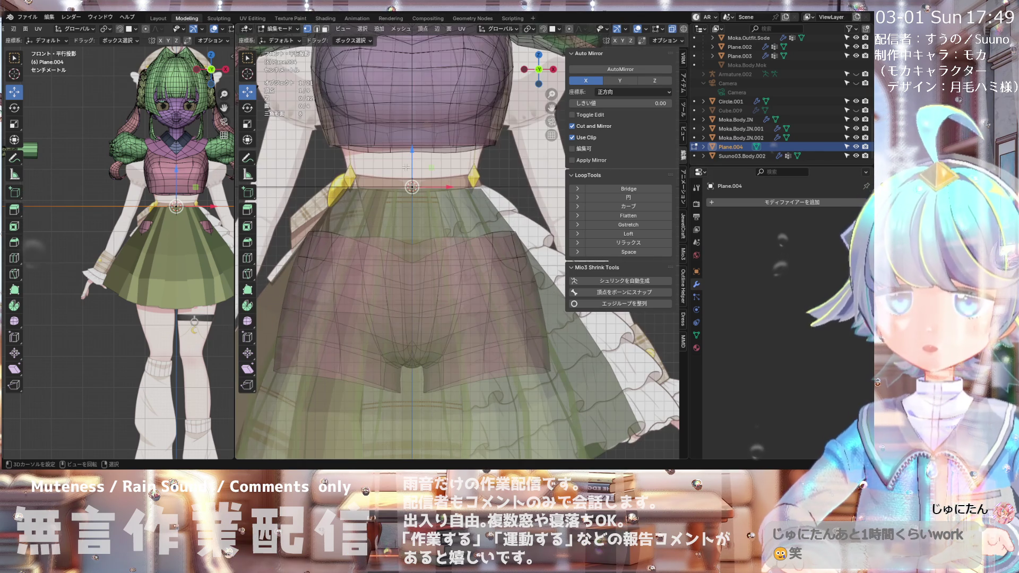
scroll(406, 169, down, 3)
mouse_move(406, 169)
middle_down()
mouse_move(454, 251)
mouse_move(413, 178)
middle_up()
key(KP_1)
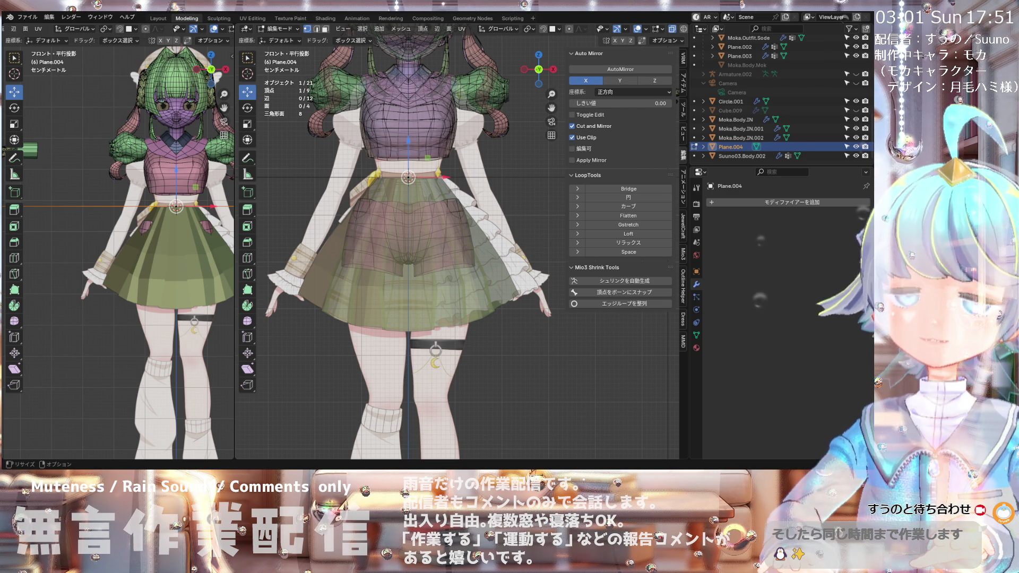
Step: In front view, hide Plane.004 with H and switch back to Object Mode
scroll(426, 249, down, 3)
scroll(426, 250, up, 5)
middle_drag(419, 246, 409, 260)
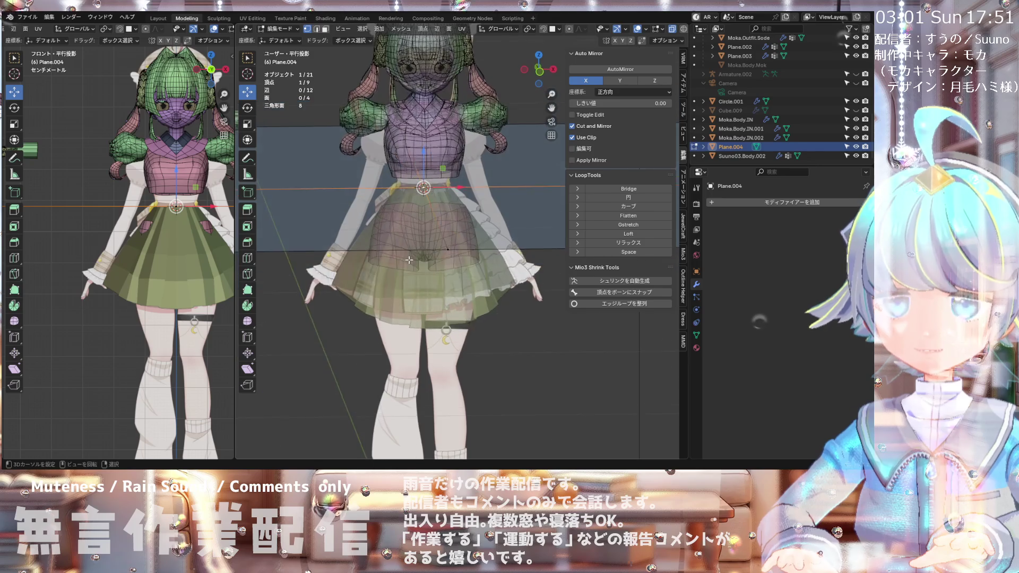
key(KP_1)
scroll(437, 246, down, 2)
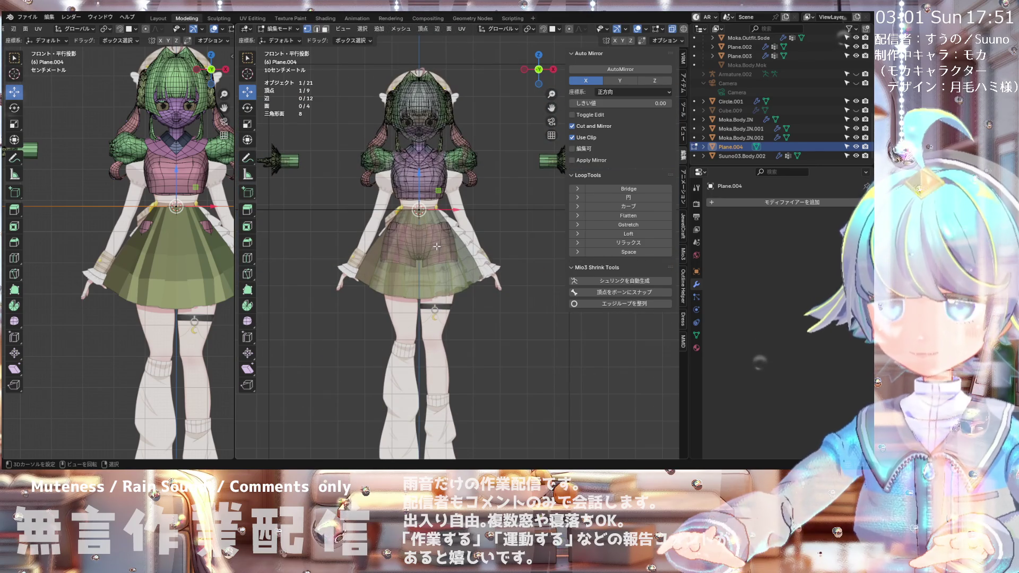
scroll(440, 228, down, 3)
scroll(444, 216, up, 2)
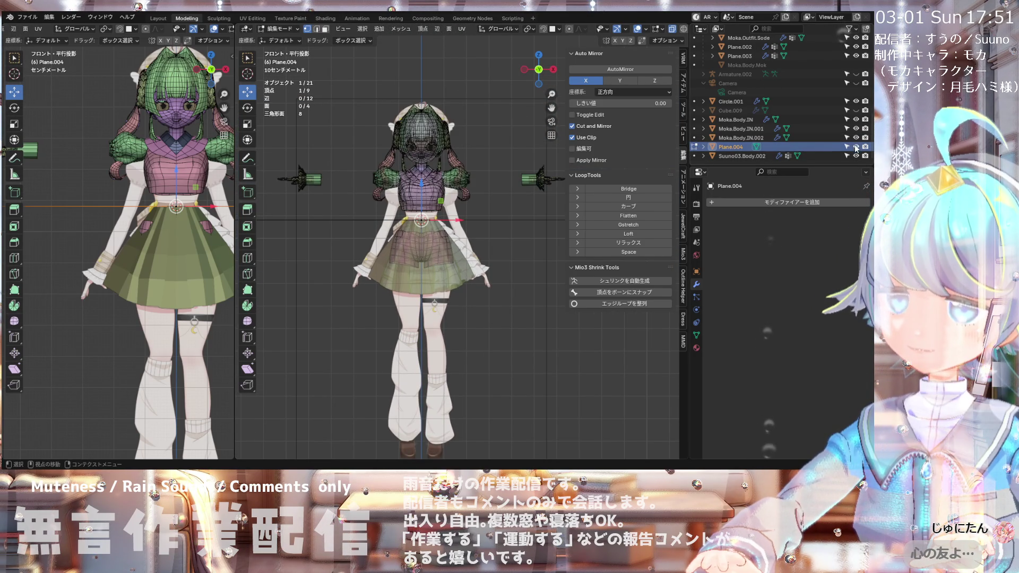
key(h)
scroll(412, 225, up, 6)
scroll(413, 225, down, 1)
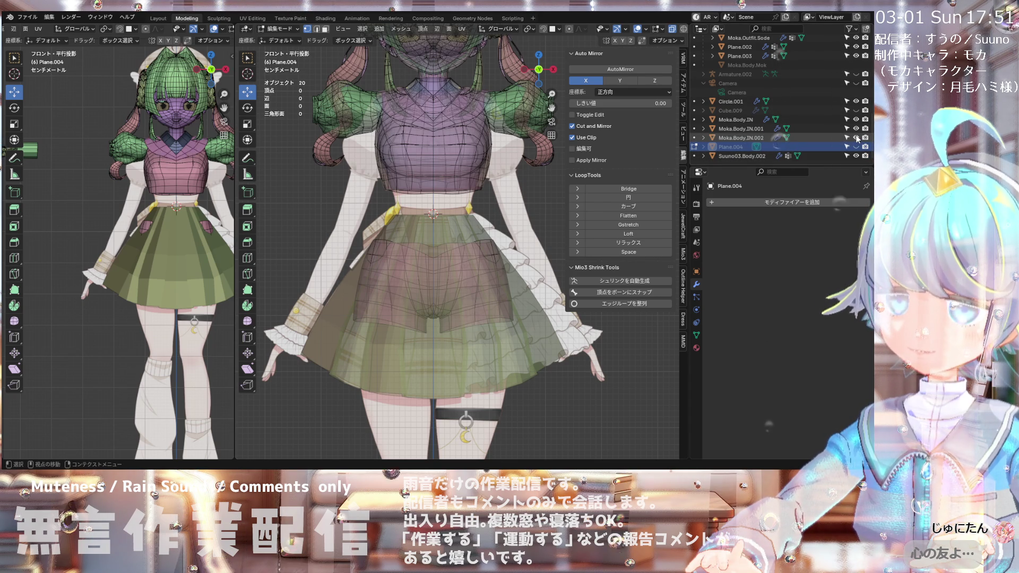
click(279, 28)
click(283, 40)
Step: Put Circle.001 in Edit Mode and select the edge loop across the upper skirt
click(343, 343)
click(286, 28)
click(289, 54)
shift+scroll(425, 318, up, 1)
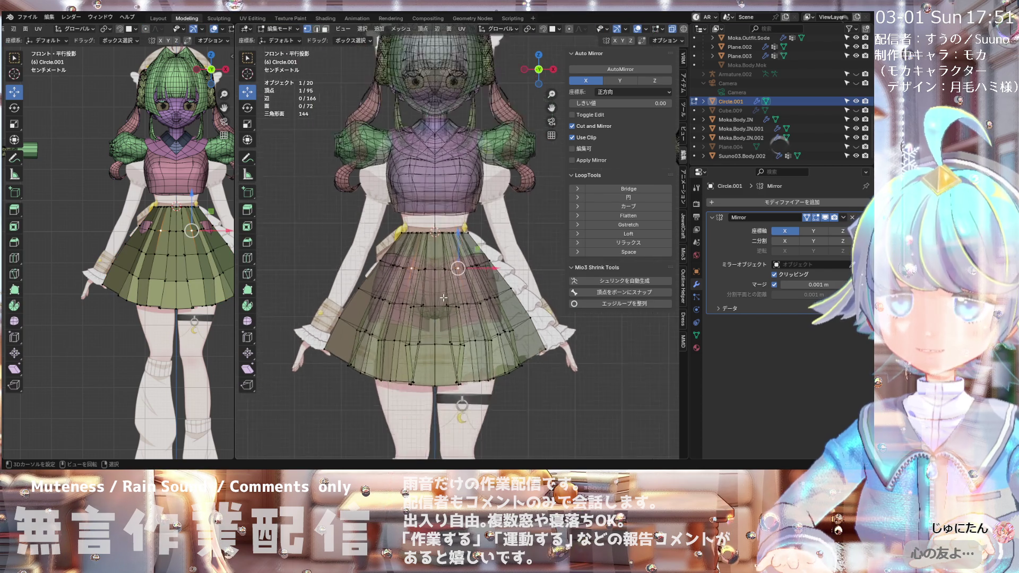
scroll(413, 246, up, 2)
scroll(398, 273, up, 1)
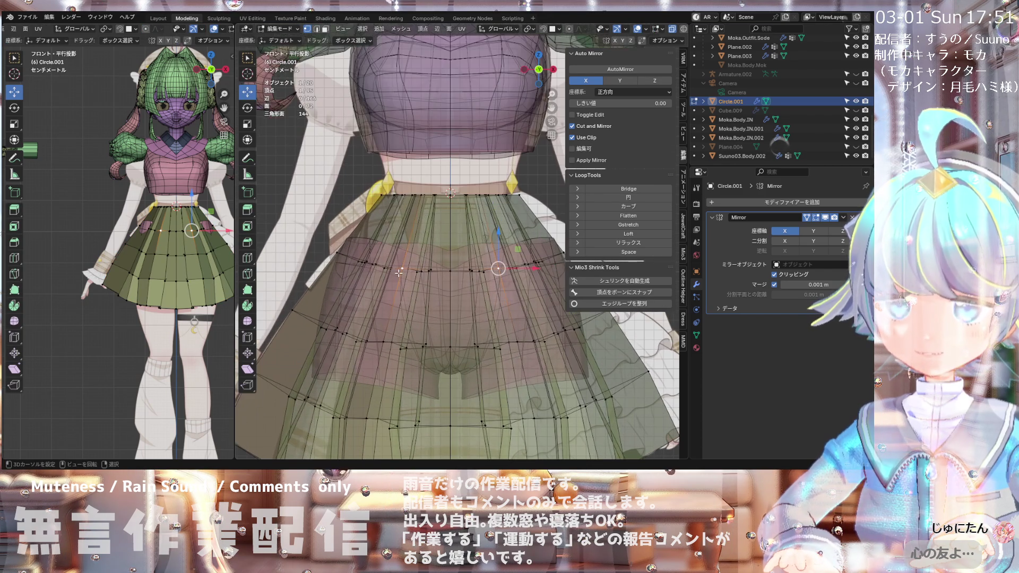
alt+click(393, 270)
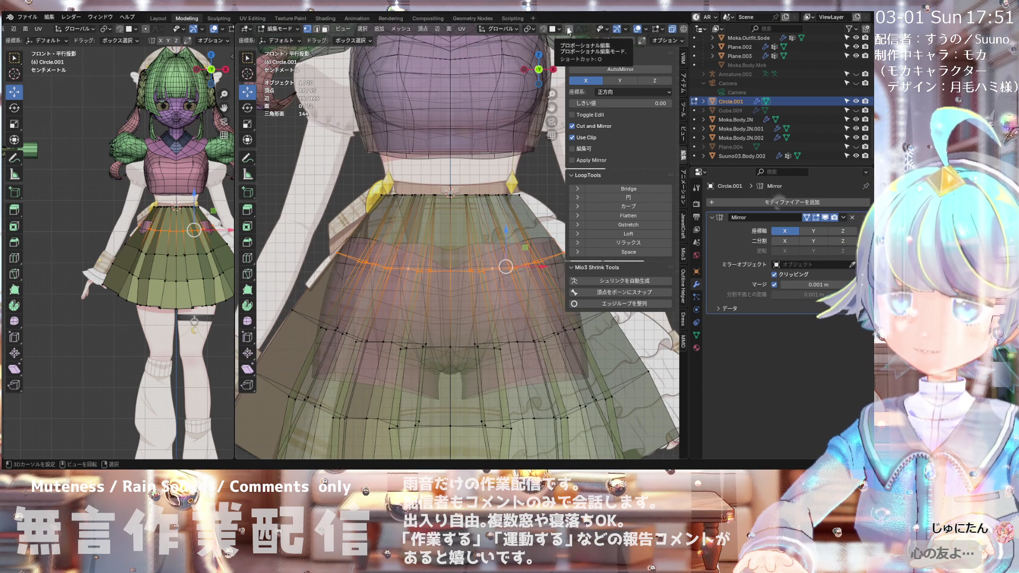
Step: Set the transform pivot point to the 3D Cursor
middle_drag(441, 67, 503, 137)
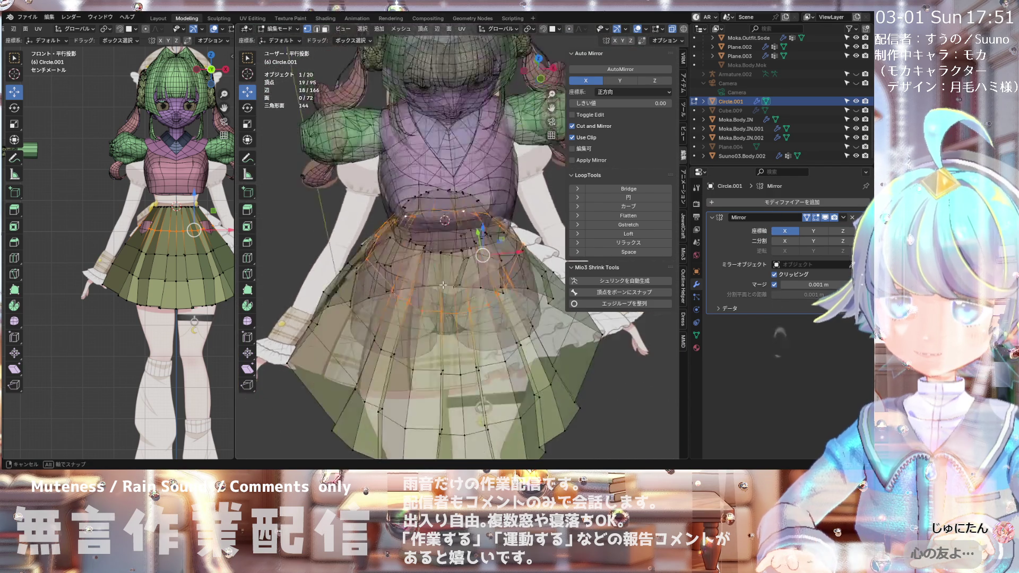
click(529, 28)
click(547, 54)
mouse_move(418, 245)
middle_down()
mouse_move(442, 176)
mouse_move(414, 299)
mouse_move(422, 316)
middle_up()
Step: Scale the selected skirt loop down to 0.937
key(s)
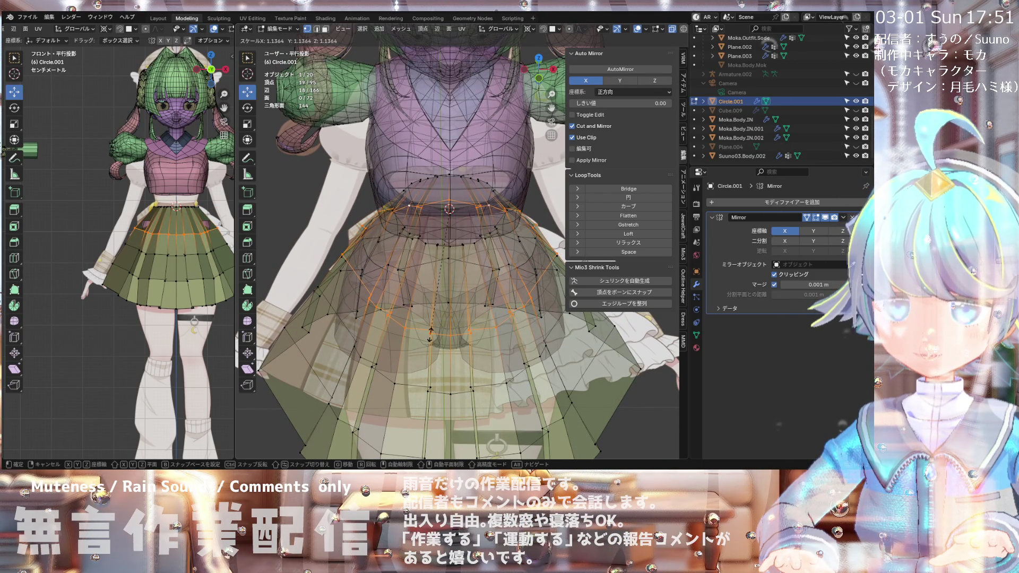
scroll(431, 325, down, 2)
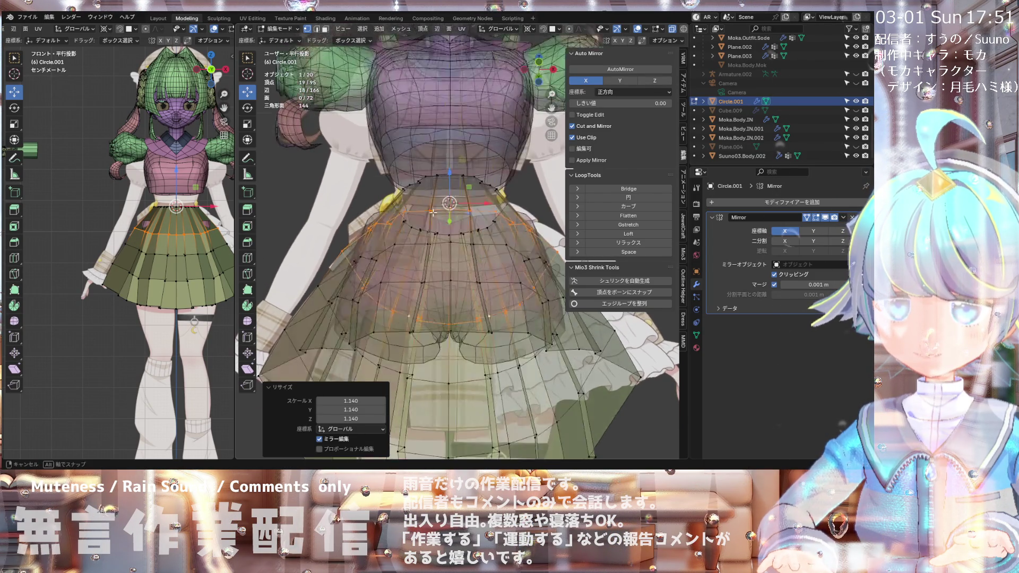
scroll(429, 282, down, 2)
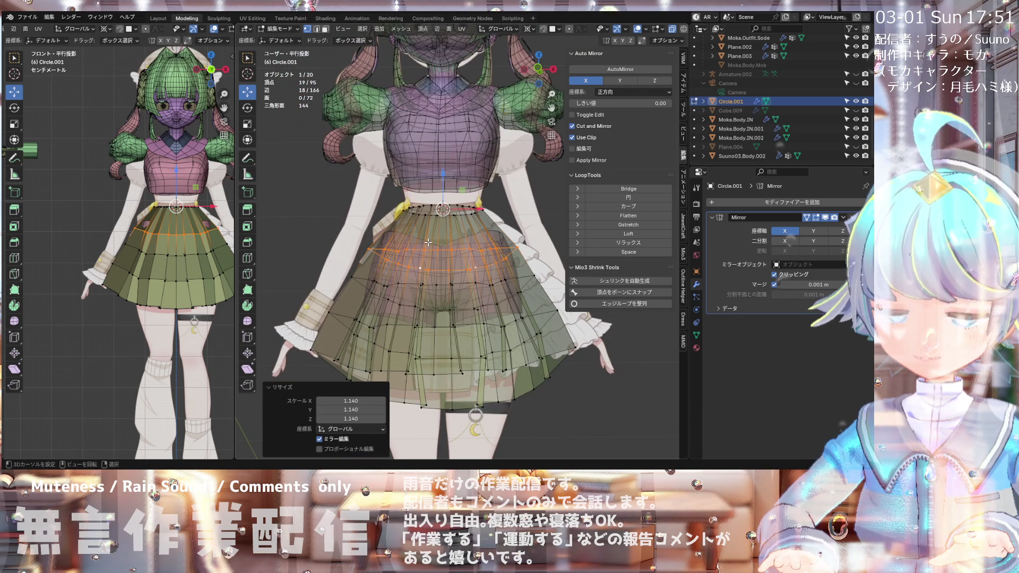
key(KP_3)
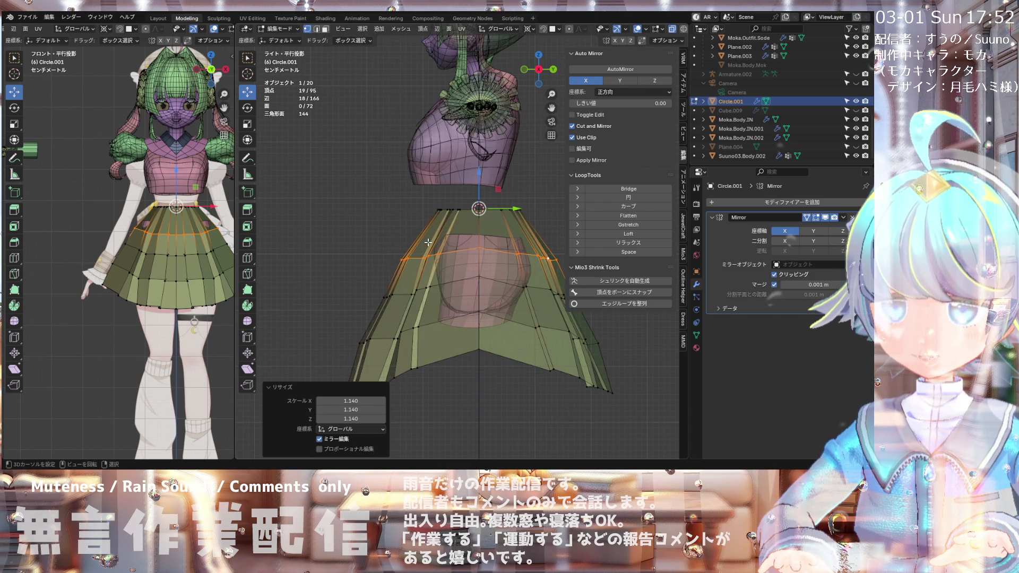
key(KP_1)
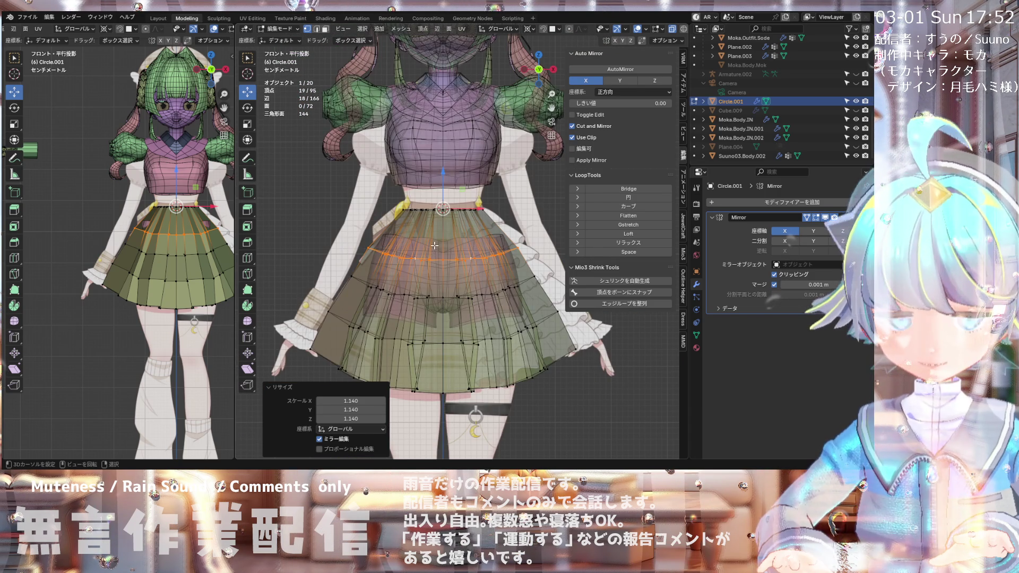
scroll(435, 243, up, 1)
key(s)
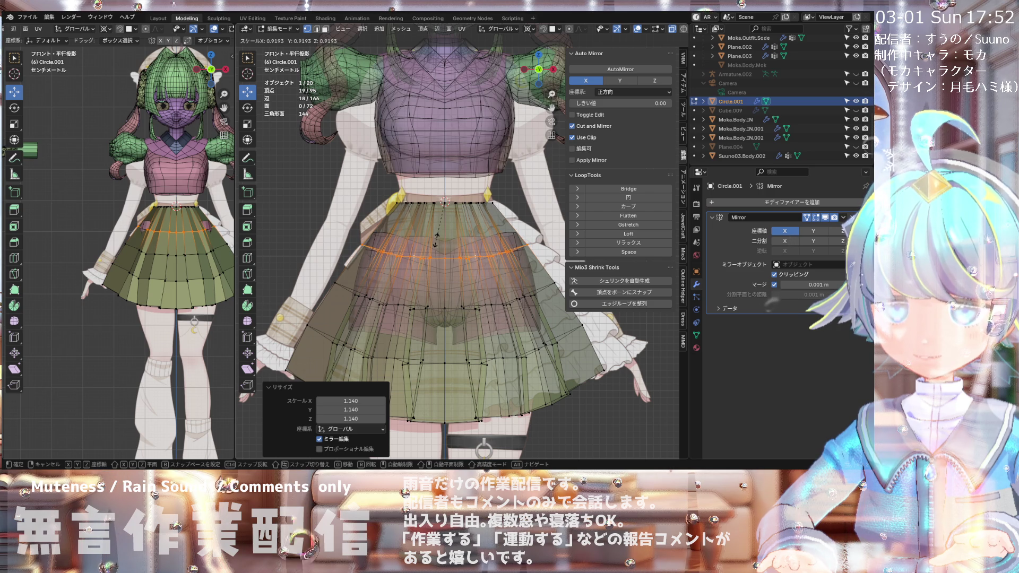
click(437, 236)
Step: Orbit around the skirt and torso to review the narrowed ring, ending in front view
scroll(424, 218, down, 3)
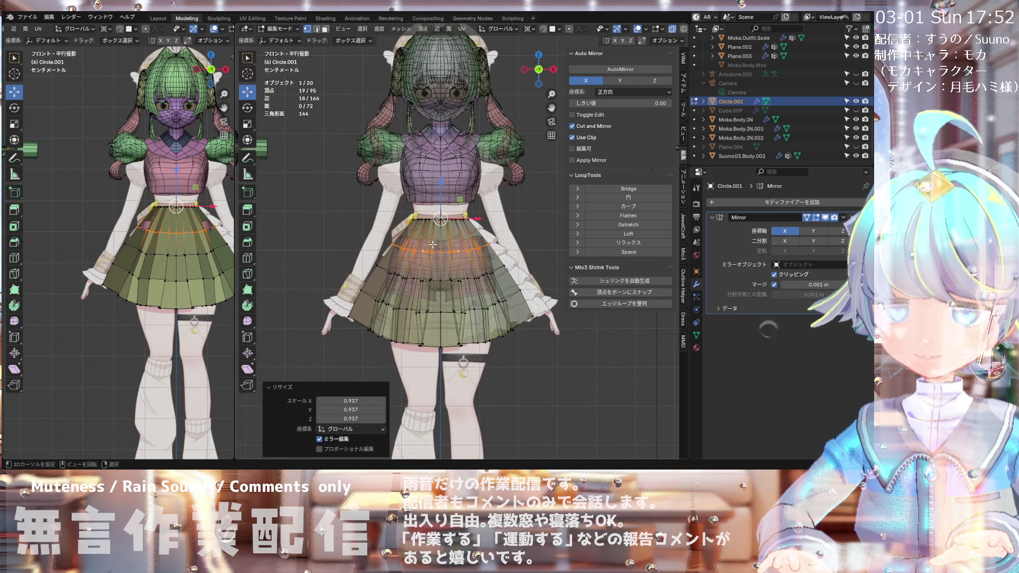
scroll(419, 207, up, 3)
scroll(409, 194, down, 2)
scroll(409, 194, up, 3)
mouse_move(409, 200)
middle_down()
mouse_move(382, 206)
mouse_move(404, 265)
middle_up()
scroll(414, 298, down, 3)
scroll(417, 317, up, 3)
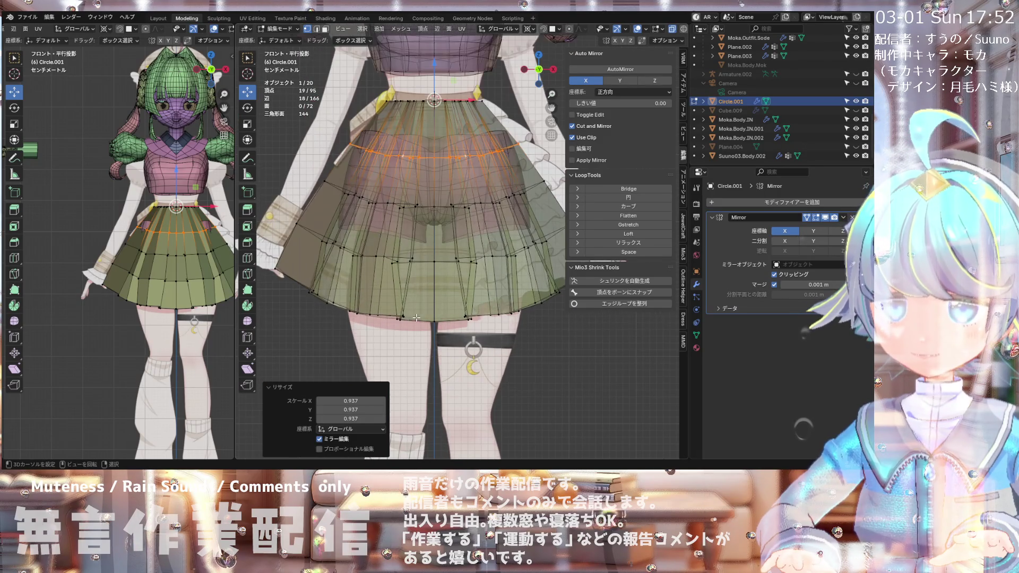
scroll(390, 247, up, 3)
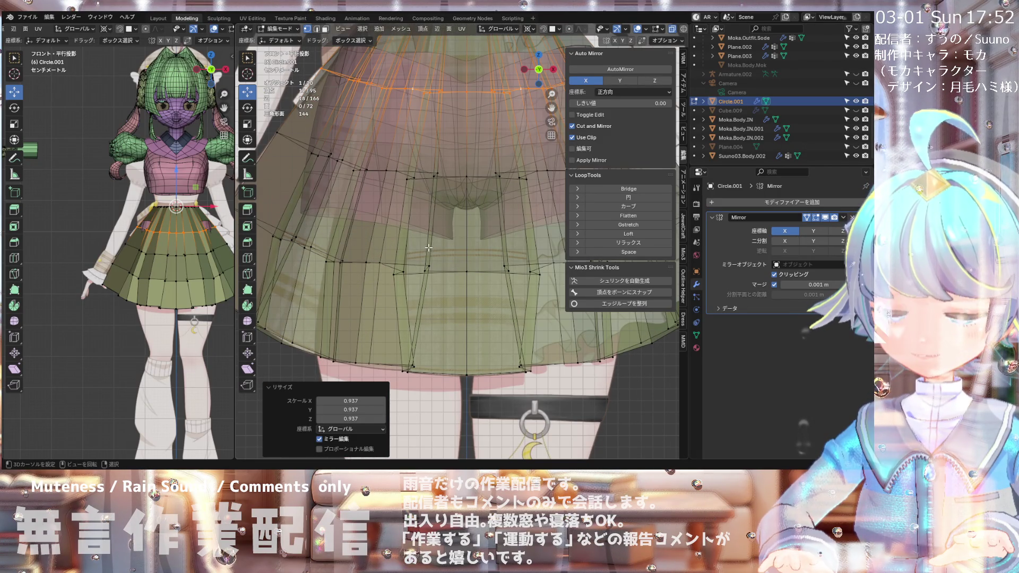
scroll(437, 242, down, 3)
scroll(437, 242, down, 2)
mouse_move(437, 242)
middle_down()
mouse_move(502, 269)
mouse_move(310, 285)
mouse_move(399, 344)
mouse_move(316, 279)
mouse_move(338, 236)
middle_up()
scroll(320, 282, down, 2)
key(KP_1)
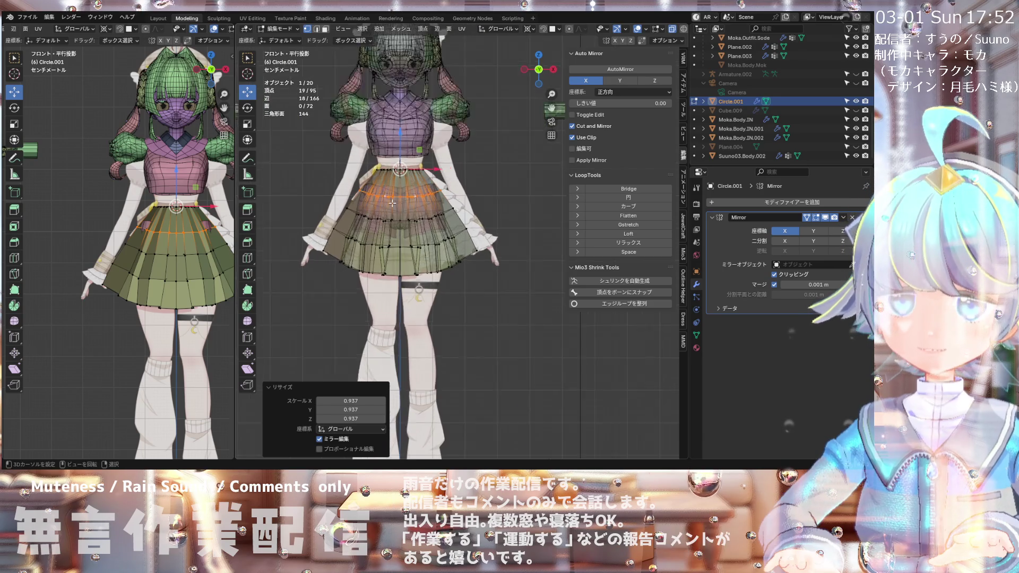
Step: Frame the skirt and snap to the Right Ortho side view with numpad 3
scroll(393, 203, up, 4)
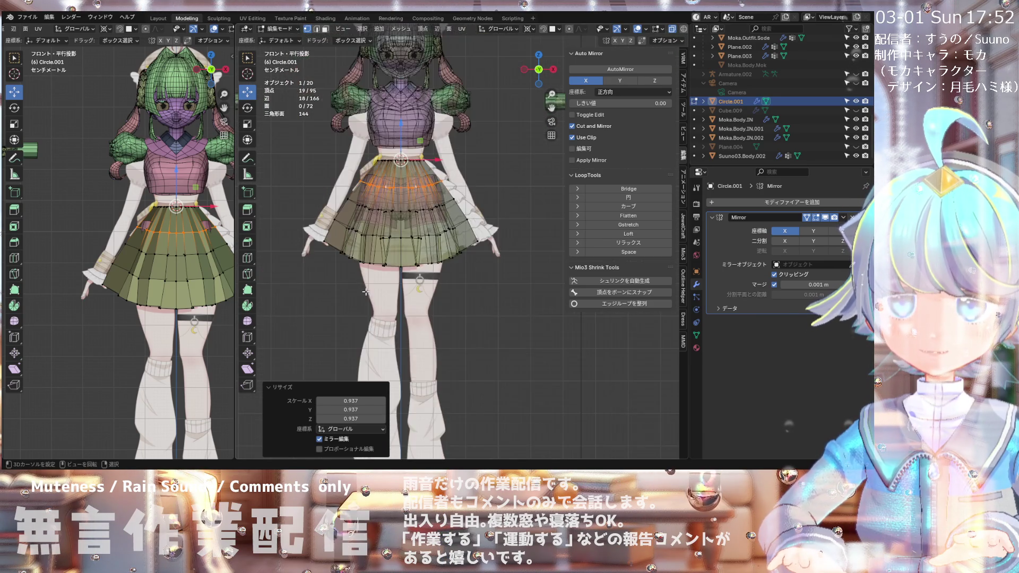
shift+middle_drag(391, 225, 410, 187)
scroll(410, 187, down, 2)
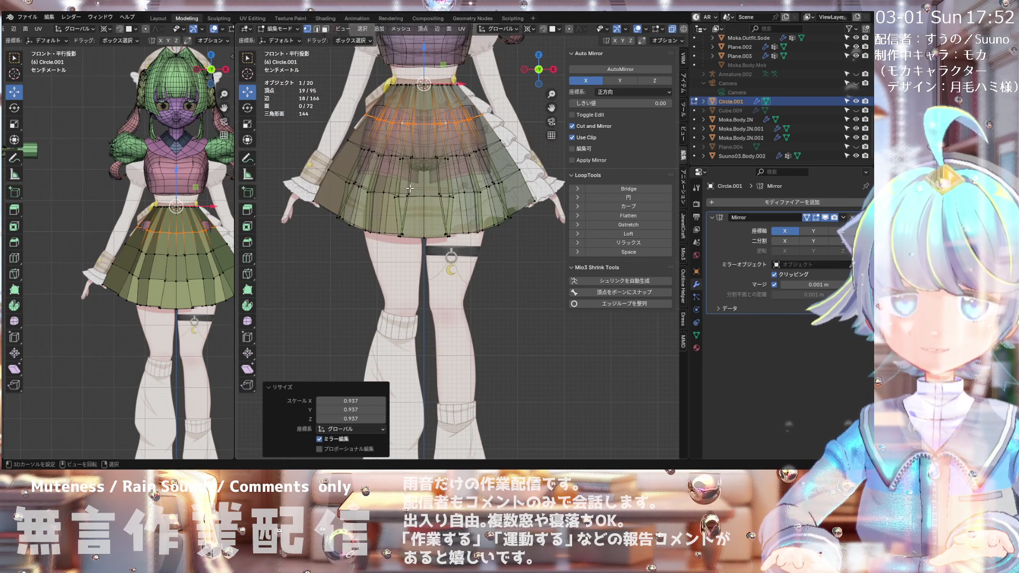
scroll(403, 138, up, 2)
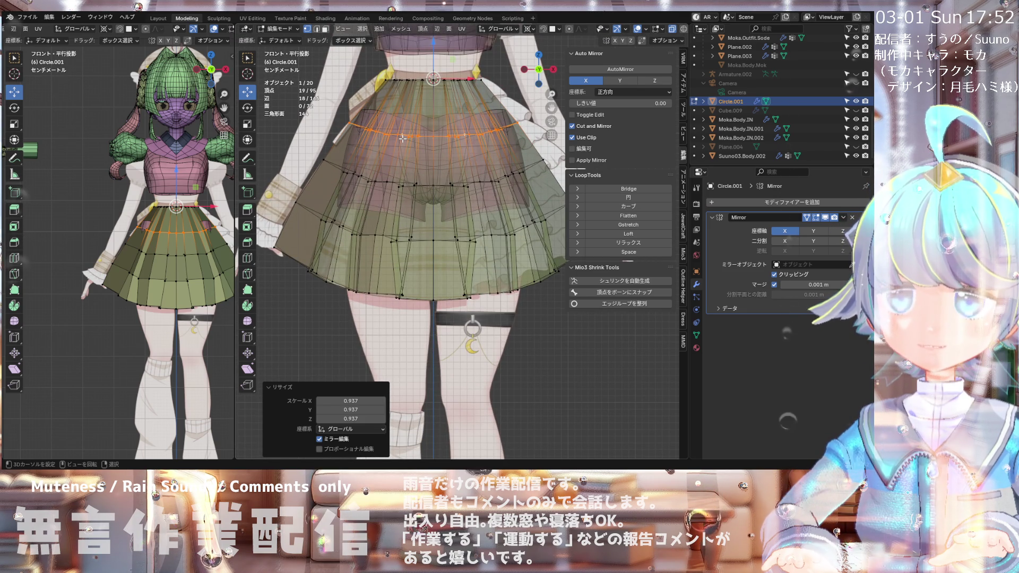
scroll(403, 138, down, 1)
scroll(401, 141, down, 2)
middle_drag(402, 140, 410, 134)
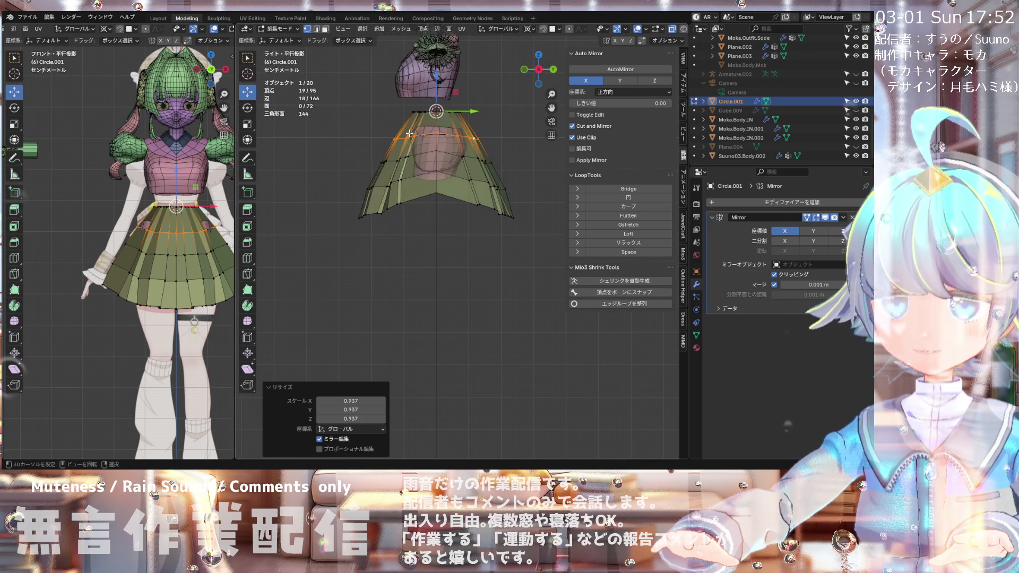
key(KP_3)
Step: Turn X-ray off so the skirt displays opaque, then orbit around it
scroll(455, 74, down, 1)
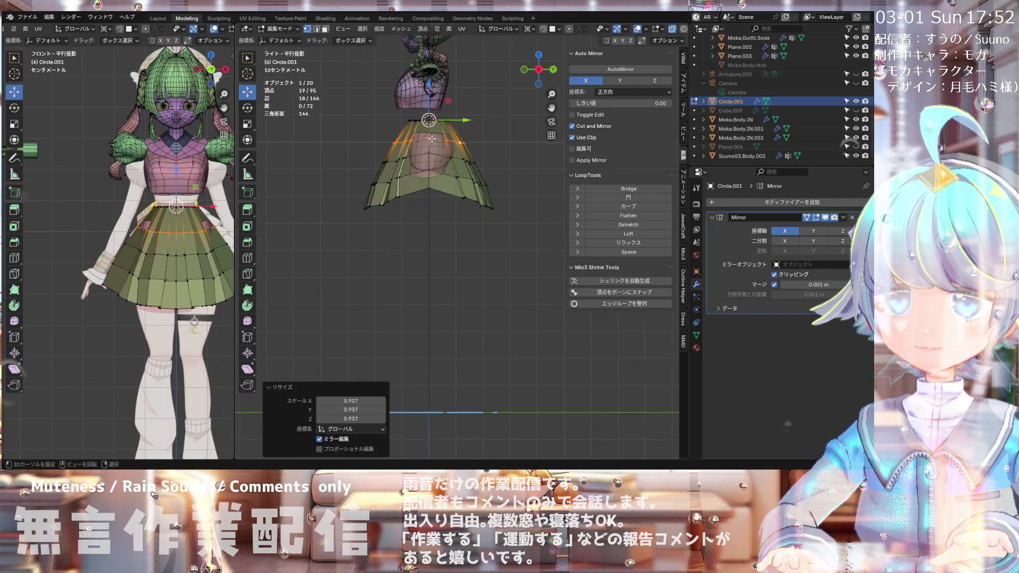
scroll(455, 74, up, 3)
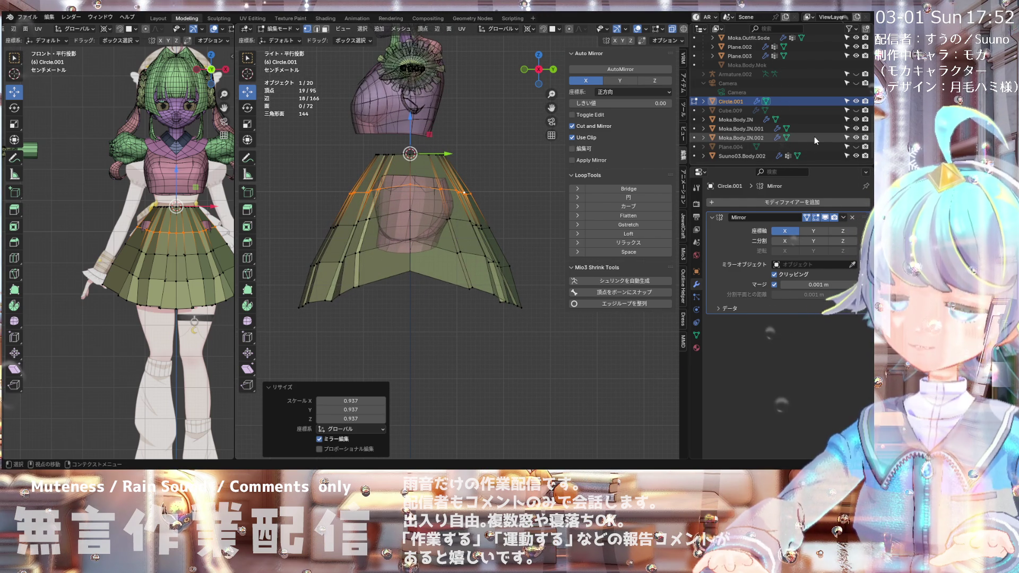
scroll(810, 136, up, 2)
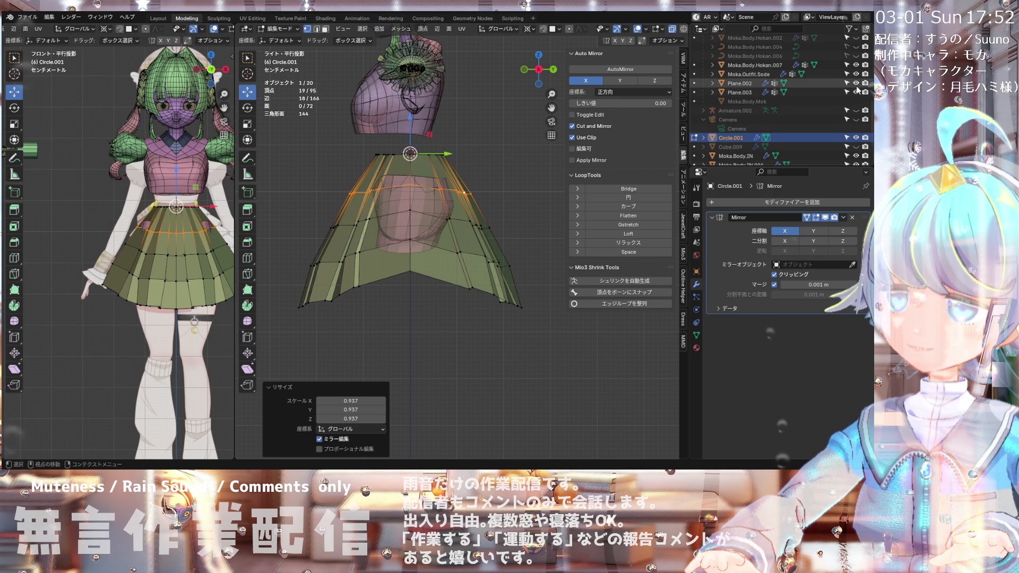
scroll(856, 93, up, 1)
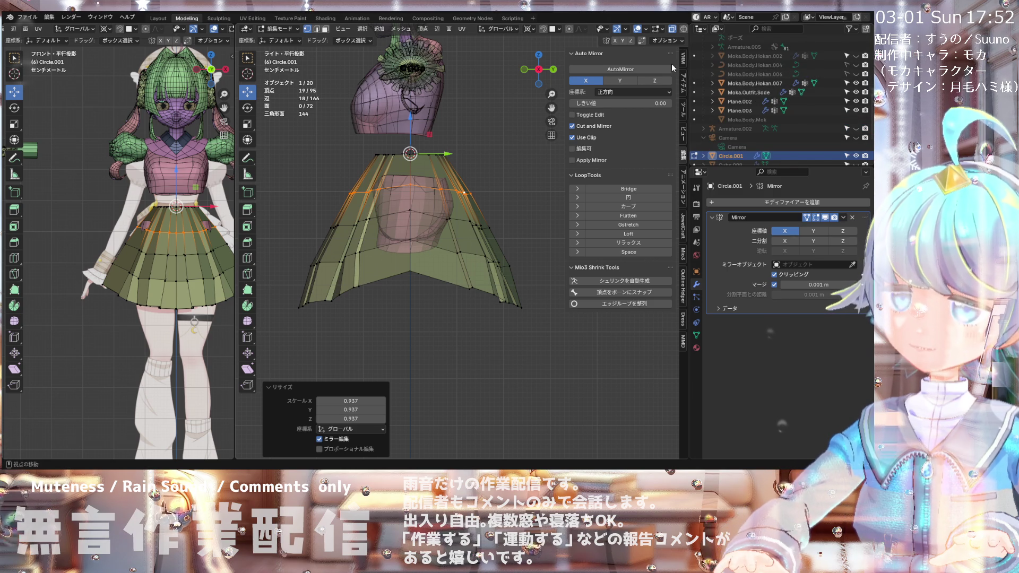
click(672, 30)
mouse_move(531, 160)
middle_down()
mouse_move(573, 240)
mouse_move(489, 229)
middle_up()
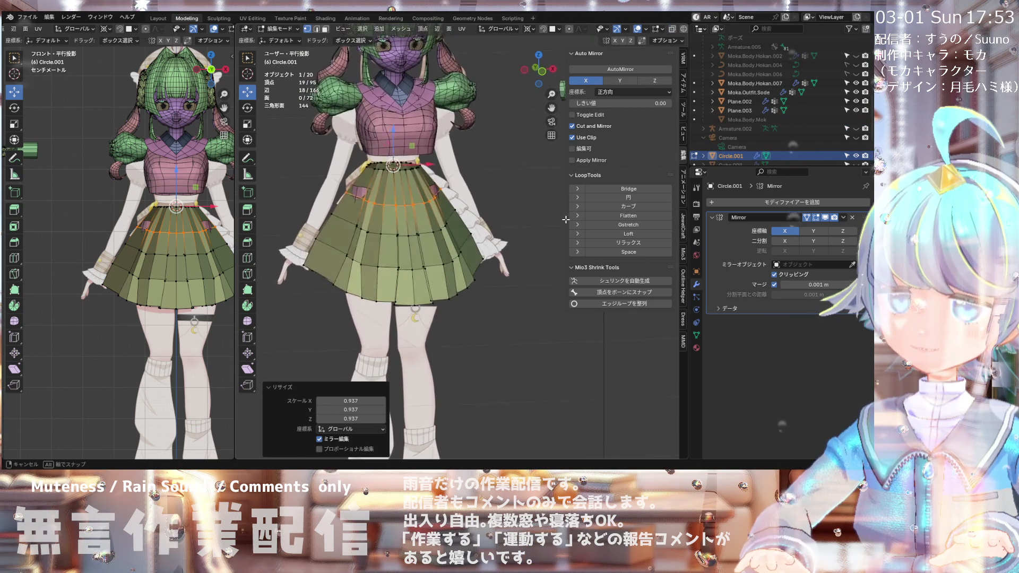
Step: Orbit around the skirt and return to the Front Ortho view
middle_drag(489, 229, 512, 213)
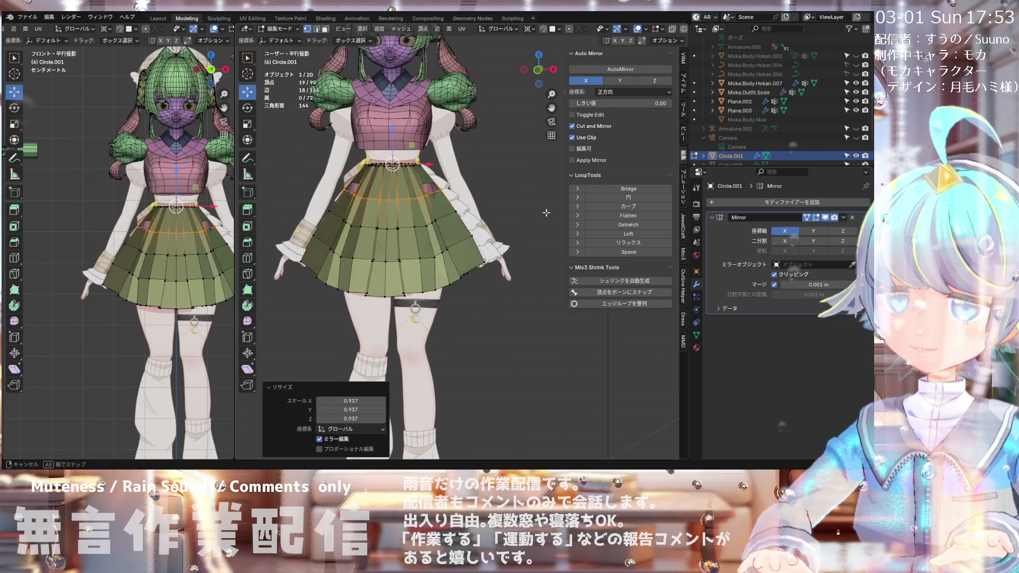
key(KP_1)
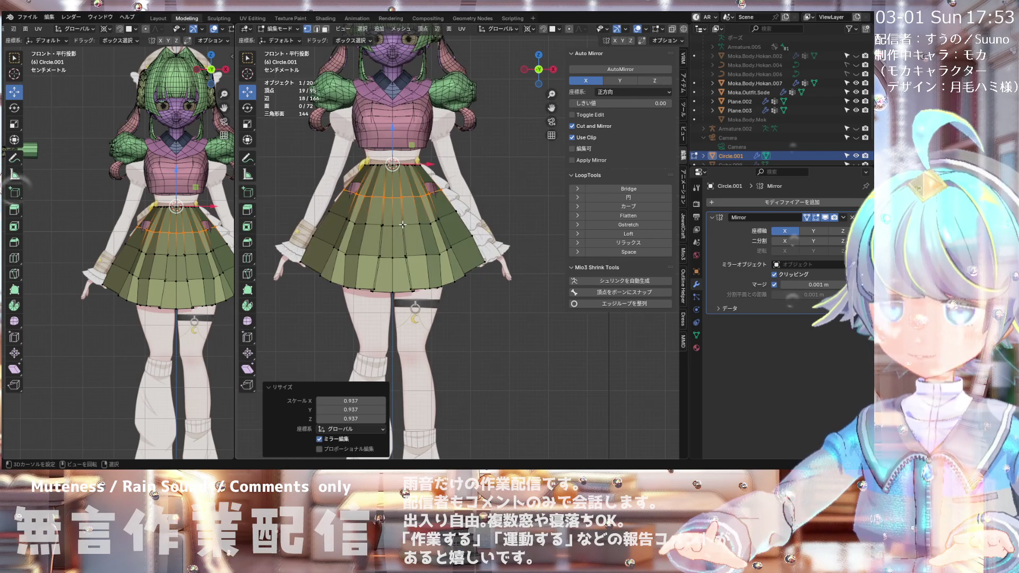
scroll(430, 167, down, 2)
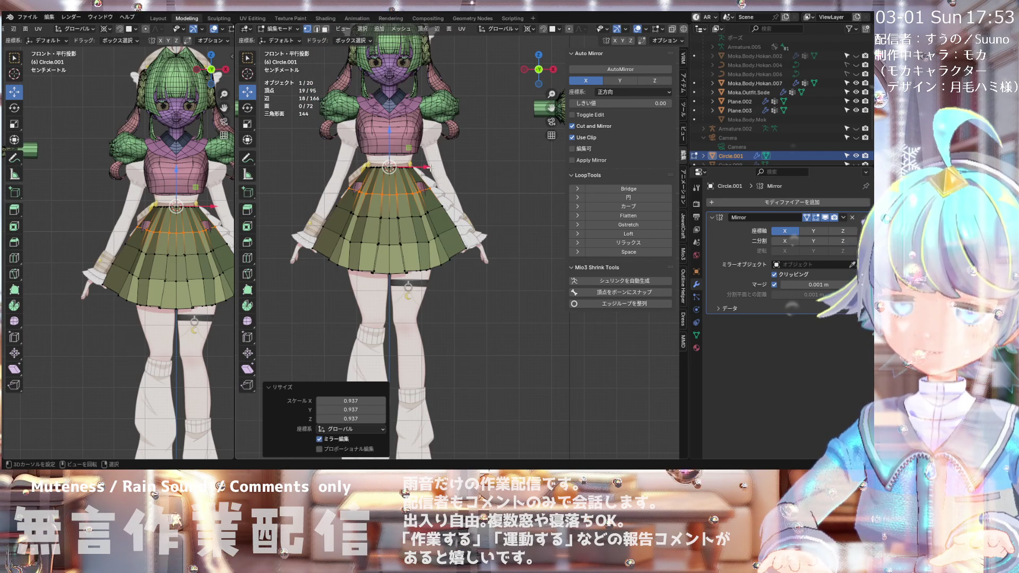
scroll(423, 166, down, 1)
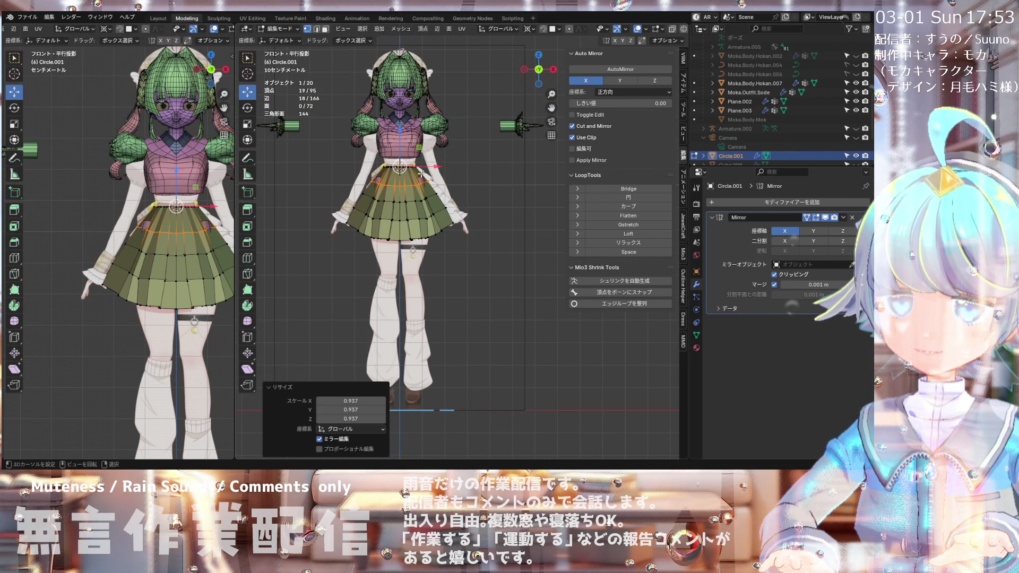
scroll(414, 220, up, 4)
mouse_move(414, 220)
middle_down()
mouse_move(388, 199)
mouse_move(338, 222)
mouse_move(471, 208)
mouse_move(371, 198)
mouse_move(394, 149)
mouse_move(389, 229)
middle_up()
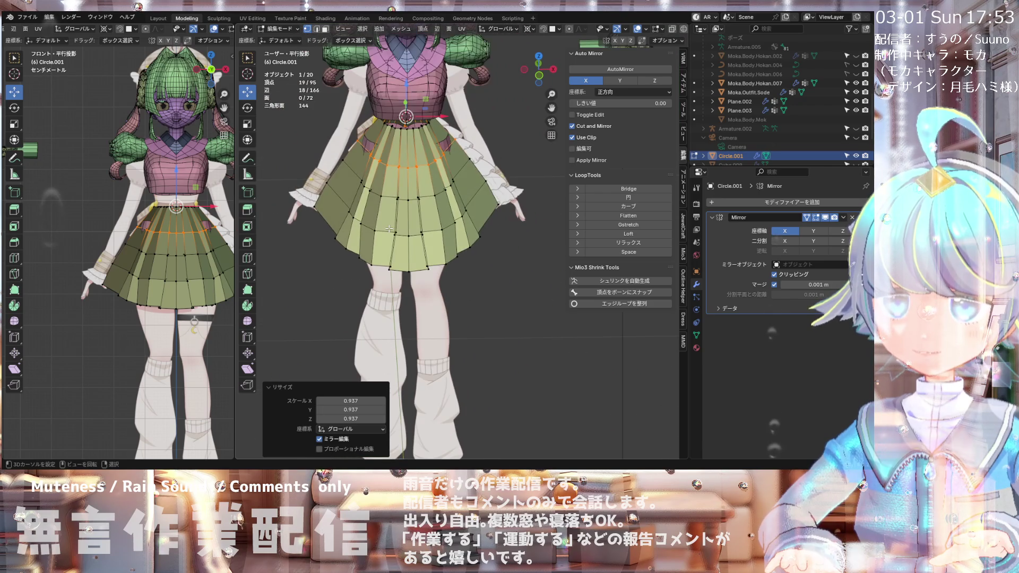
key(KP_1)
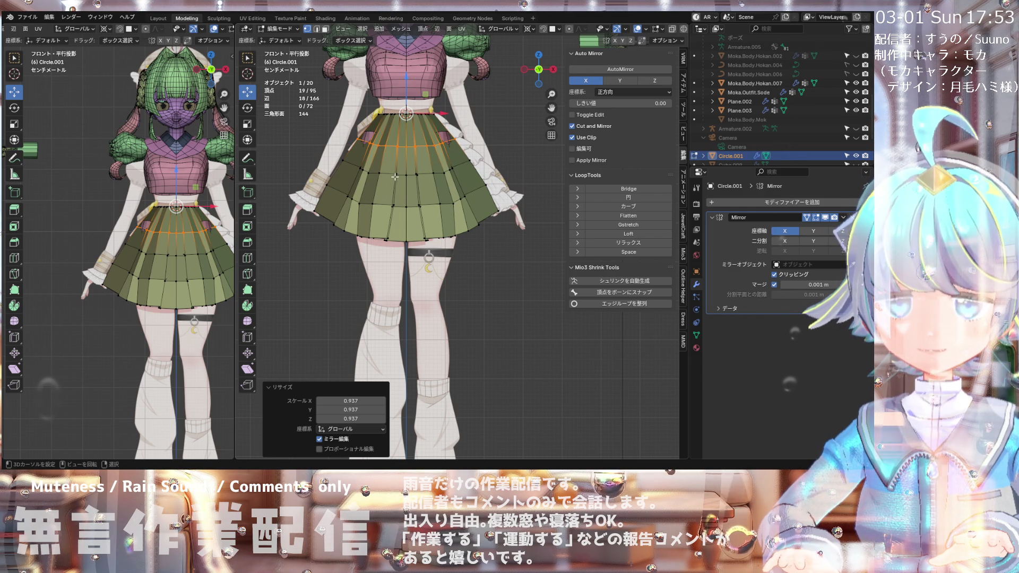
Step: Zoom over the skirt in front view and bring up the interaction mode list
scroll(398, 180, down, 2)
scroll(401, 191, up, 3)
scroll(404, 204, down, 2)
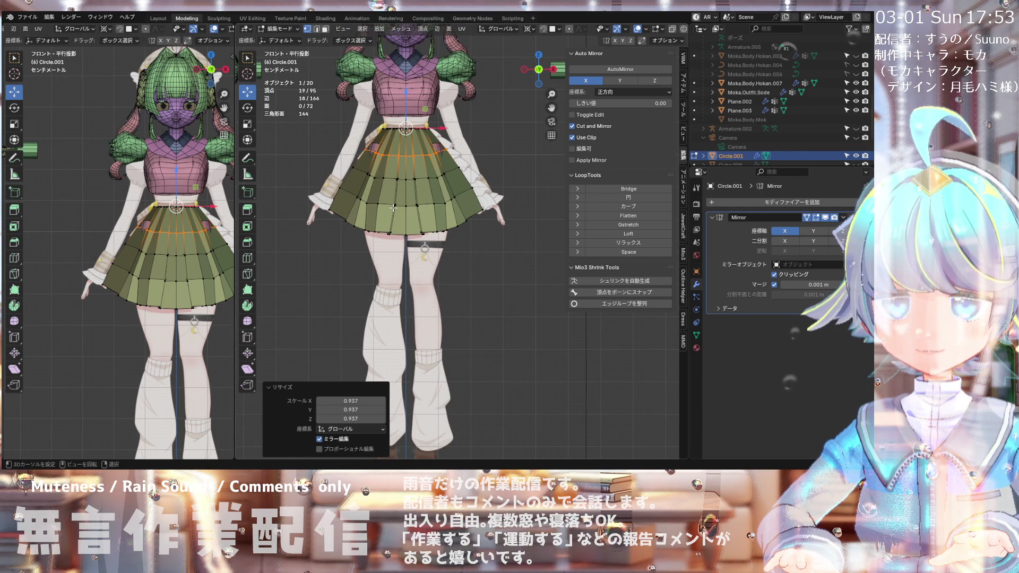
scroll(393, 208, up, 3)
scroll(392, 207, down, 4)
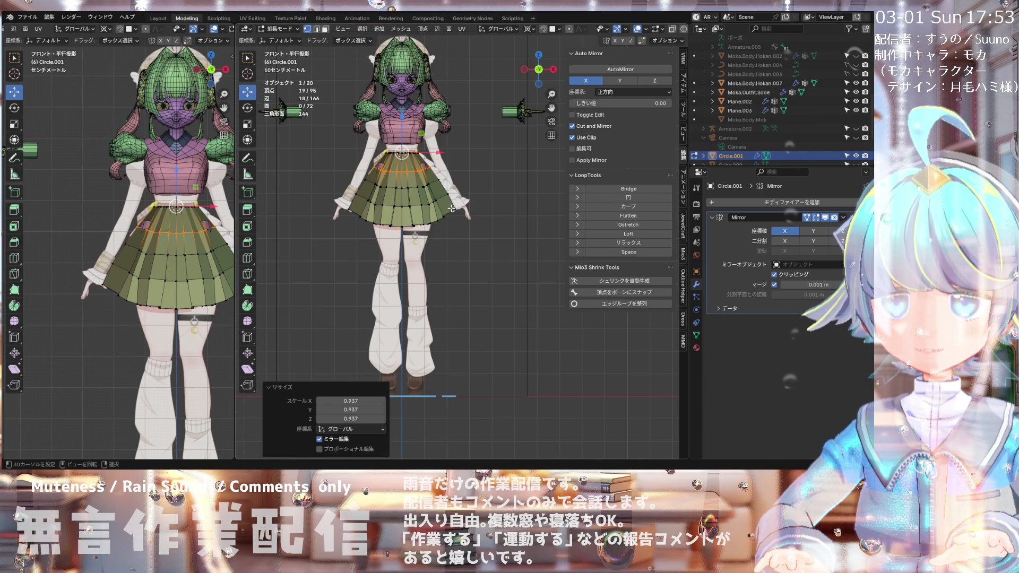
scroll(218, 203, down, 2)
scroll(170, 217, up, 1)
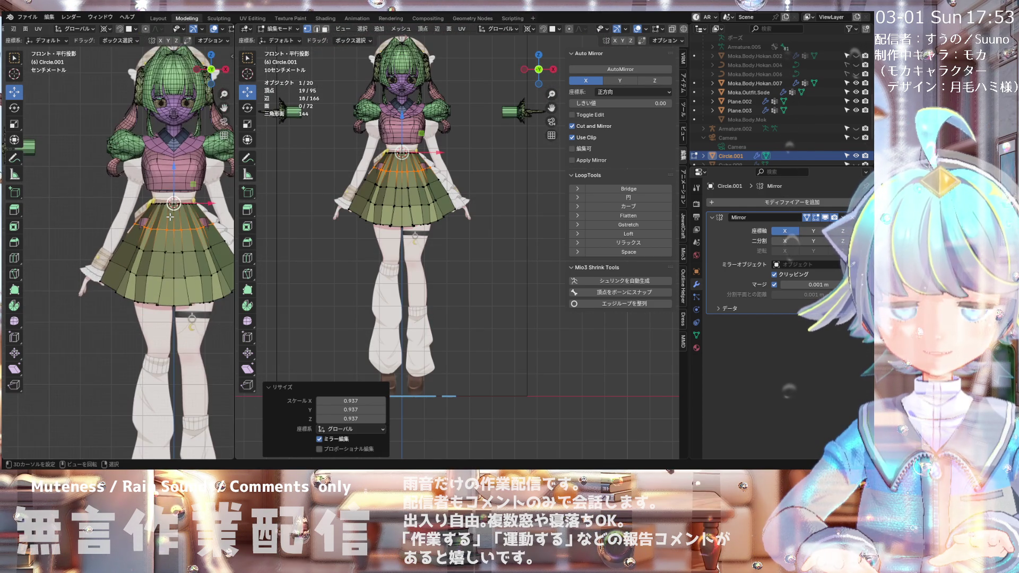
scroll(469, 163, up, 2)
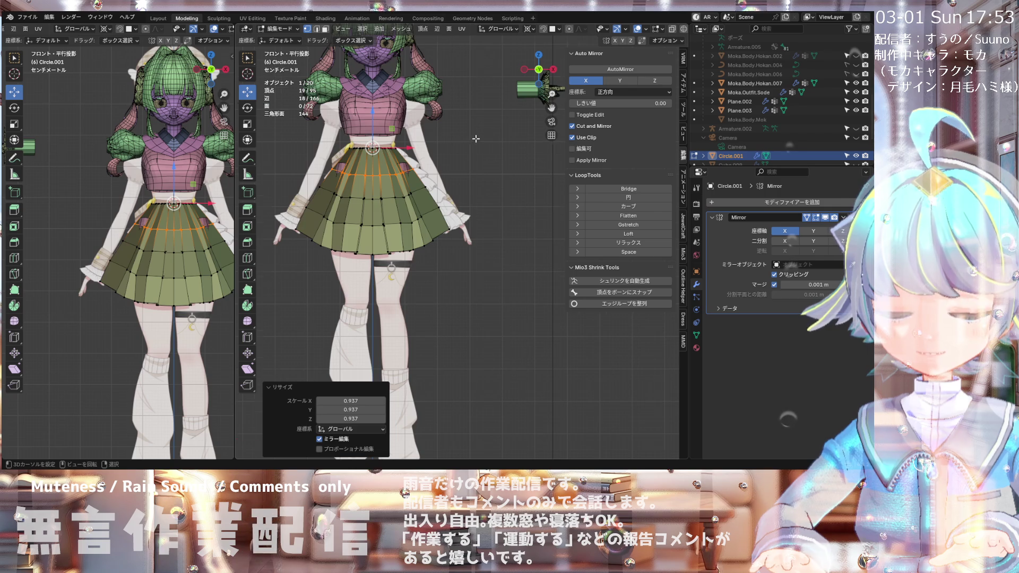
scroll(446, 149, up, 1)
scroll(408, 159, up, 1)
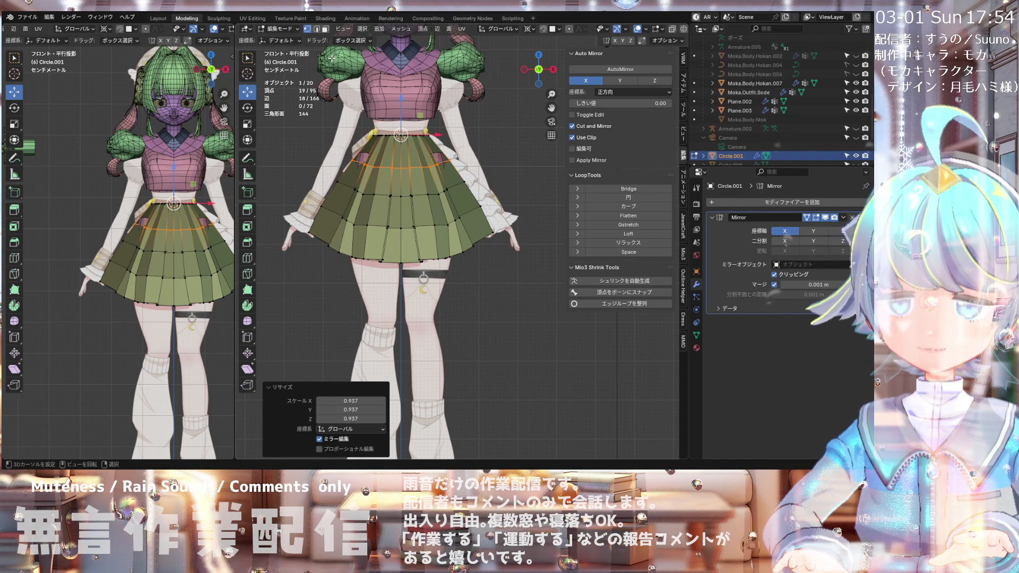
click(280, 30)
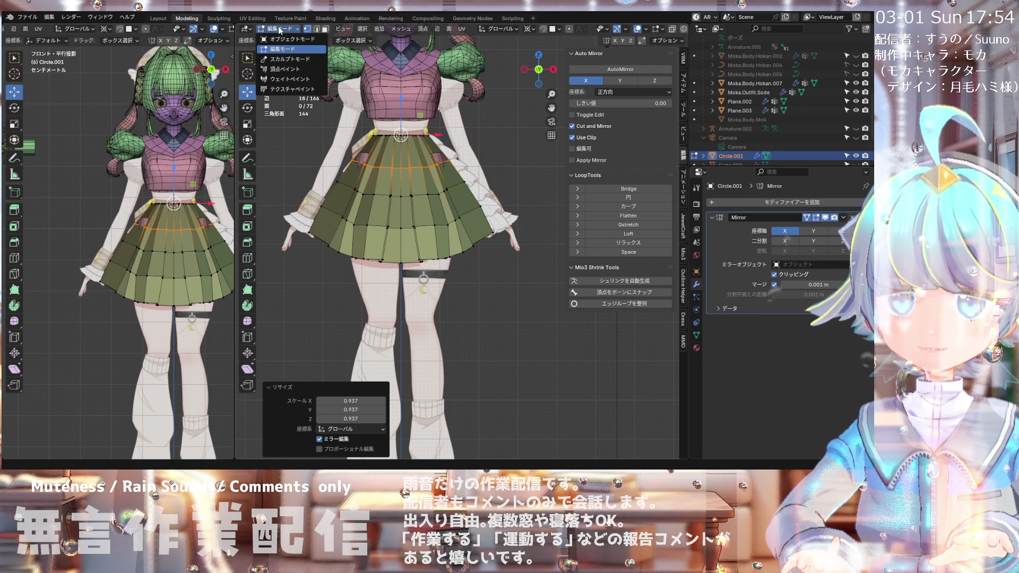
Step: Return to Object Mode and apply the skirt's Mirror modifier into one full mesh
click(279, 40)
scroll(394, 158, up, 1)
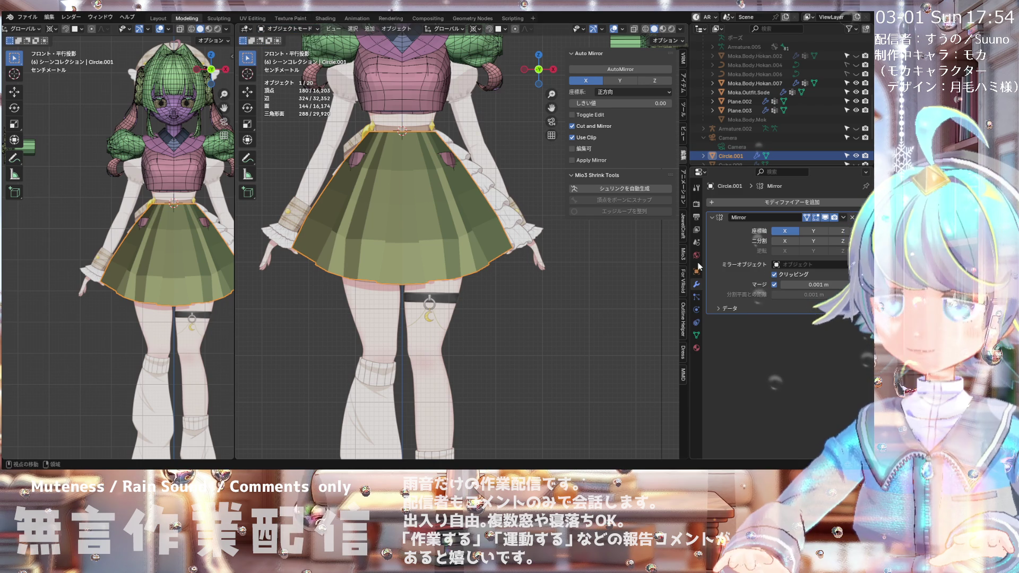
click(856, 156)
click(855, 156)
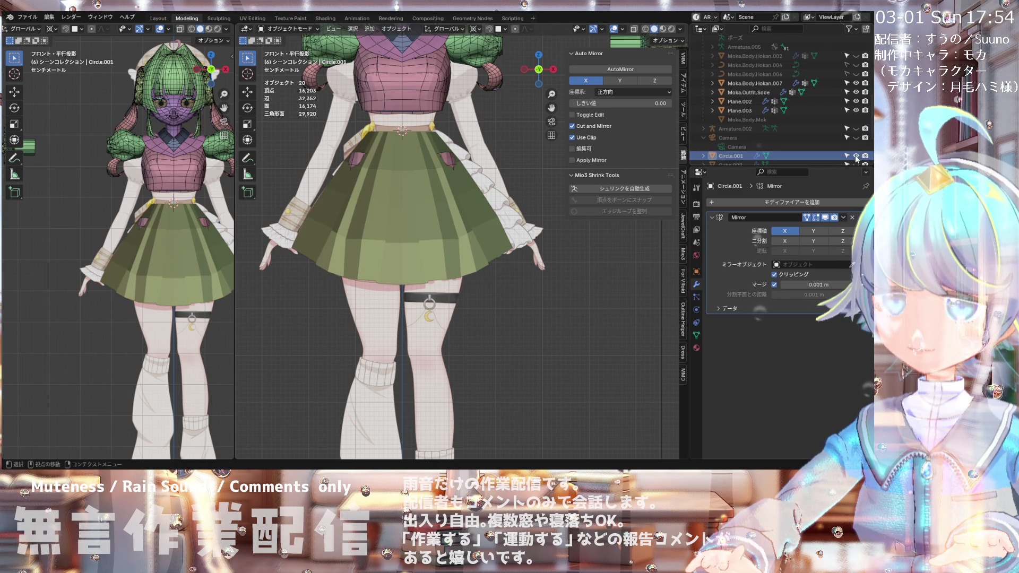
click(843, 218)
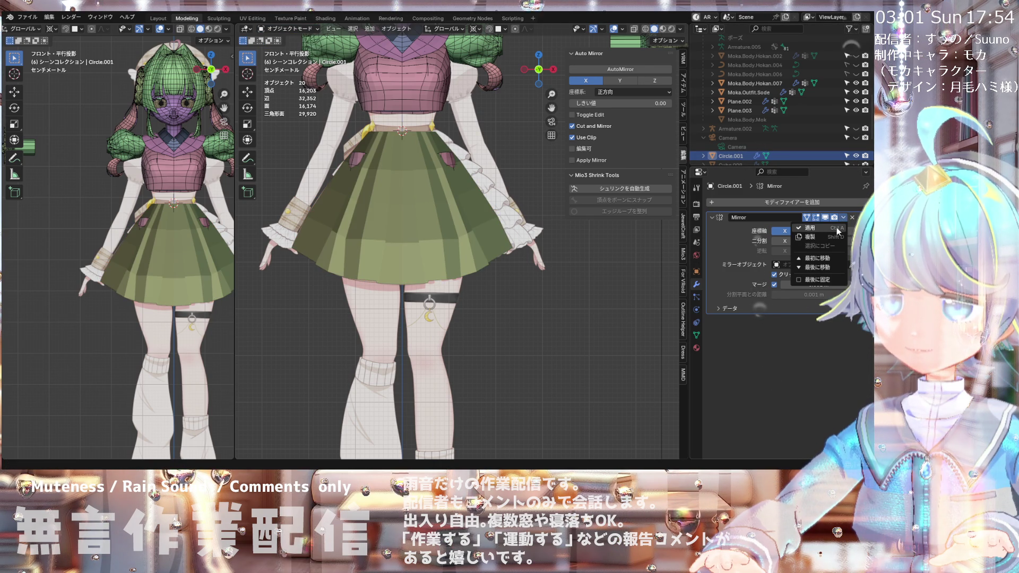
click(837, 231)
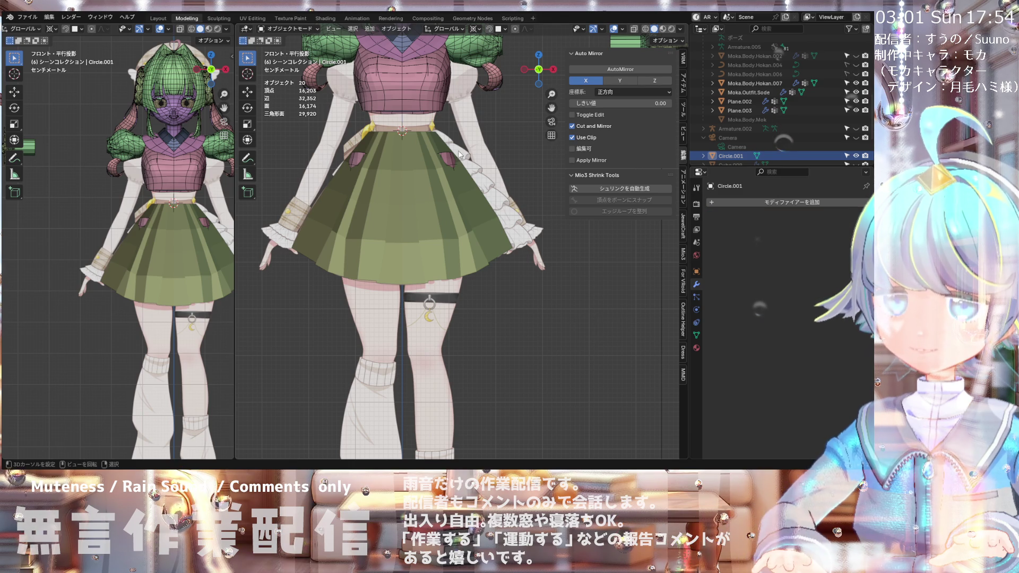
Step: Switch the skirt into Edit Mode and reframe the view
click(295, 29)
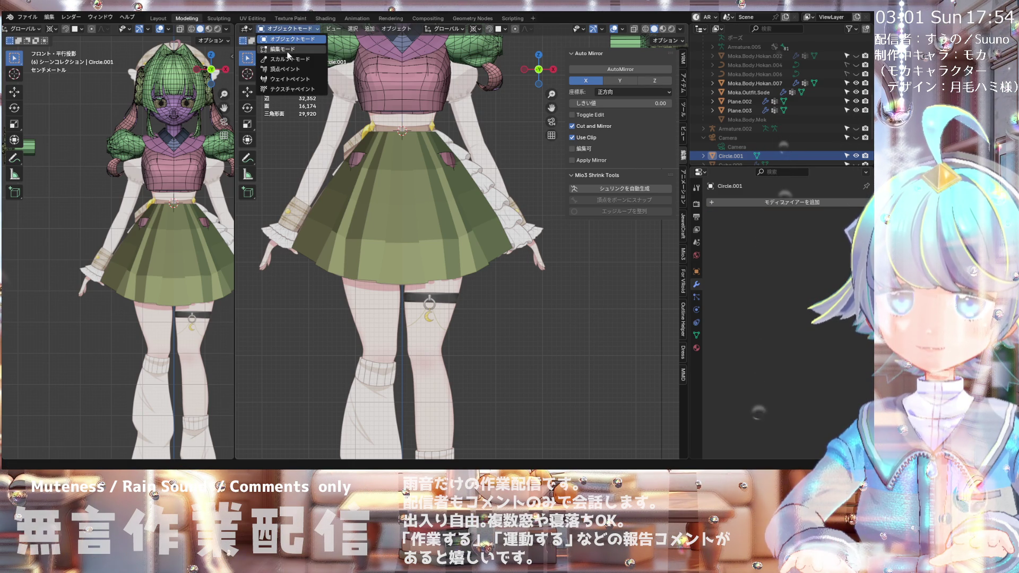
click(288, 49)
shift+middle_drag(472, 232, 435, 196)
scroll(442, 195, down, 2)
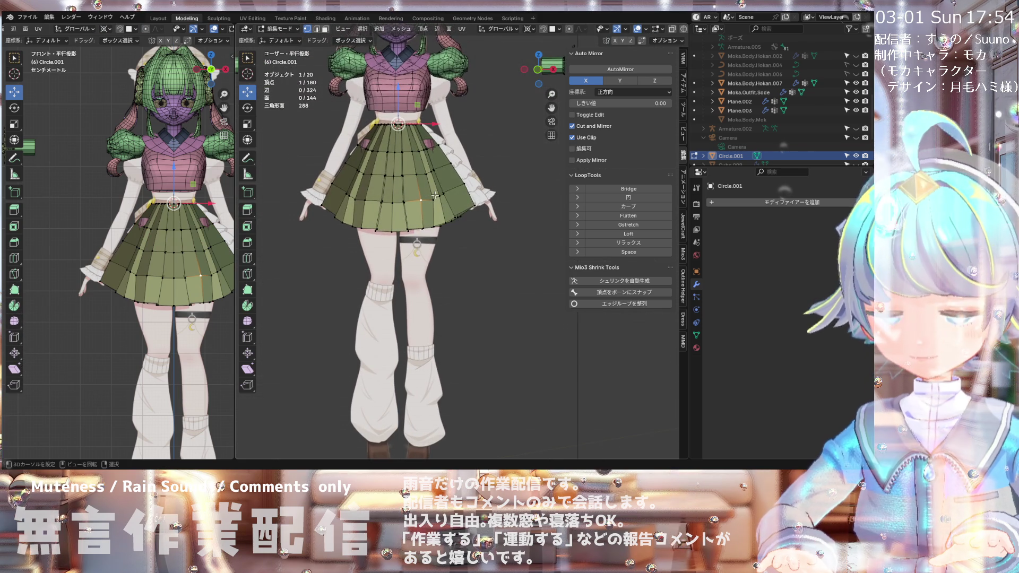
Step: Return to the front view and select a face on the skirt
key(KP_1)
scroll(469, 195, up, 2)
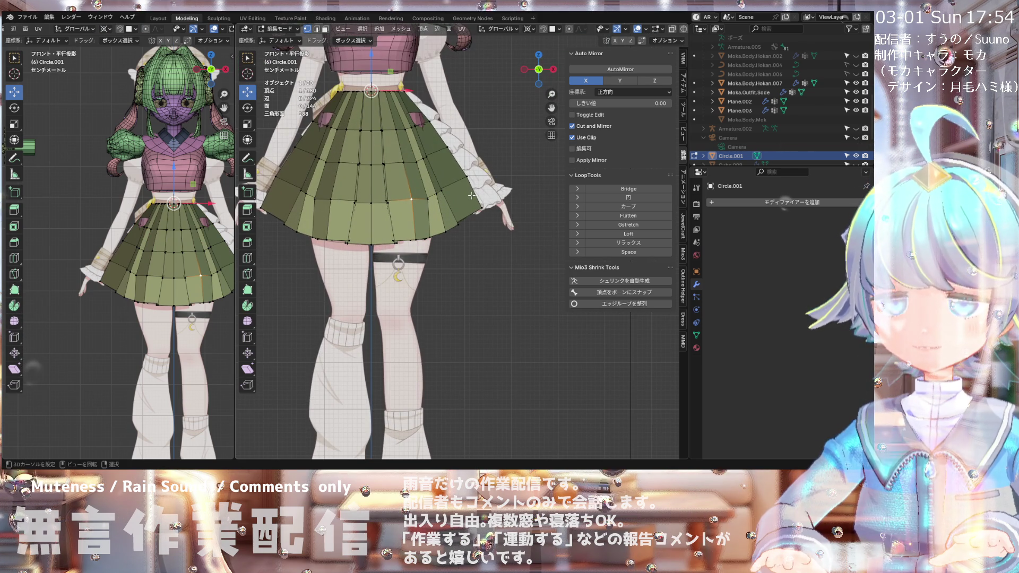
scroll(471, 196, down, 2)
scroll(479, 140, up, 1)
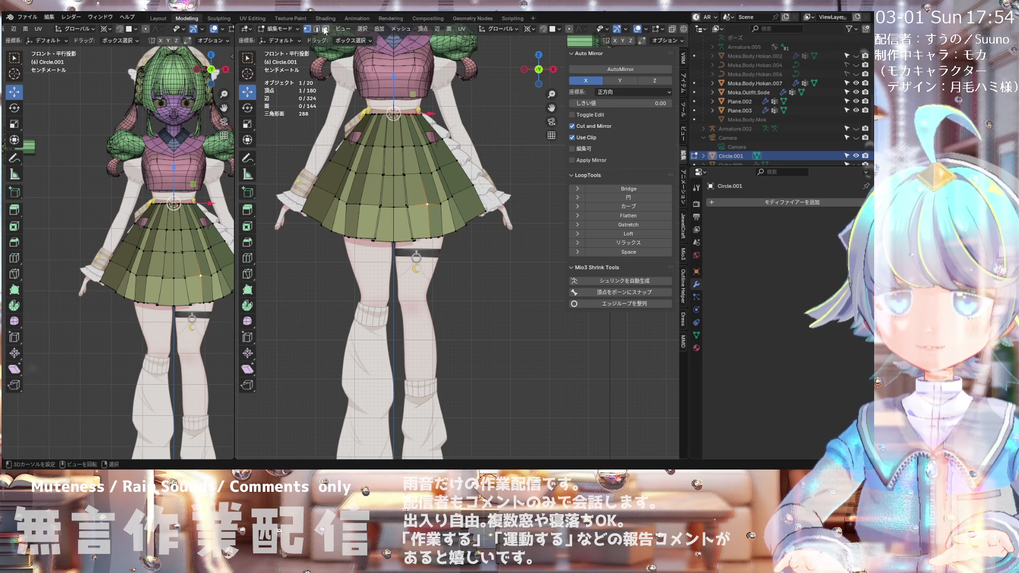
click(404, 184)
mouse_move(404, 183)
middle_down()
mouse_move(350, 189)
mouse_move(371, 228)
middle_up()
scroll(403, 180, up, 2)
scroll(406, 264, up, 5)
Step: Shift-select the front-centre edges from the hem up to the waist
click(403, 264)
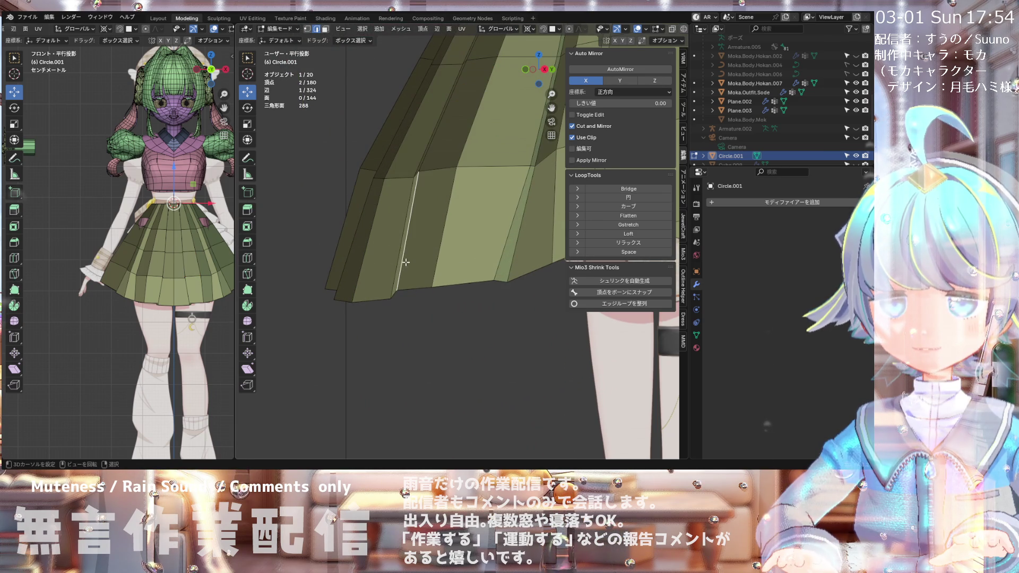
shift+click(436, 143)
scroll(419, 210, down, 2)
scroll(428, 121, up, 2)
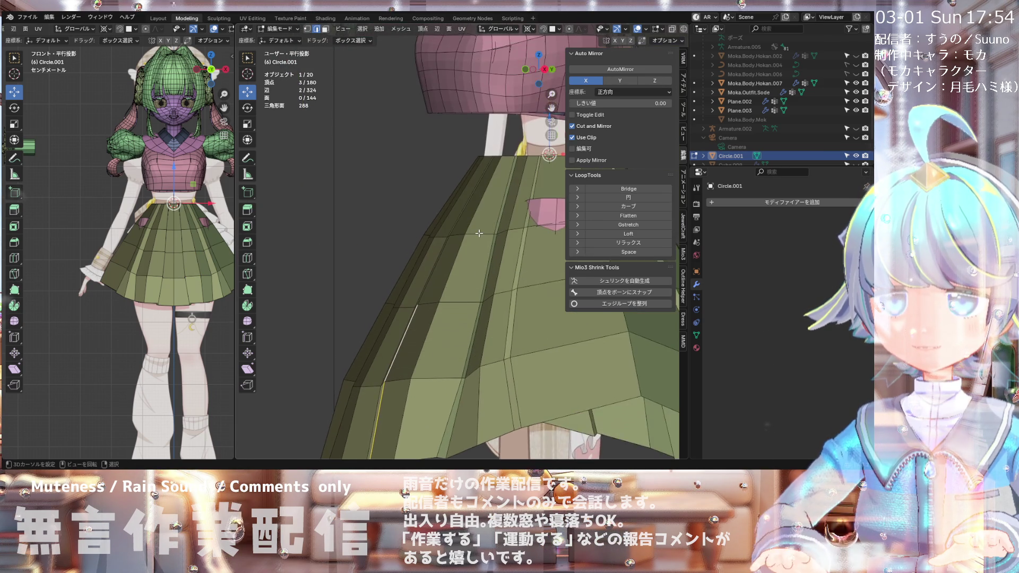
shift+middle_drag(428, 120, 418, 292)
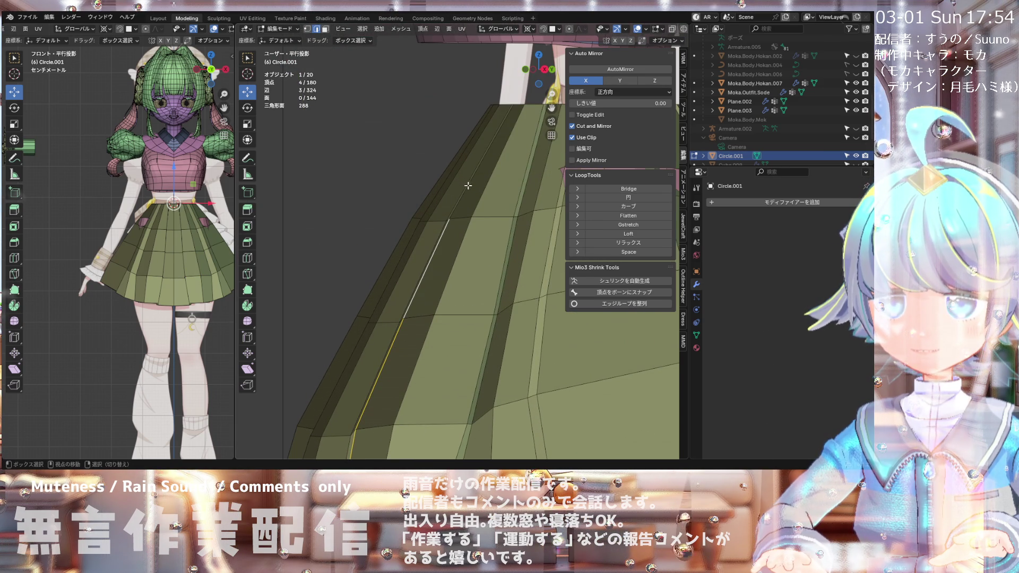
scroll(467, 184, down, 3)
shift+click(403, 138)
mouse_move(403, 138)
middle_down()
mouse_move(429, 218)
mouse_move(436, 214)
middle_up()
Step: Mark the selected centre edges as a seam with Edge > Mark Seam
click(438, 29)
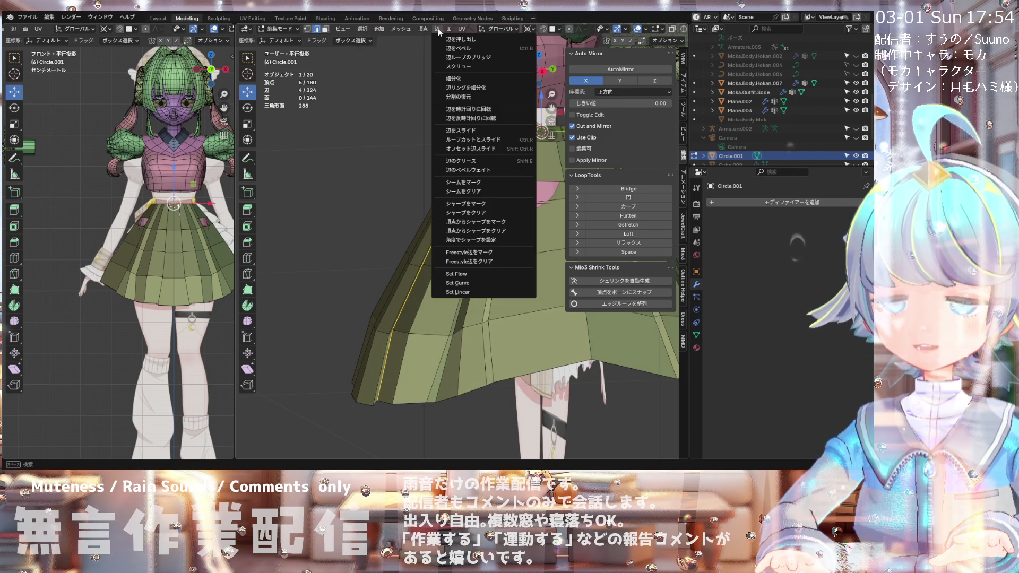
click(460, 184)
scroll(459, 185, down, 2)
mouse_move(459, 184)
middle_down()
mouse_move(397, 180)
mouse_move(384, 234)
mouse_move(514, 247)
mouse_move(465, 152)
middle_up()
scroll(465, 152, up, 4)
scroll(465, 152, up, 1)
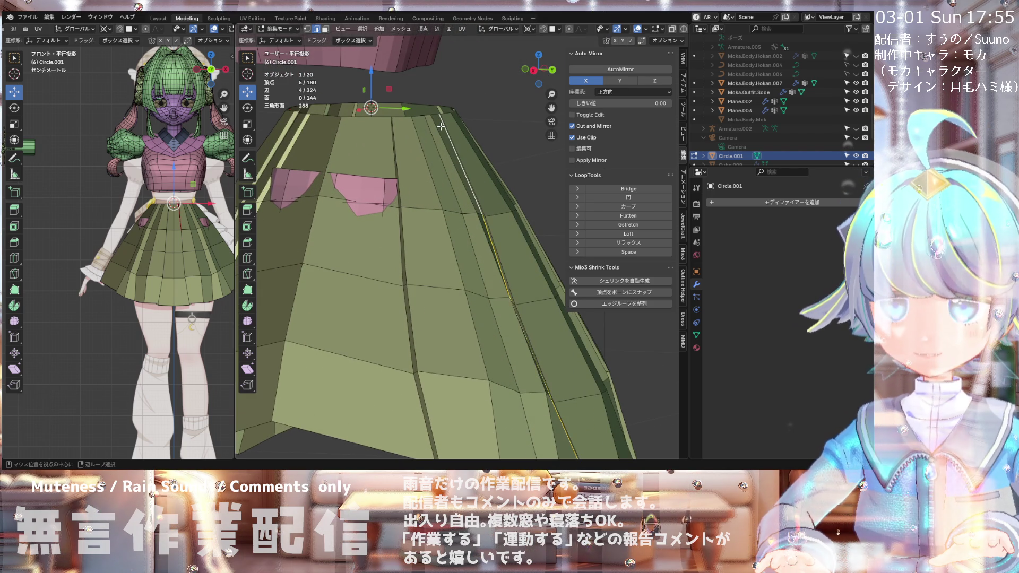
Step: Extend the edge selection along the skirt and recheck it in Front Ortho
ctrl+click(441, 126)
scroll(441, 126, down, 6)
mouse_move(441, 126)
middle_down()
mouse_move(450, 155)
mouse_move(474, 173)
middle_up()
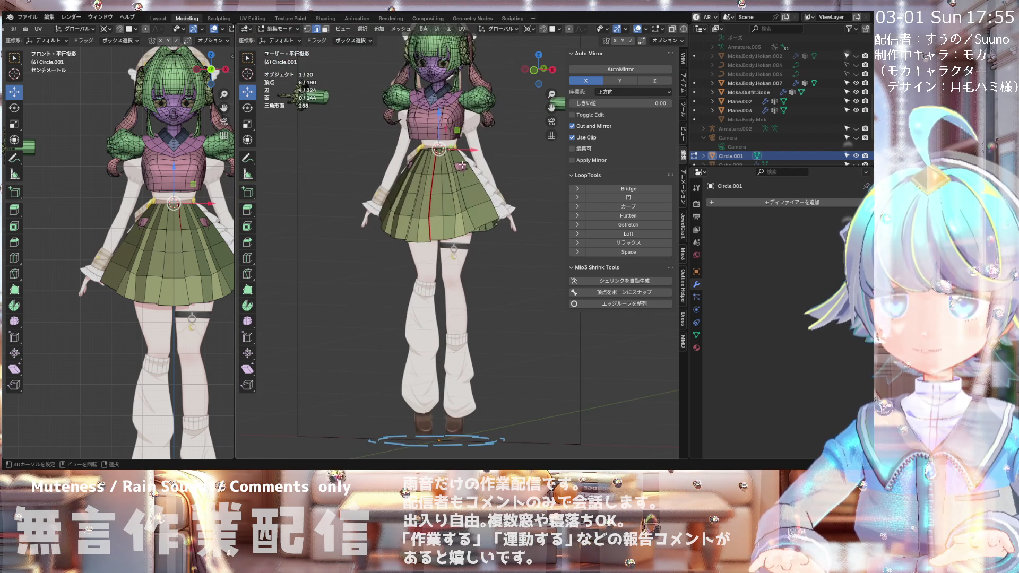
key(KP_1)
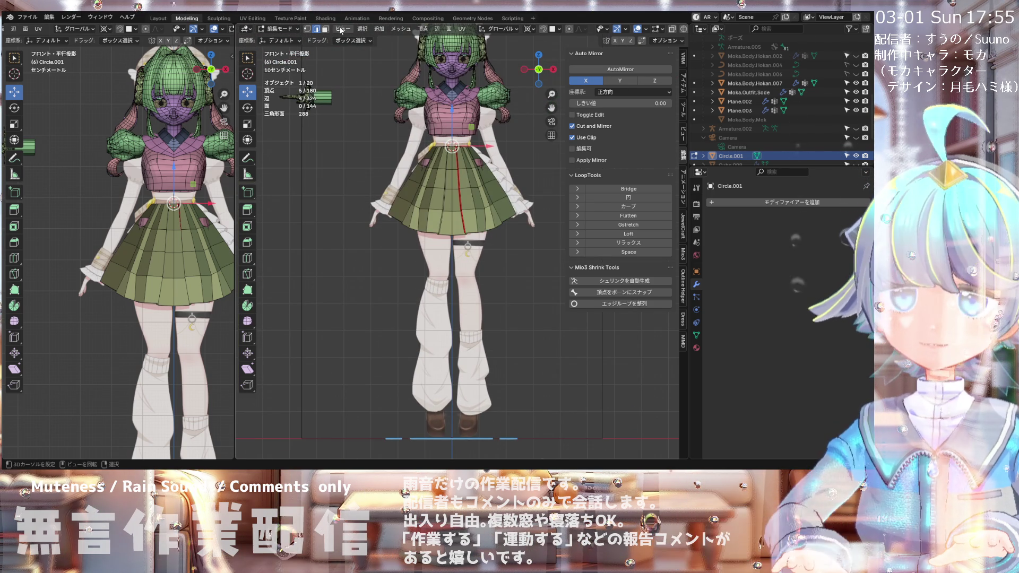
click(438, 30)
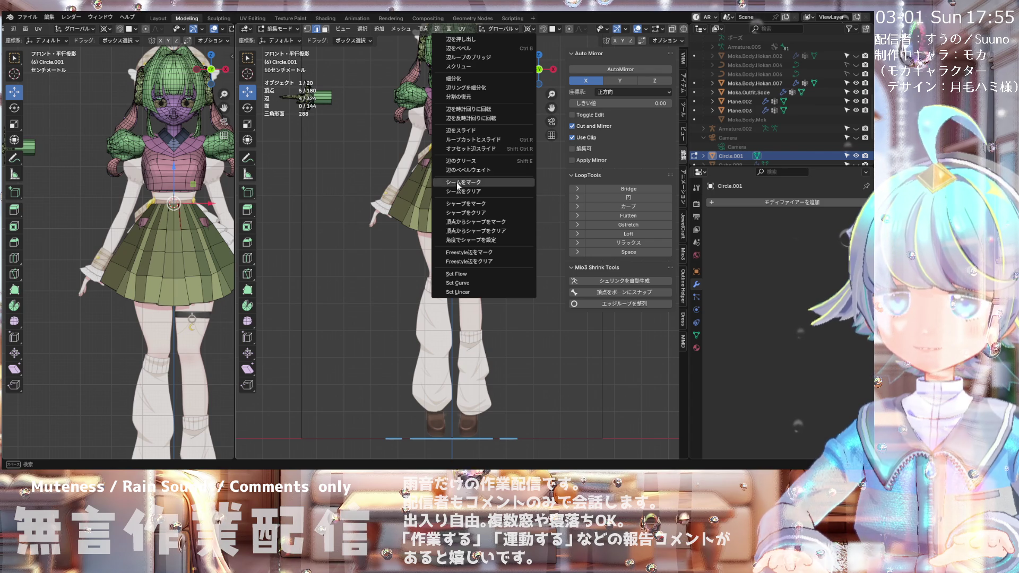
mouse_move(448, 146)
middle_down()
mouse_move(264, 167)
mouse_move(440, 157)
middle_up()
scroll(426, 143, up, 4)
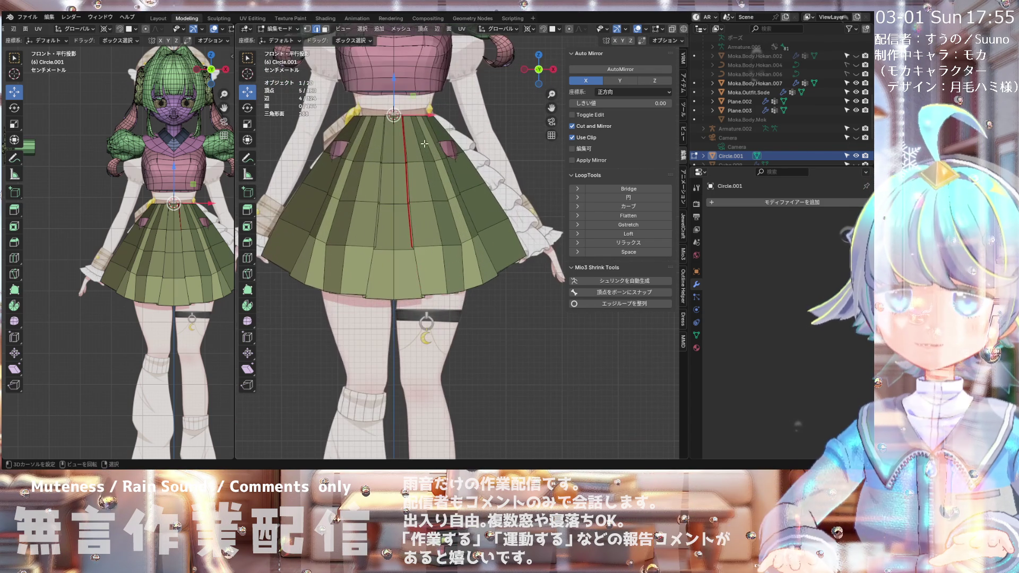
Step: Re-enter Edit Mode on the skirt and select linked geometry with Ctrl+L
click(279, 29)
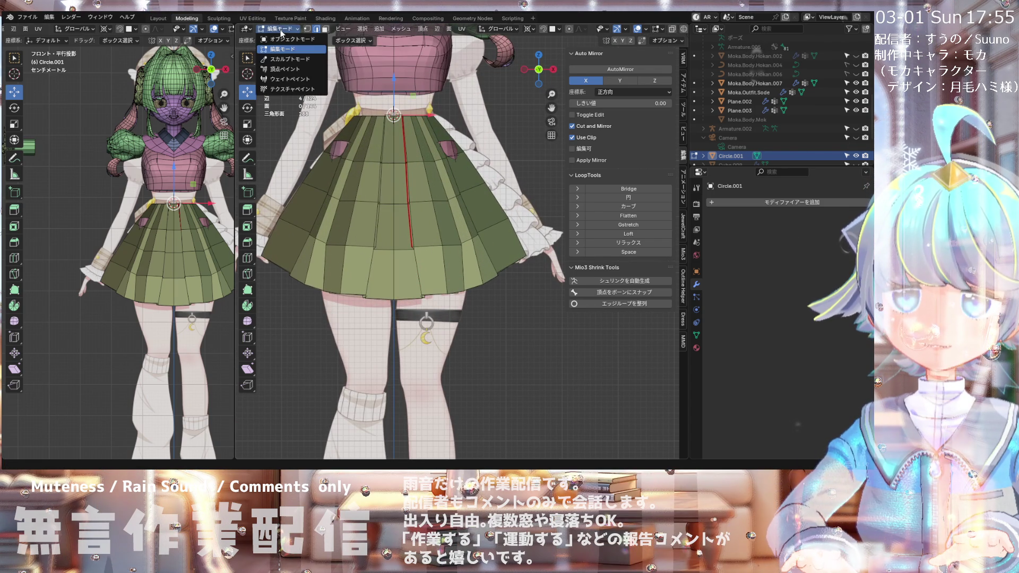
click(303, 43)
click(434, 193)
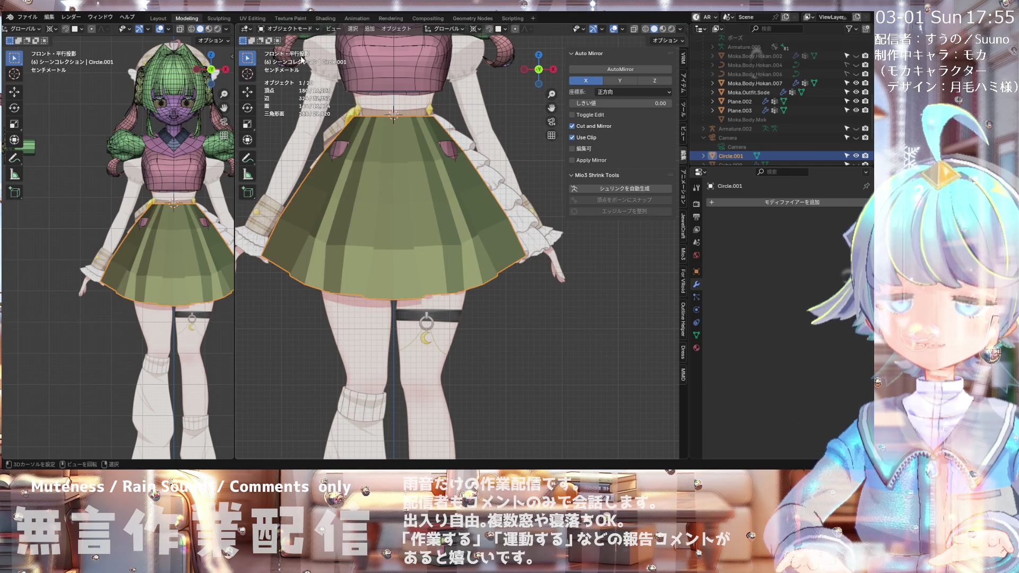
click(300, 31)
click(303, 55)
scroll(480, 185, up, 2)
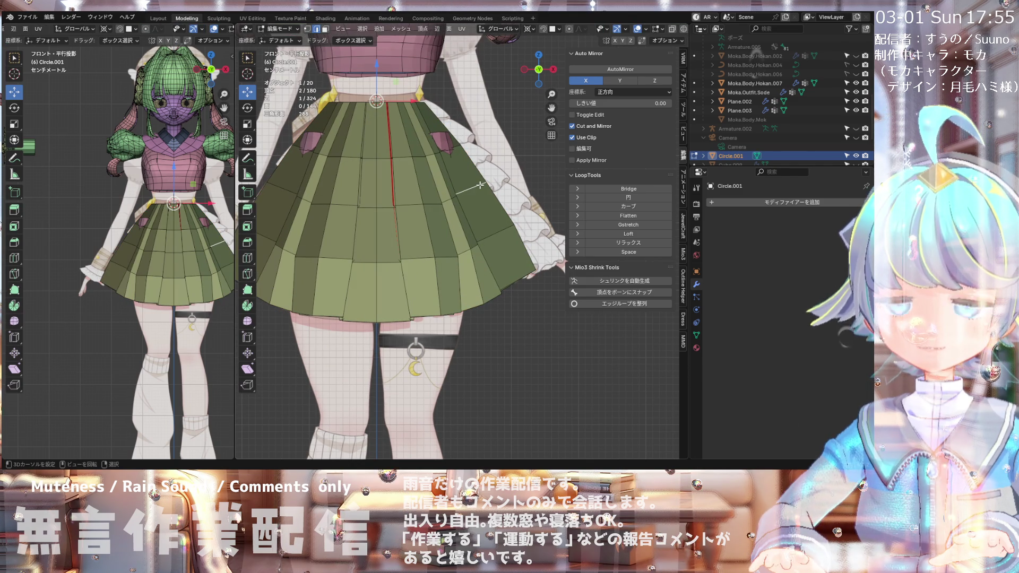
key(a)
key(ctrl+z)
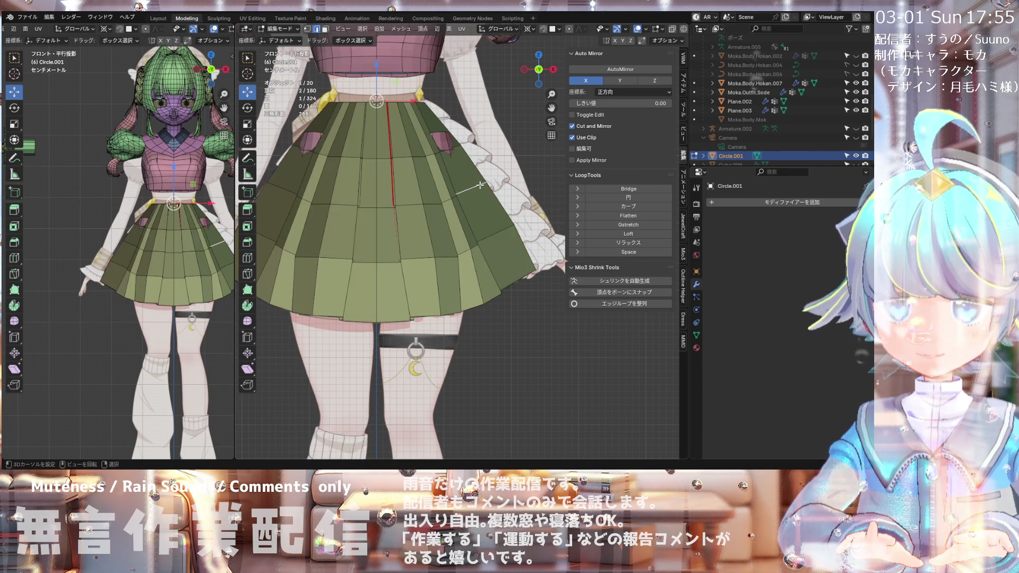
key(ctrl+l)
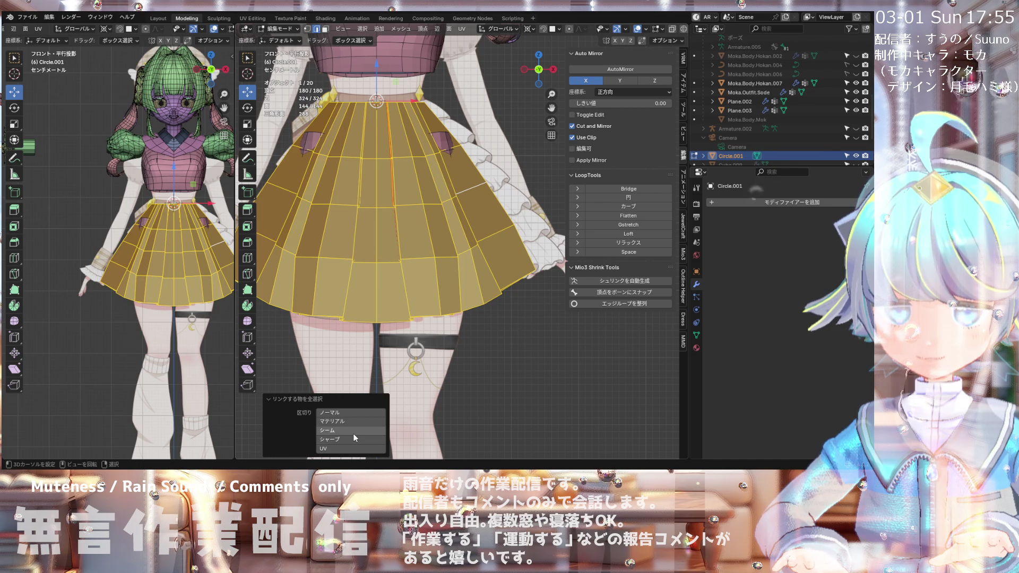
Step: Set Select Linked's Delimit to Seam so only one half is selected
click(339, 430)
scroll(391, 305, down, 2)
middle_drag(391, 305, 342, 303)
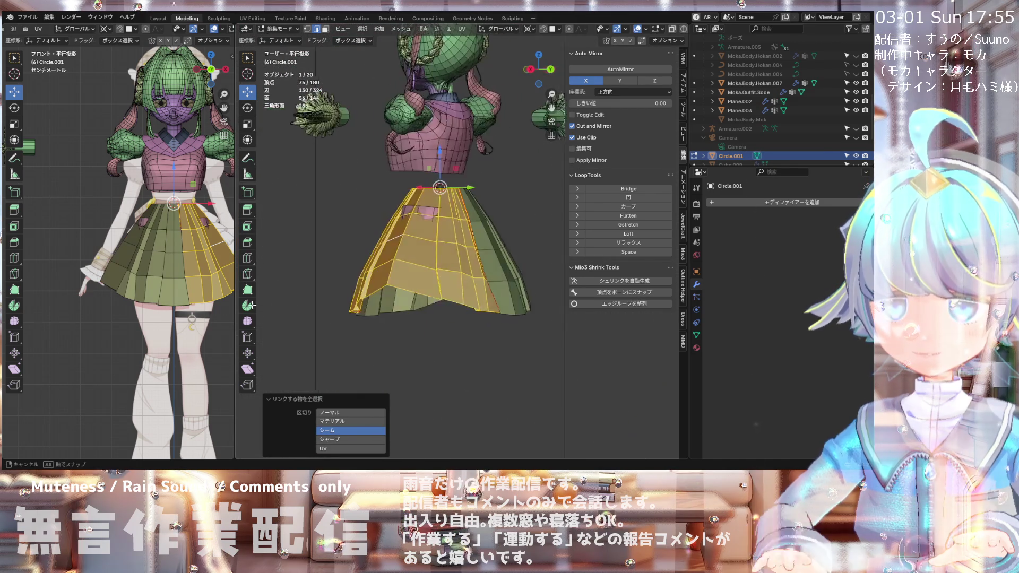
key(KP_1)
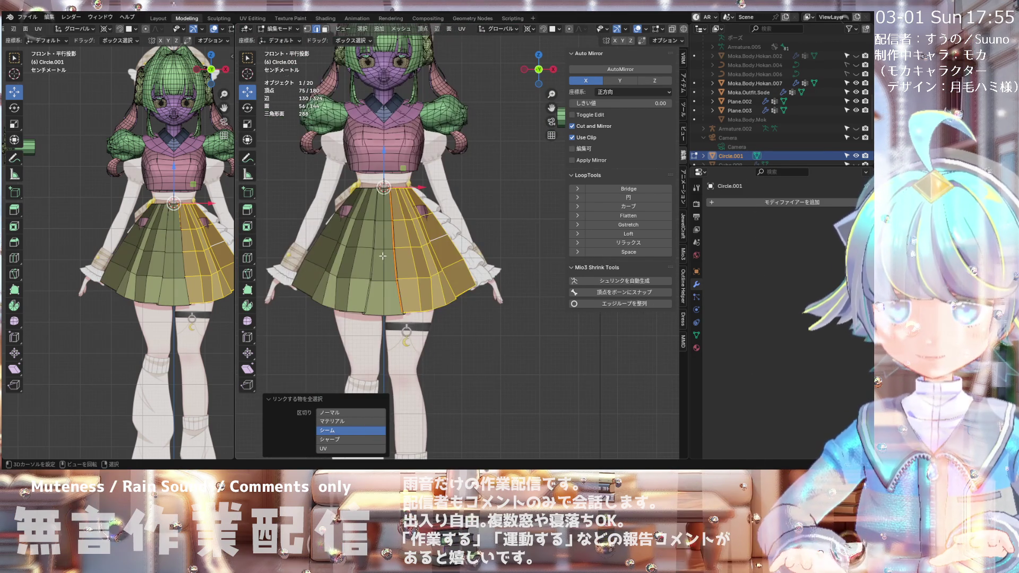
scroll(410, 300, up, 3)
Step: Delete the selected half's faces, leaving 88 faces, and check it from the front
key(x)
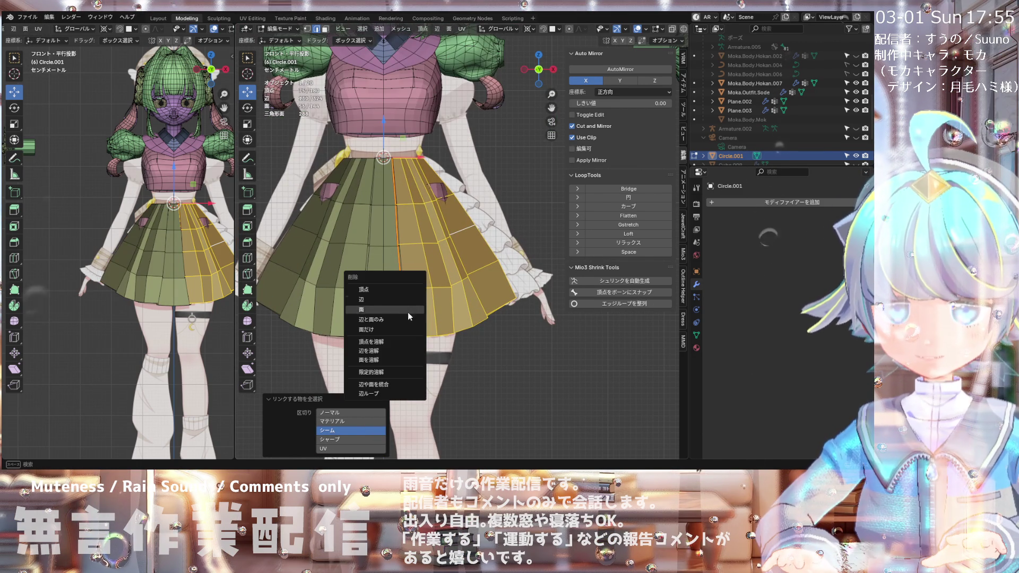
click(392, 310)
scroll(393, 310, down, 5)
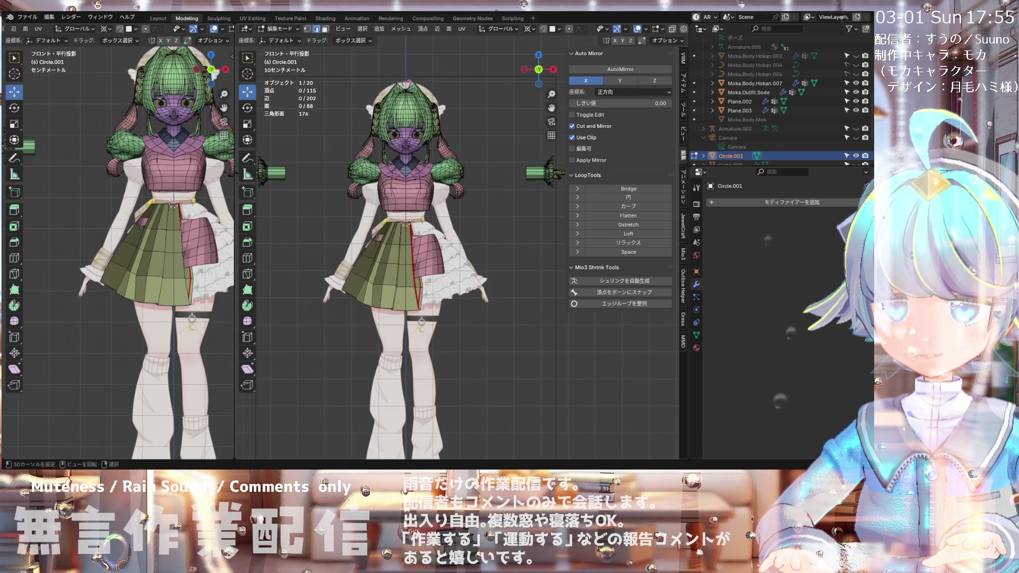
scroll(424, 284, up, 2)
scroll(419, 271, up, 1)
scroll(414, 255, down, 3)
scroll(410, 237, up, 3)
scroll(409, 237, down, 4)
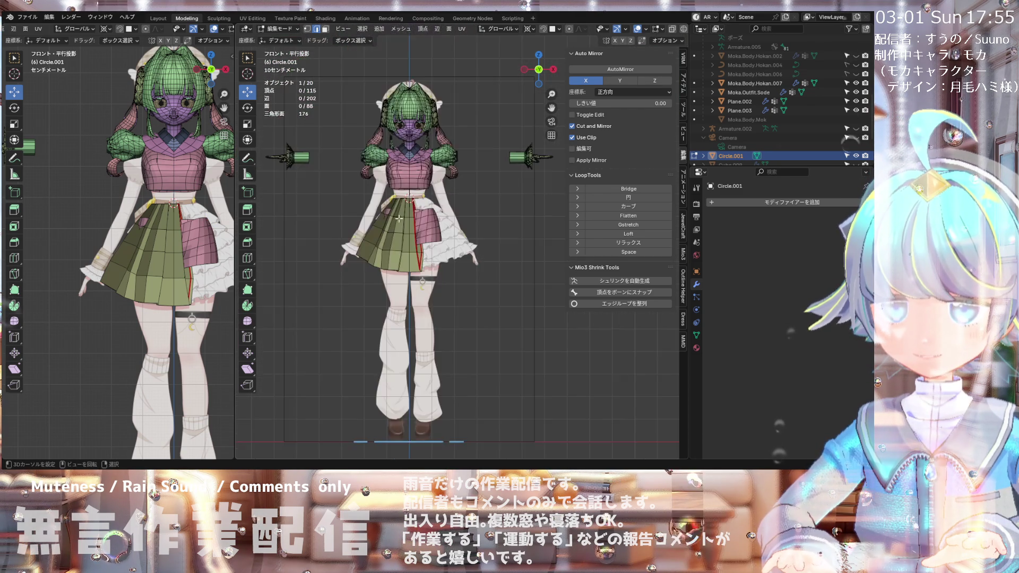
scroll(397, 220, up, 3)
middle_drag(396, 220, 400, 261)
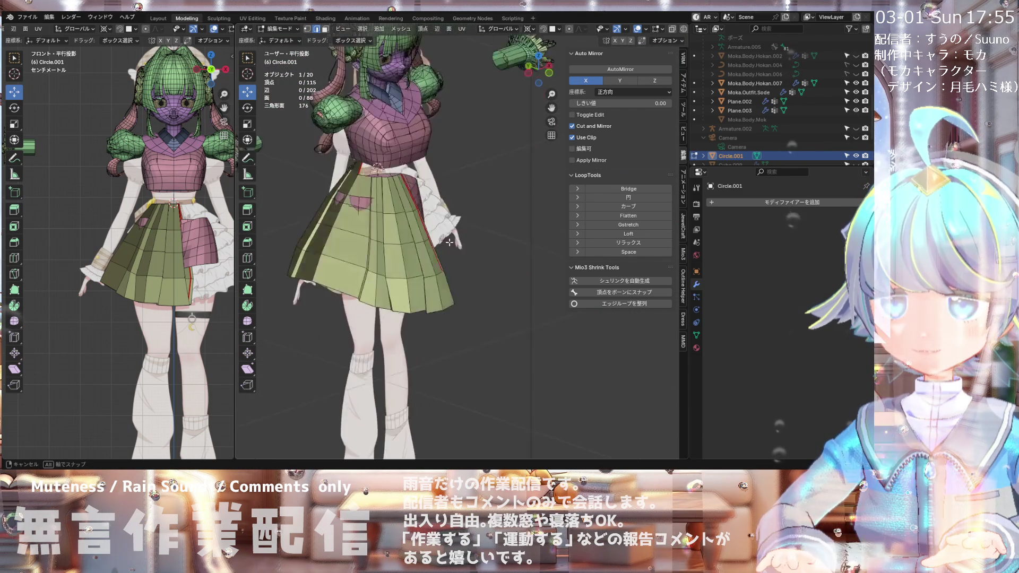
middle_drag(401, 261, 405, 237)
key(KP_1)
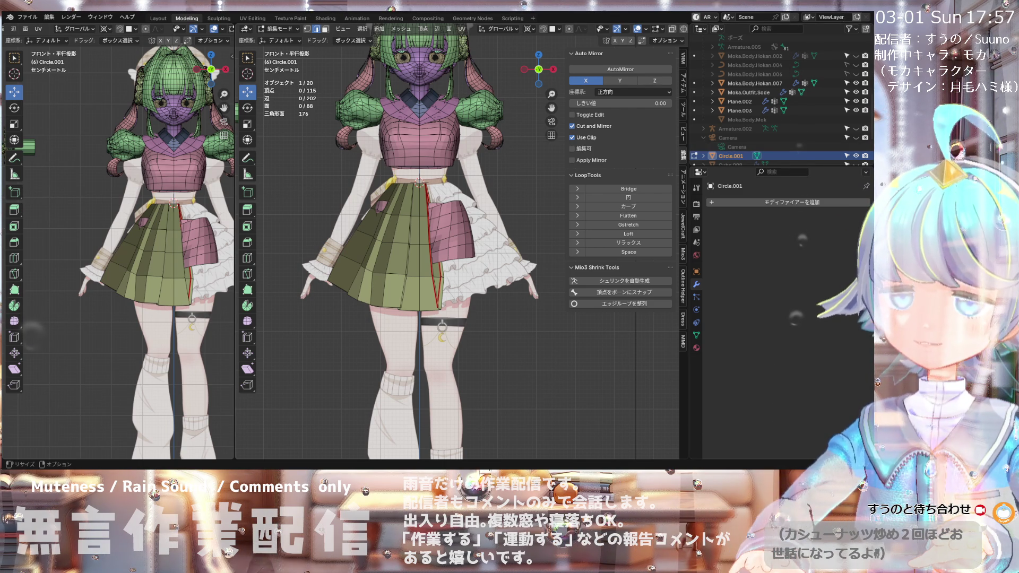
mouse_move(371, 245)
middle_down()
mouse_move(312, 245)
mouse_move(442, 136)
mouse_move(578, 248)
mouse_move(409, 234)
middle_up()
scroll(409, 234, up, 3)
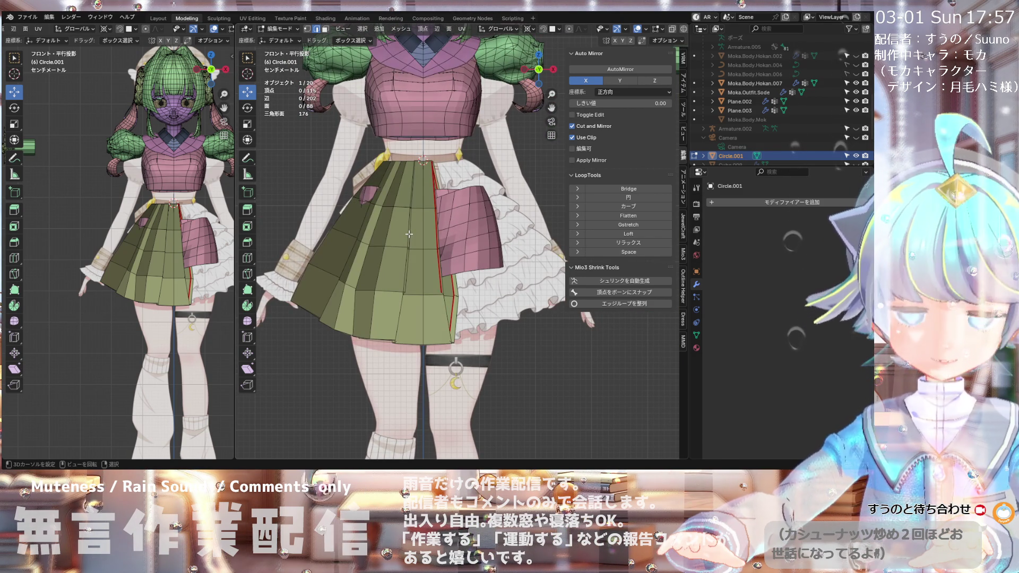
middle_drag(409, 234, 414, 271)
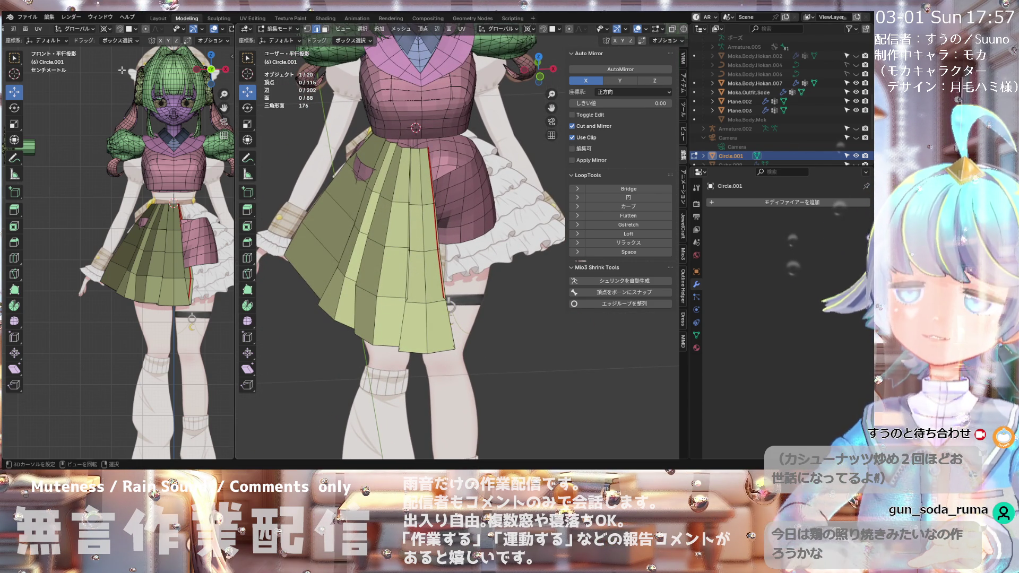
click(27, 17)
click(57, 80)
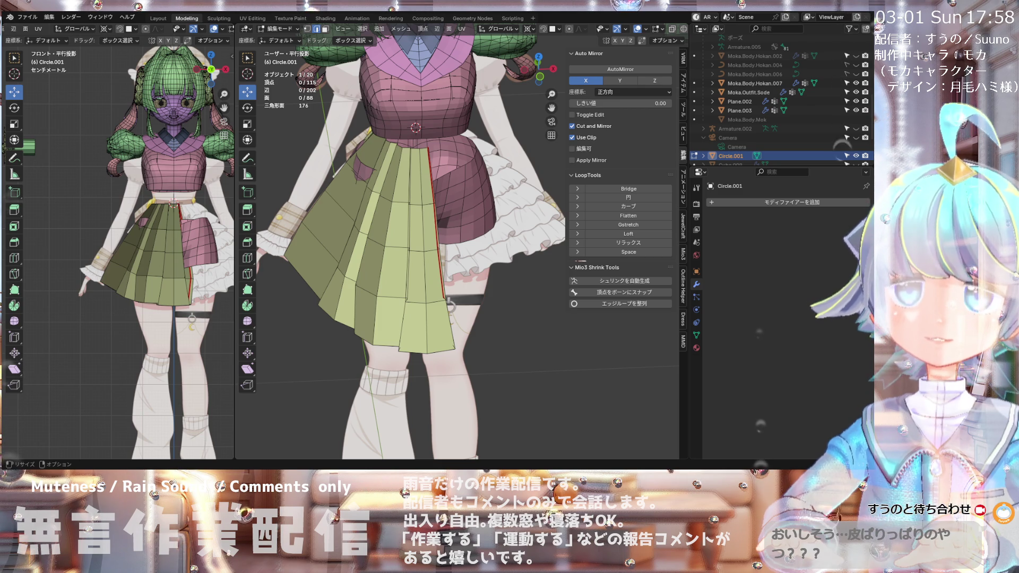
scroll(457, 254, down, 4)
mouse_move(457, 253)
middle_down()
mouse_move(568, 148)
mouse_move(313, 213)
mouse_move(347, 185)
middle_up()
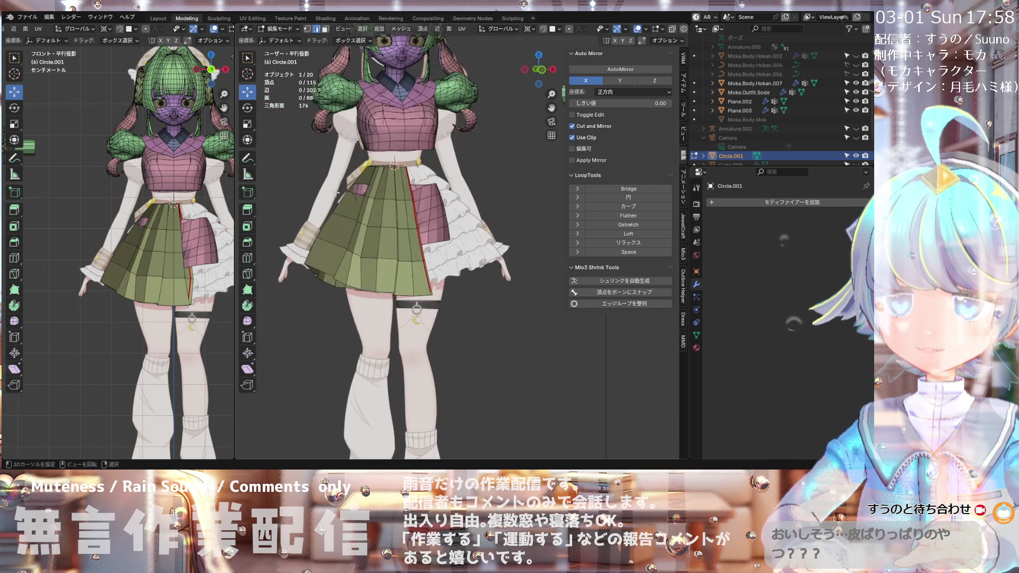
mouse_move(346, 186)
middle_down()
mouse_move(408, 117)
mouse_move(374, 217)
middle_up()
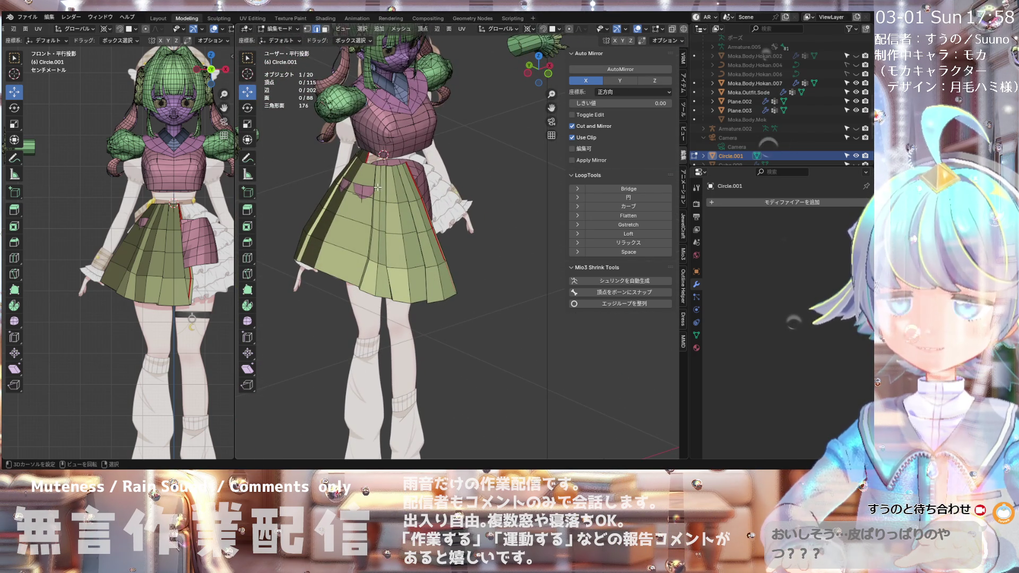
middle_drag(374, 216, 452, 163)
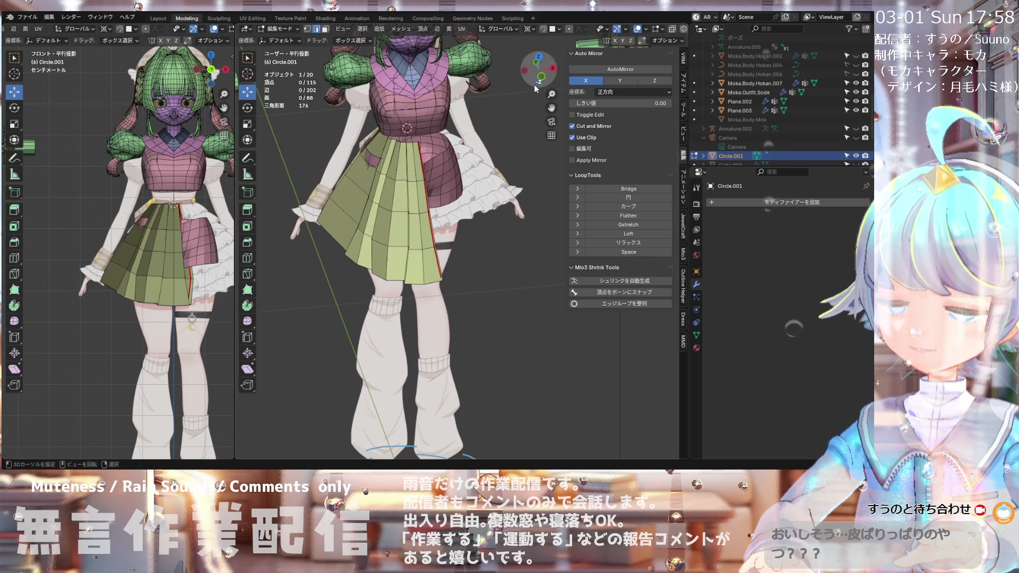
scroll(535, 86, down, 4)
middle_drag(534, 87, 479, 153)
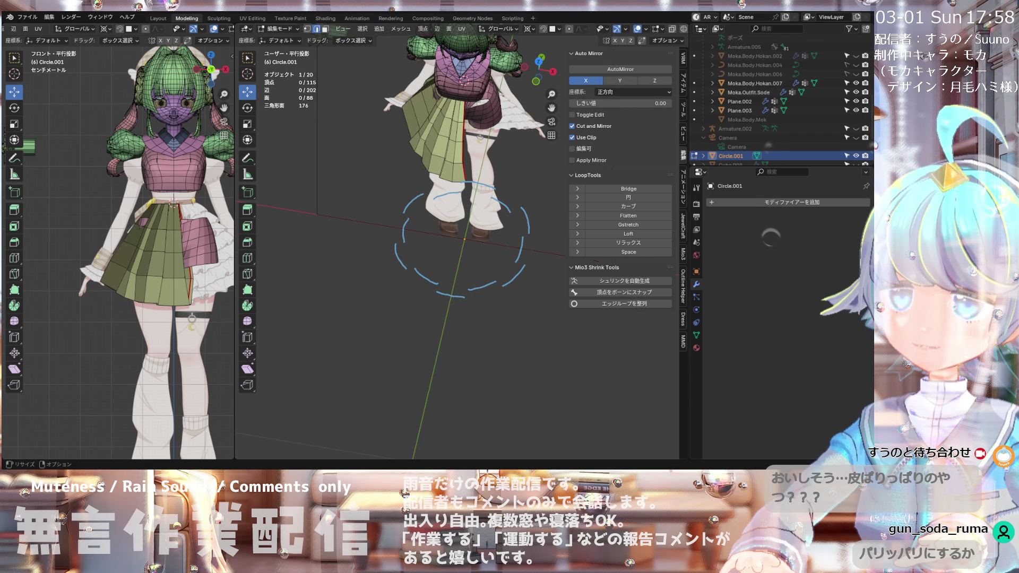
Step: Run AutoMirror on the Y axis, leaving a 60-vertex half with a clipped Mirror modifier
click(621, 80)
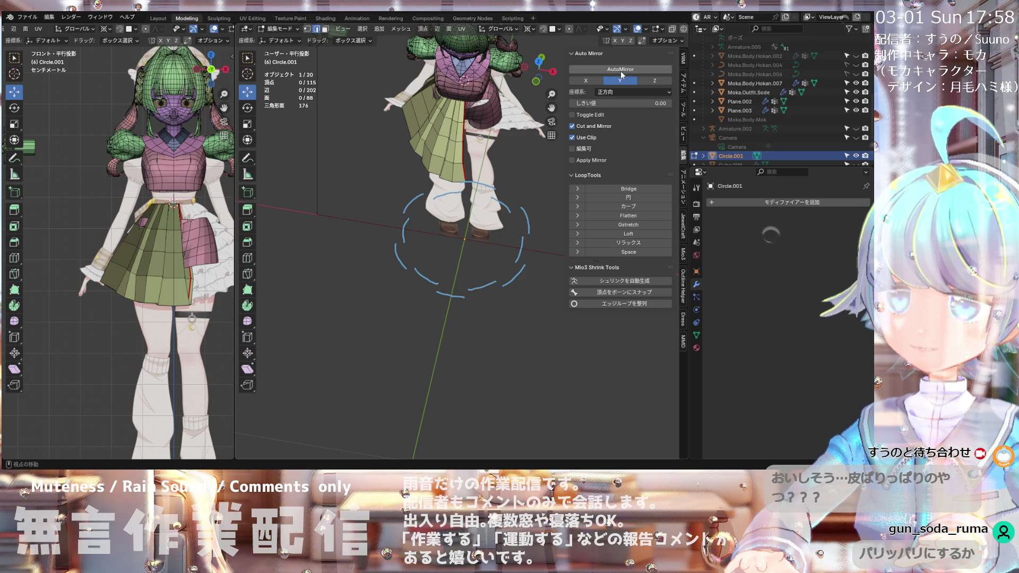
click(623, 70)
mouse_move(493, 68)
middle_down()
mouse_move(588, 450)
mouse_move(591, 70)
middle_up()
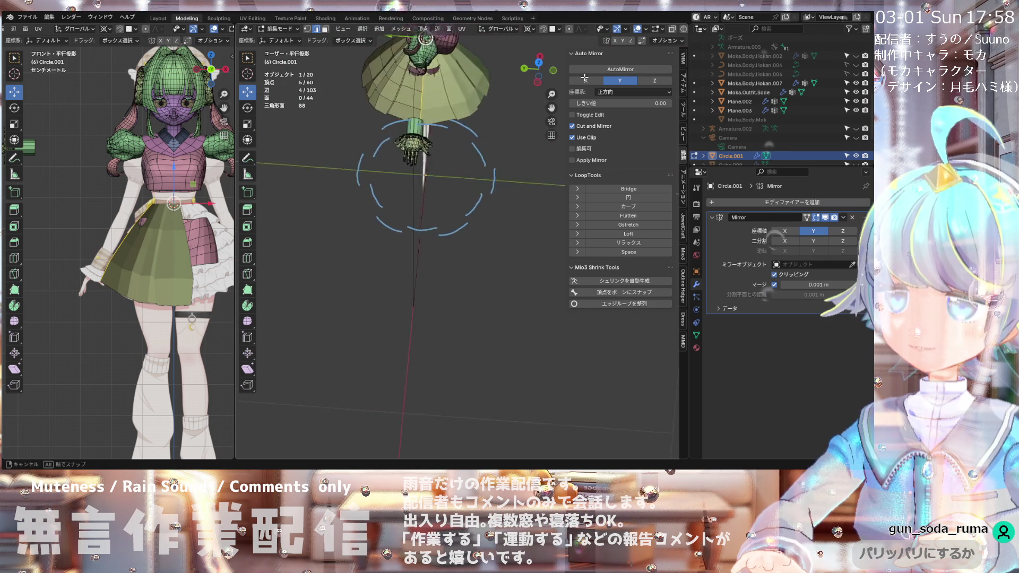
mouse_move(592, 80)
middle_down()
mouse_move(559, 88)
mouse_move(528, 36)
mouse_move(553, 42)
mouse_move(470, 117)
mouse_move(436, 88)
mouse_move(446, 85)
middle_up()
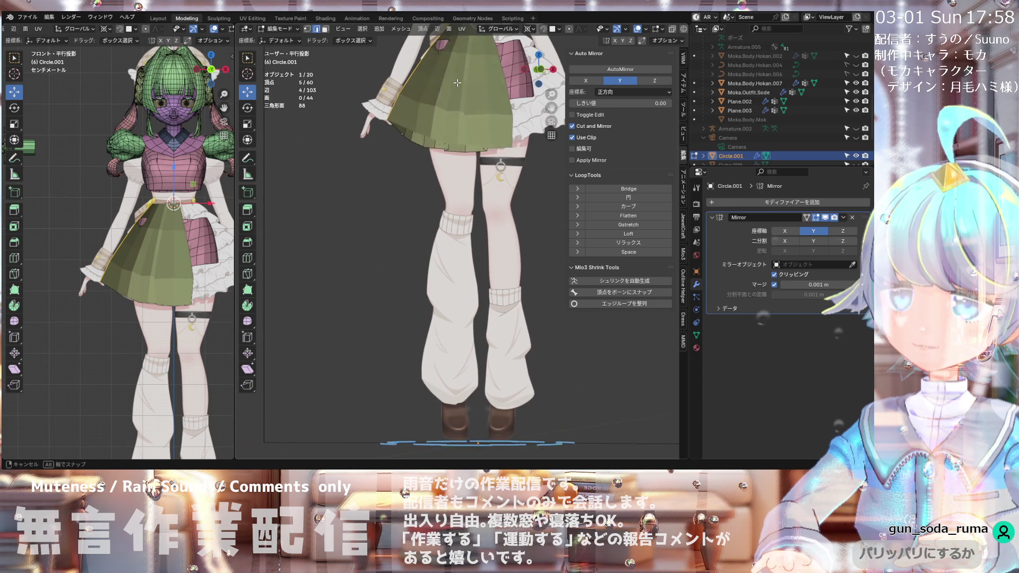
scroll(457, 82, down, 2)
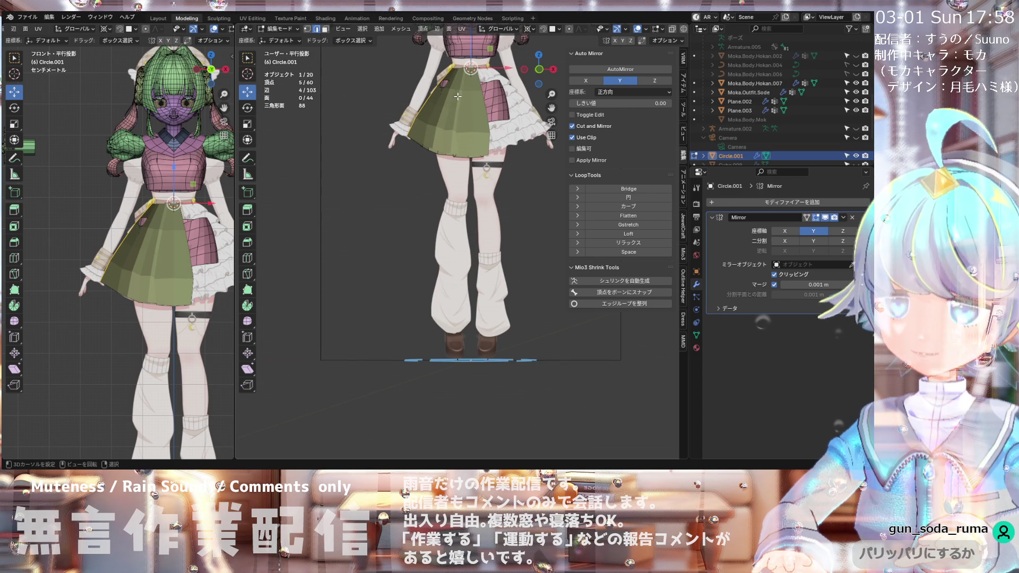
scroll(457, 96, up, 2)
scroll(458, 96, down, 3)
middle_drag(457, 96, 454, 95)
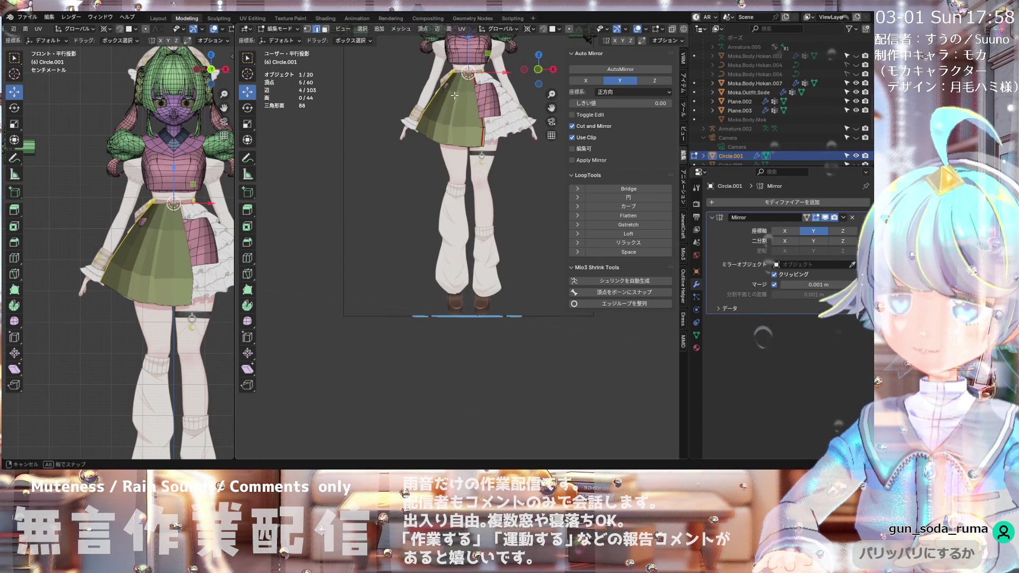
key(KP_1)
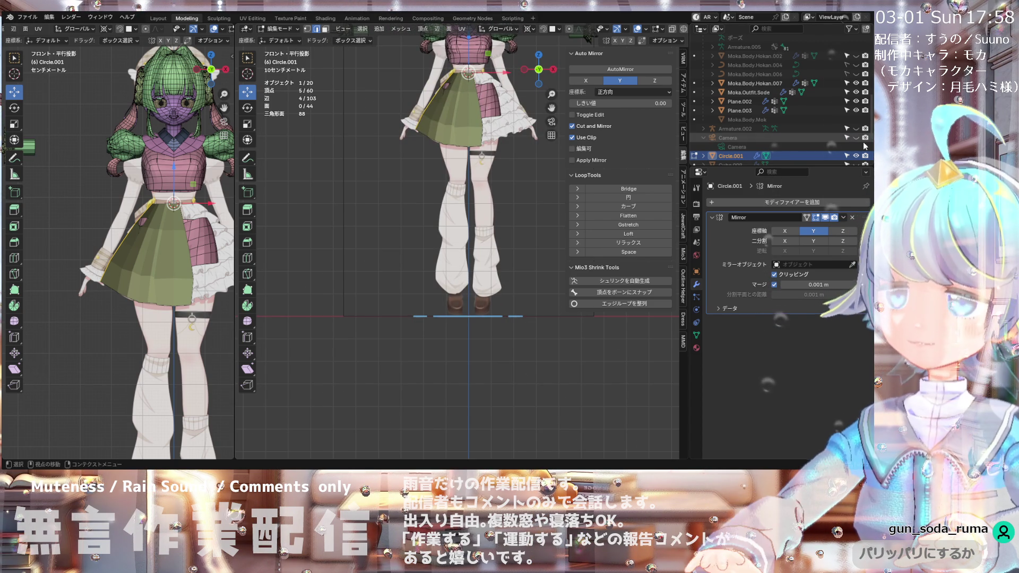
scroll(825, 141, down, 3)
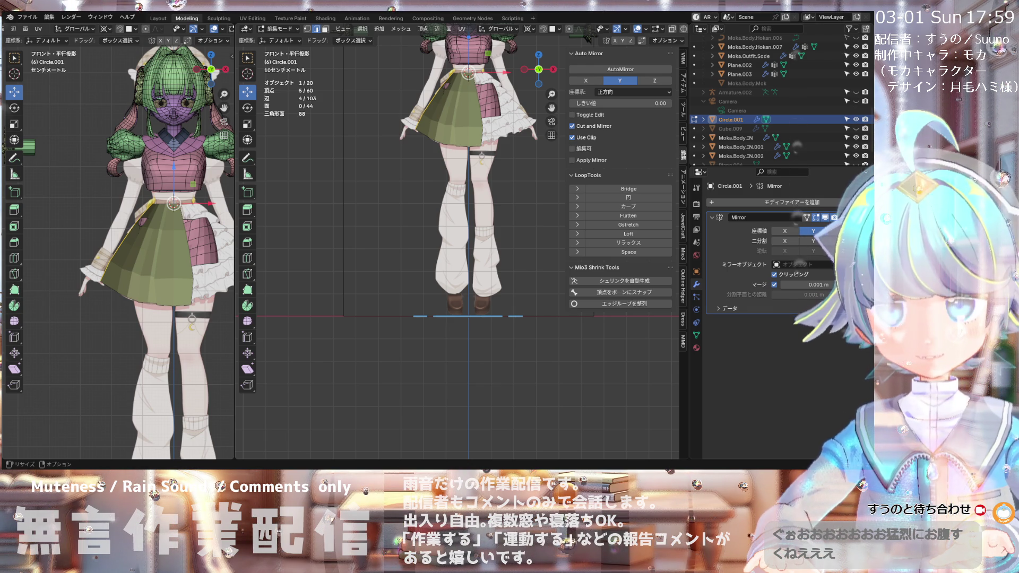
Step: Zoom and pan onto the character, ending in Front Ortho view
scroll(458, 254, down, 3)
scroll(457, 253, up, 2)
scroll(458, 253, up, 2)
scroll(458, 319, up, 1)
scroll(458, 318, up, 1)
scroll(458, 318, up, 1)
scroll(457, 254, down, 5)
scroll(458, 253, up, 2)
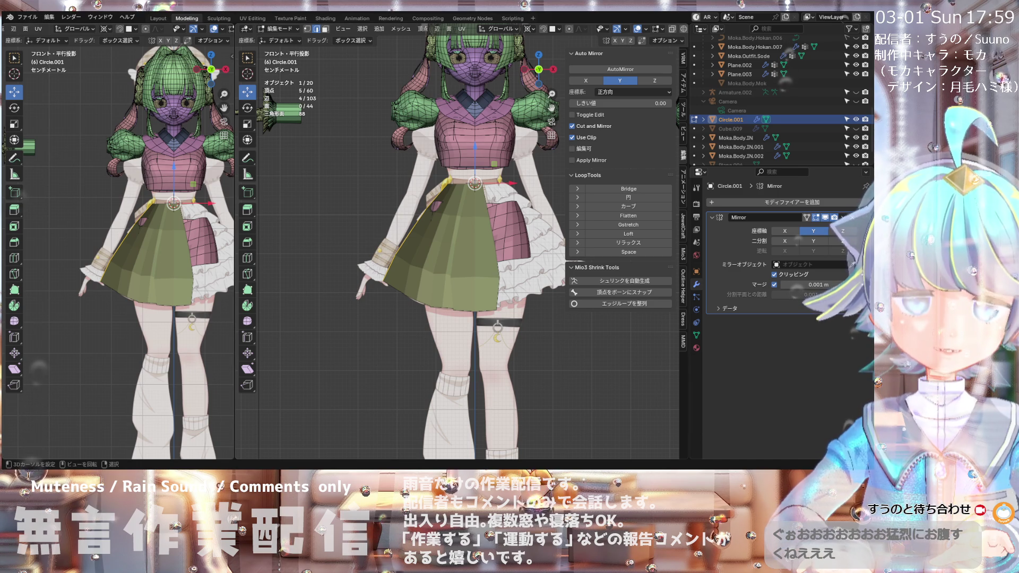
scroll(118, 251, down, 2)
scroll(118, 252, up, 2)
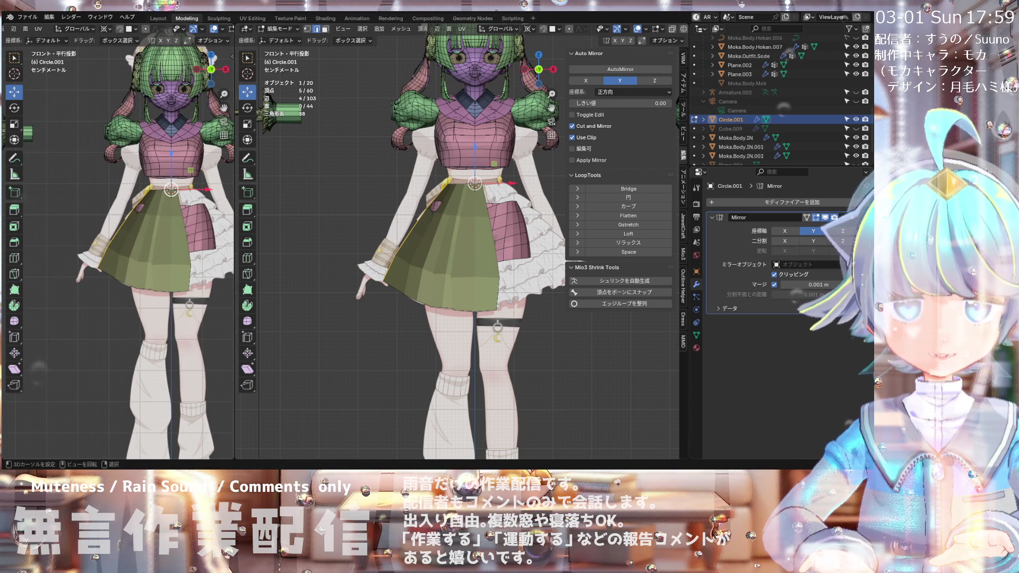
scroll(118, 252, up, 2)
scroll(118, 251, down, 2)
scroll(118, 252, up, 1)
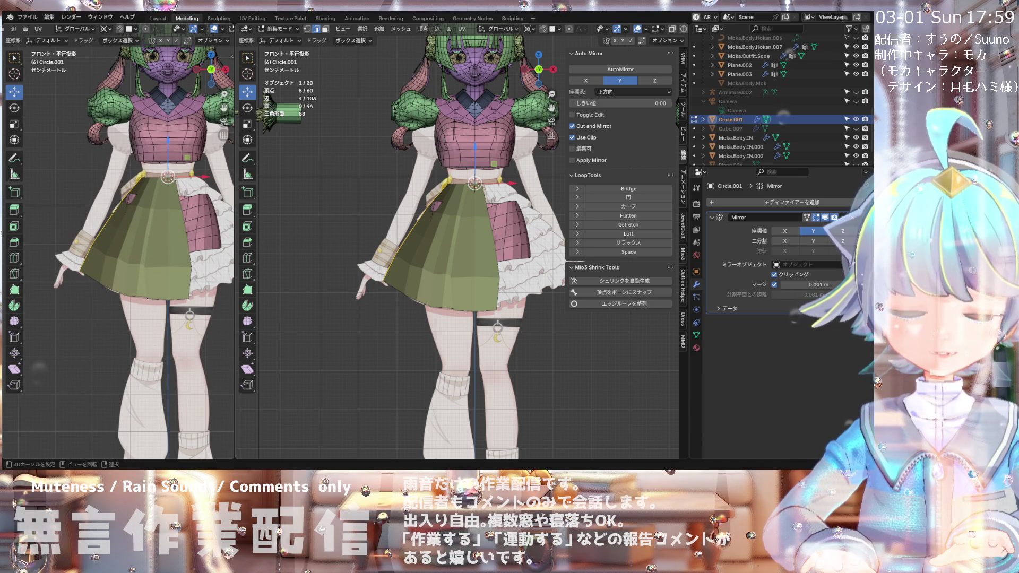
mouse_move(456, 265)
shift+middle_down()
mouse_move(422, 222)
mouse_move(511, 221)
mouse_move(413, 243)
shift+middle_up()
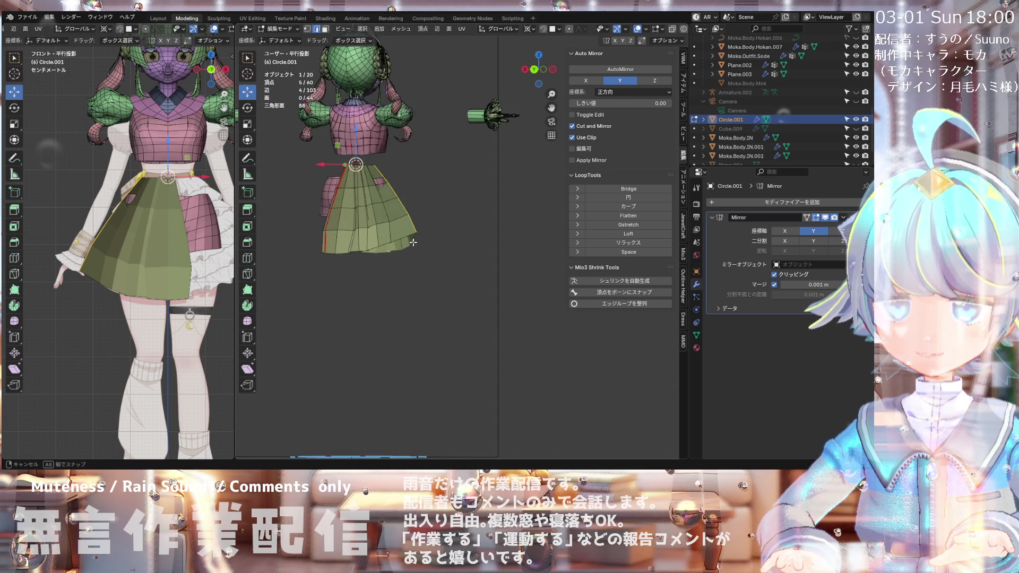
middle_drag(412, 243, 396, 238)
key(KP_1)
Step: Hide the Mirror modifier in the viewport and the Moka.Body.IN shorts in the outliner
click(826, 217)
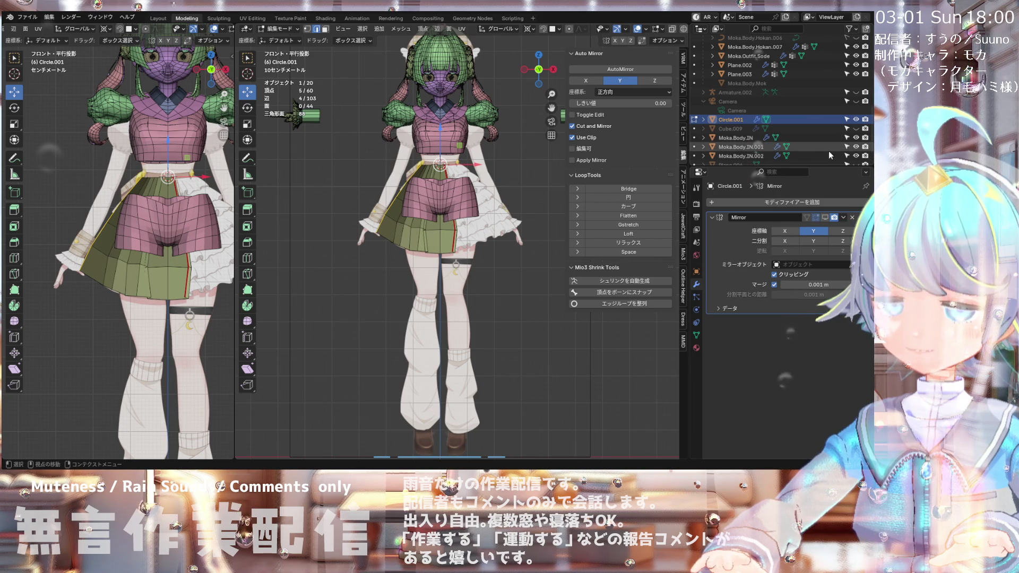
click(856, 137)
click(856, 137)
click(855, 137)
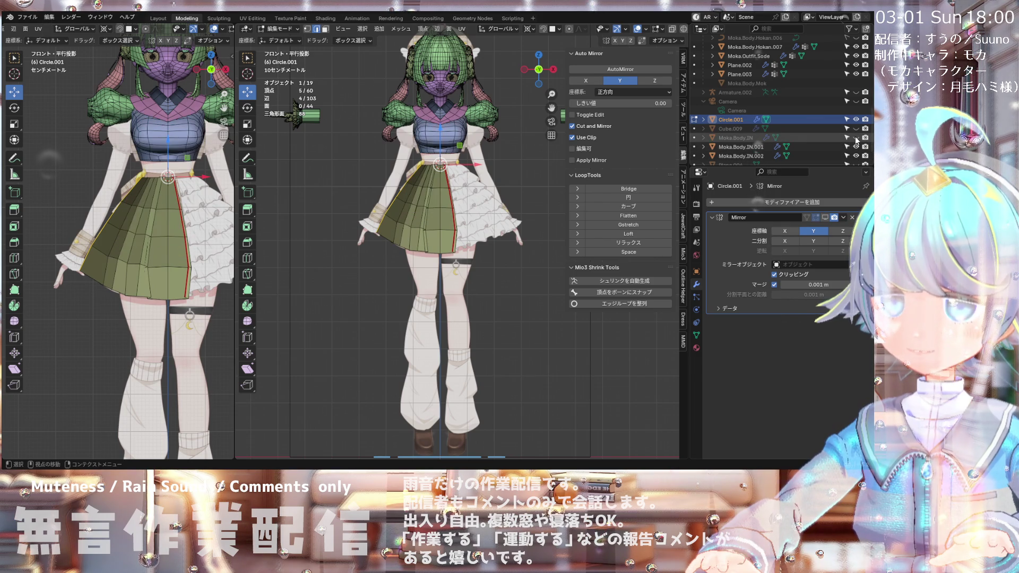
click(855, 138)
click(855, 138)
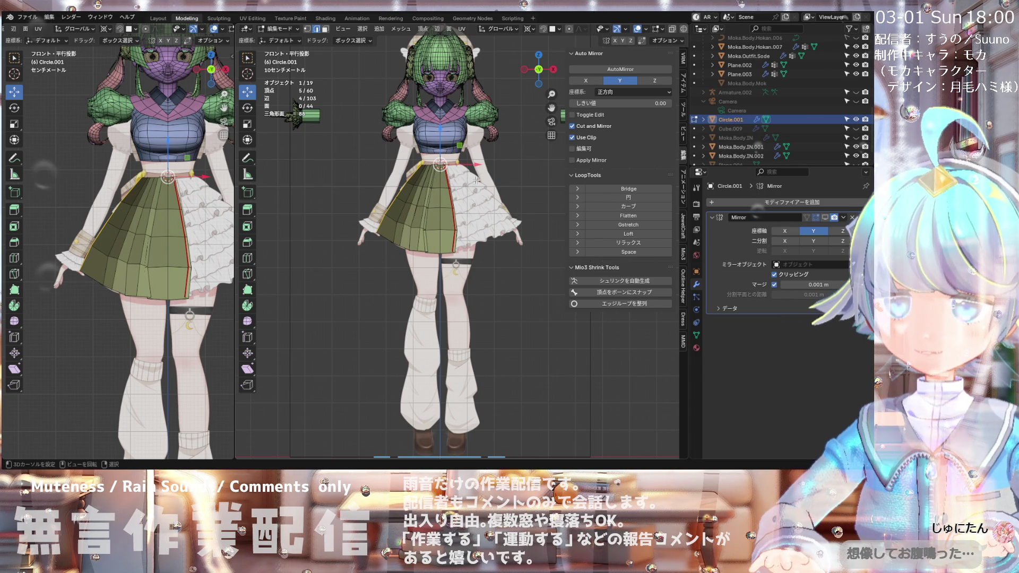
shift+middle_drag(465, 161, 459, 158)
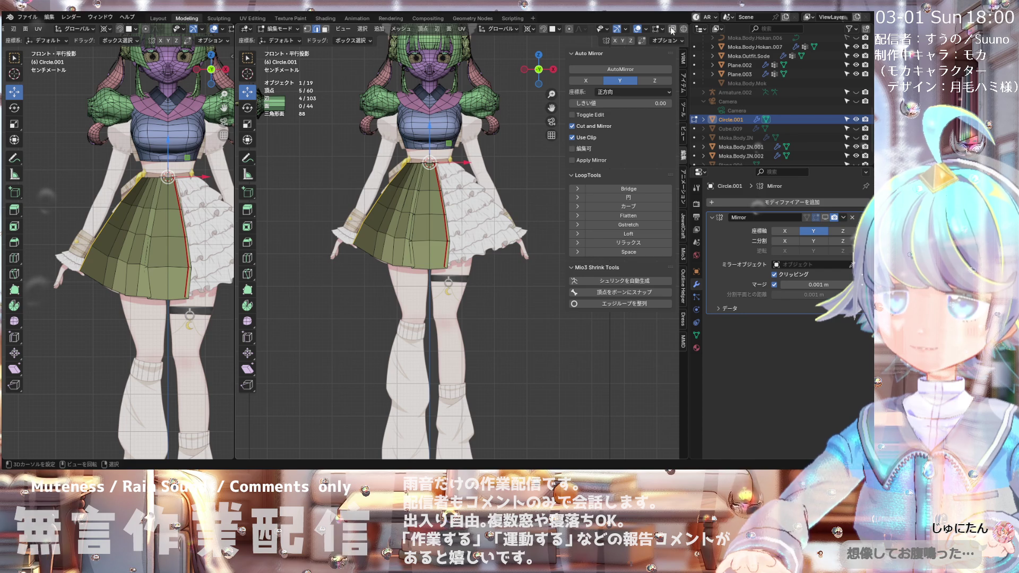
Step: Turn on X-ray and vertex select mode, then orbit around the half skirt
key(alt+z)
scroll(413, 196, up, 4)
scroll(413, 196, down, 1)
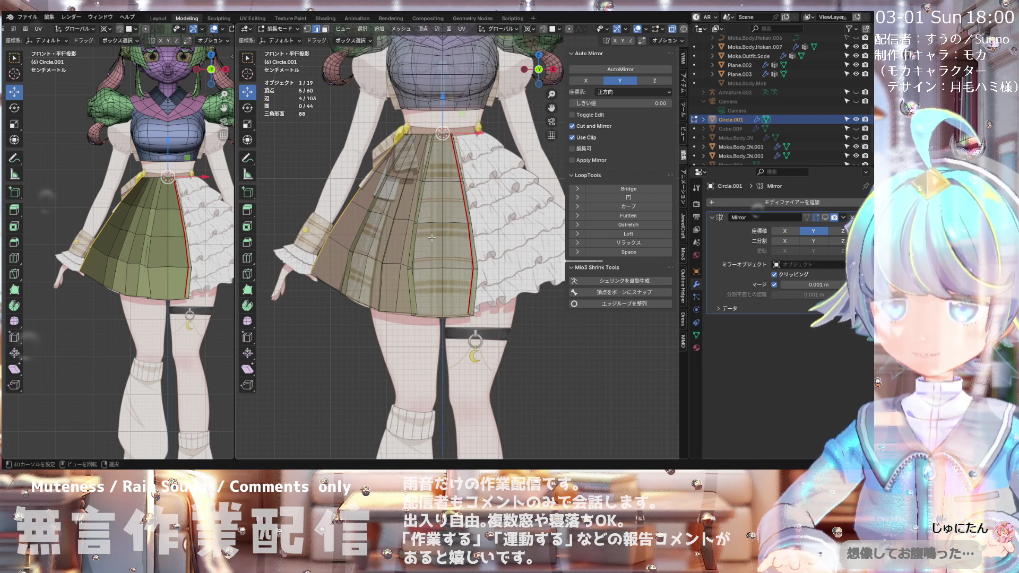
key(1)
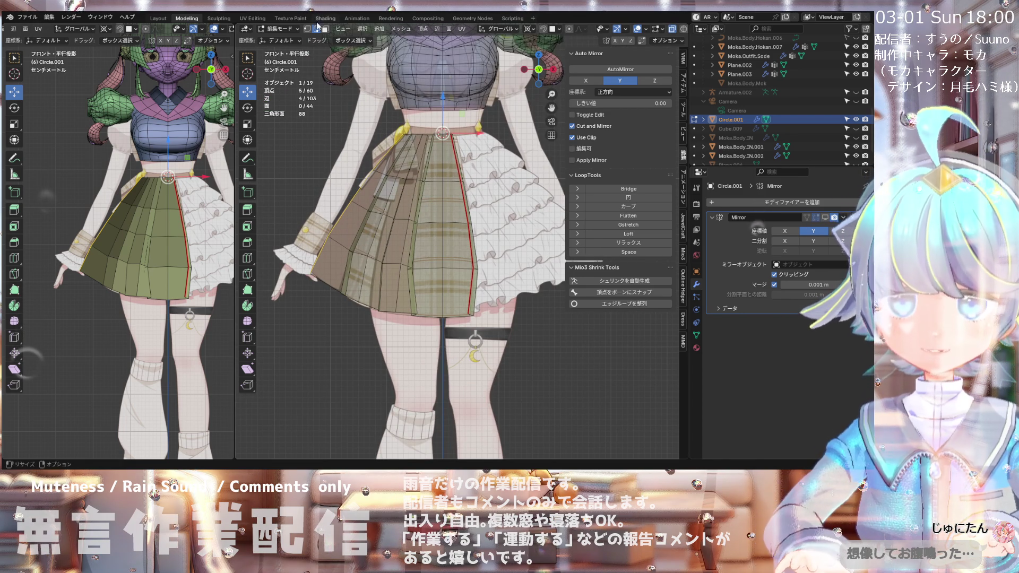
scroll(407, 228, up, 3)
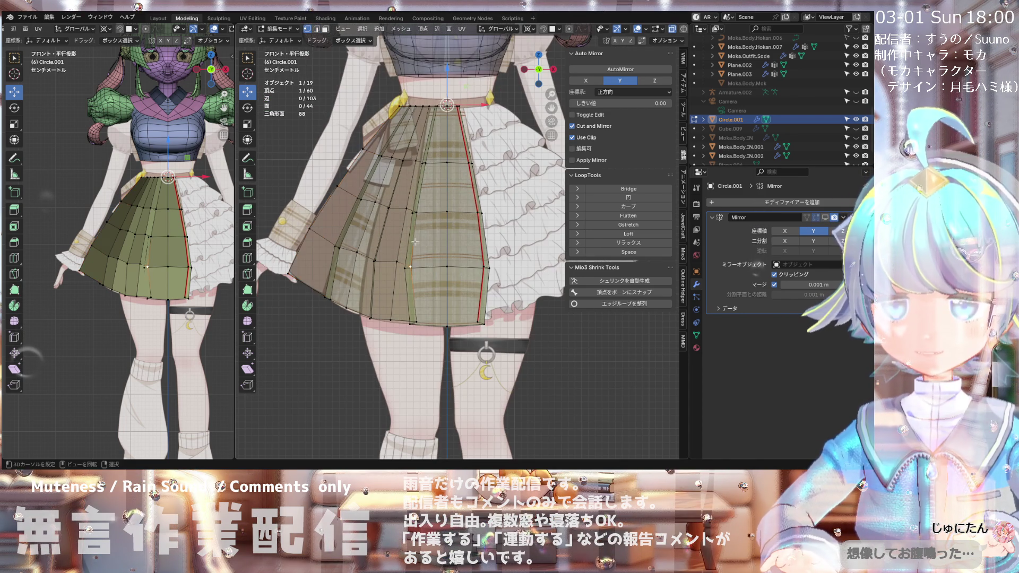
click(410, 281)
mouse_move(410, 277)
middle_down()
mouse_move(447, 292)
mouse_move(371, 281)
mouse_move(389, 281)
middle_up()
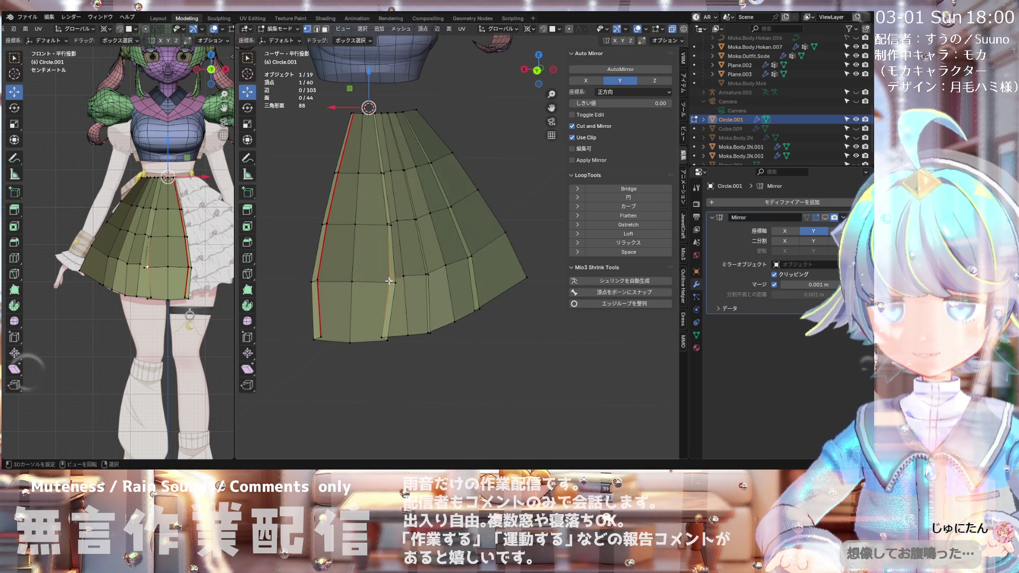
click(351, 48)
middle_drag(351, 48, 550, 143)
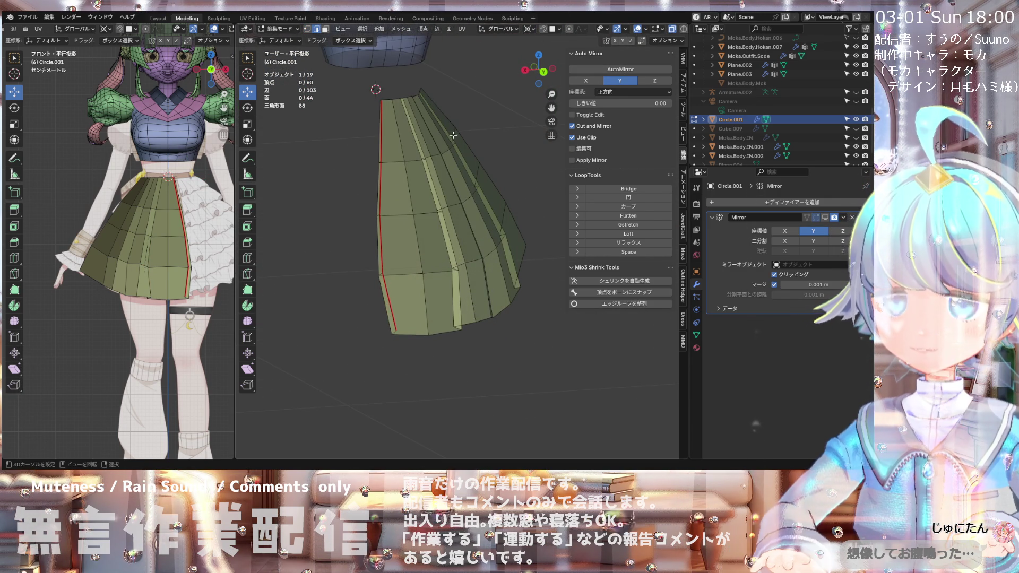
middle_drag(457, 132, 364, 254)
scroll(364, 254, up, 3)
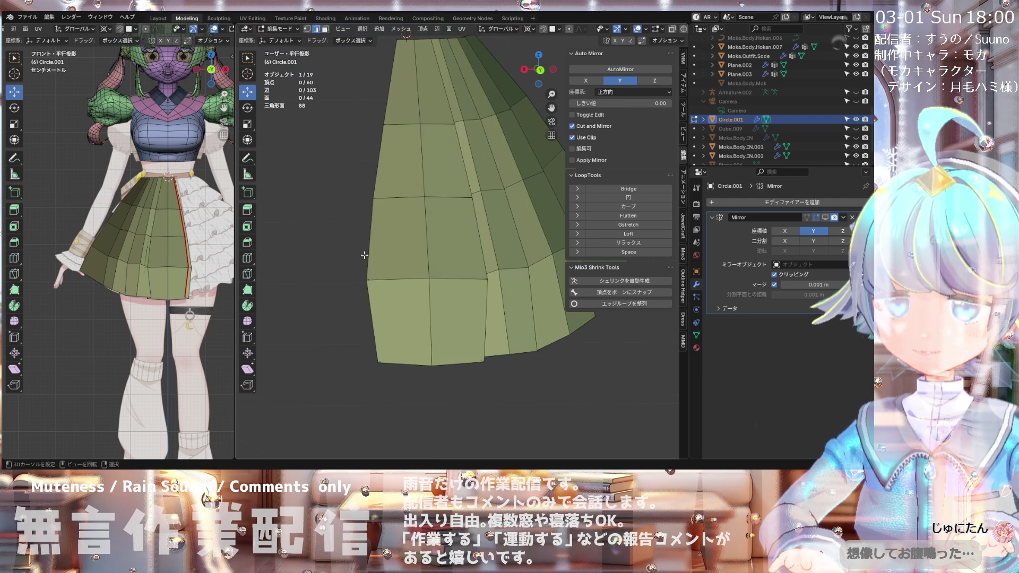
Step: Alt+Shift-select the vertical pleat-fold edge loops running down the half skirt
alt+click(369, 256)
scroll(372, 254, down, 4)
middle_drag(372, 254, 447, 232)
scroll(416, 249, up, 4)
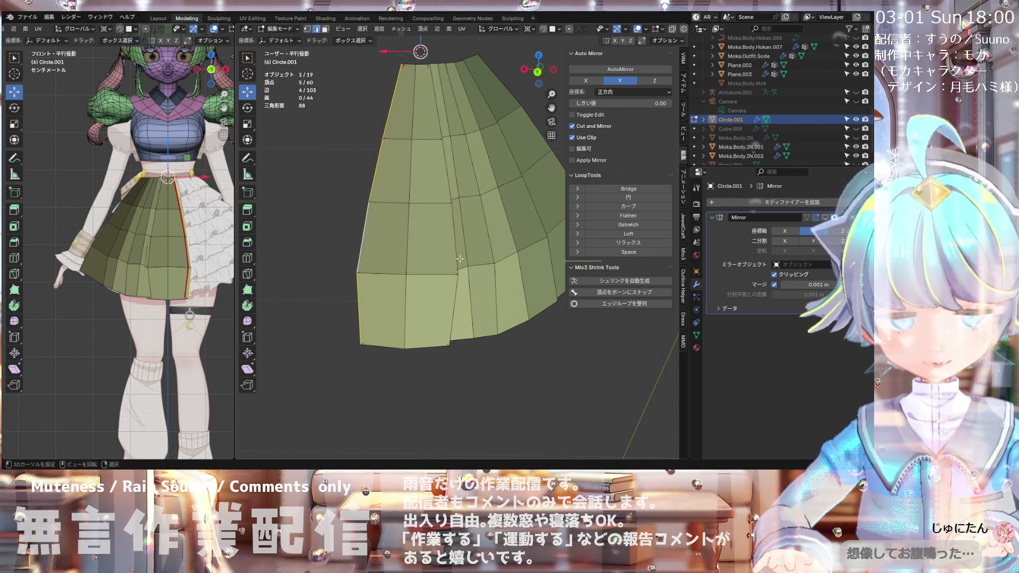
alt+shift+click(447, 233)
scroll(447, 232, down, 4)
mouse_move(447, 233)
middle_down()
mouse_move(429, 190)
mouse_move(459, 217)
mouse_move(449, 235)
mouse_move(508, 242)
middle_up()
scroll(459, 216, up, 4)
alt+shift+click(448, 213)
scroll(449, 236, down, 4)
scroll(477, 237, up, 4)
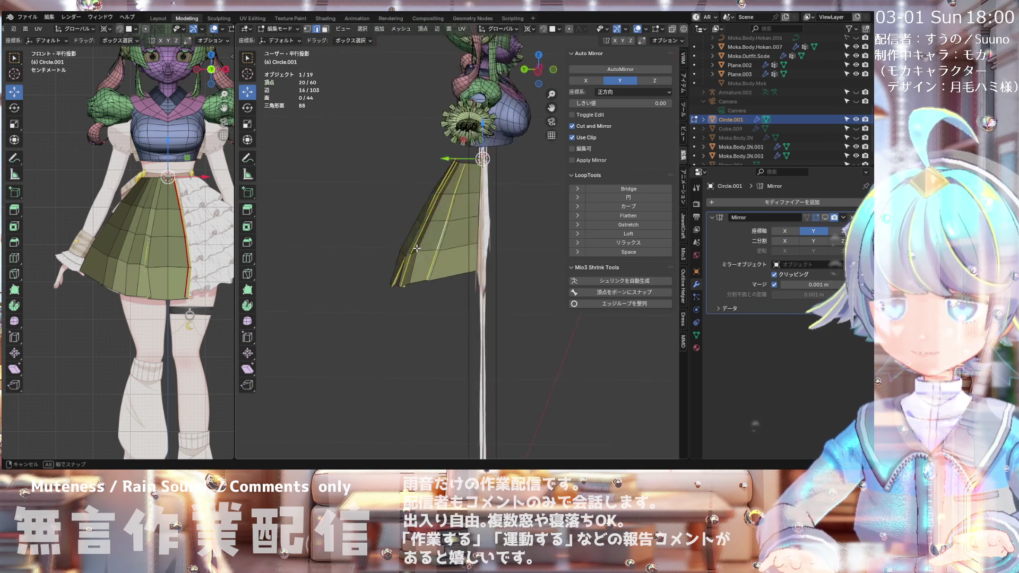
click(437, 30)
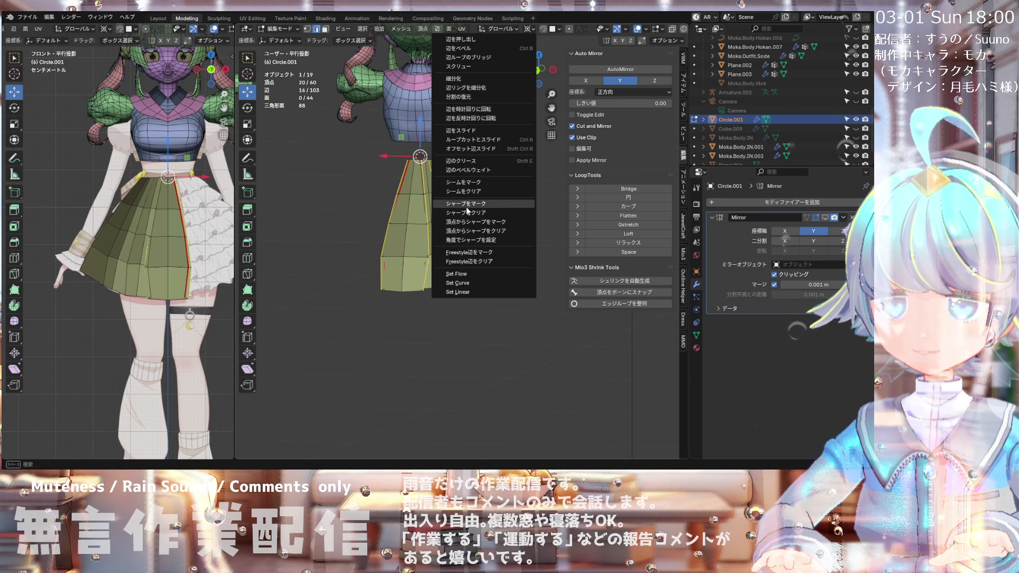
Step: Mark the selected pleat edge loops as sharp and orbit back to face the character
click(476, 254)
middle_drag(476, 253, 369, 228)
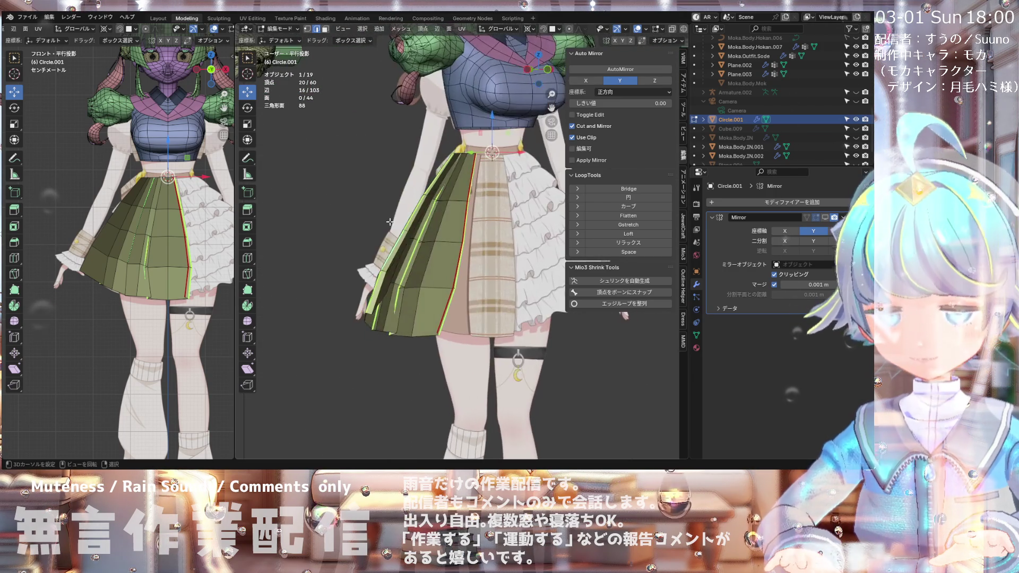
middle_drag(369, 228, 390, 221)
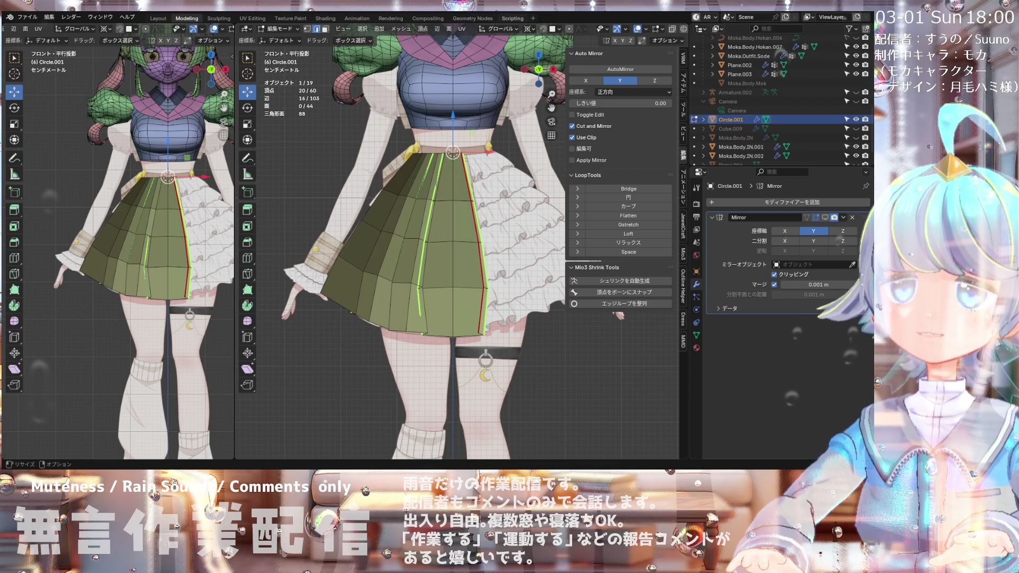
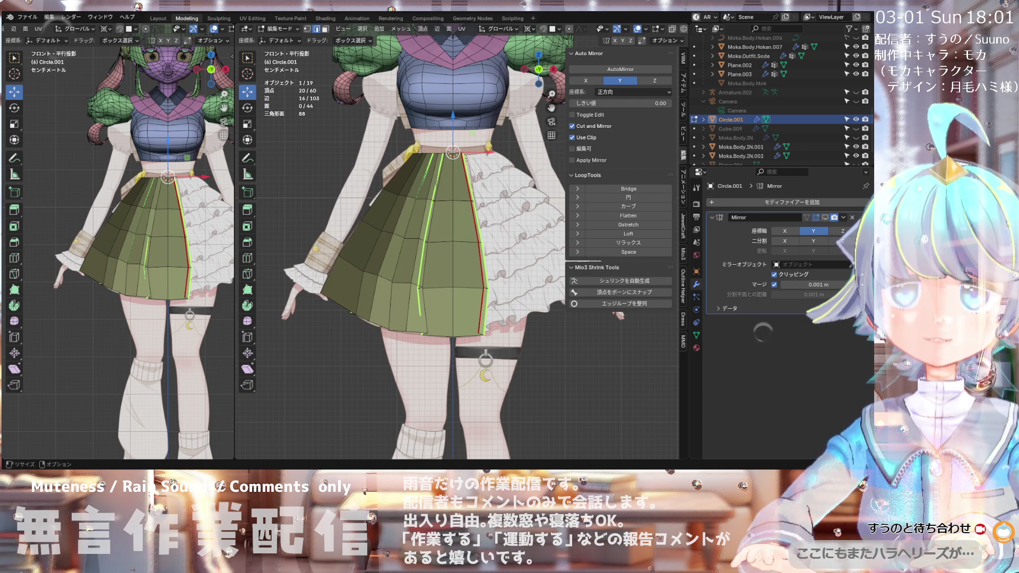
Step: Orbit, return to the front view and zoom in on the skirt pleats
middle_drag(414, 311, 349, 310)
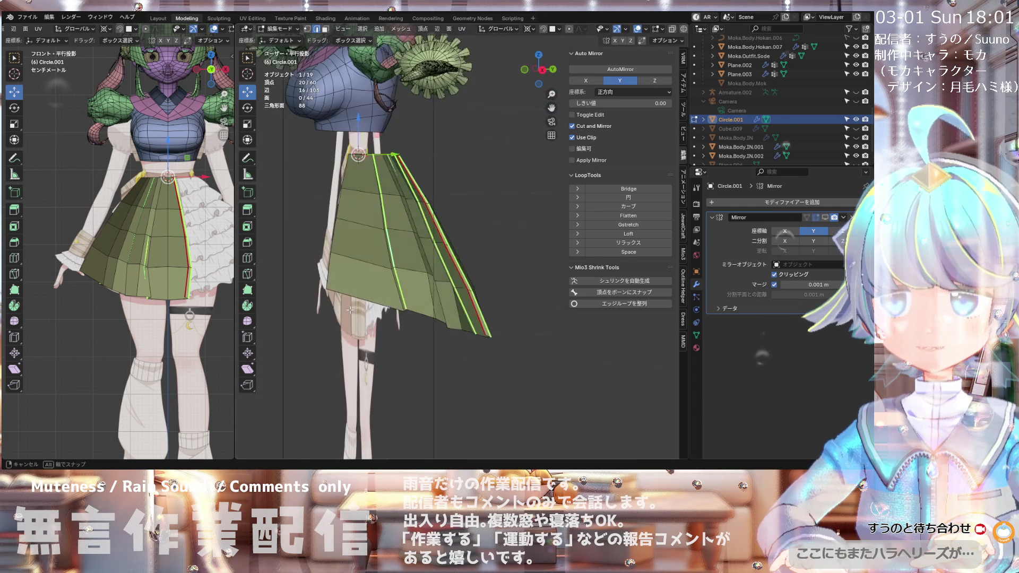
key(KP_1)
scroll(444, 211, up, 3)
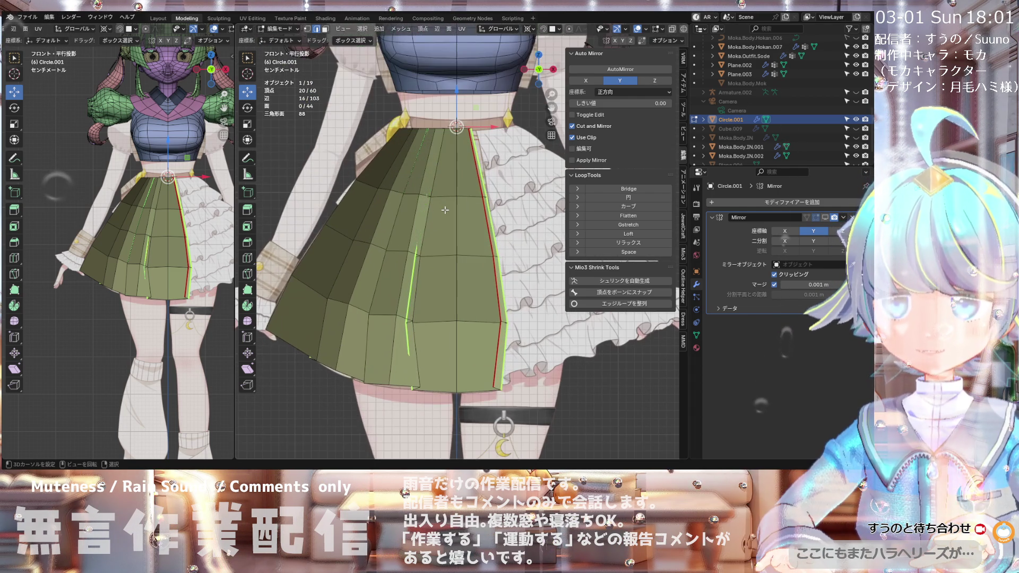
scroll(426, 314, down, 3)
scroll(427, 314, down, 3)
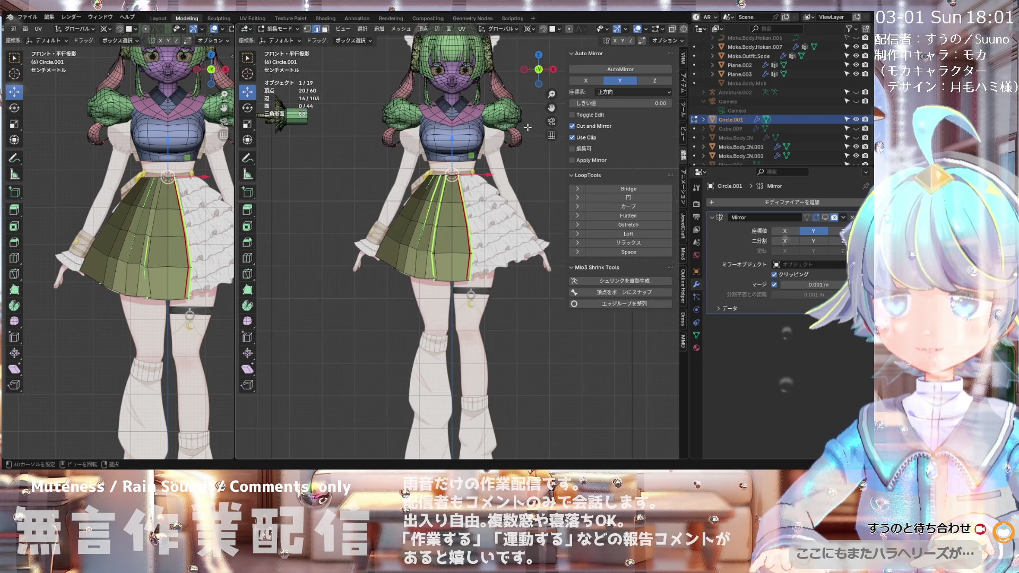
scroll(387, 256, down, 2)
scroll(387, 256, up, 5)
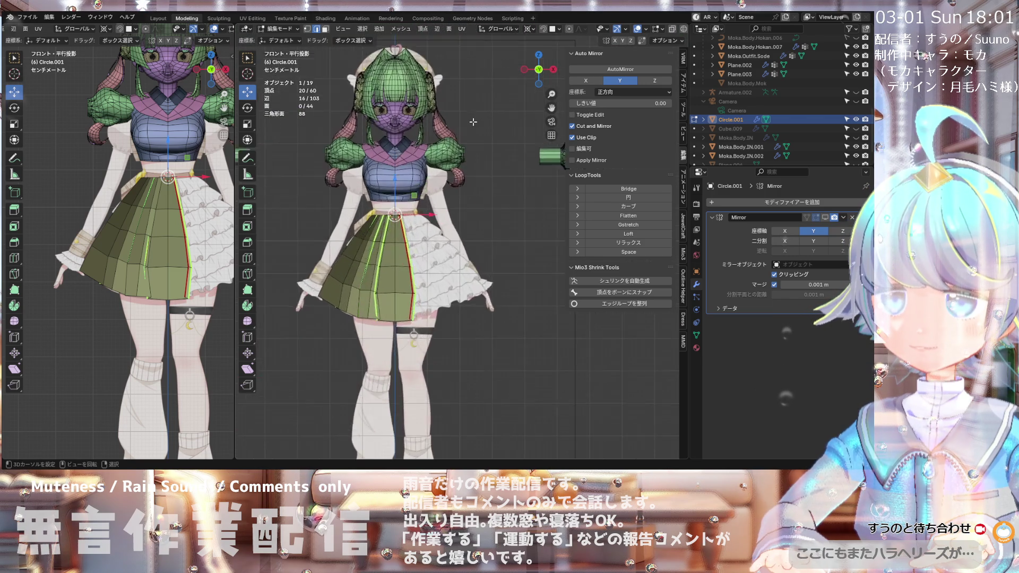
scroll(388, 256, up, 1)
scroll(387, 256, down, 1)
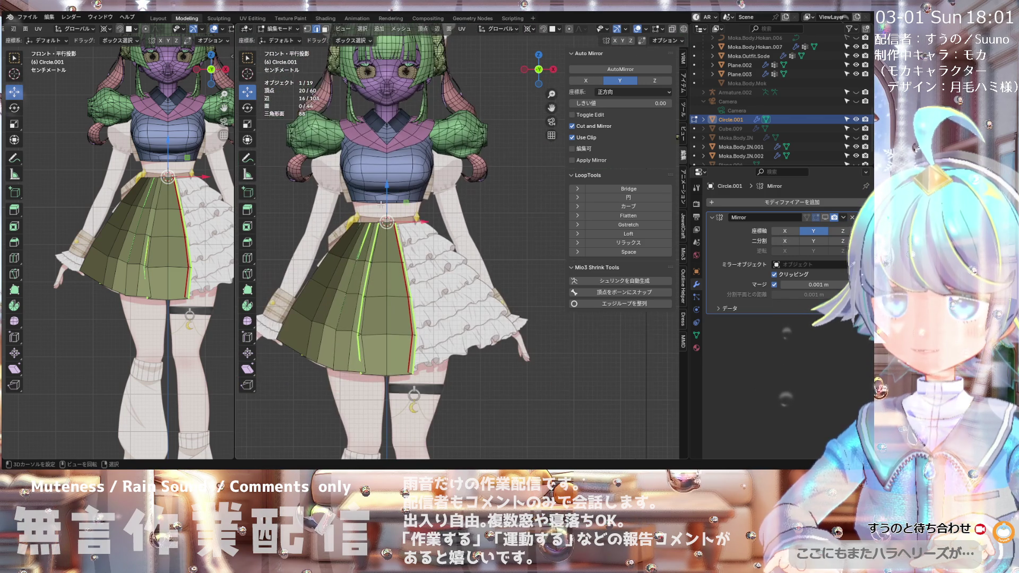
scroll(382, 189, up, 2)
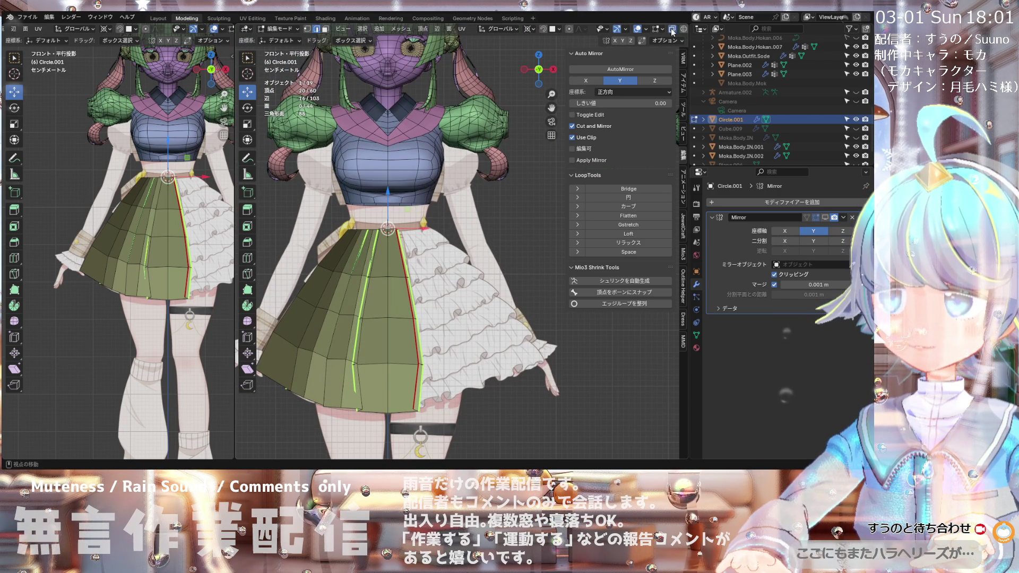
Step: Show the skirt see-through with its plaid texture and select one pleat edge
click(672, 31)
scroll(403, 212, up, 2)
scroll(425, 207, up, 2)
click(439, 200)
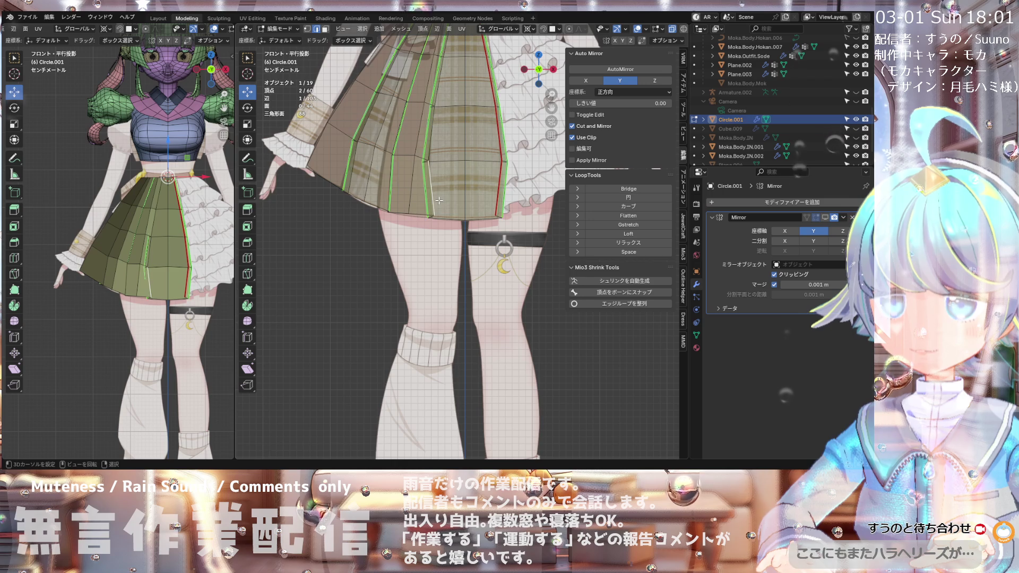
Step: Orbit around the skirt to inspect it and switch to the Rotate tool
scroll(440, 194, up, 2)
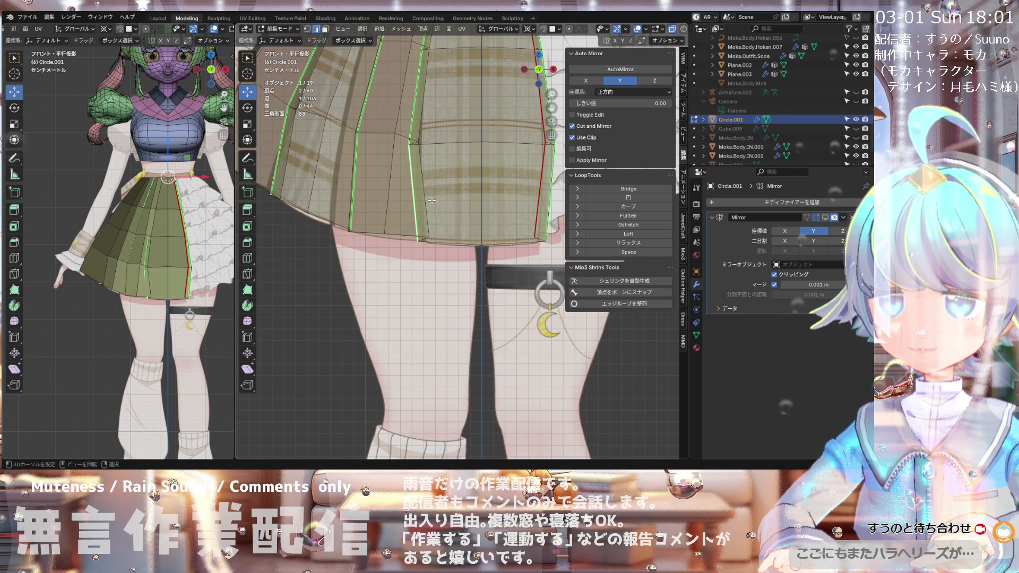
scroll(432, 196, up, 1)
scroll(440, 185, down, 2)
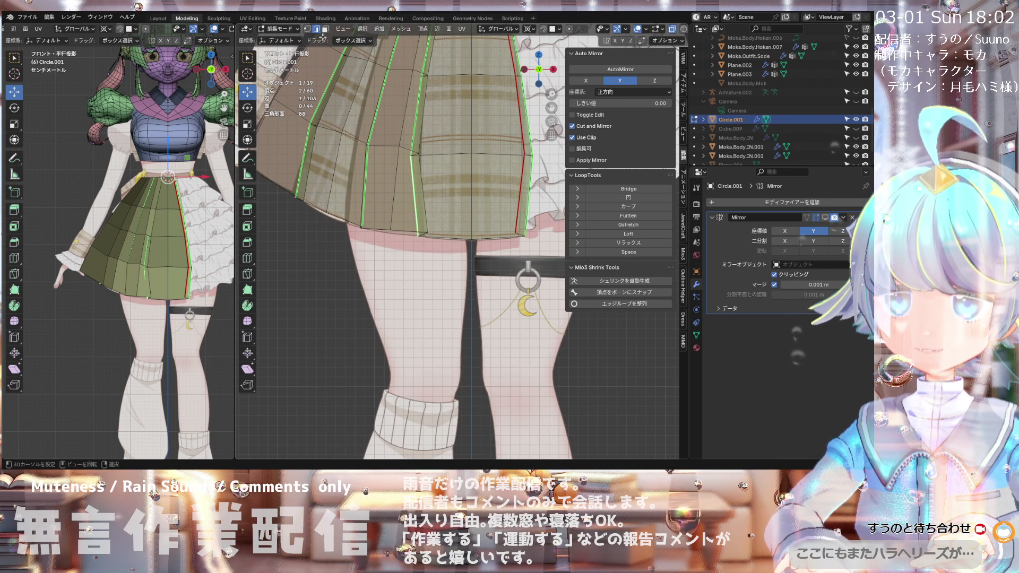
scroll(362, 55, up, 3)
middle_drag(362, 56, 404, 165)
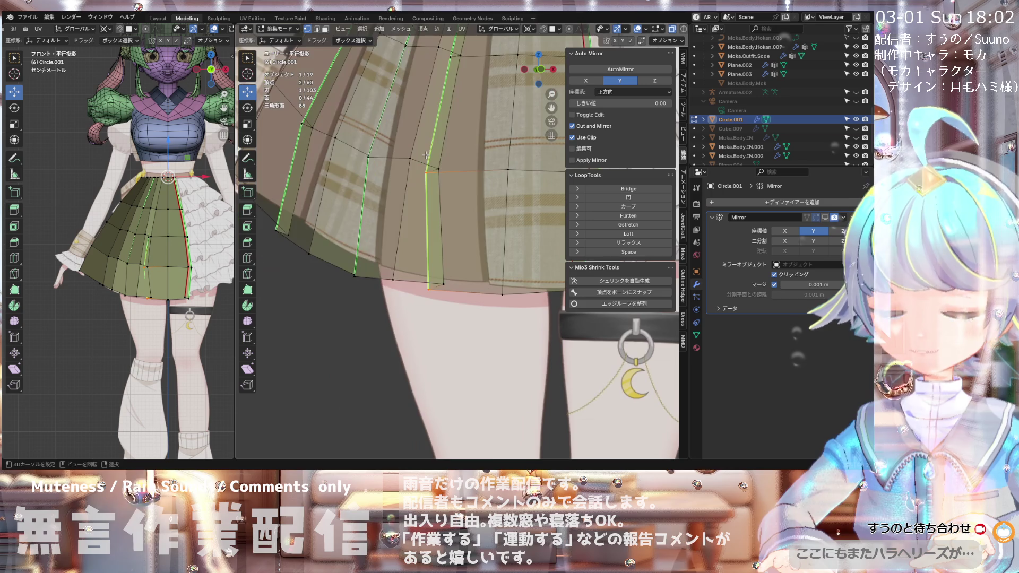
scroll(420, 181, down, 1)
scroll(425, 186, down, 3)
scroll(435, 198, up, 4)
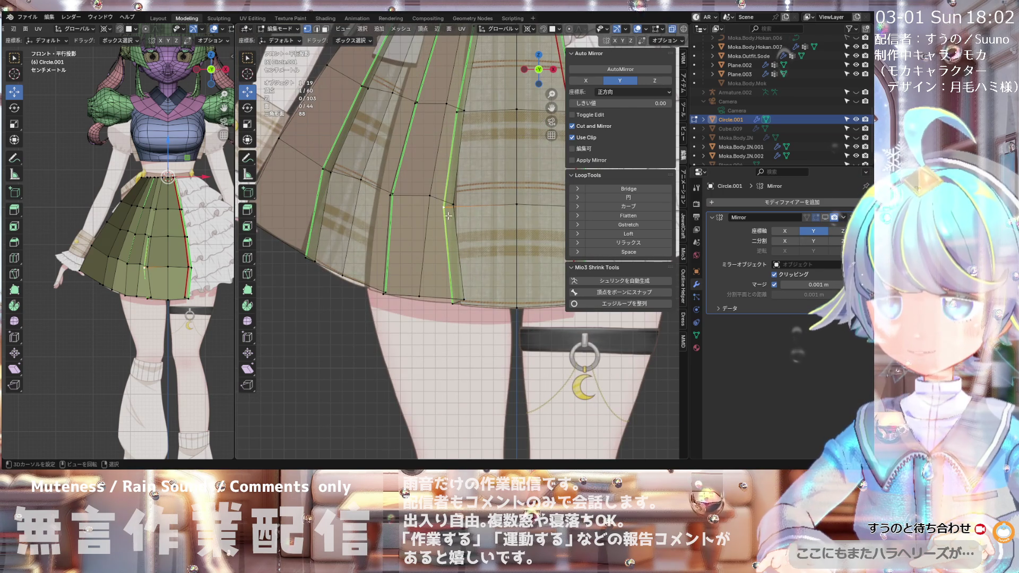
scroll(429, 186, down, 2)
scroll(496, 196, down, 3)
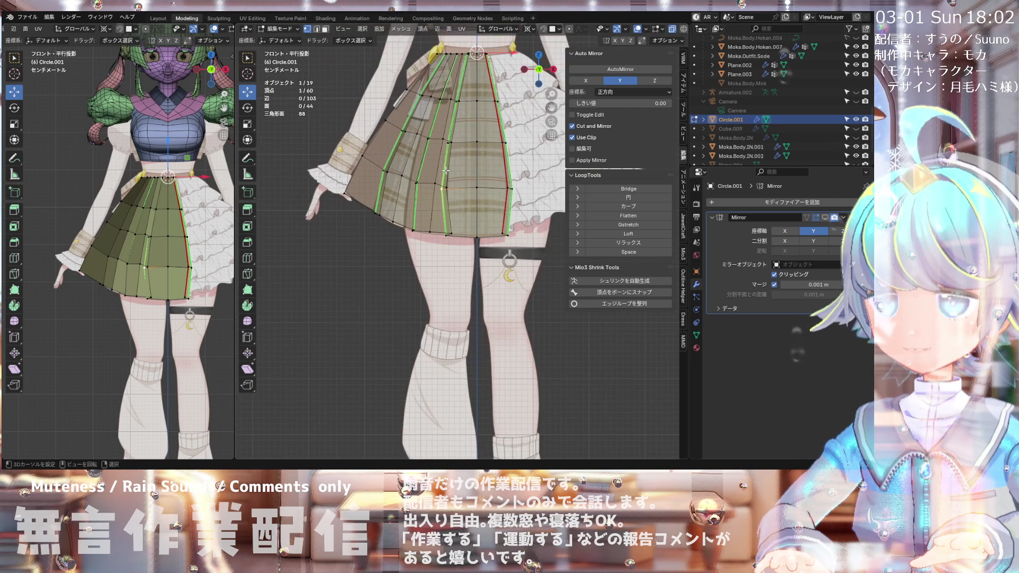
scroll(468, 132, up, 2)
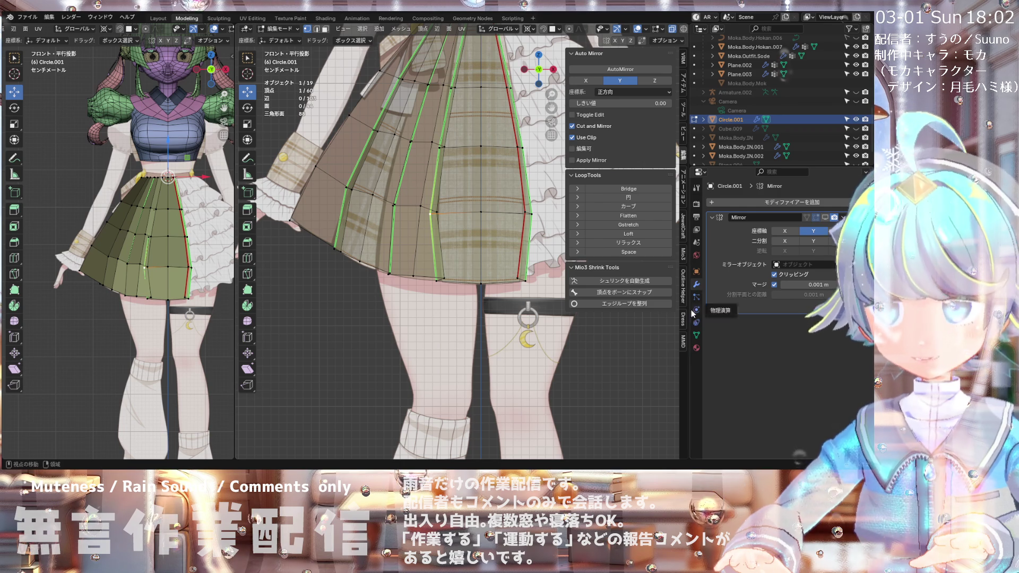
click(246, 109)
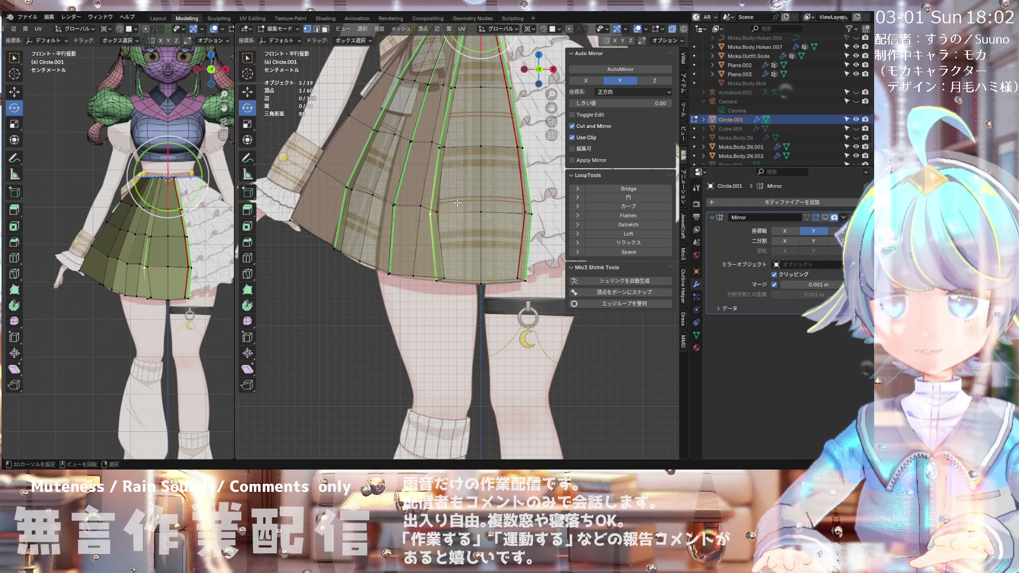
scroll(428, 209, down, 2)
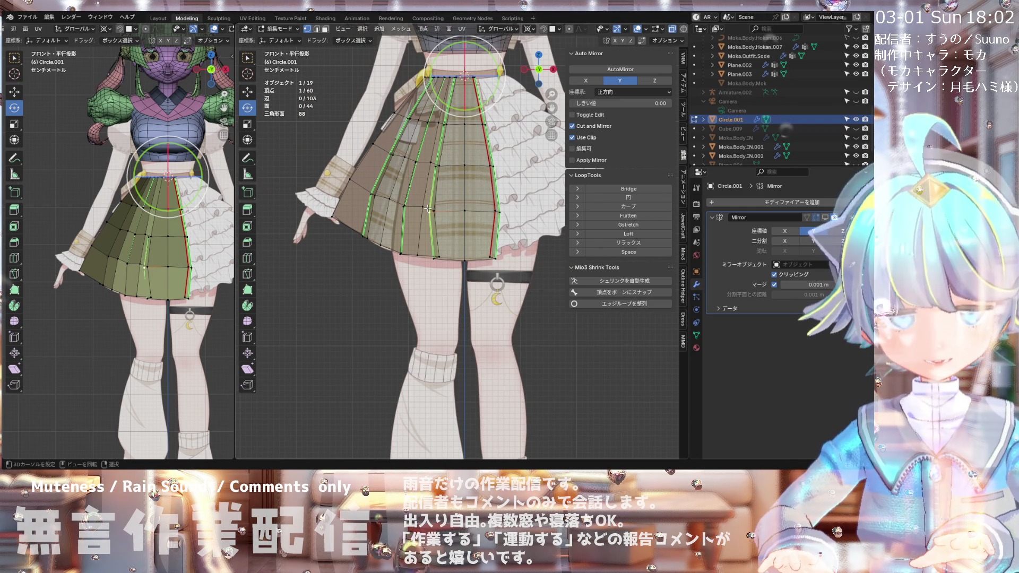
Step: Set the pivot to Individual Origins, reset the 3D cursor to world origin, and select Move
click(528, 28)
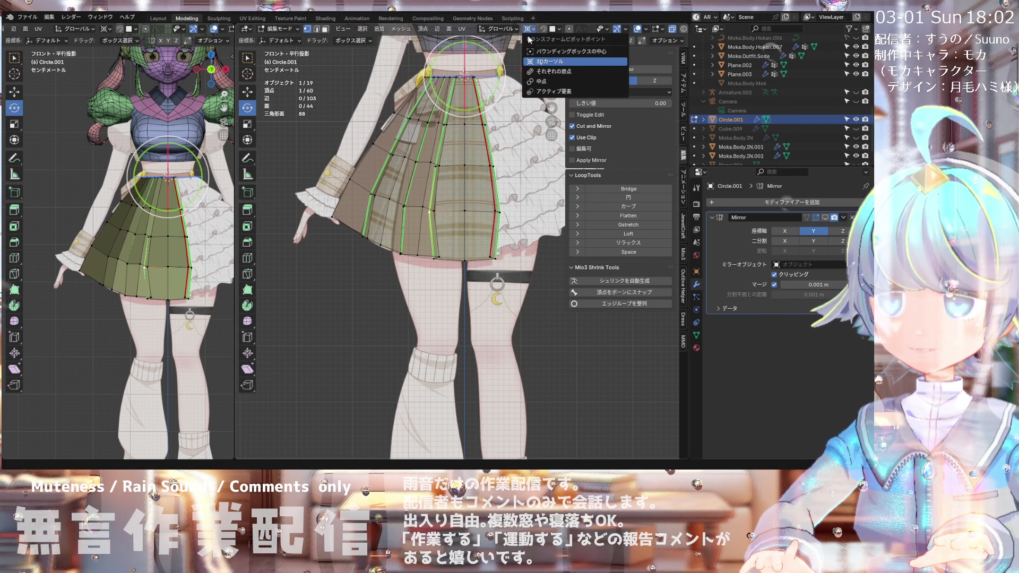
click(539, 72)
key(shift+s)
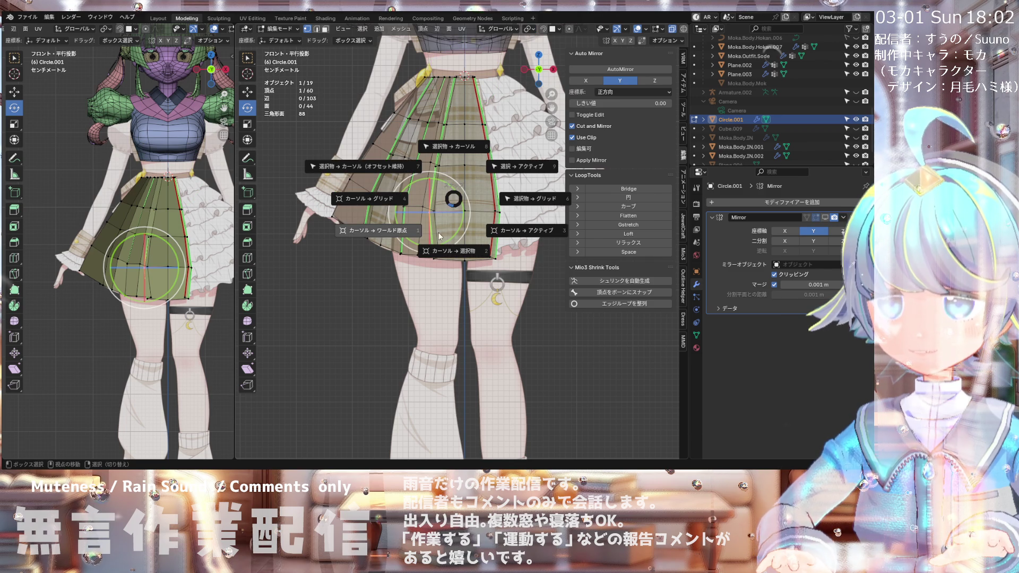
click(404, 234)
scroll(429, 227, up, 1)
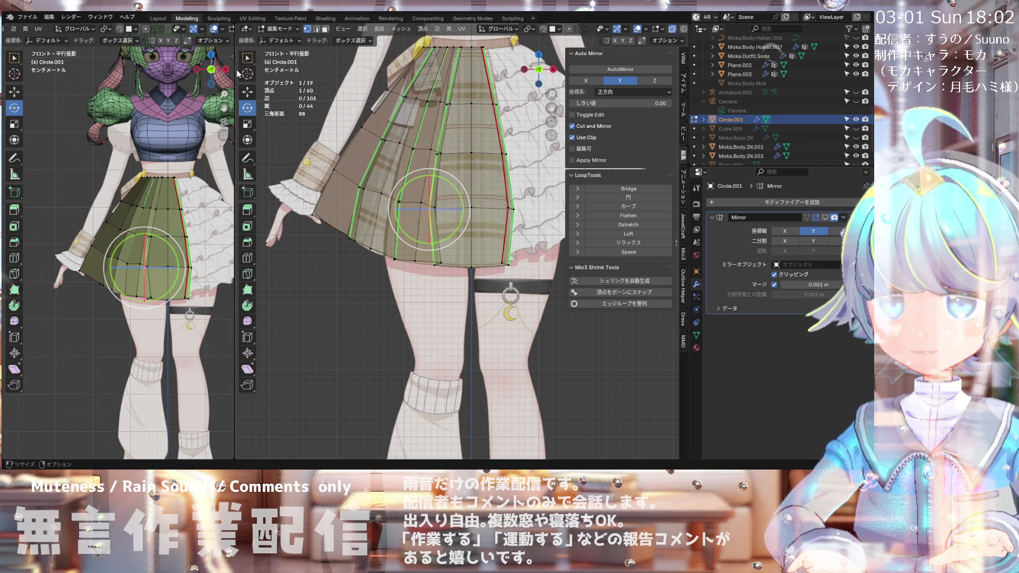
click(247, 92)
scroll(470, 215, up, 2)
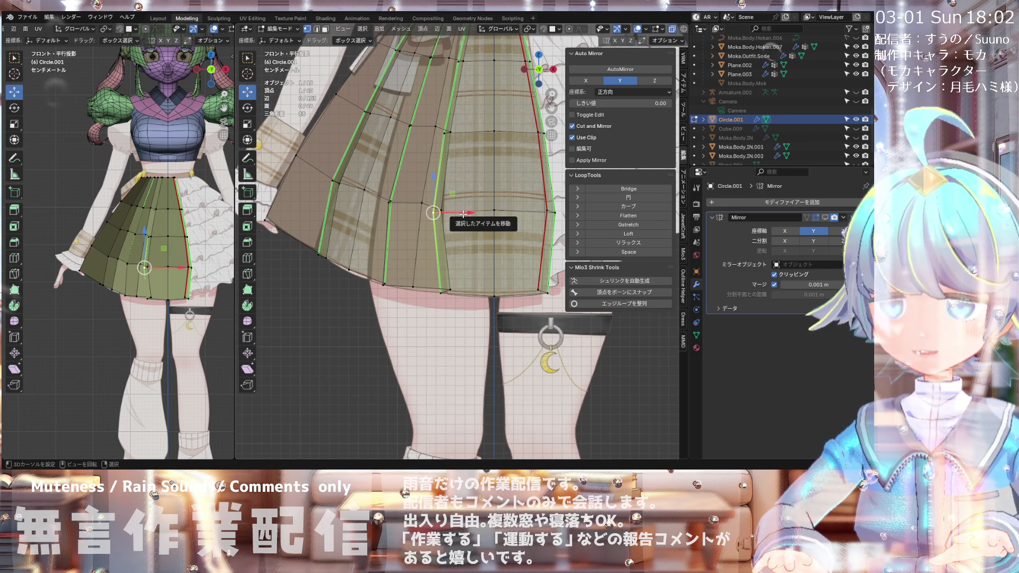
Step: Slide the selected pleat vertices sideways along X and confirm the shift
drag(464, 214, 471, 212)
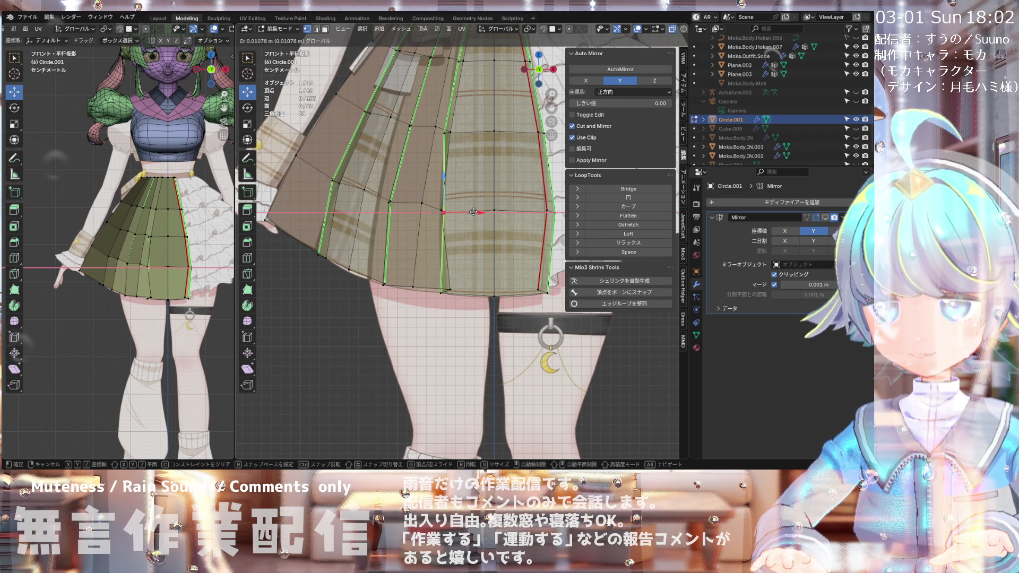
alt+scroll(473, 212, up, 5)
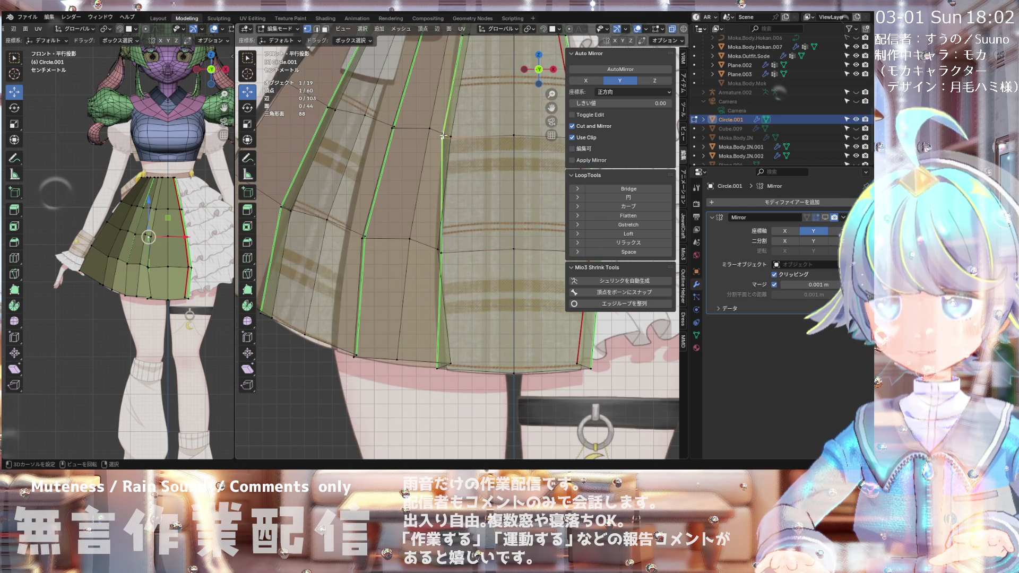
drag(473, 213, 483, 138)
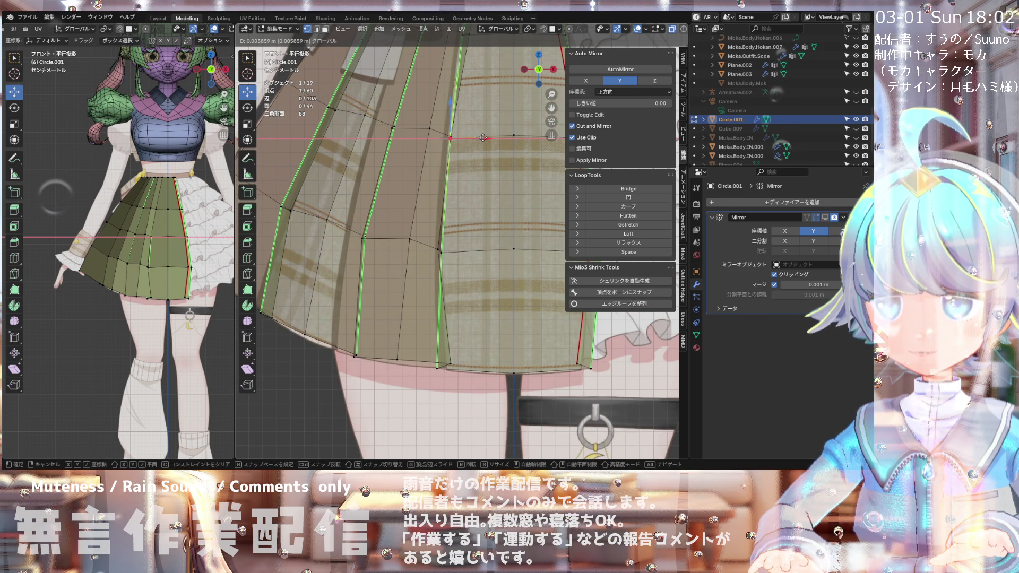
click(483, 138)
scroll(483, 102, up, 3)
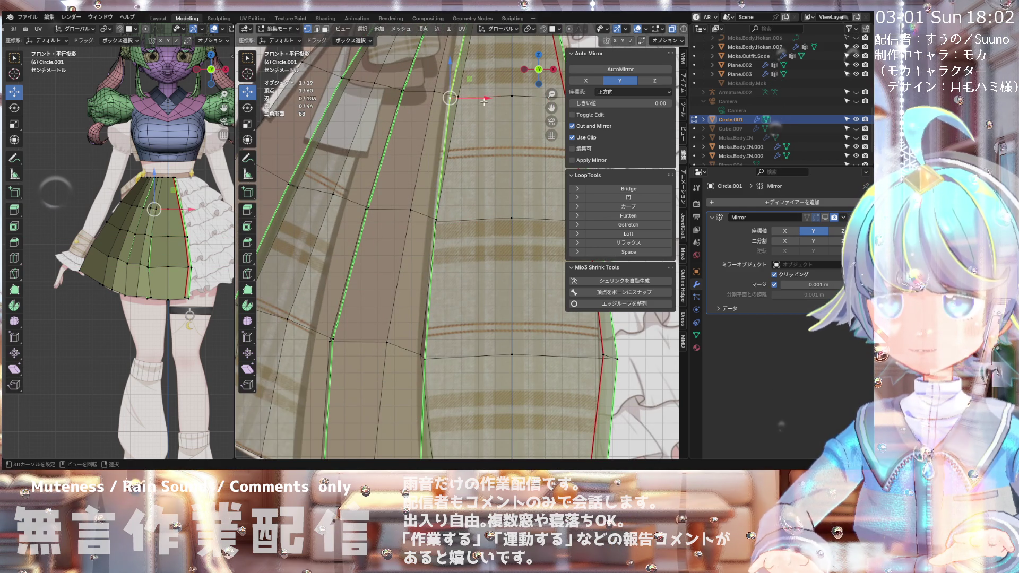
Step: Shift a lower vertex on the pleat line sideways along X in front view
click(436, 215)
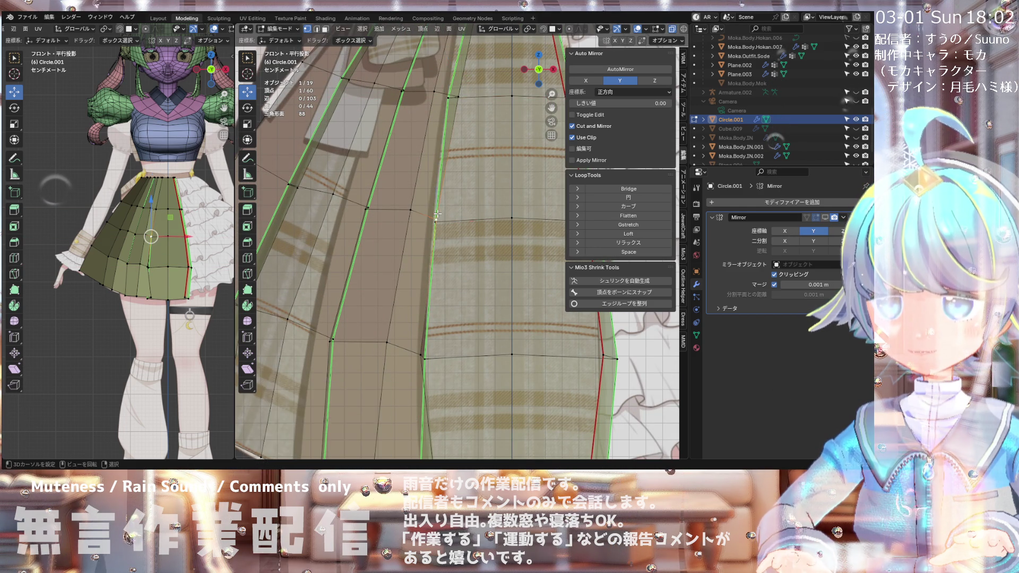
middle_drag(453, 231, 418, 235)
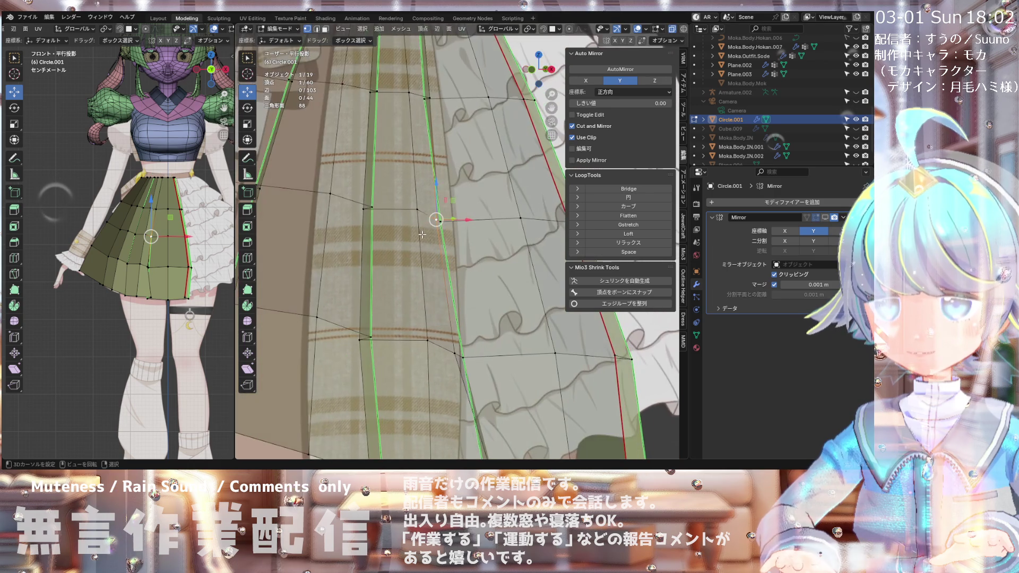
key(KP_1)
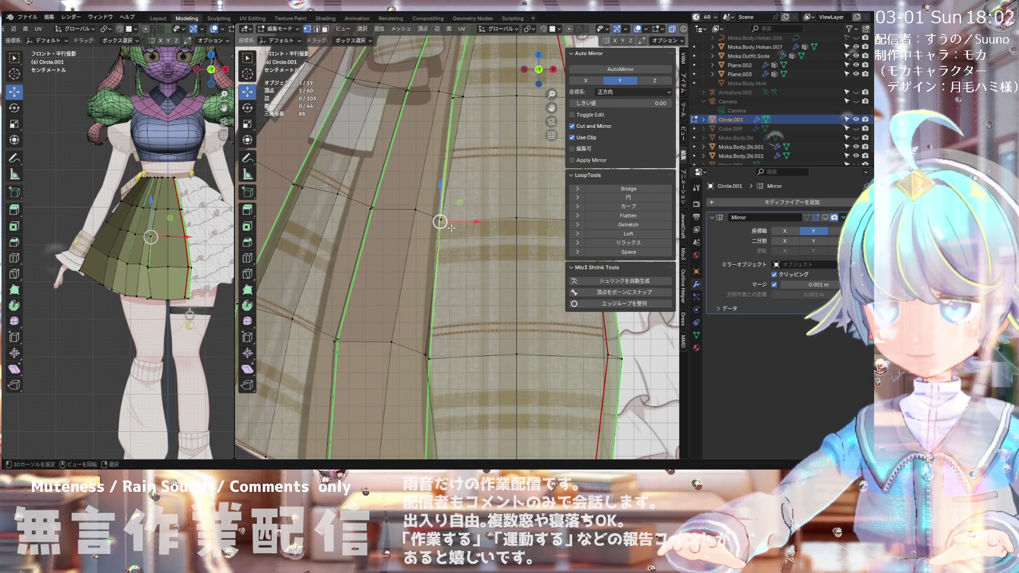
drag(473, 221, 479, 225)
scroll(443, 175, down, 3)
scroll(460, 326, up, 2)
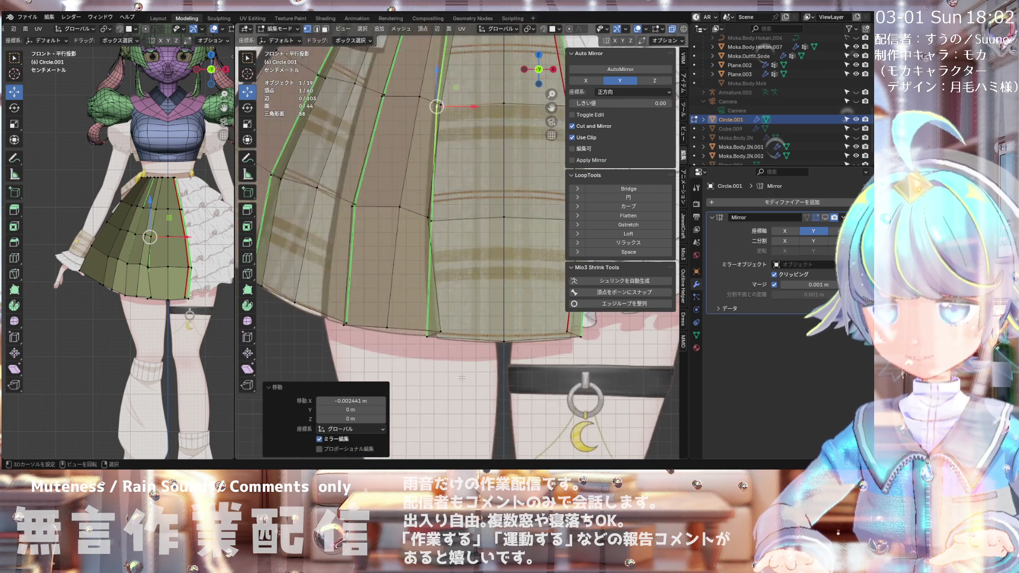
scroll(462, 377, up, 2)
Step: Slide the pleat's hem vertex sideways along X
click(409, 315)
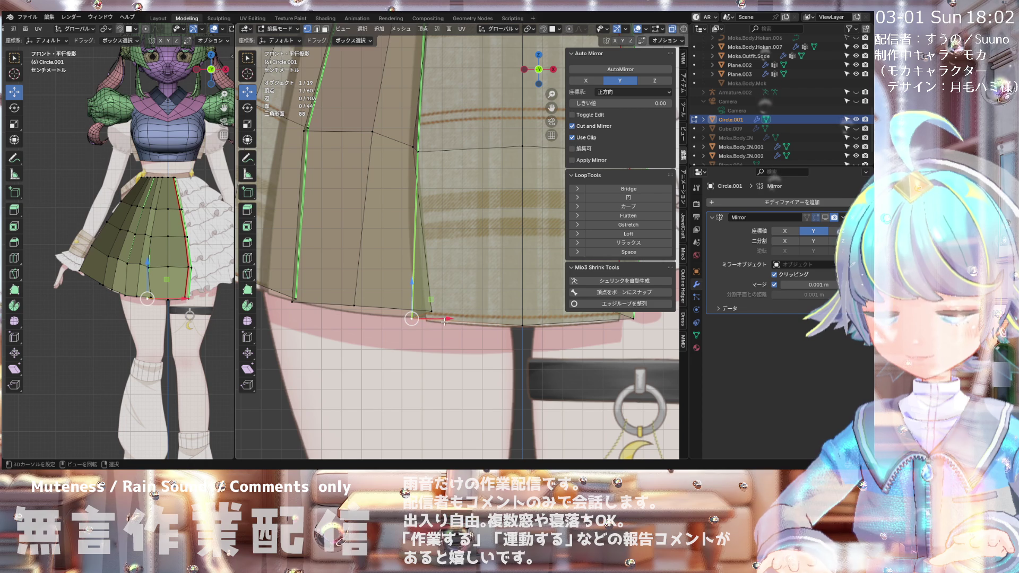
drag(444, 321, 455, 318)
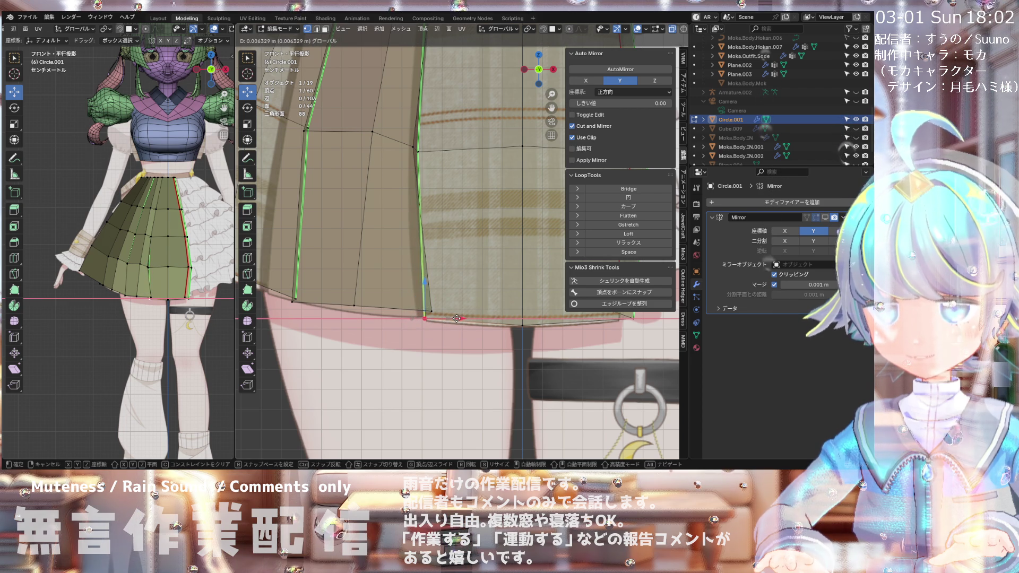
scroll(443, 314, down, 3)
scroll(456, 143, up, 2)
scroll(464, 93, down, 3)
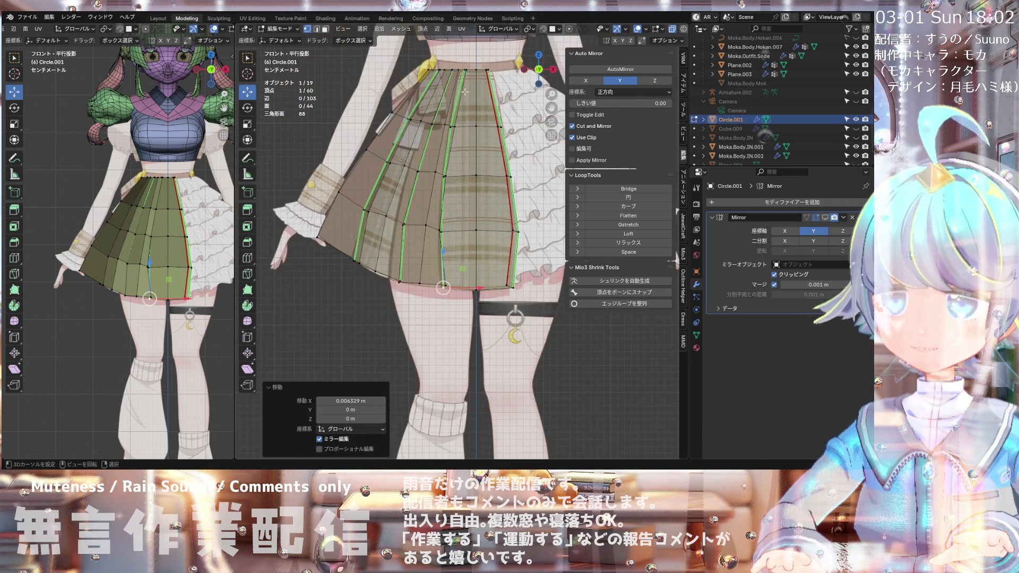
scroll(461, 99, up, 2)
scroll(441, 123, up, 2)
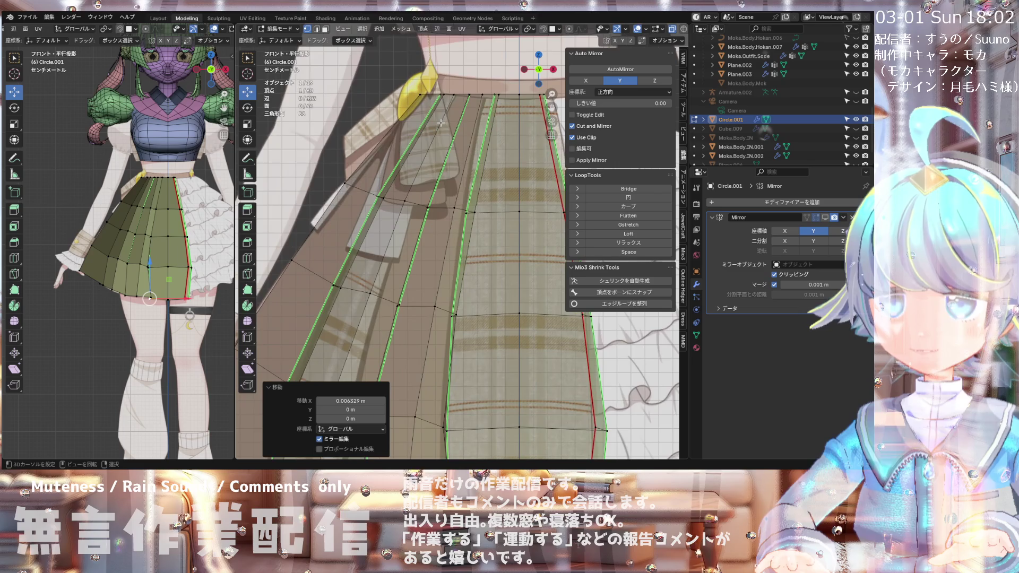
scroll(441, 123, down, 2)
scroll(443, 130, down, 1)
scroll(444, 133, up, 2)
scroll(445, 137, down, 3)
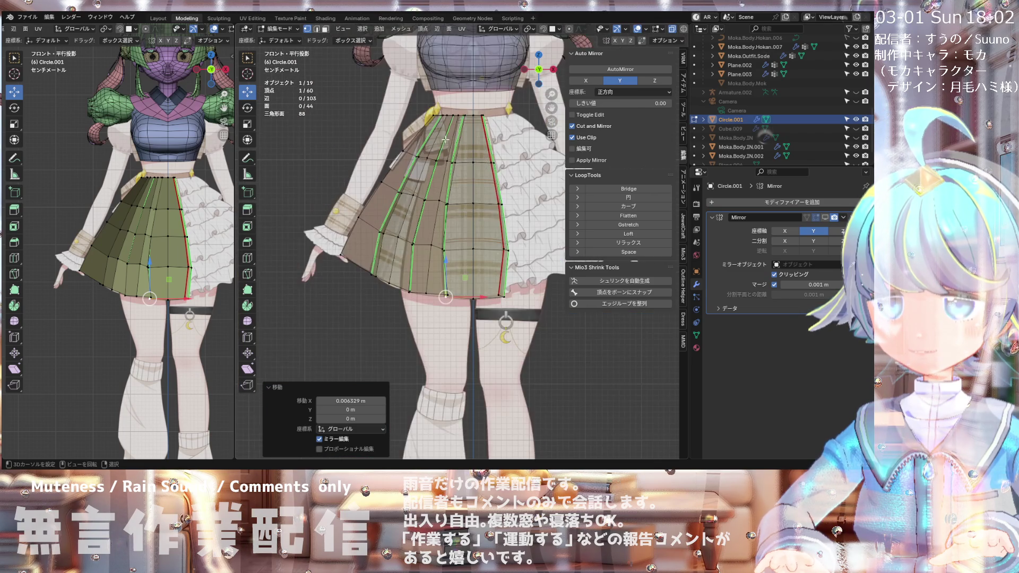
scroll(433, 180, up, 1)
scroll(419, 228, up, 1)
scroll(406, 278, up, 1)
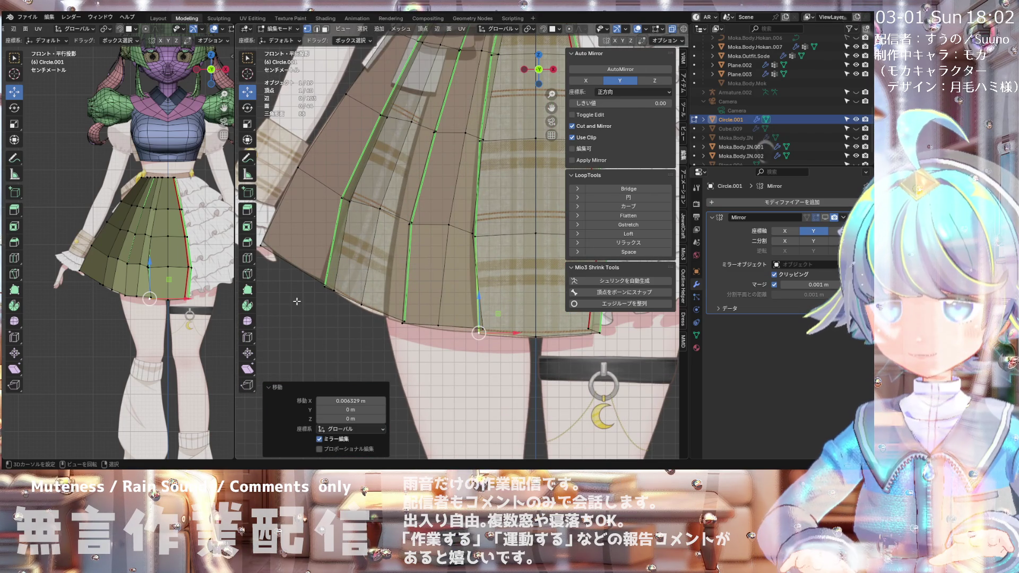
Step: Move the skirt's bottom-left hem corner vertex slightly left and up
click(323, 288)
middle_drag(324, 290, 360, 296)
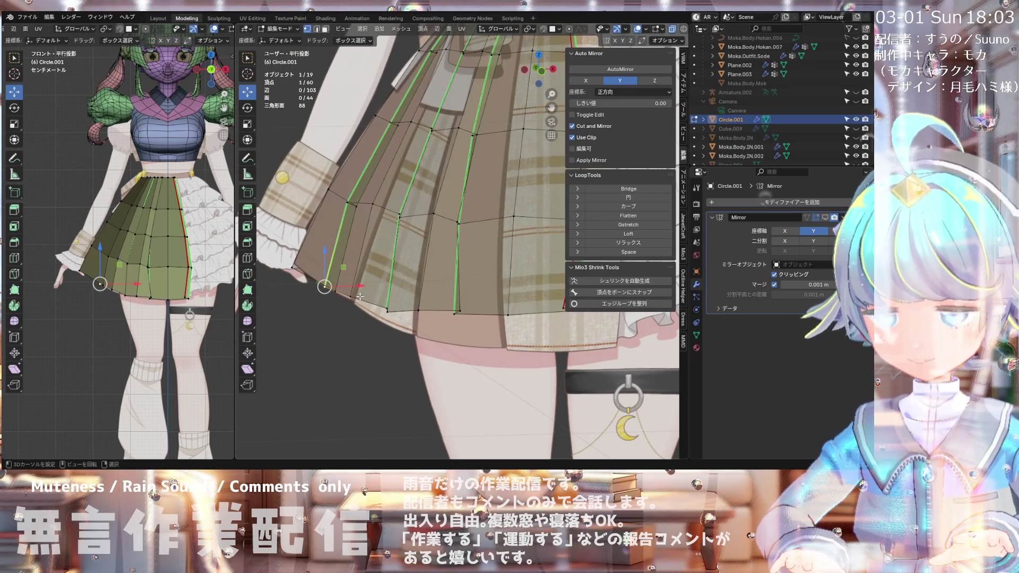
key(KP_1)
drag(359, 286, 316, 253)
scroll(344, 223, down, 1)
shift+middle_drag(421, 107, 369, 190)
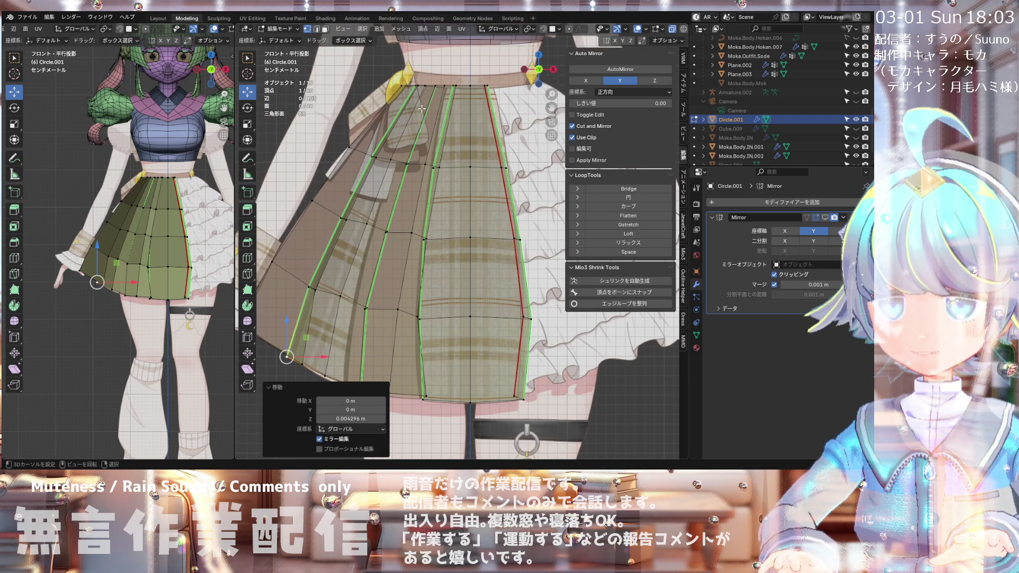
scroll(434, 96, up, 1)
scroll(435, 92, down, 1)
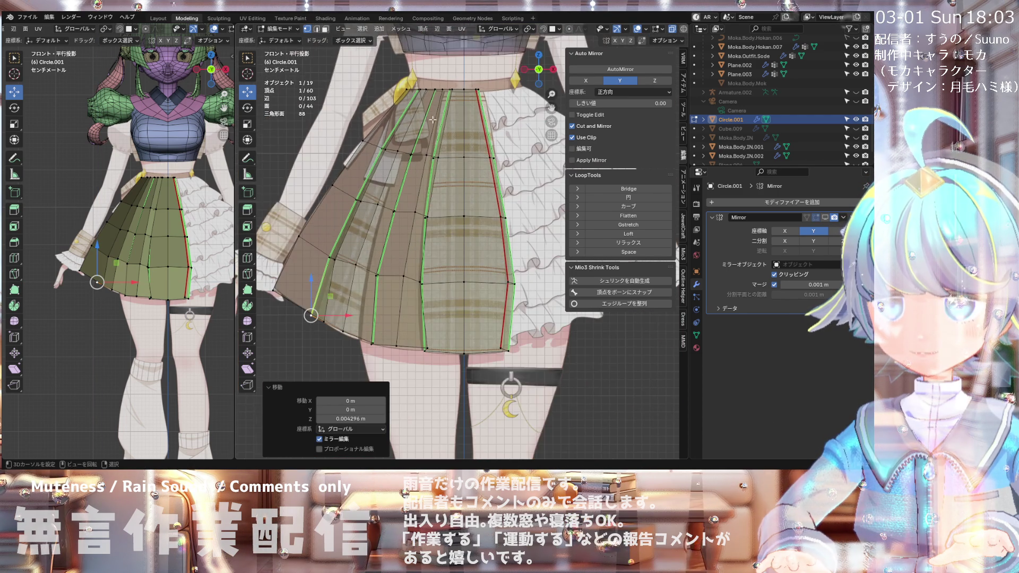
scroll(403, 191, down, 1)
scroll(378, 291, down, 1)
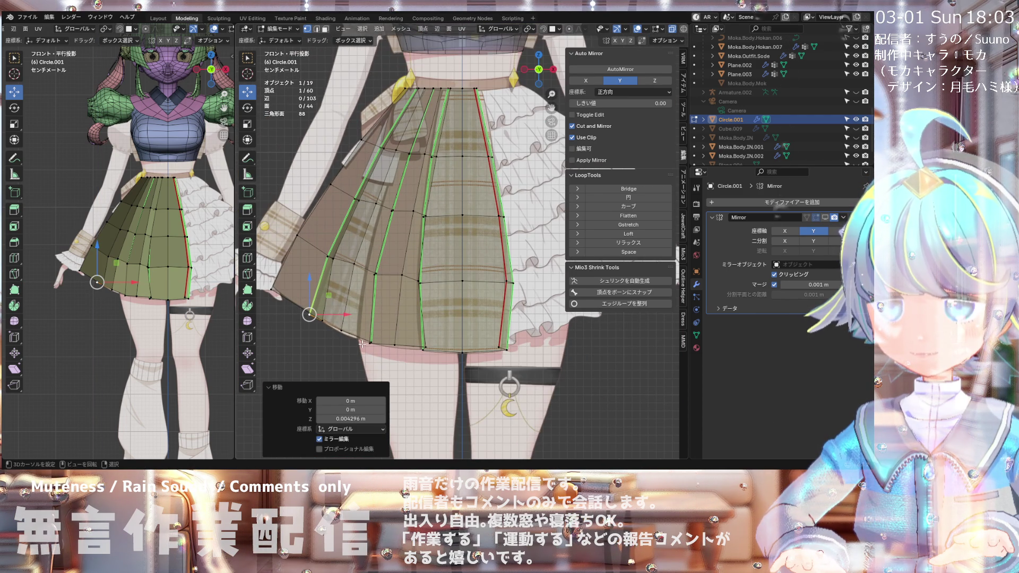
scroll(362, 344, up, 1)
Step: Nudge the right-edge hem vertex and the vertex above it along X
shift+middle_drag(463, 277, 440, 253)
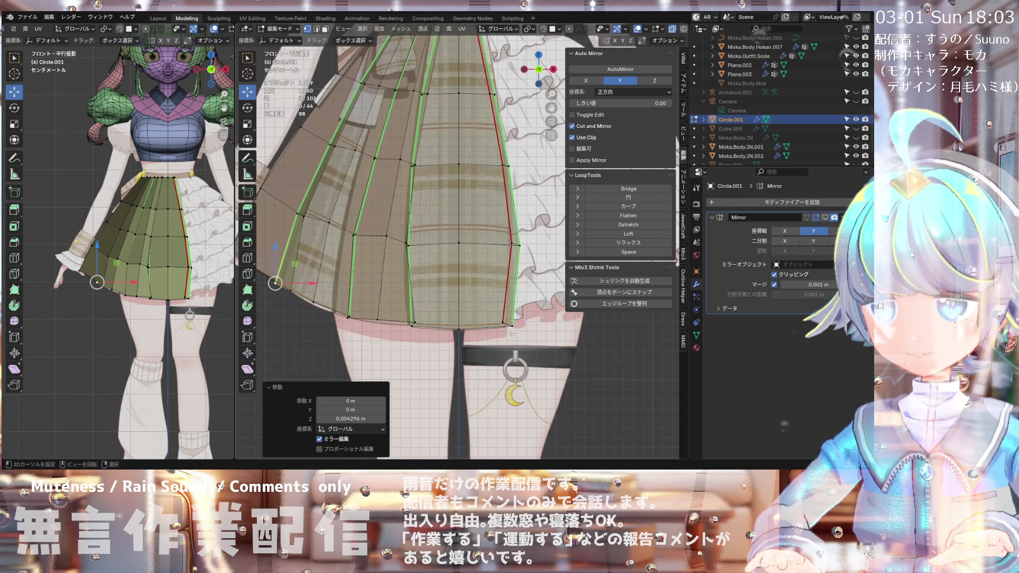
click(515, 329)
click(512, 246)
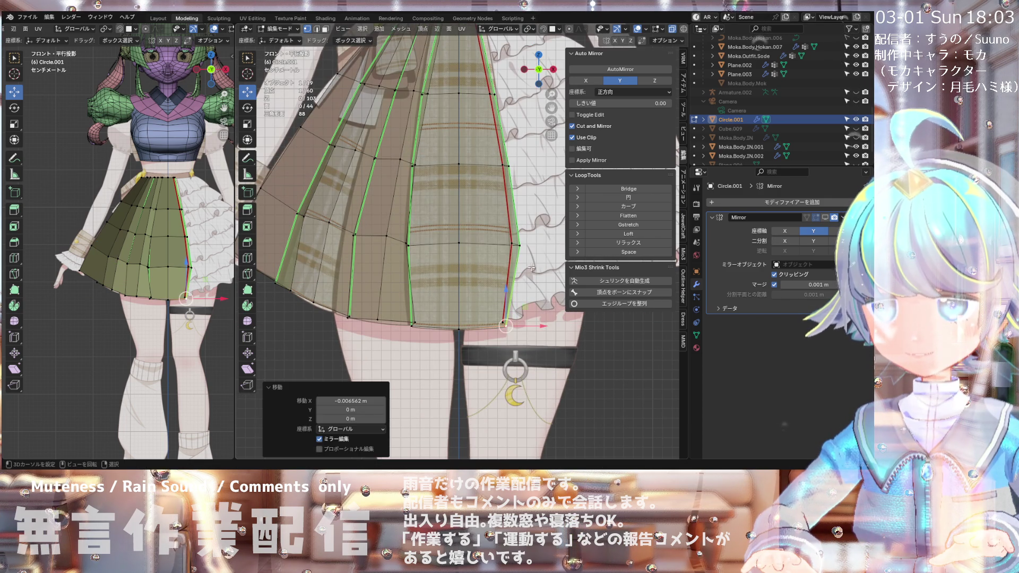
drag(533, 246, 535, 249)
click(535, 249)
click(505, 167)
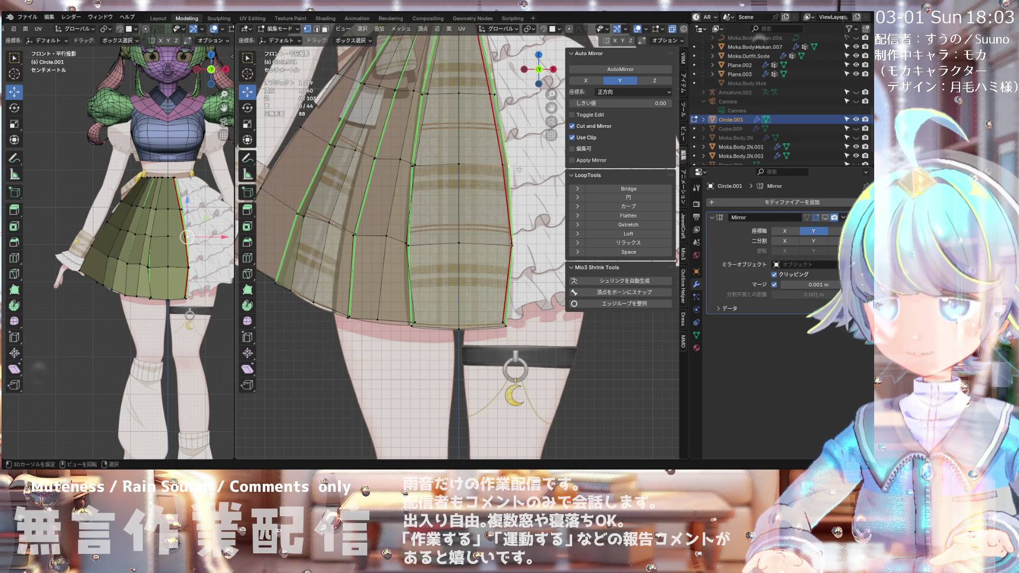
key(g)
key(x)
click(521, 170)
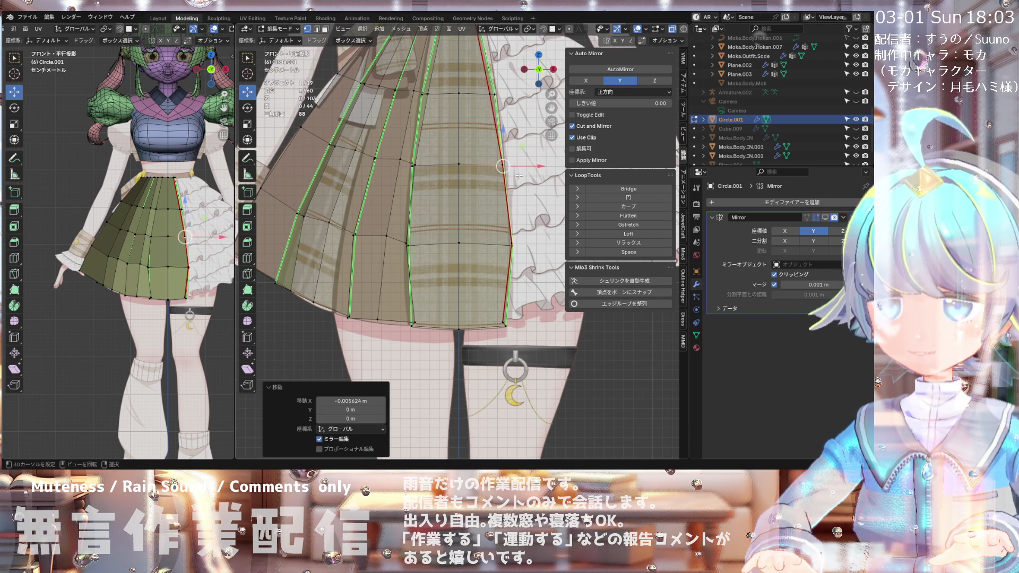
Step: Move two more right-edge vertices along X, including the waist vertex by 0.006835 m
scroll(493, 123, up, 2)
scroll(493, 134, down, 2)
scroll(492, 133, up, 2)
click(487, 157)
key(g)
key(x)
click(510, 156)
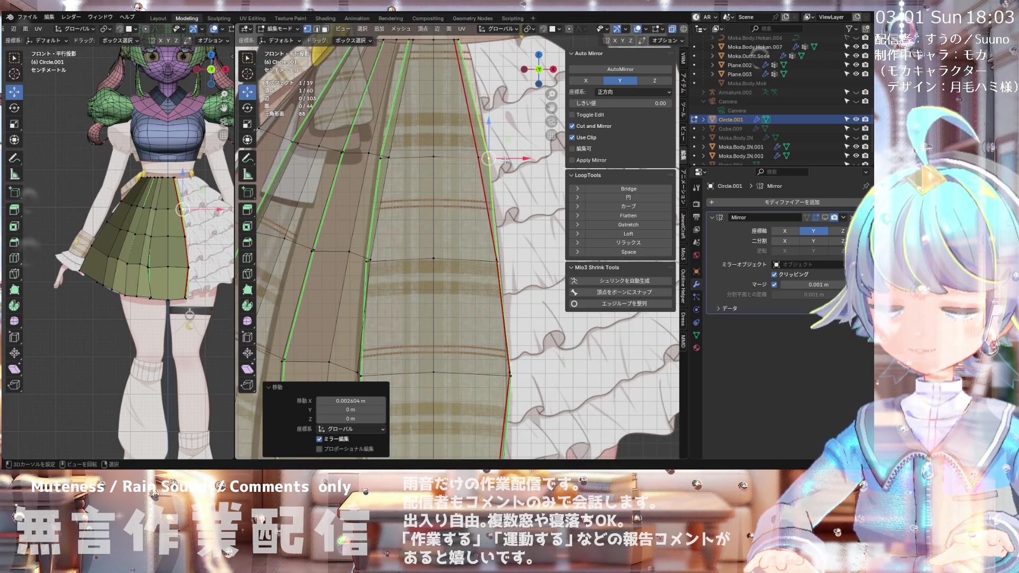
scroll(478, 107, down, 2)
scroll(477, 96, up, 2)
click(454, 92)
key(g)
key(x)
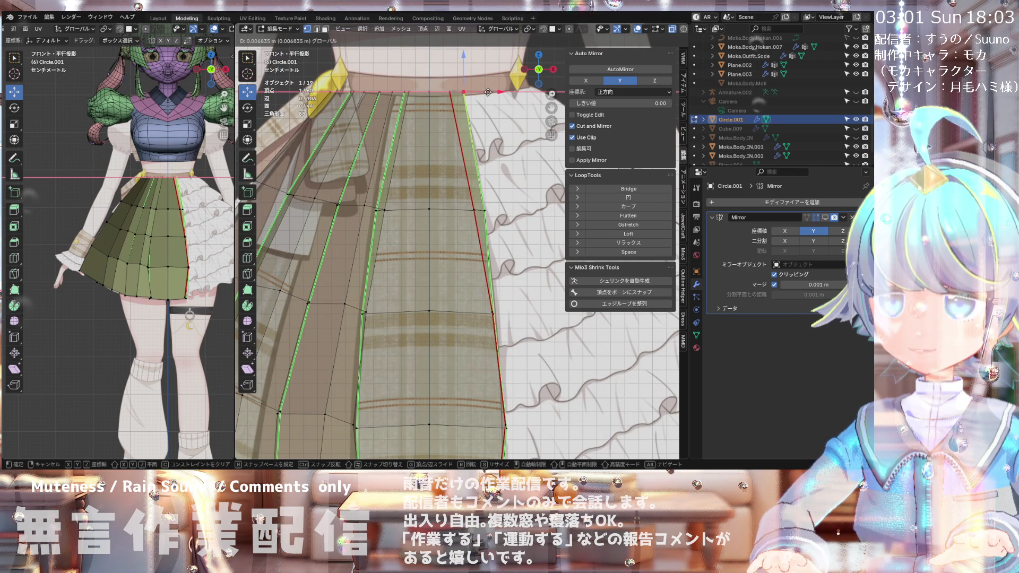
click(480, 92)
Step: Slide the left pleat line's vertices, hem and mid-skirt, left along X
scroll(495, 282, down, 2)
scroll(495, 282, up, 2)
scroll(495, 282, up, 1)
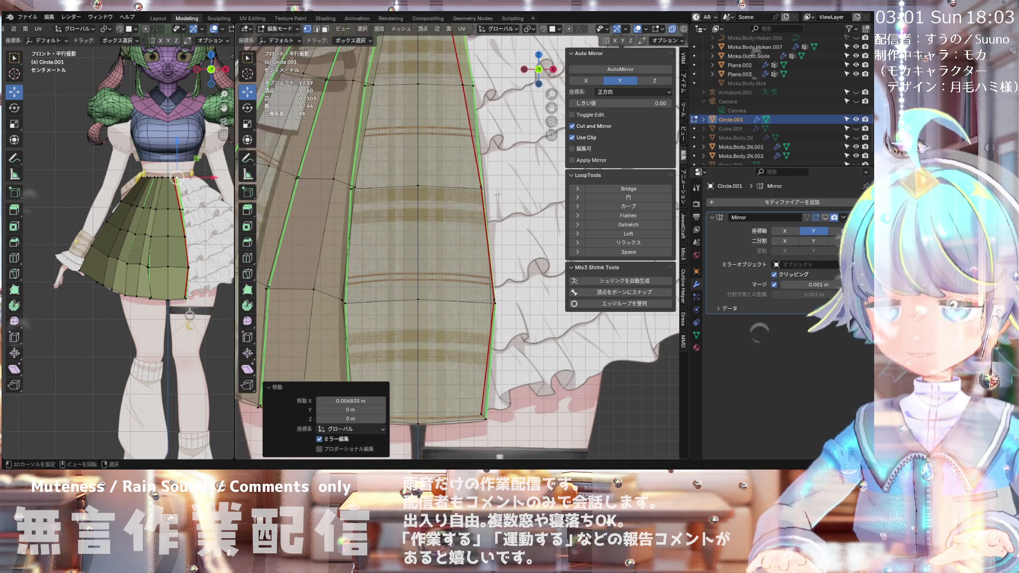
scroll(499, 195, down, 3)
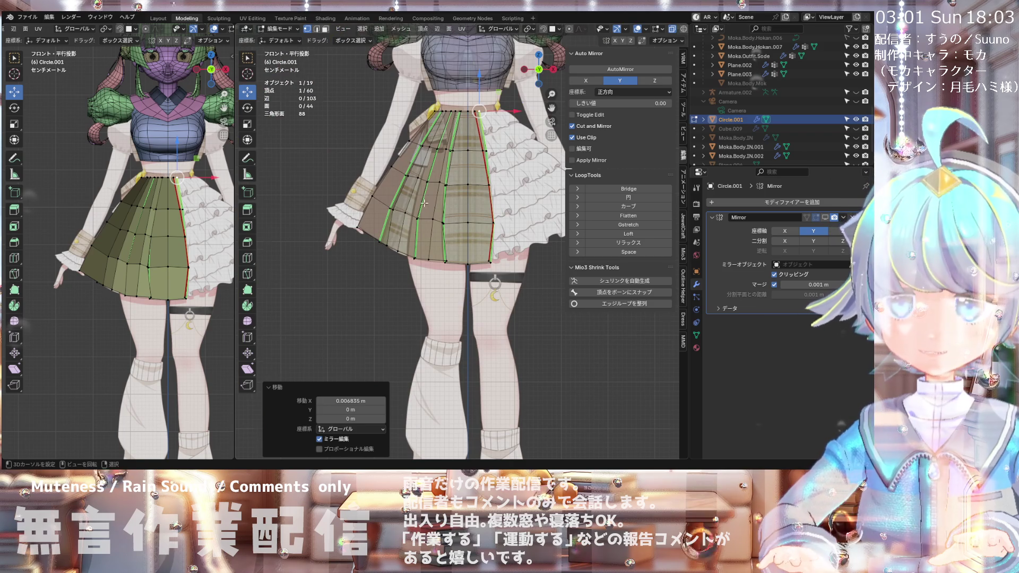
scroll(413, 223, up, 2)
scroll(412, 224, up, 2)
click(419, 231)
drag(444, 230, 427, 229)
click(419, 344)
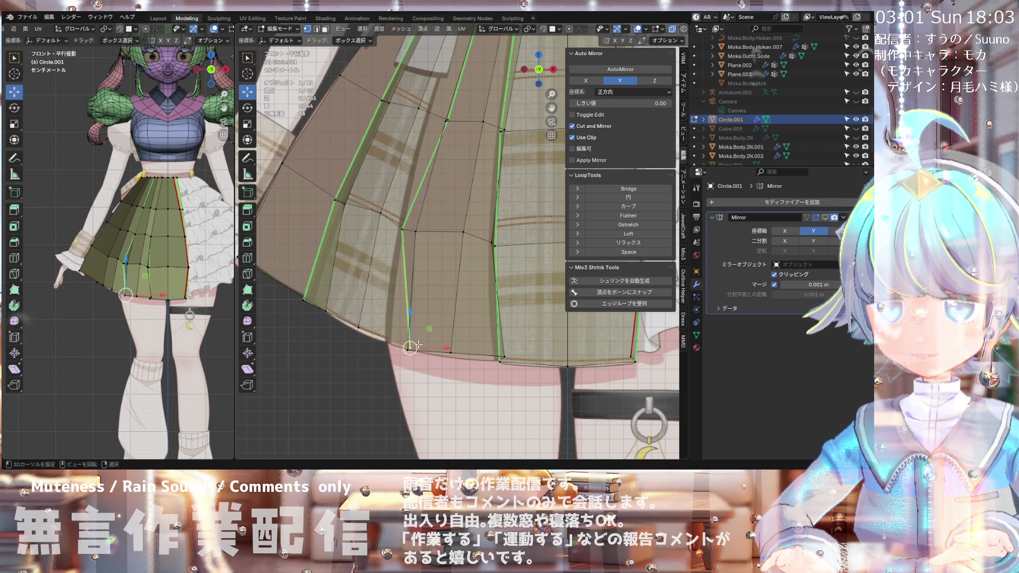
drag(424, 349, 402, 349)
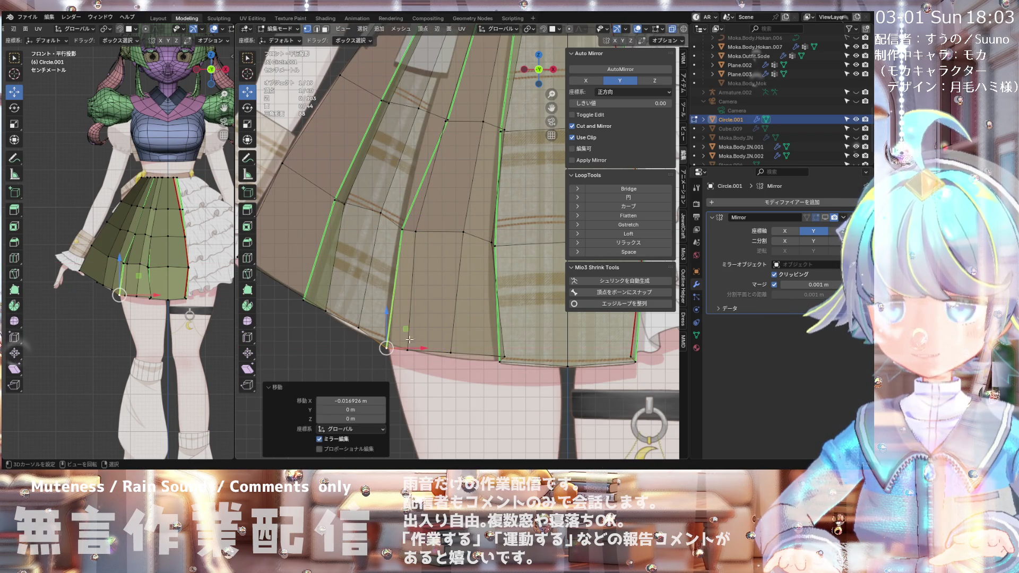
click(446, 121)
drag(466, 119, 457, 118)
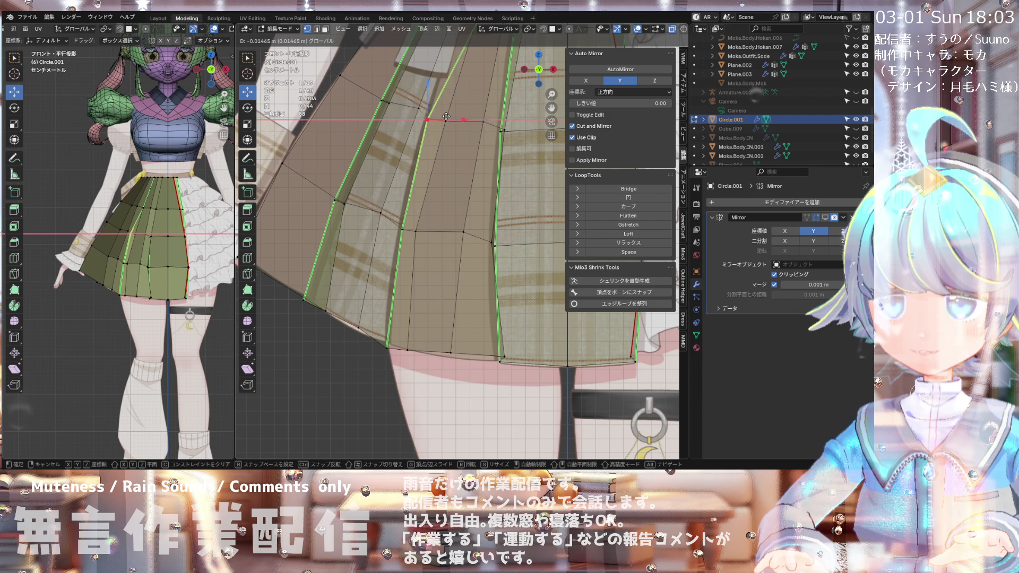
click(445, 116)
Step: Move the pleat's upper vertex and its waist vertex left, the latter by -0.009765 m
scroll(456, 159, down, 3)
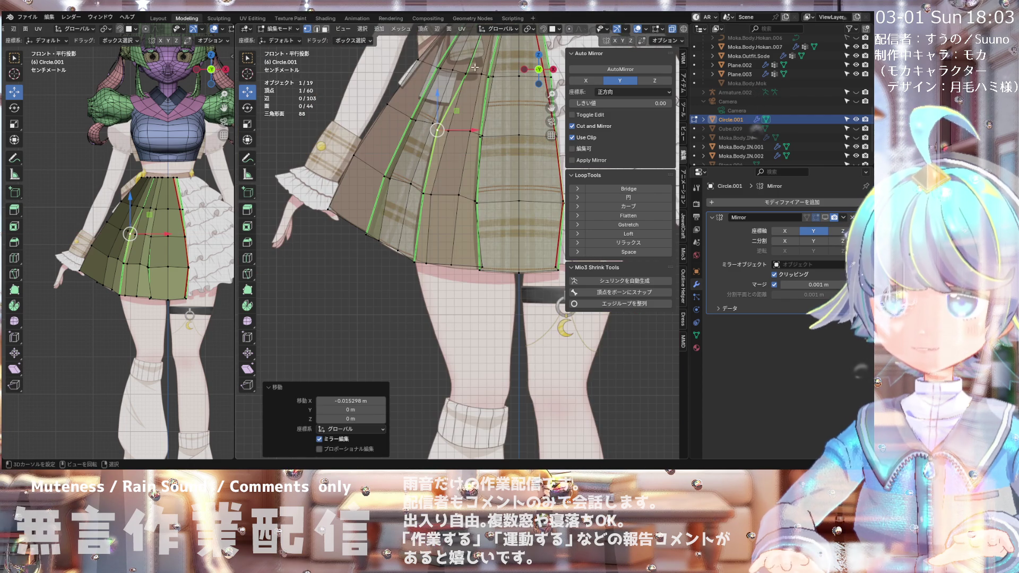
scroll(465, 189, up, 3)
scroll(465, 189, up, 3)
click(465, 175)
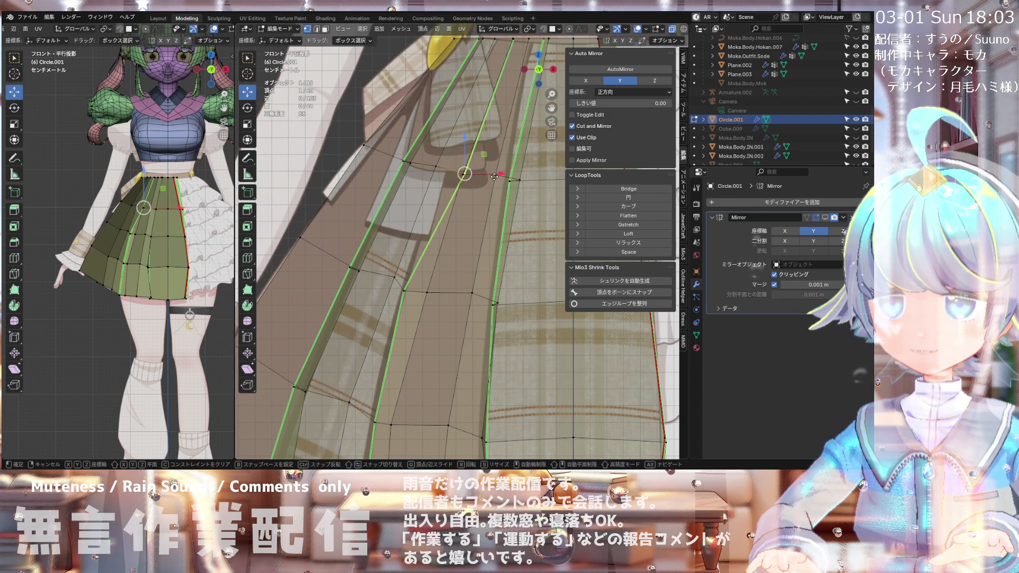
drag(494, 175, 470, 176)
click(469, 175)
key(KP_Decimal)
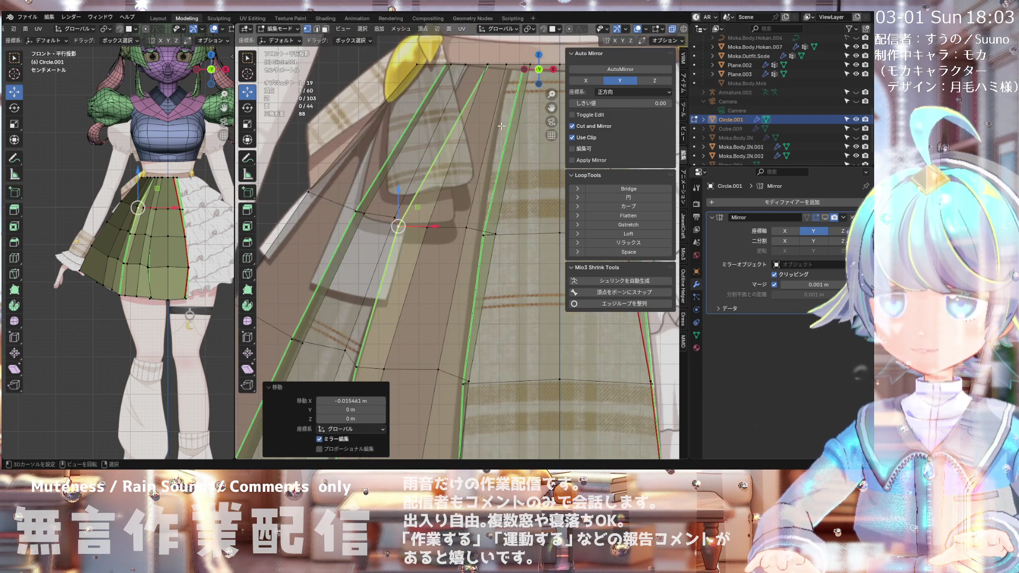
click(490, 67)
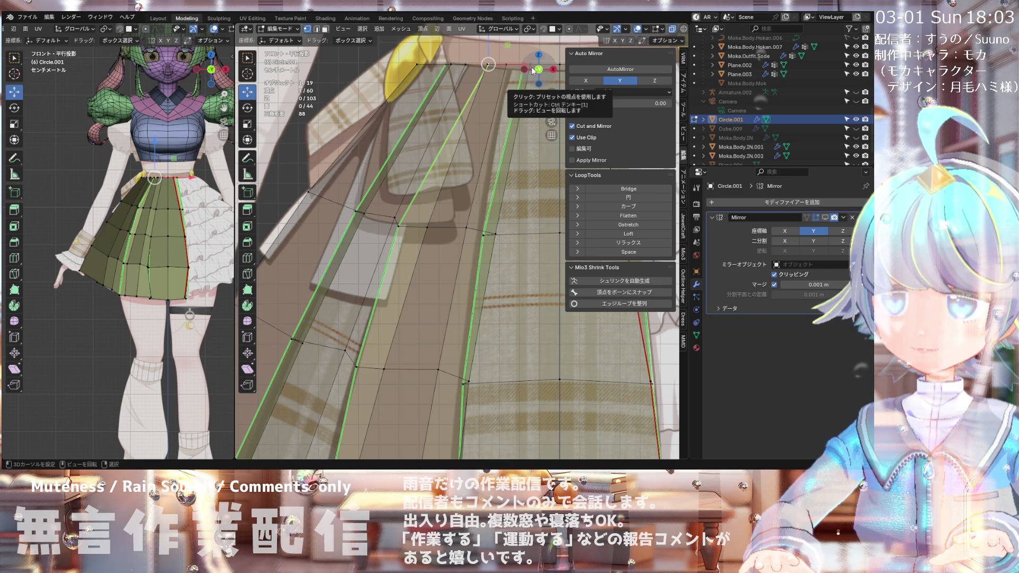
key(KP_Decimal)
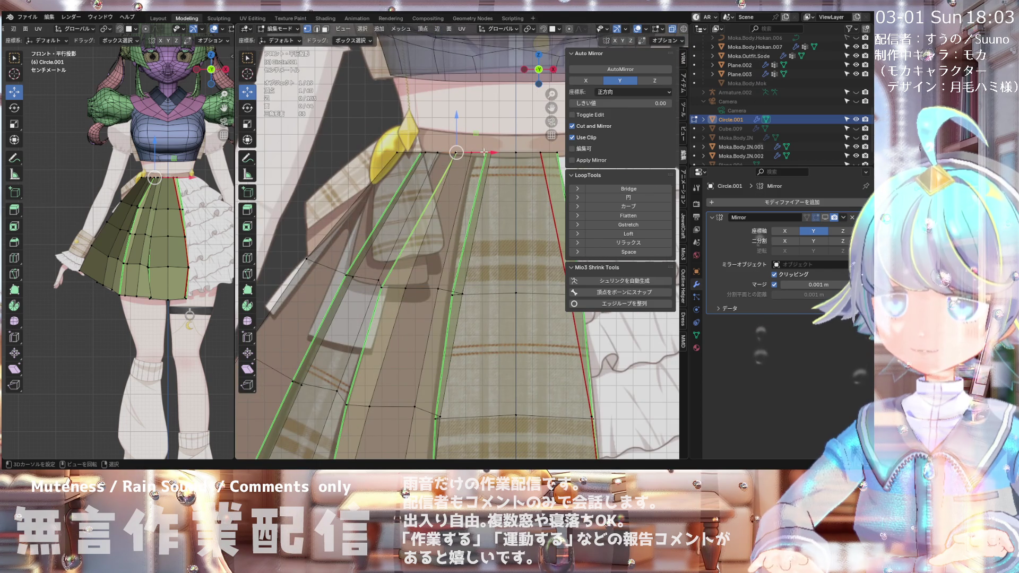
drag(483, 152, 471, 153)
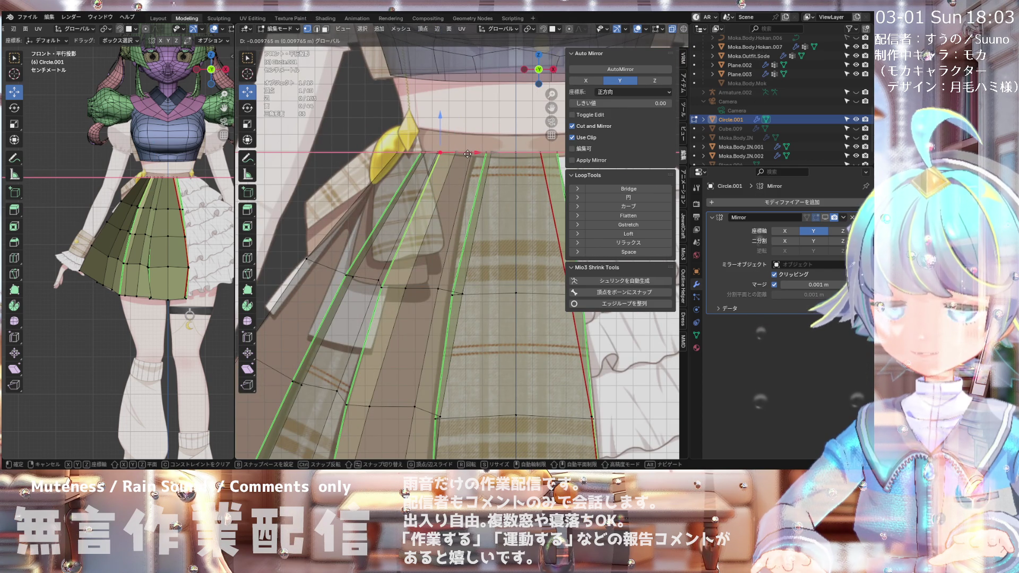
drag(467, 154, 467, 154)
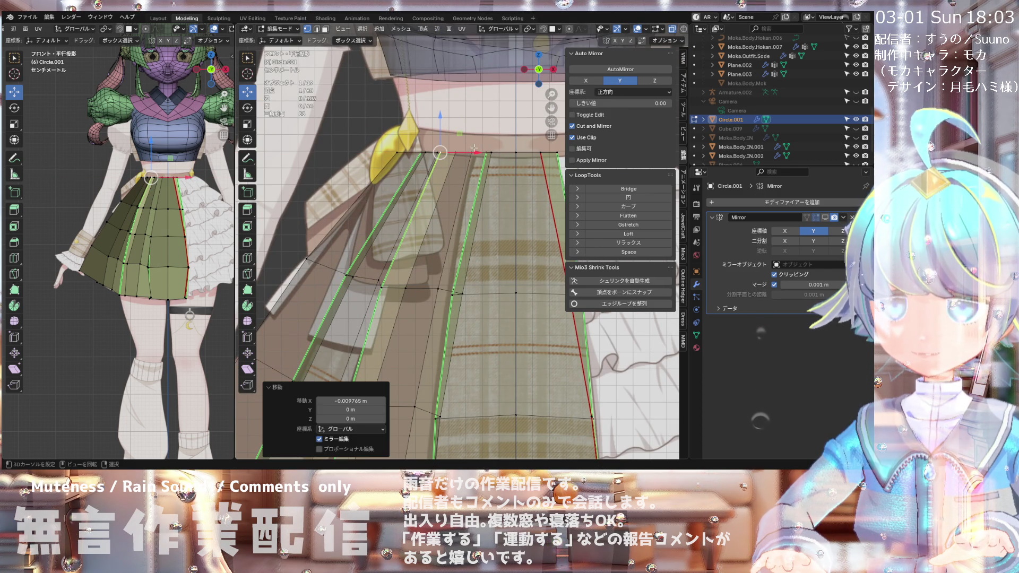
Step: Shift the bottom-left hem vertex and an upper pleat vertex right by 0.004231 m
scroll(470, 151, down, 5)
scroll(384, 319, up, 4)
scroll(383, 319, up, 1)
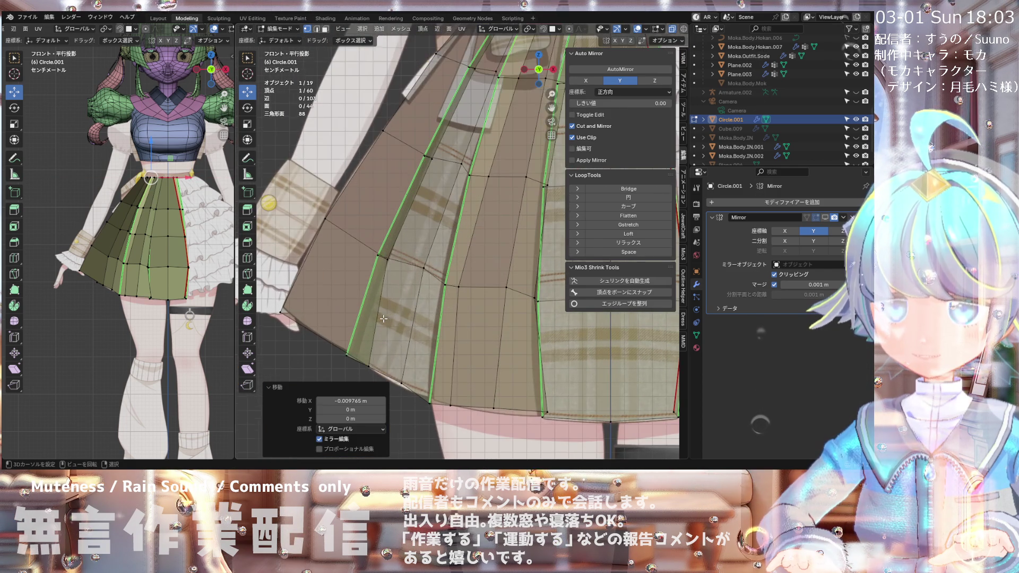
click(359, 356)
drag(384, 356, 381, 358)
click(385, 255)
drag(413, 256, 418, 255)
drag(458, 154, 463, 157)
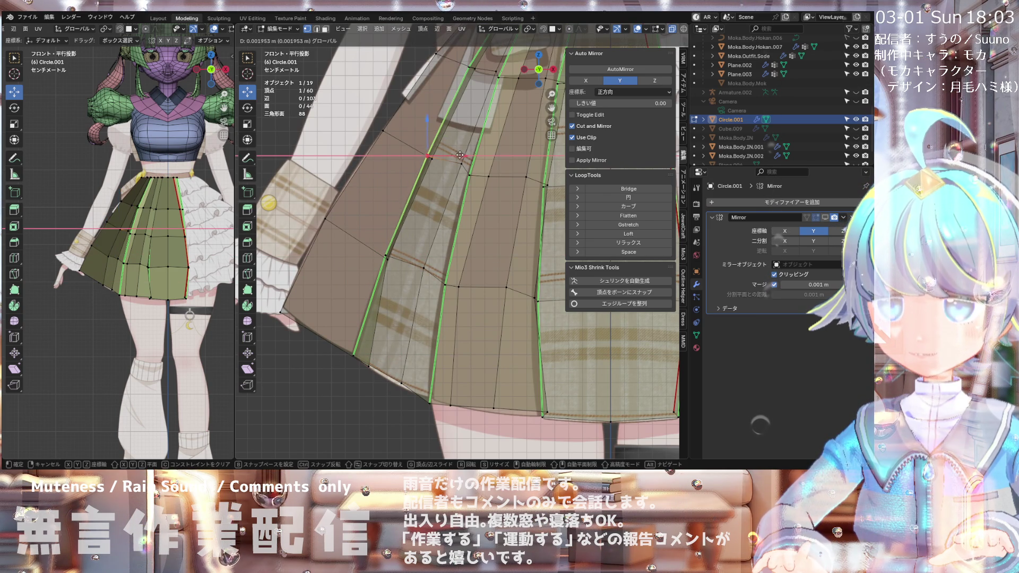
Step: Move the vertex at the top of the pleat along X with G, X
scroll(476, 112, up, 1)
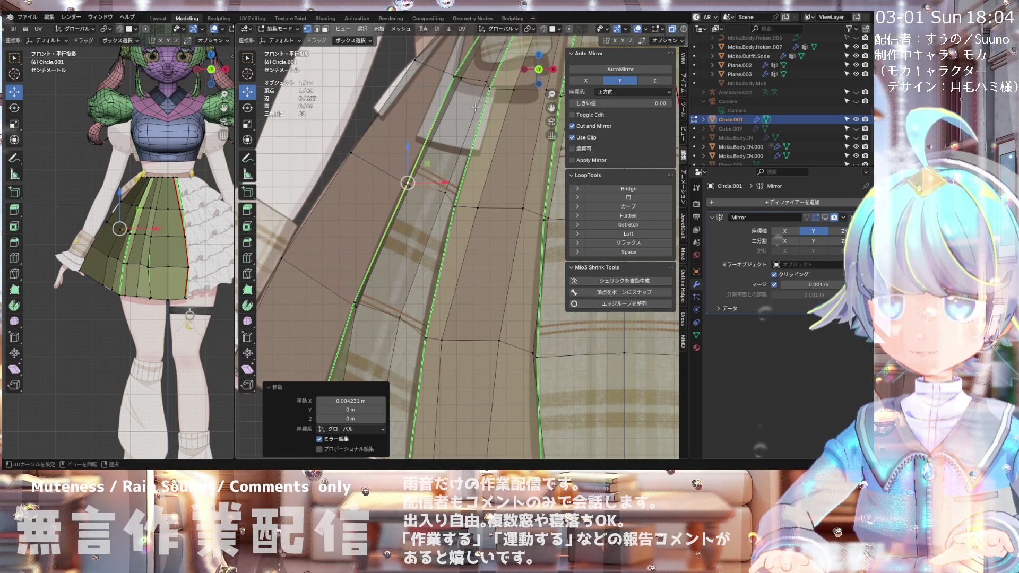
scroll(464, 80, up, 2)
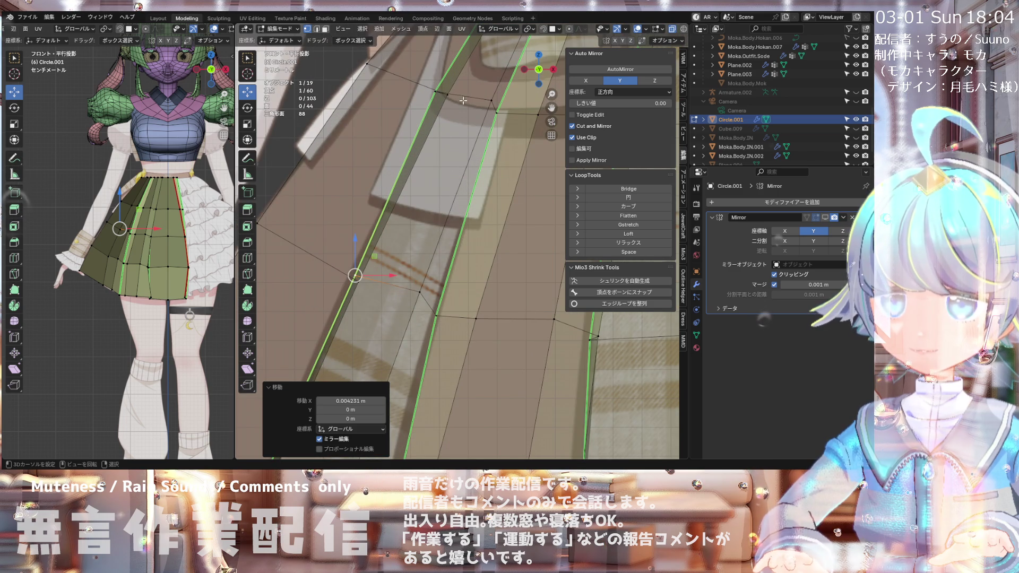
click(436, 92)
key(g)
key(x)
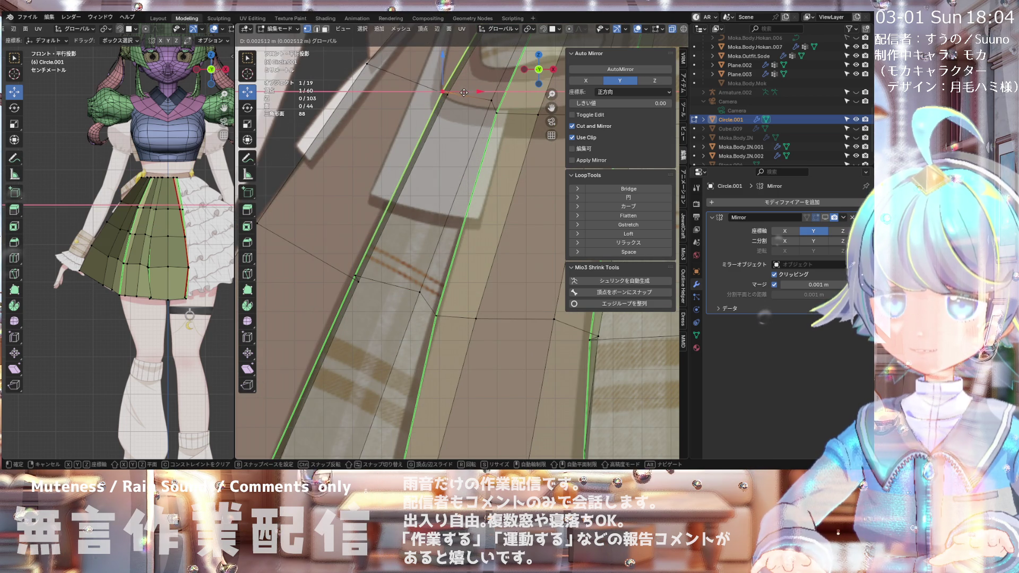
click(468, 95)
Step: Zoom out and orbit to view the skirt's pleats at an angle
scroll(468, 96, down, 1)
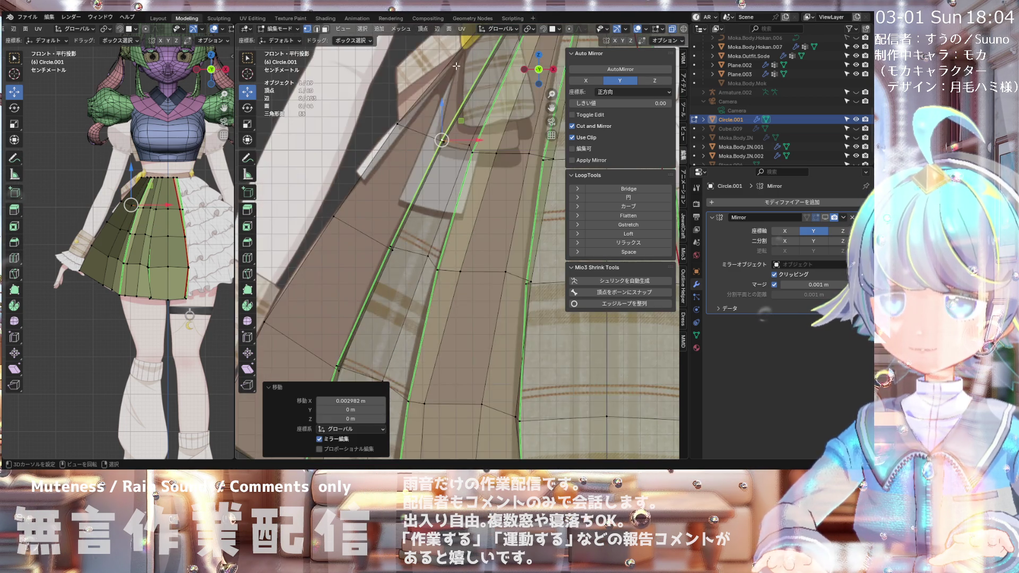
scroll(469, 106, down, 2)
scroll(471, 125, up, 2)
scroll(471, 126, down, 1)
scroll(470, 149, down, 2)
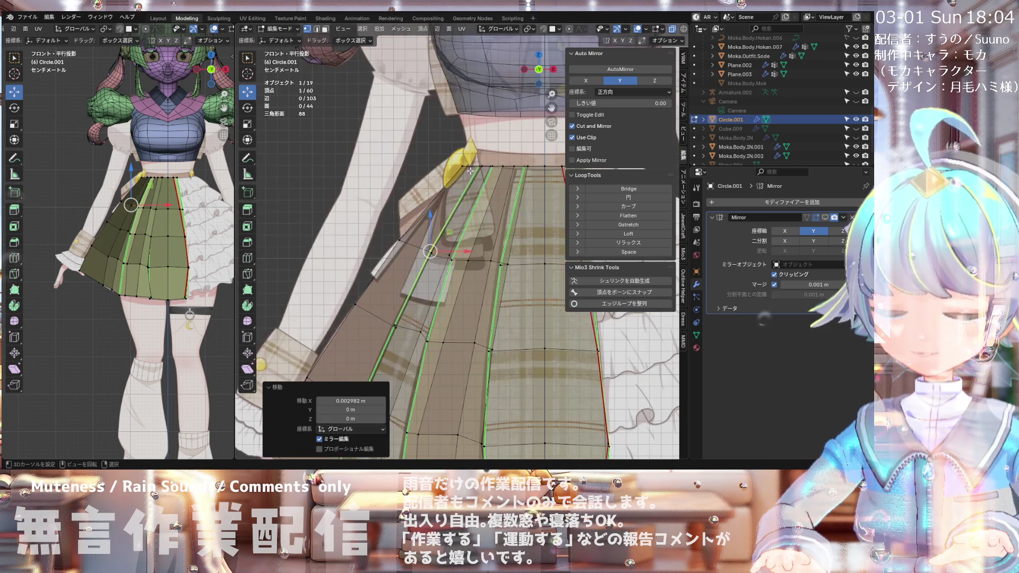
scroll(469, 171, down, 2)
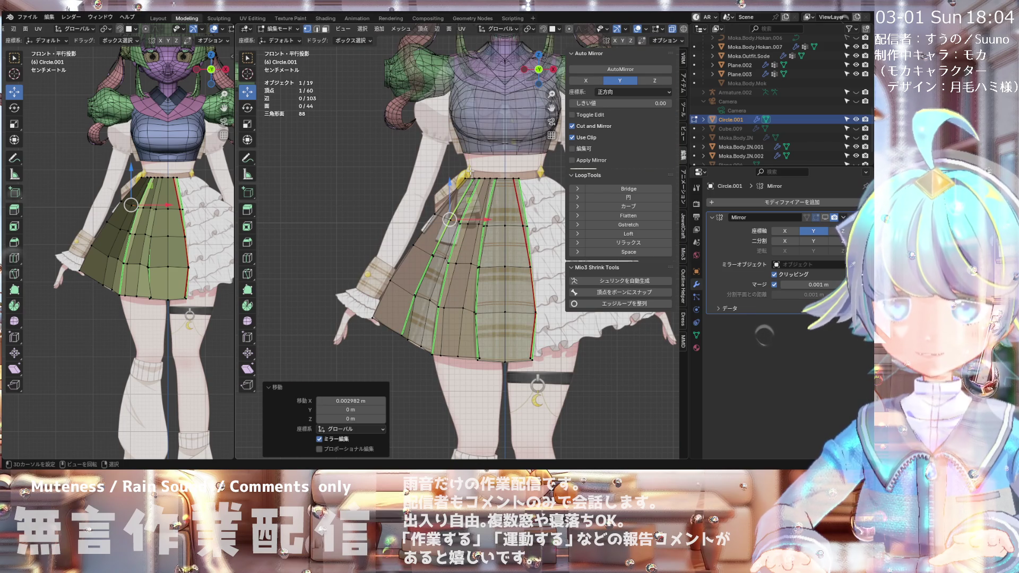
scroll(470, 171, down, 4)
scroll(467, 286, up, 2)
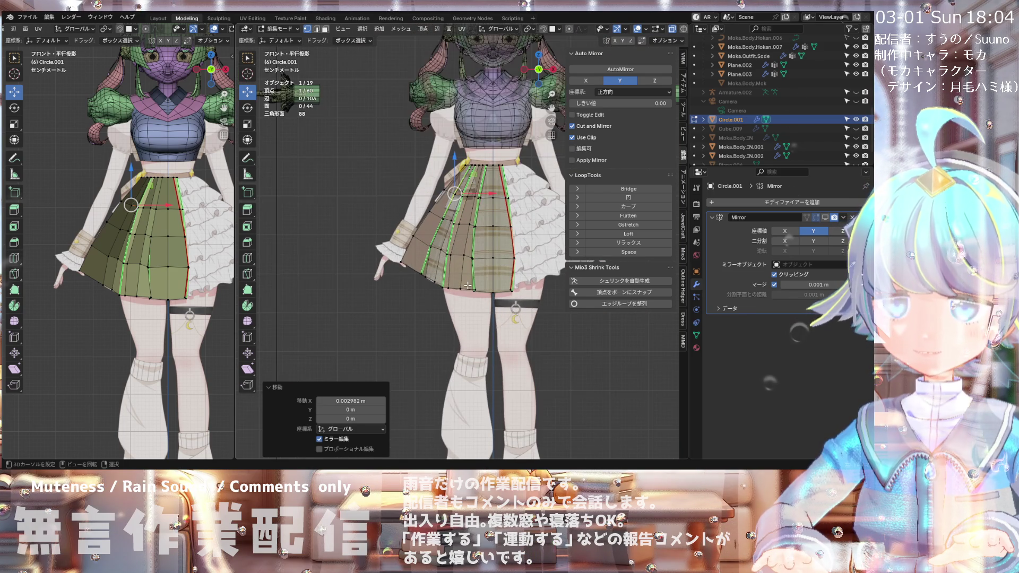
mouse_move(462, 277)
middle_down()
mouse_move(416, 310)
mouse_move(540, 139)
mouse_move(457, 222)
mouse_move(472, 236)
mouse_move(422, 272)
mouse_move(382, 186)
mouse_move(468, 282)
mouse_move(520, 185)
middle_up()
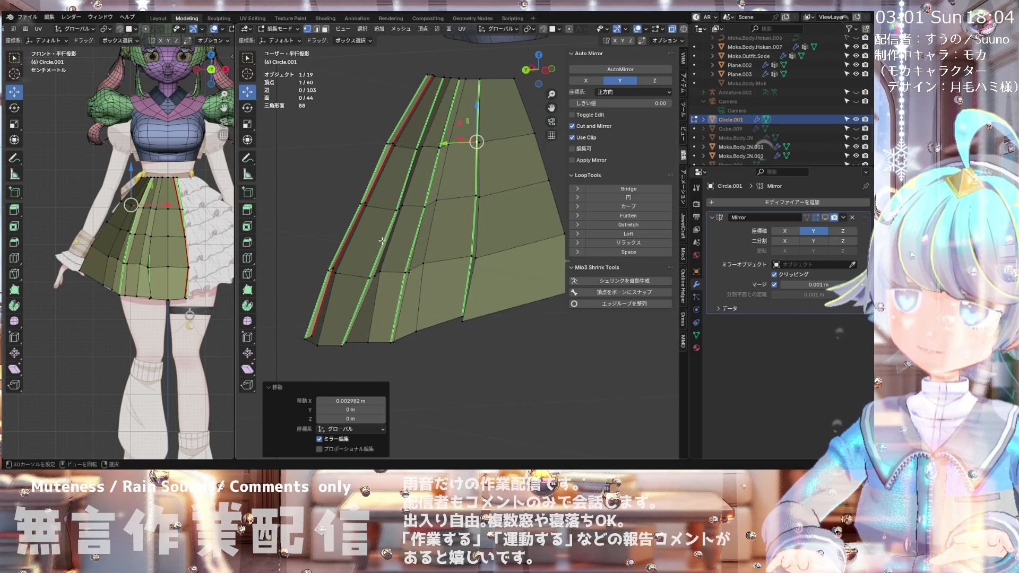
Step: Select a lower skirt vertex and shift it slightly along Y
mouse_move(381, 240)
middle_down()
mouse_move(345, 242)
mouse_move(354, 268)
middle_up()
click(366, 255)
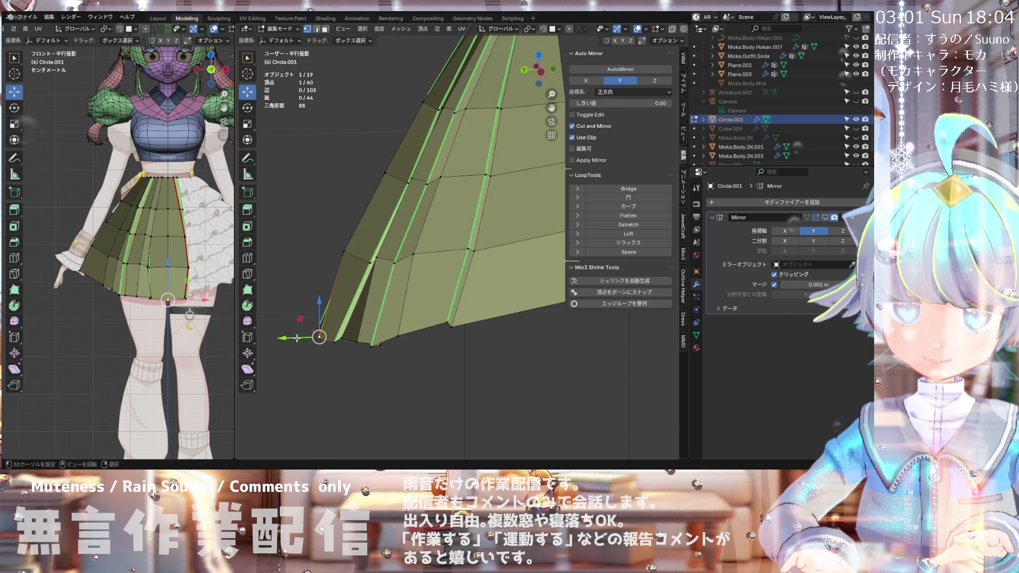
drag(297, 338, 294, 338)
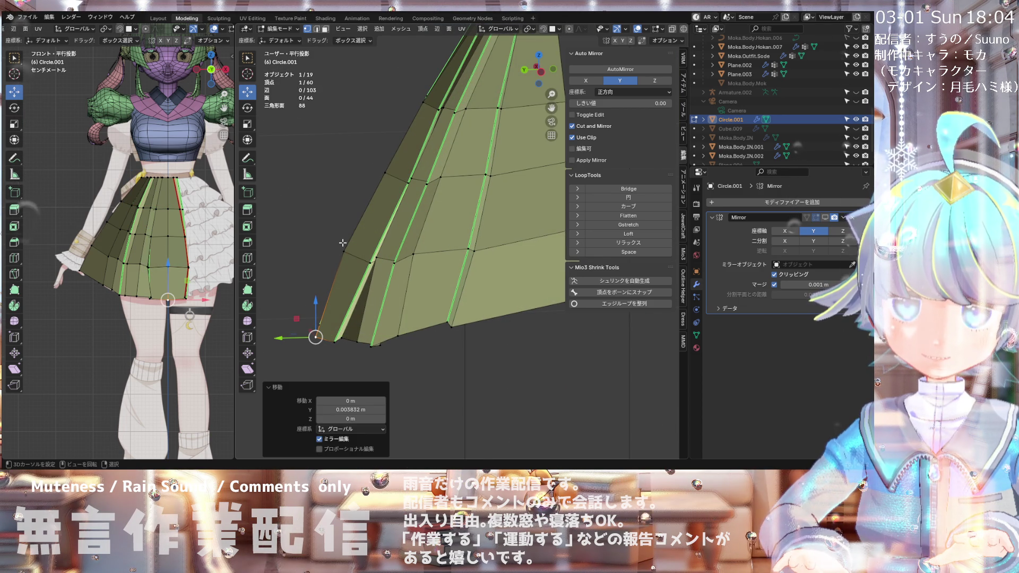
click(363, 262)
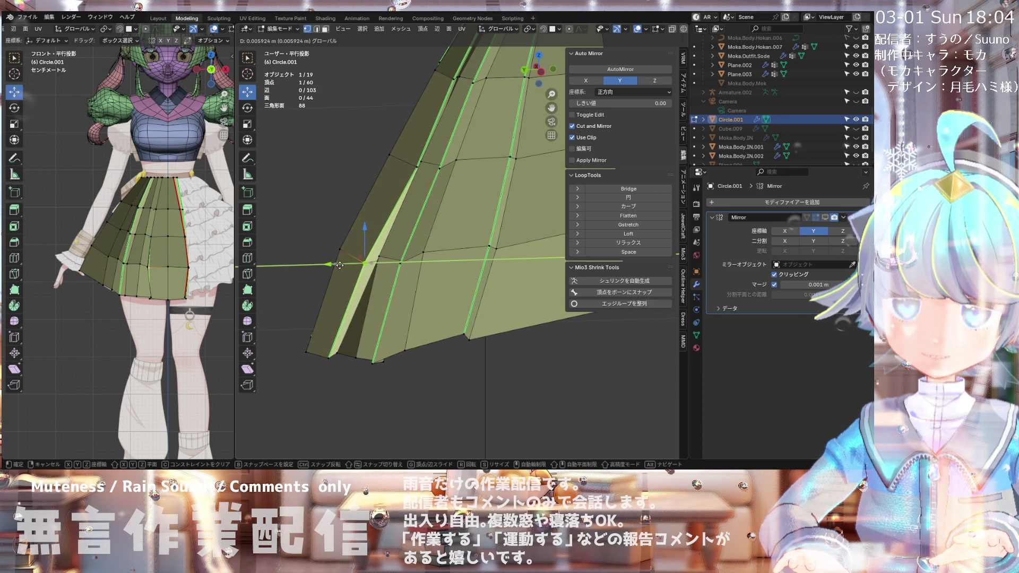
Step: Nudge a vertex higher up the pleat about 0.001975 m along Y to deepen the fold
click(410, 165)
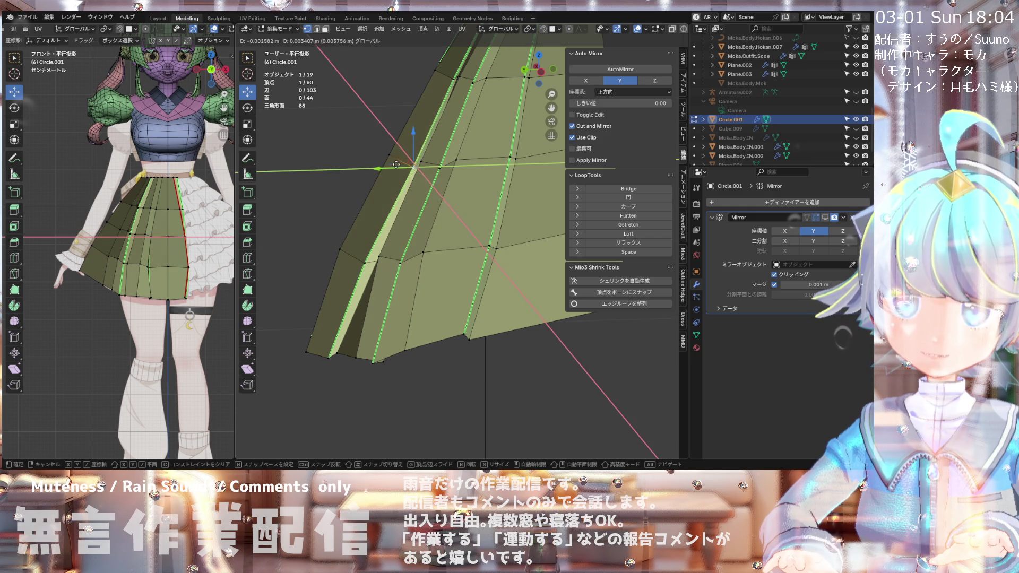
scroll(414, 138, up, 2)
click(417, 119)
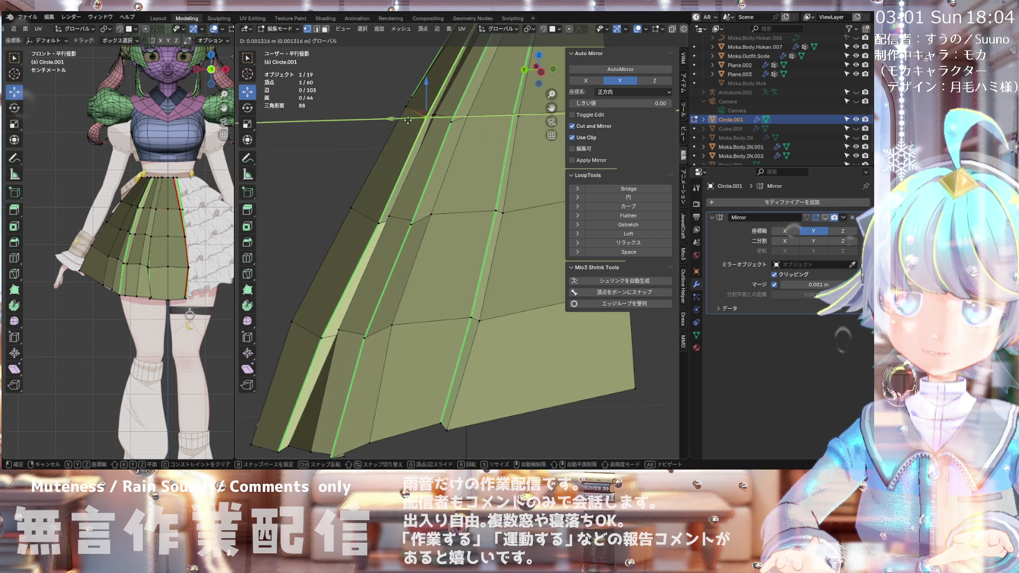
drag(416, 119, 411, 119)
scroll(425, 62, down, 2)
scroll(425, 63, down, 3)
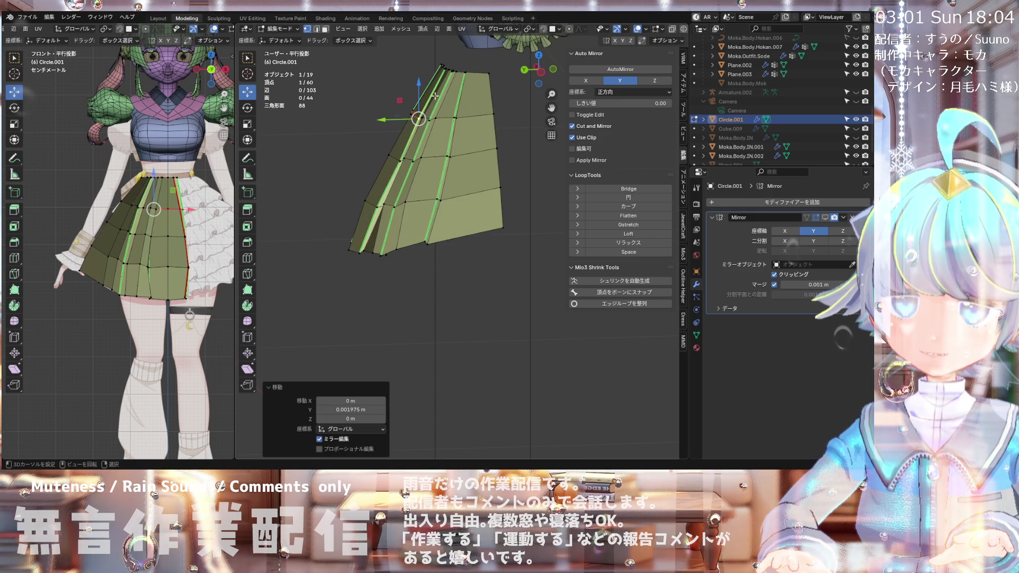
scroll(363, 224, up, 3)
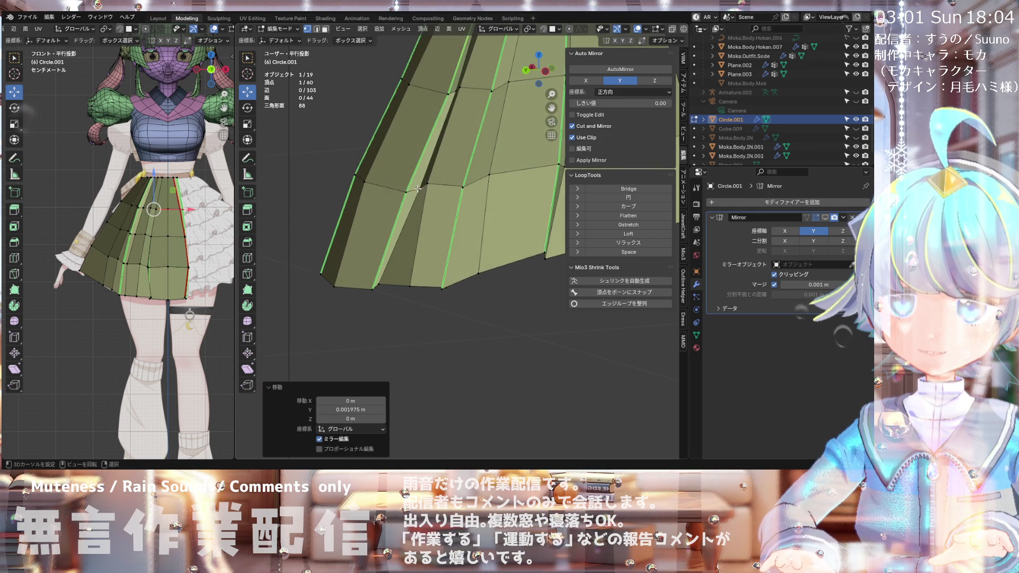
drag(419, 188, 388, 196)
middle_drag(388, 196, 425, 191)
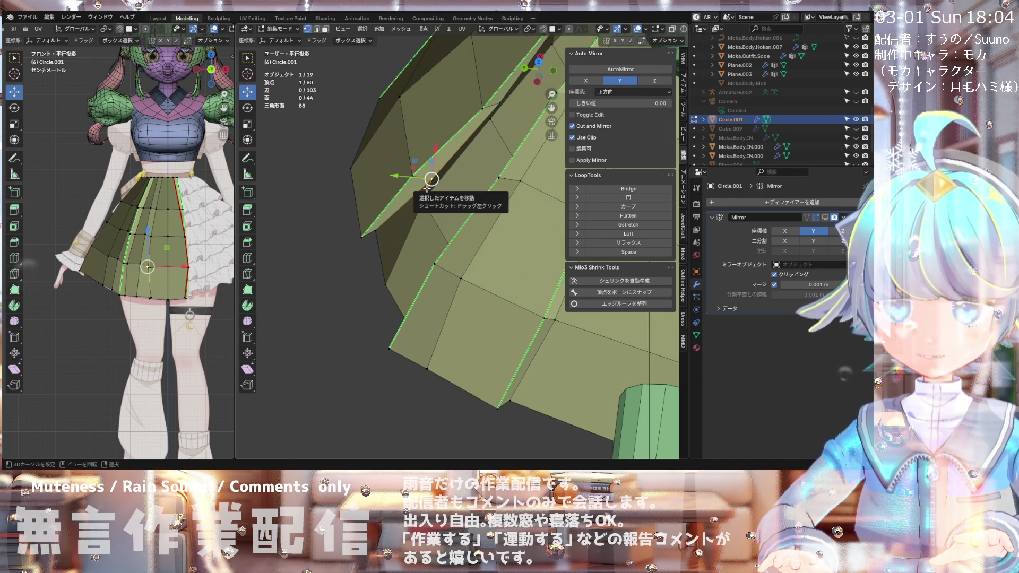
Step: Slide the selected pleat vertex along its edge with Shift+V
key(shift+v)
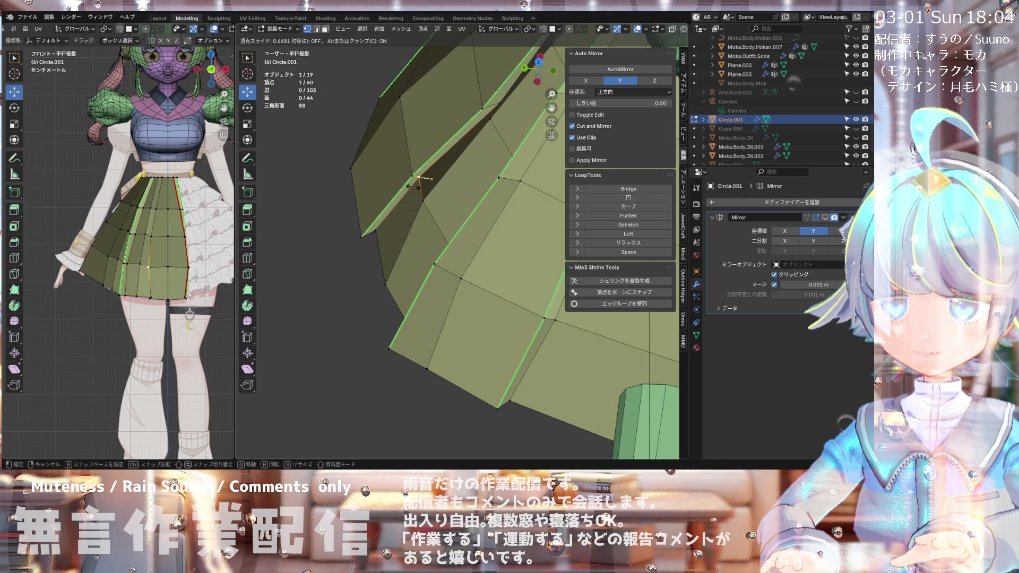
scroll(417, 180, up, 2)
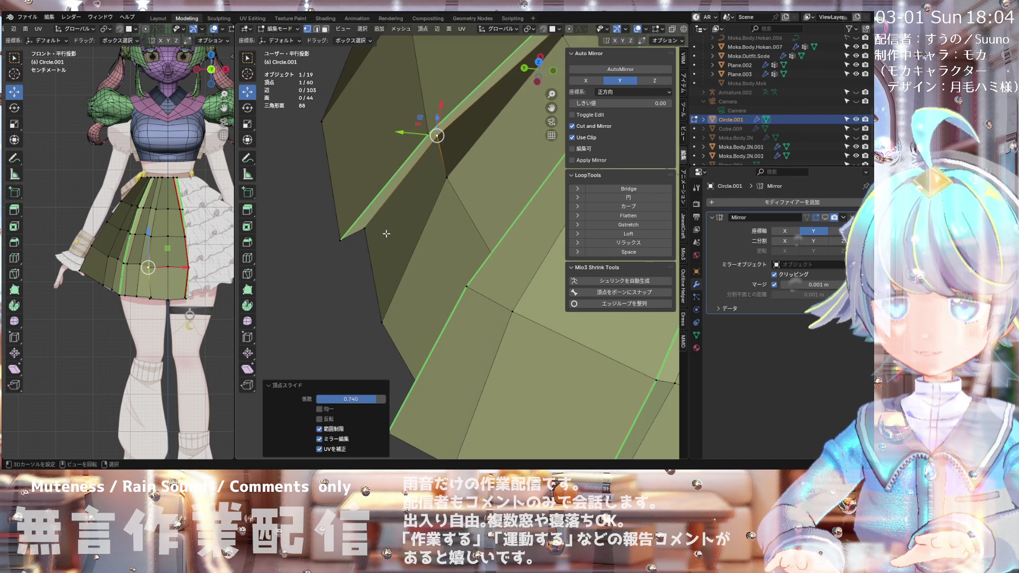
click(359, 231)
scroll(371, 213, down, 2)
mouse_move(372, 213)
middle_down()
mouse_move(409, 152)
mouse_move(419, 122)
mouse_move(408, 114)
middle_up()
scroll(423, 108, up, 2)
Step: Move another pleat vertex, then nudge it 0.001668 m along the X axis
click(409, 117)
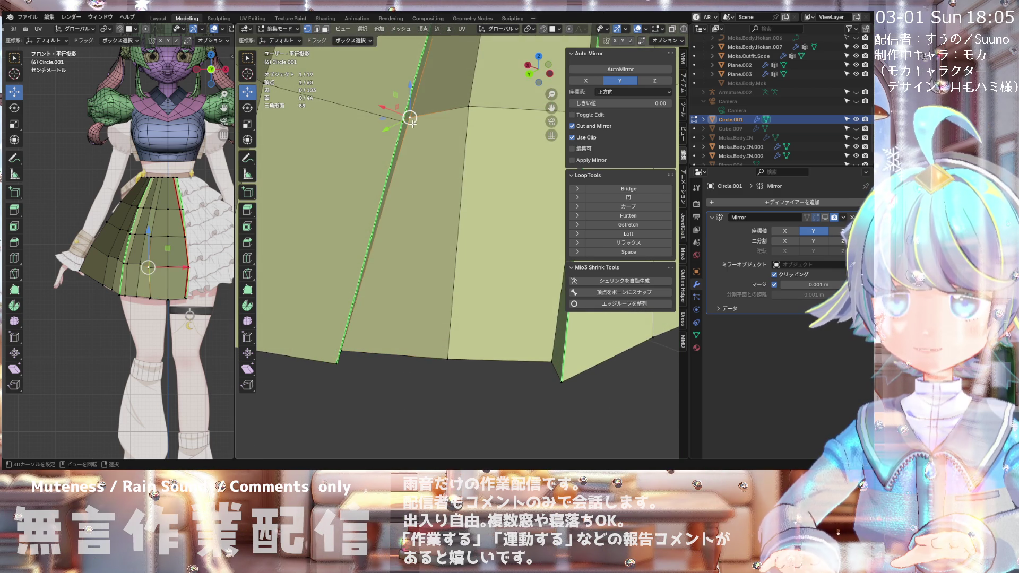
key(g)
click(389, 108)
mouse_move(389, 109)
middle_down()
mouse_move(334, 167)
mouse_move(421, 98)
mouse_move(420, 86)
middle_up()
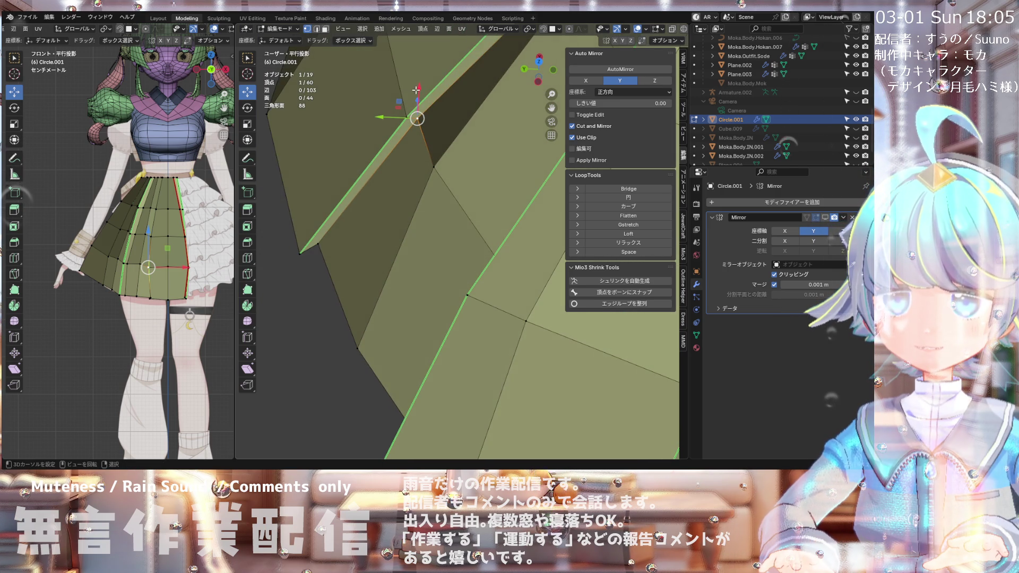
key(g)
key(x)
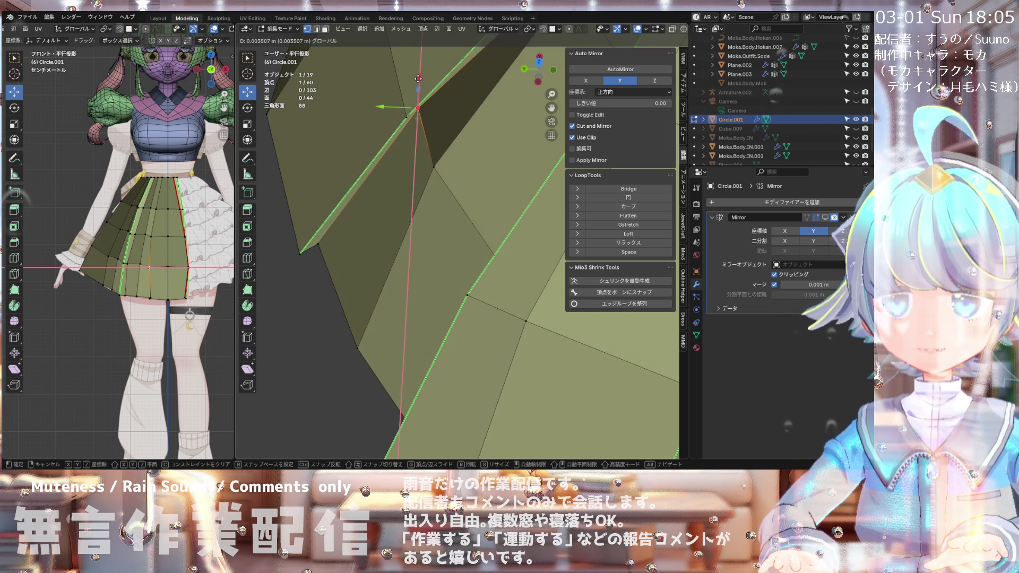
click(418, 84)
mouse_move(418, 84)
middle_down()
mouse_move(492, 73)
mouse_move(396, 119)
middle_up()
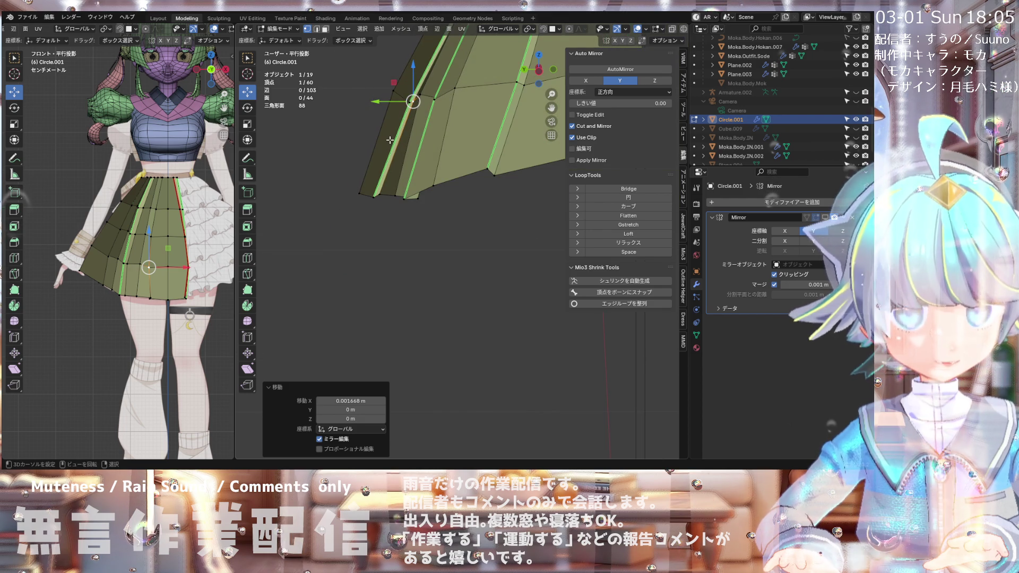
Step: Slide the pleat vertex along its edge several times to even the fold spacing
mouse_move(390, 139)
middle_down()
mouse_move(466, 182)
mouse_move(511, 186)
middle_up()
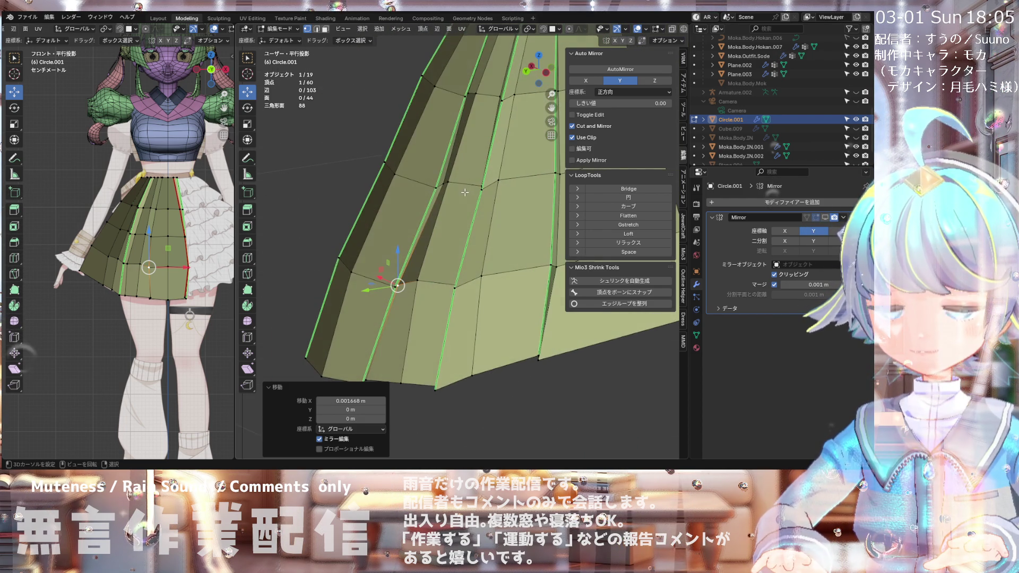
mouse_move(466, 192)
middle_down()
mouse_move(399, 235)
mouse_move(456, 248)
mouse_move(431, 258)
middle_up()
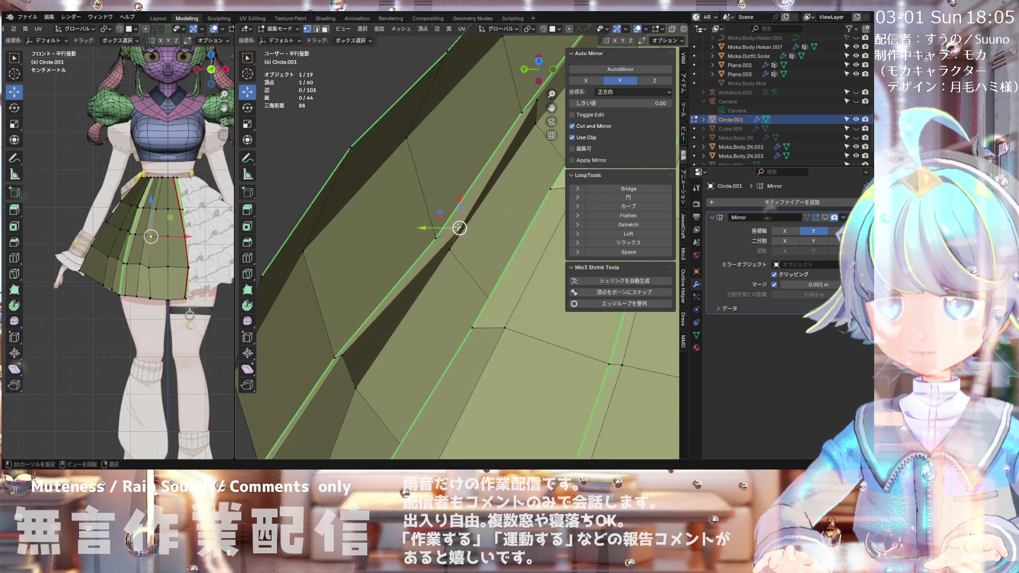
key(g)
click(445, 229)
mouse_move(445, 229)
middle_down()
mouse_move(462, 224)
mouse_move(397, 320)
mouse_move(459, 190)
mouse_move(464, 216)
mouse_move(424, 324)
mouse_move(372, 313)
middle_up()
key(g)
click(450, 218)
key(g)
click(461, 208)
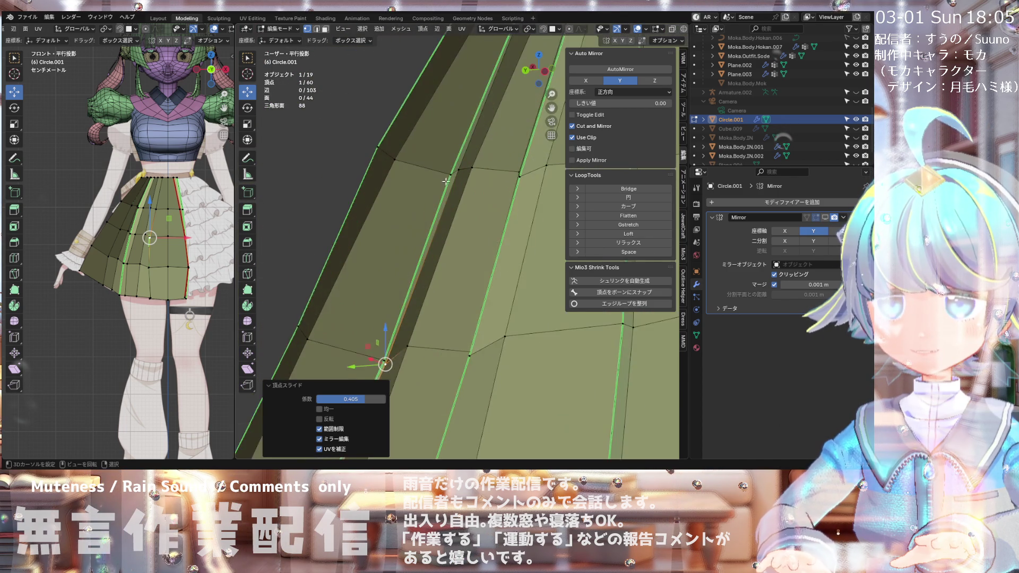
mouse_move(438, 184)
middle_down()
mouse_move(424, 235)
mouse_move(444, 151)
mouse_move(444, 177)
middle_up()
Step: Slide the current vertex along its pleat edge twice, checking the skirt from around
key(g)
key(g)
click(413, 244)
key(g)
click(409, 255)
middle_drag(409, 255, 485, 282)
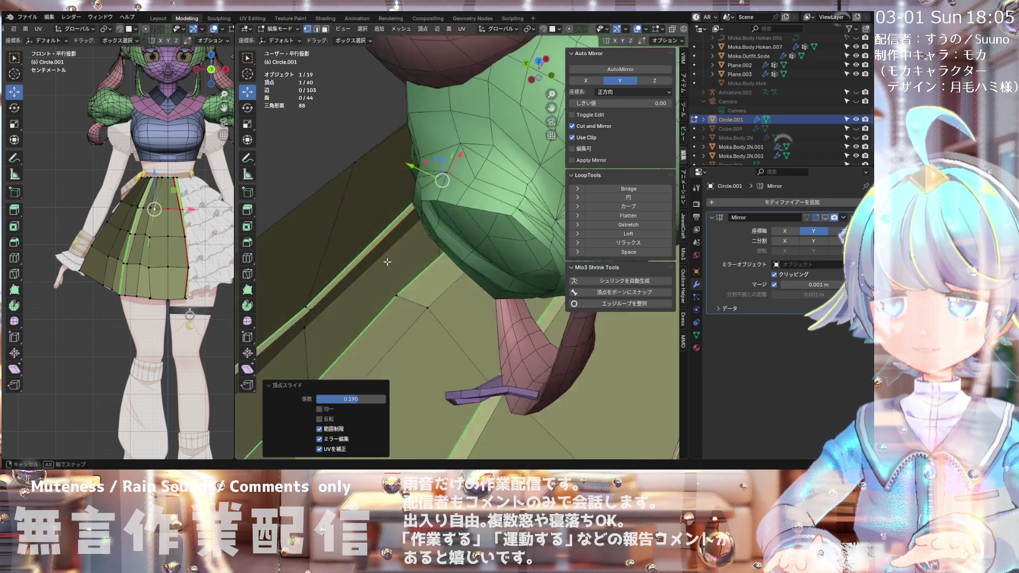
scroll(433, 167, down, 5)
mouse_move(432, 166)
middle_down()
mouse_move(417, 195)
mouse_move(466, 145)
mouse_move(404, 265)
middle_up()
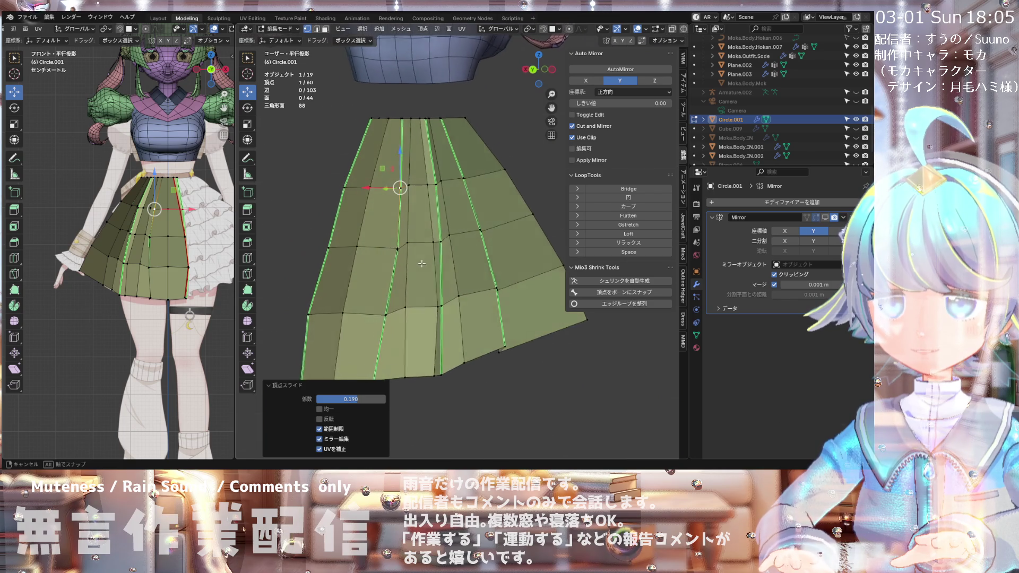
mouse_move(419, 200)
middle_down()
mouse_move(481, 180)
mouse_move(455, 270)
mouse_move(470, 315)
mouse_move(487, 321)
mouse_move(503, 380)
mouse_move(549, 325)
middle_up()
Step: Select a different pleat vertex, then slide and move it
click(471, 314)
scroll(486, 321, up, 3)
click(502, 323)
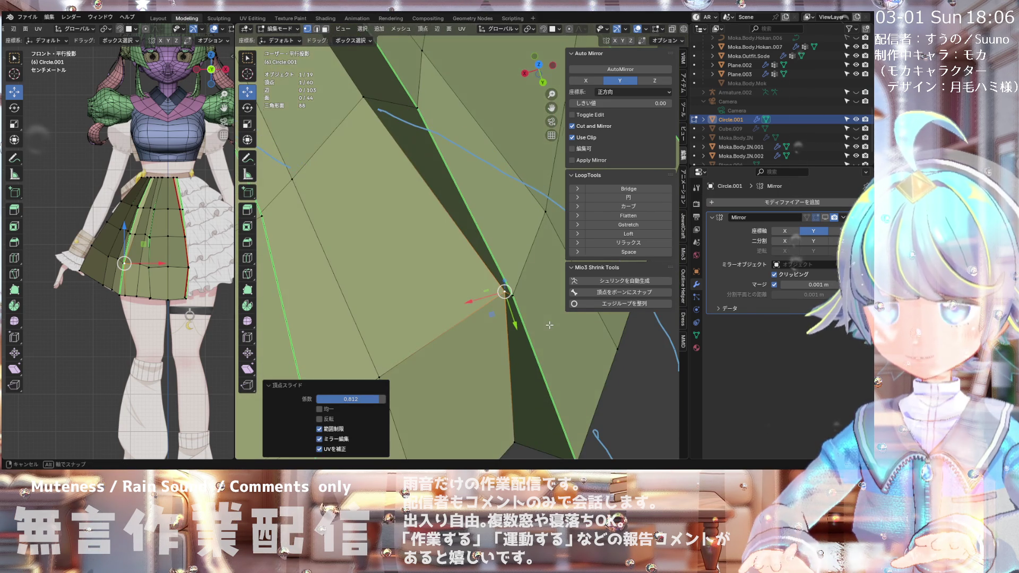
click(505, 284)
scroll(494, 296, down, 5)
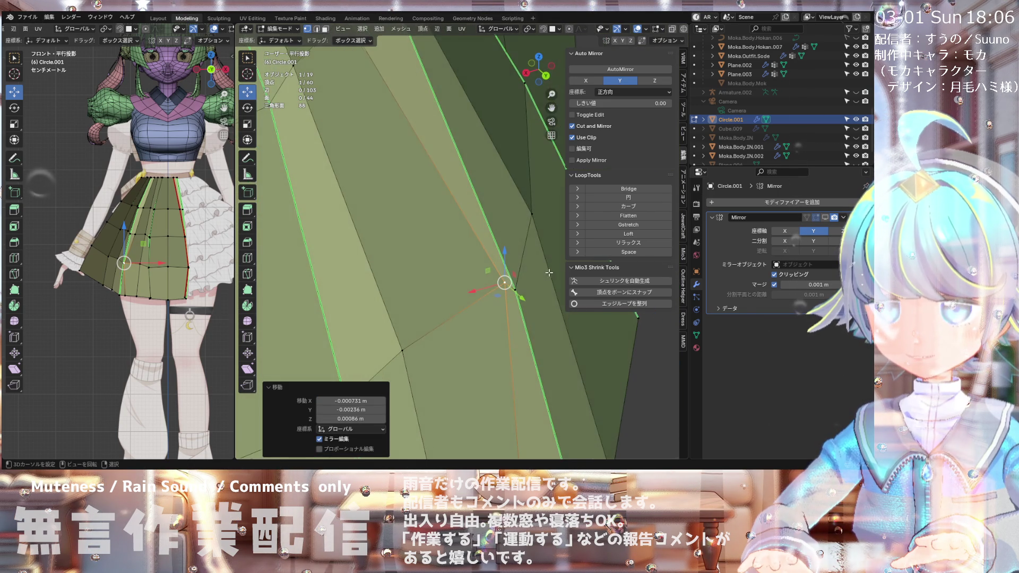
middle_drag(494, 296, 447, 187)
scroll(447, 188, up, 5)
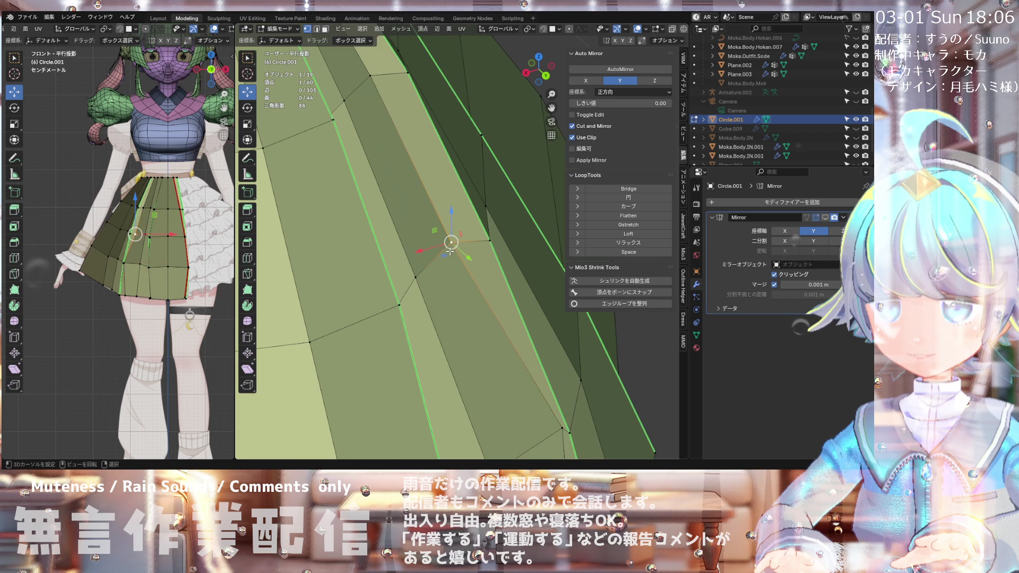
Step: Slide another skirt vertex along its edge, then make two small moves on it
key(g)
key(g)
click(480, 255)
mouse_move(480, 250)
middle_down()
mouse_move(489, 242)
mouse_move(473, 247)
mouse_move(469, 297)
middle_up()
key(g)
click(471, 250)
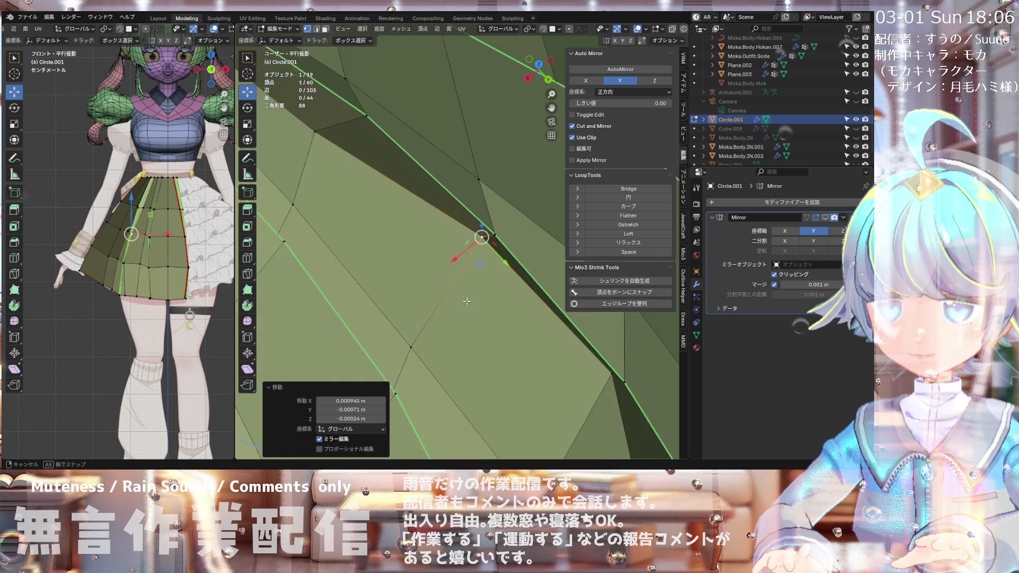
key(g)
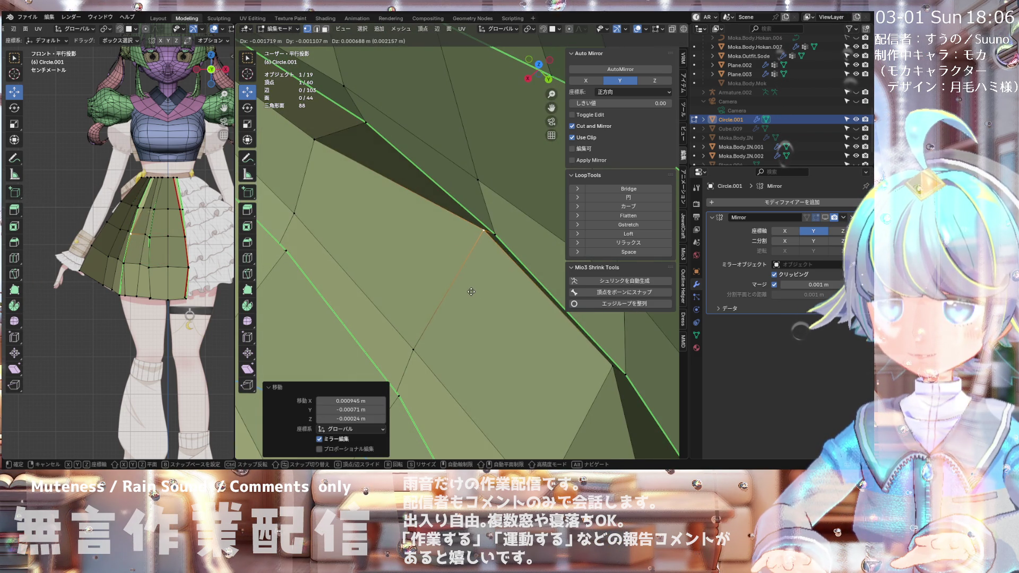
click(471, 291)
scroll(472, 292, down, 5)
mouse_move(471, 291)
middle_down()
mouse_move(388, 239)
mouse_move(427, 215)
middle_up()
scroll(414, 221, up, 3)
scroll(429, 207, up, 3)
Step: Slide the next vertex along its pleat edge and nudge it slightly
key(g)
key(g)
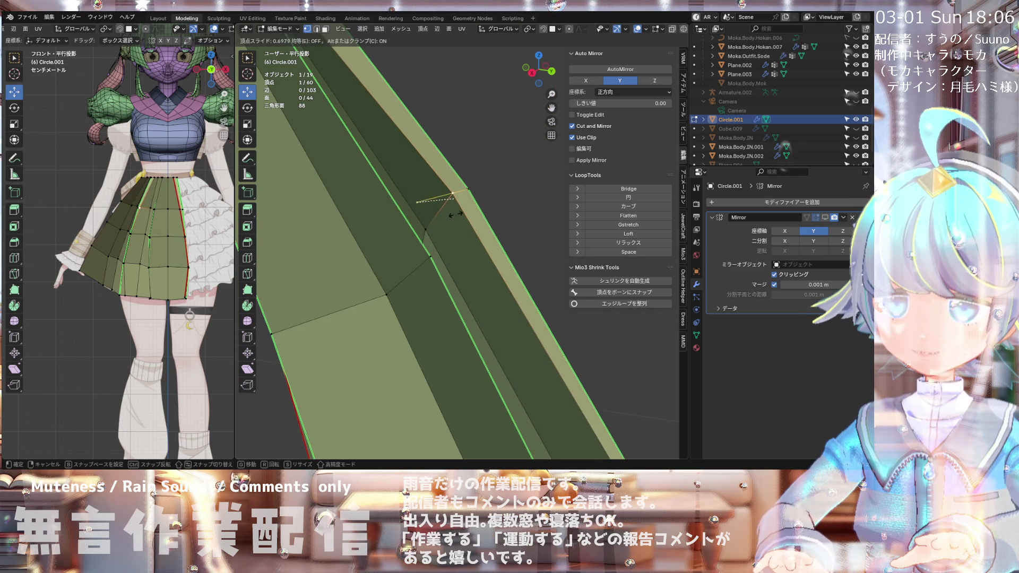
click(461, 213)
mouse_move(461, 214)
middle_down()
mouse_move(452, 225)
mouse_move(422, 172)
mouse_move(398, 177)
middle_up()
key(g)
click(451, 218)
scroll(452, 218, down, 3)
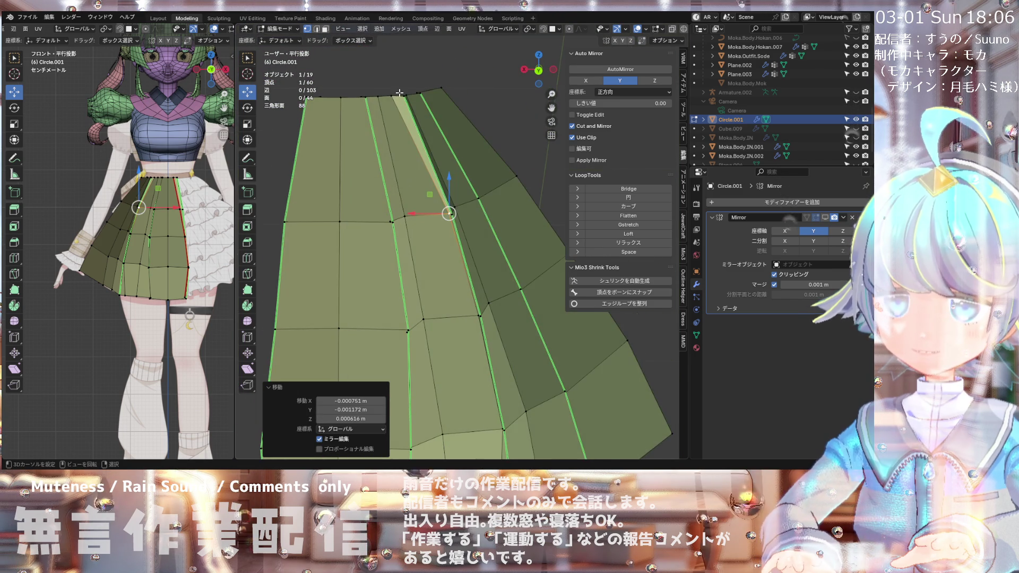
scroll(400, 93, up, 5)
Step: Slide a waist vertex along its edge to clean up the upper fold
middle_drag(400, 93, 379, 72)
key(g)
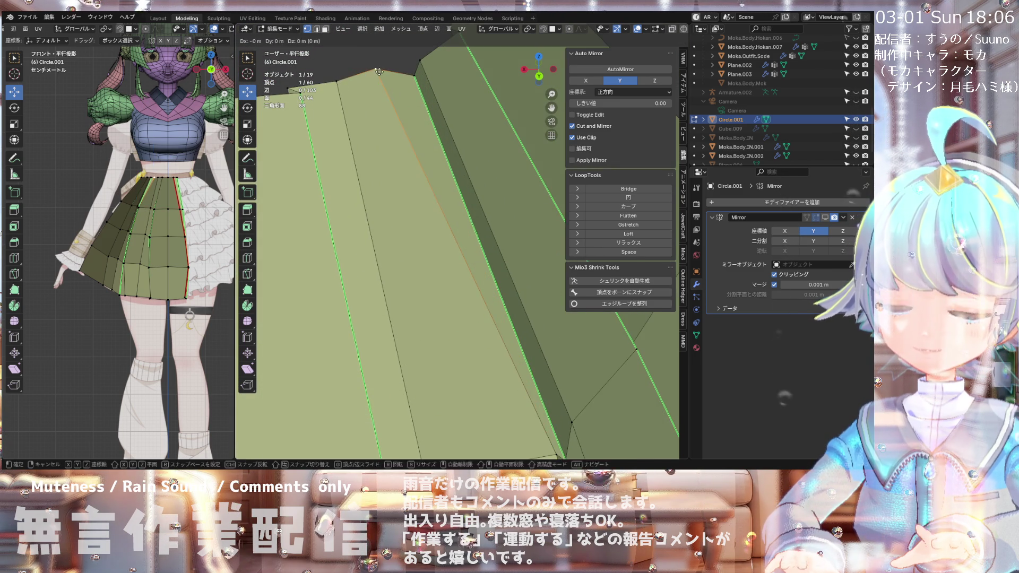
click(409, 79)
scroll(408, 79, down, 3)
Step: Orbit and zoom to review the whole skirt upright and its hem
middle_drag(409, 78, 410, 274)
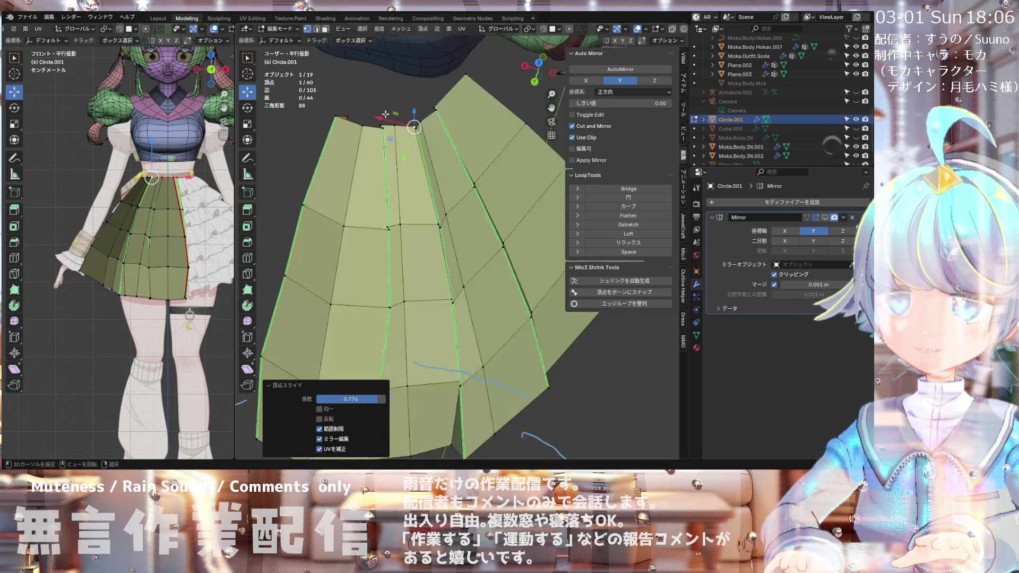
scroll(410, 273, up, 3)
scroll(410, 273, down, 4)
middle_drag(410, 274, 485, 319)
scroll(430, 278, down, 3)
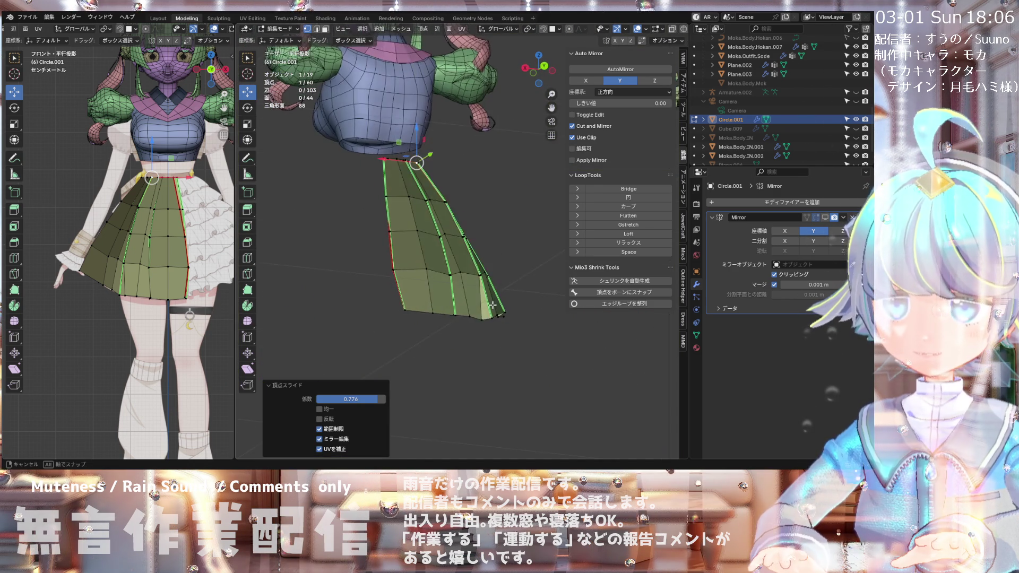
scroll(485, 318, up, 4)
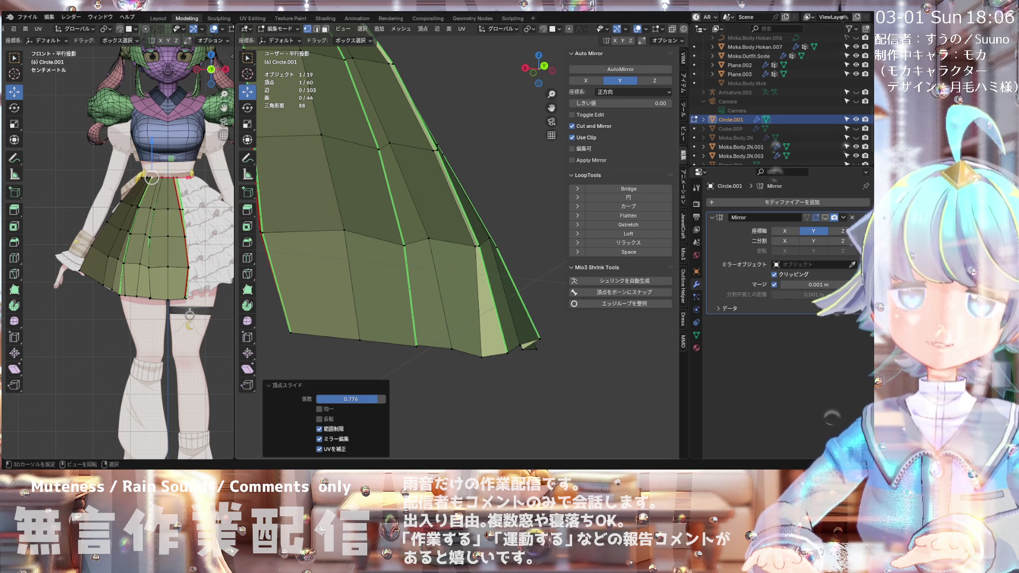
scroll(160, 254, down, 5)
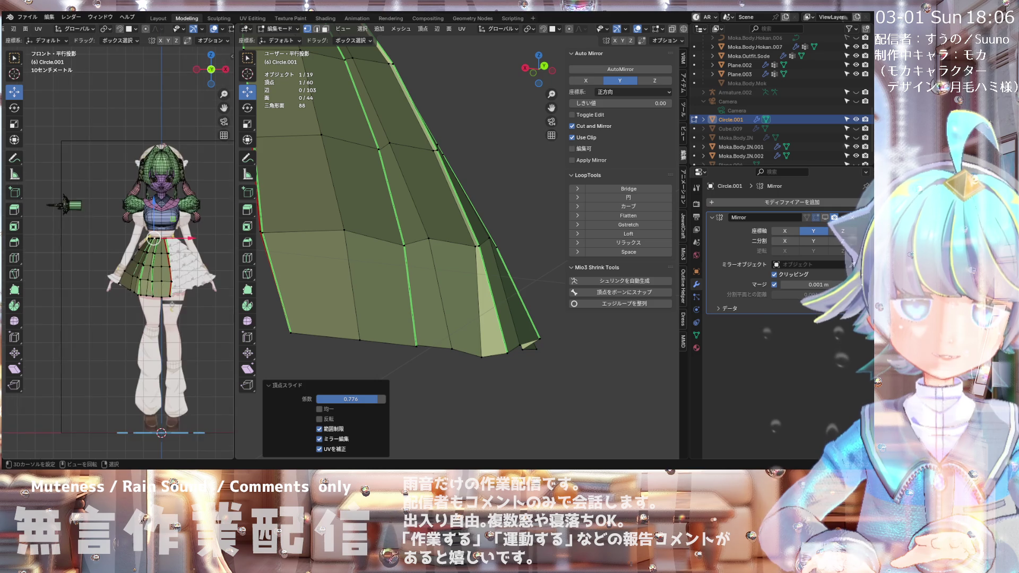
scroll(169, 225, up, 4)
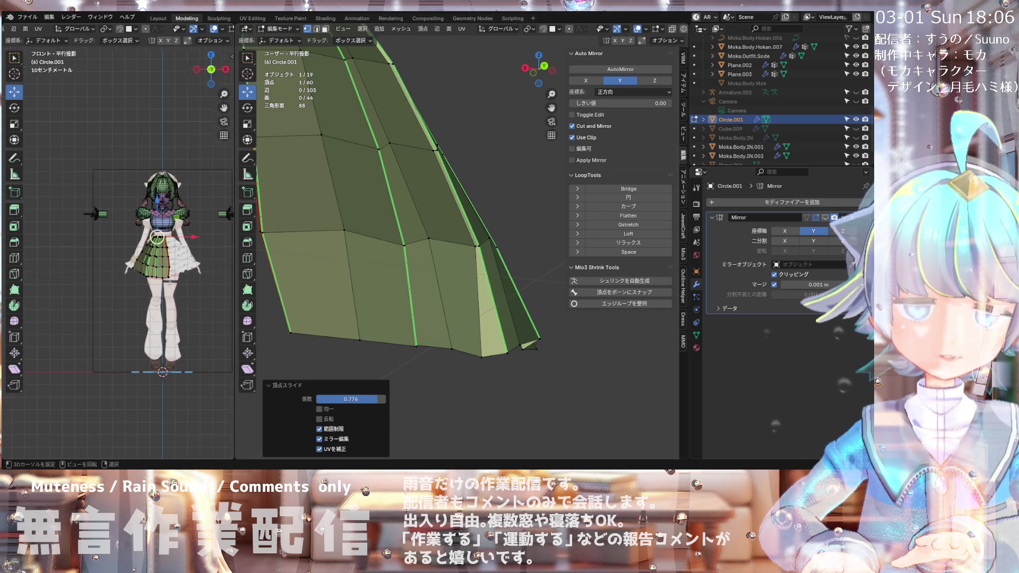
scroll(168, 226, up, 1)
scroll(159, 255, down, 1)
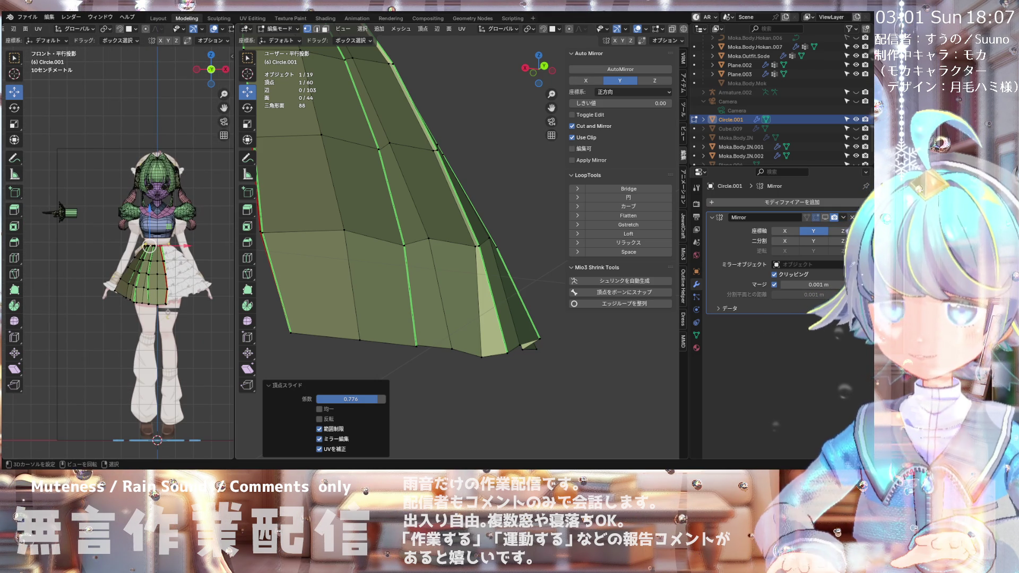
scroll(160, 284, up, 3)
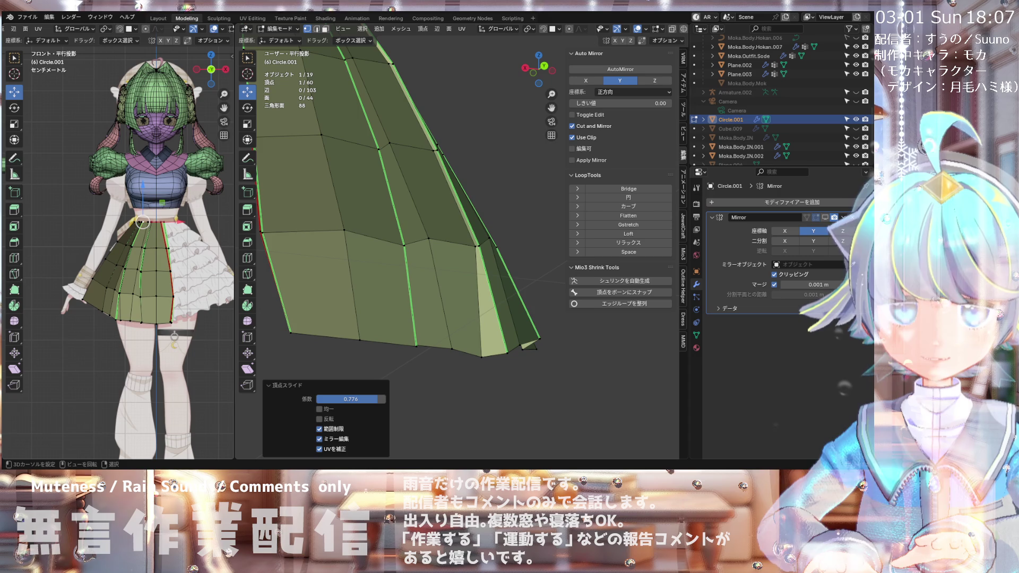
middle_drag(485, 348, 513, 358)
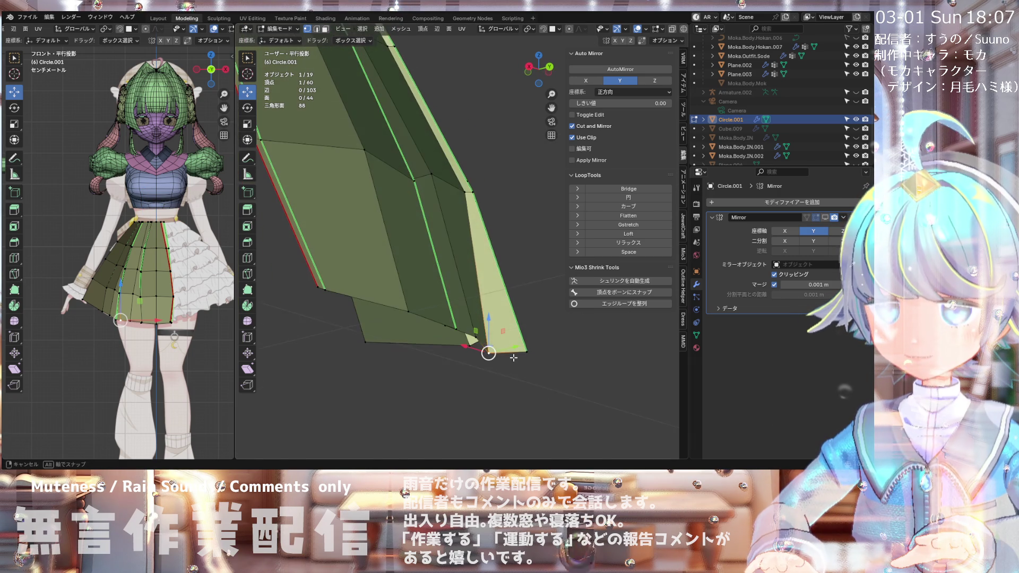
Step: Slide a hem vertex along its edge and make small moves to adjust its pleat
key(g)
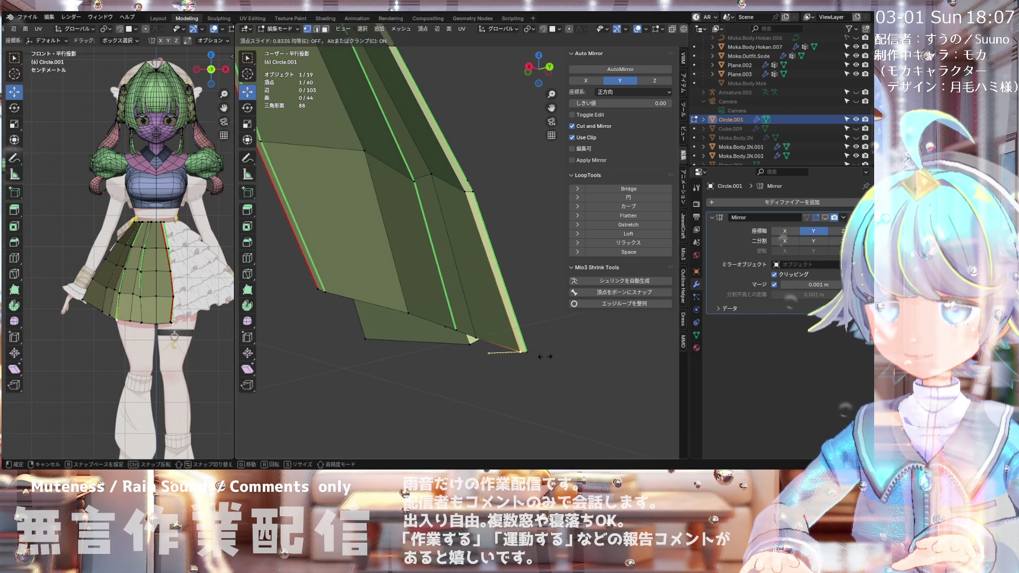
click(544, 357)
mouse_move(544, 356)
middle_down()
mouse_move(504, 360)
mouse_move(524, 362)
mouse_move(445, 336)
mouse_move(481, 321)
mouse_move(519, 332)
middle_up()
key(g)
click(486, 321)
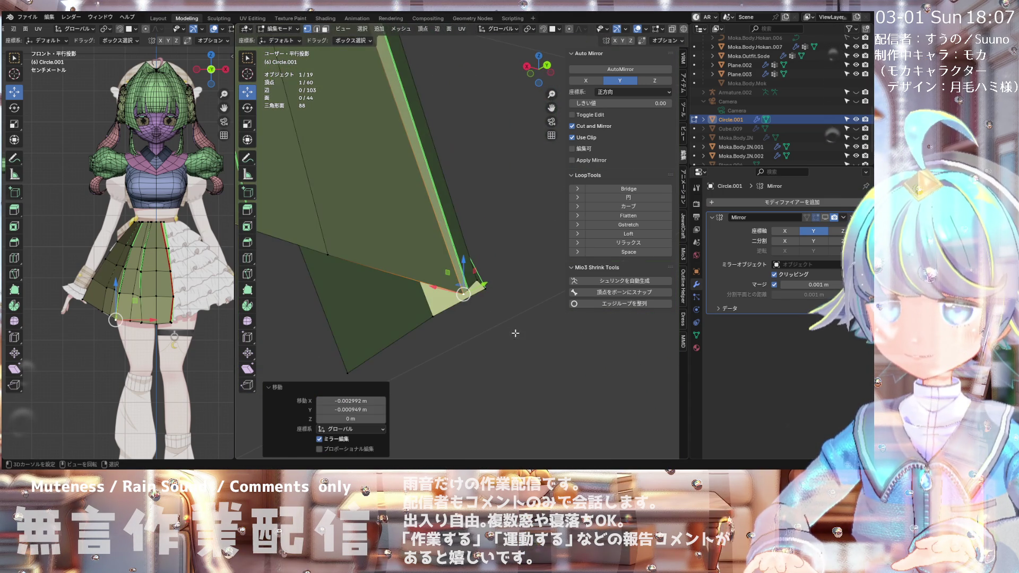
click(495, 335)
mouse_move(495, 335)
middle_down()
mouse_move(467, 275)
mouse_move(451, 305)
middle_up()
scroll(451, 306, down, 3)
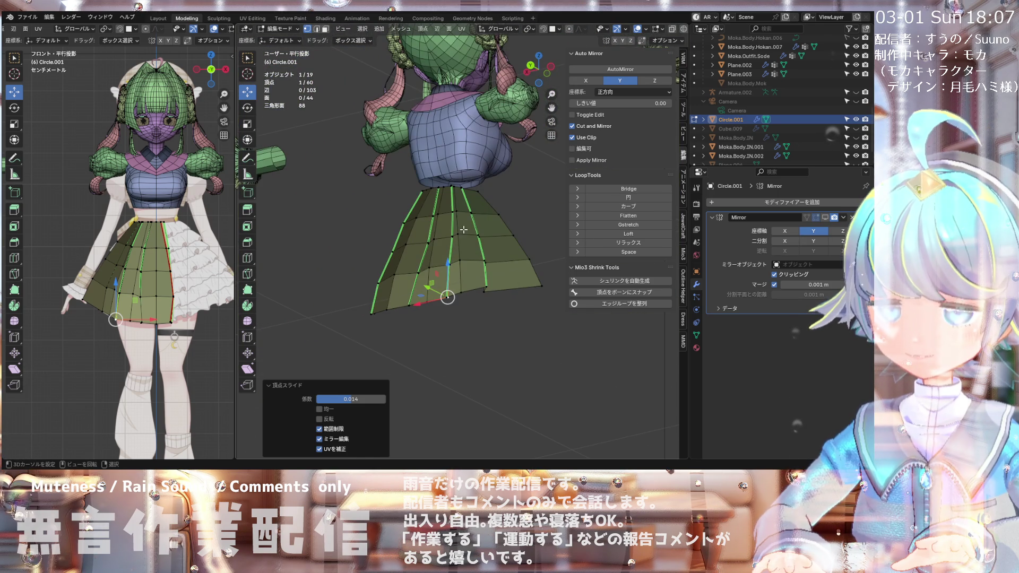
mouse_move(465, 196)
middle_down()
mouse_move(463, 273)
mouse_move(518, 264)
middle_up()
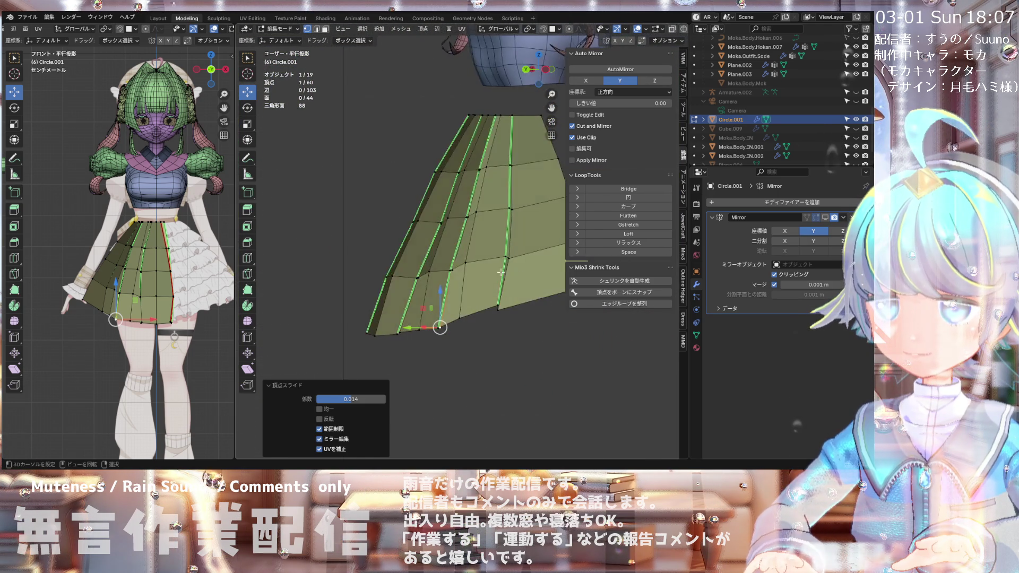
scroll(517, 264, up, 5)
Step: Select another hem vertex, then slide and move it
click(470, 299)
mouse_move(471, 299)
middle_down()
mouse_move(478, 323)
mouse_move(529, 325)
mouse_move(554, 251)
middle_up()
key(g)
click(486, 318)
key(g)
click(531, 325)
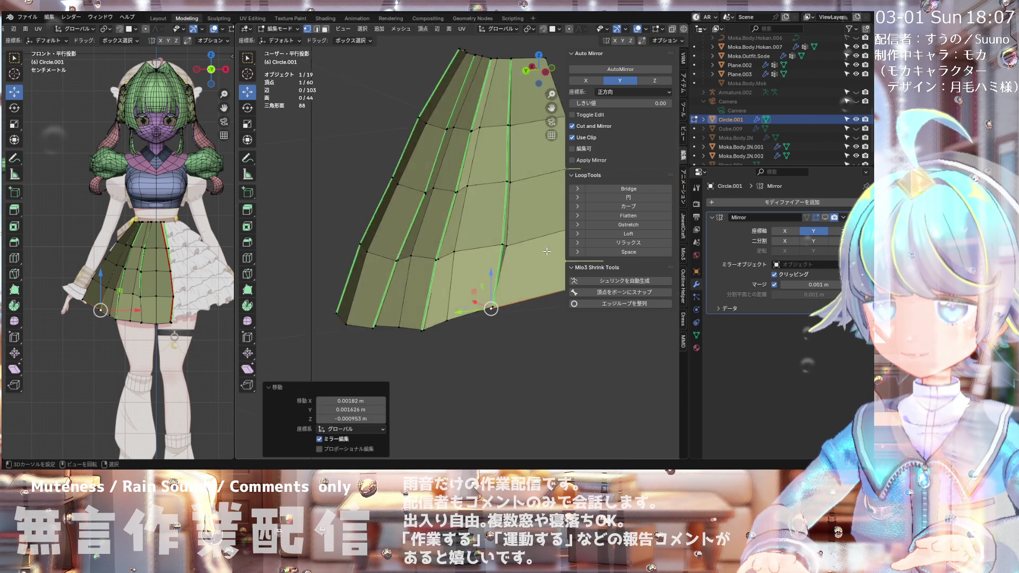
Step: Slide a vertex along its pleat edge, then nudge it by 0.003289 X, 0.004694 Y, −0.001837 Z m
scroll(554, 250, up, 3)
mouse_move(553, 251)
middle_down()
mouse_move(456, 243)
mouse_move(509, 214)
mouse_move(516, 231)
middle_up()
key(shift+v)
click(467, 240)
key(g)
click(499, 212)
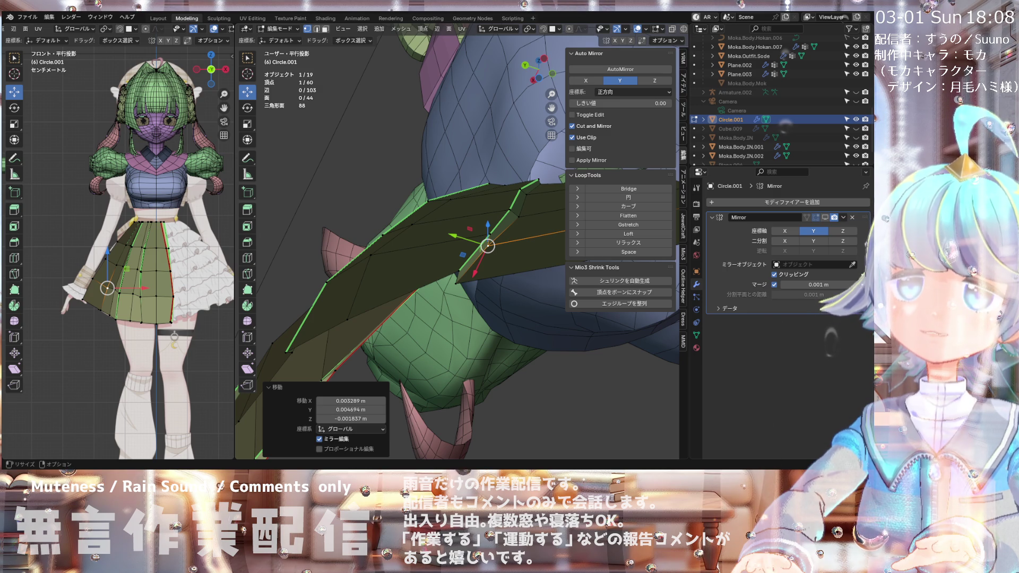
Step: Nudge the selected pleat vertex by 0.000371 m X, 0.000319 m Y, −0.000084 m Z
mouse_move(467, 298)
middle_down()
mouse_move(473, 305)
mouse_move(479, 222)
mouse_move(526, 159)
mouse_move(484, 157)
middle_up()
scroll(479, 223, up, 5)
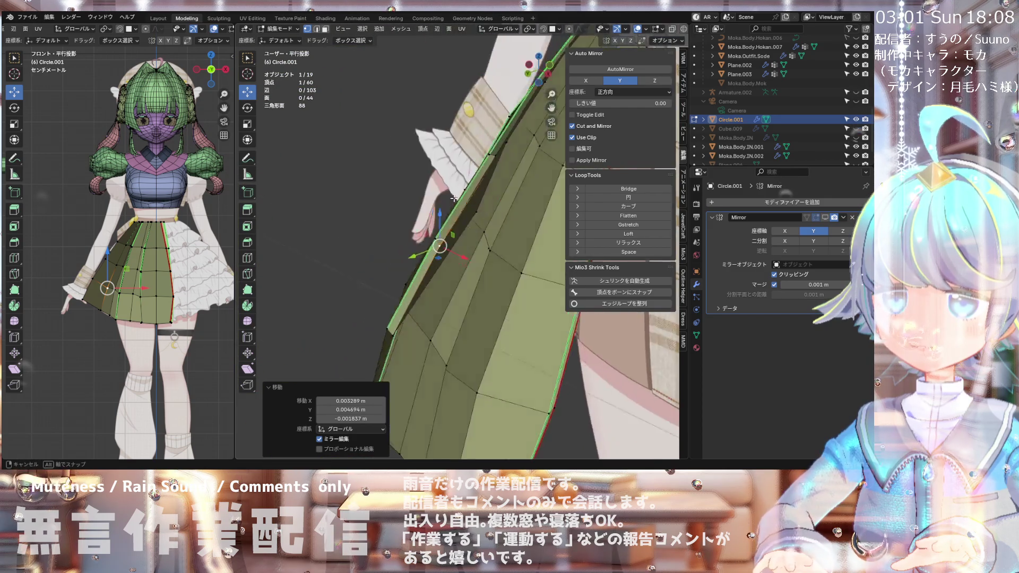
scroll(484, 157, up, 5)
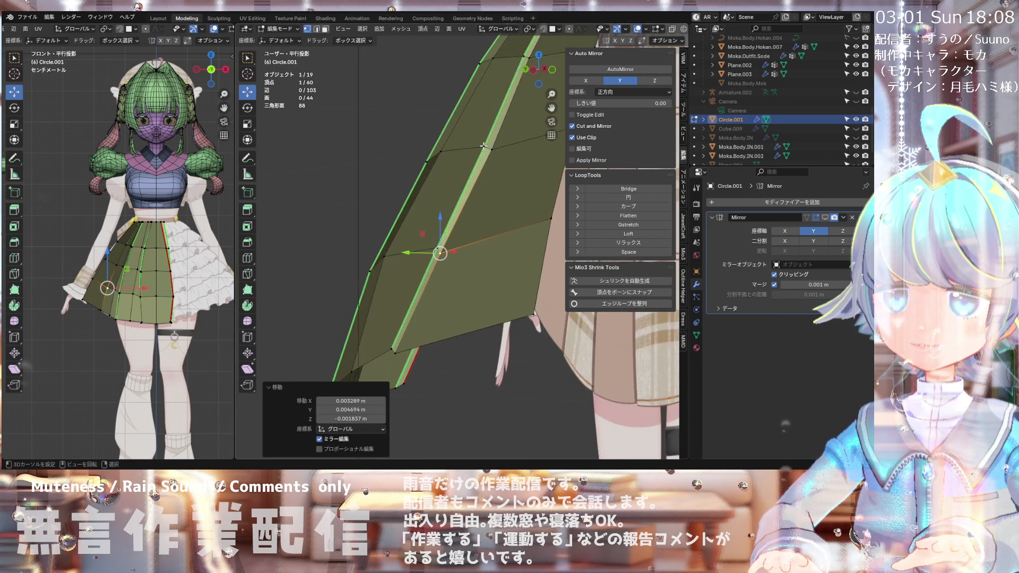
mouse_move(483, 156)
middle_down()
mouse_move(553, 145)
mouse_move(552, 93)
middle_up()
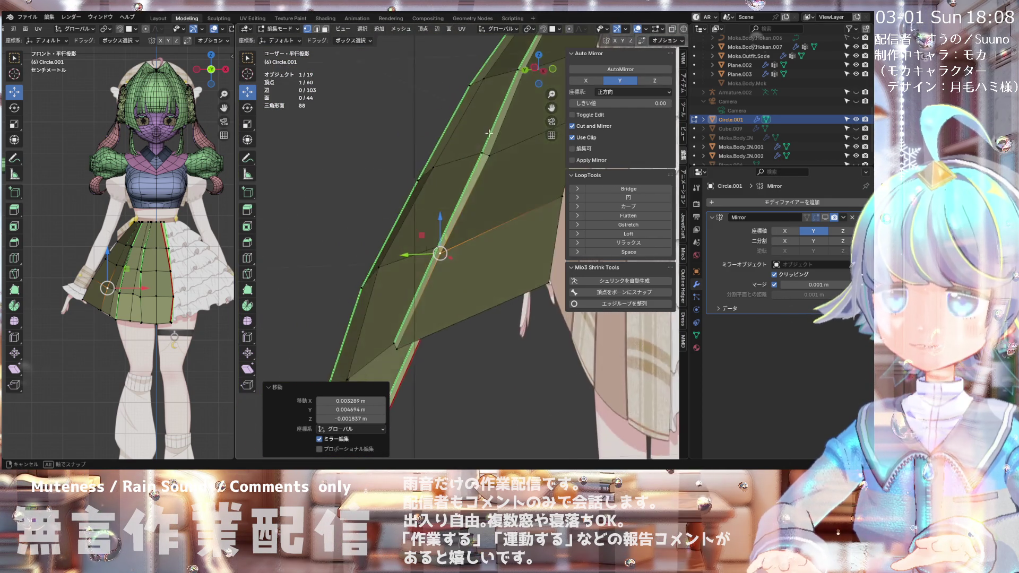
scroll(551, 106, down, 5)
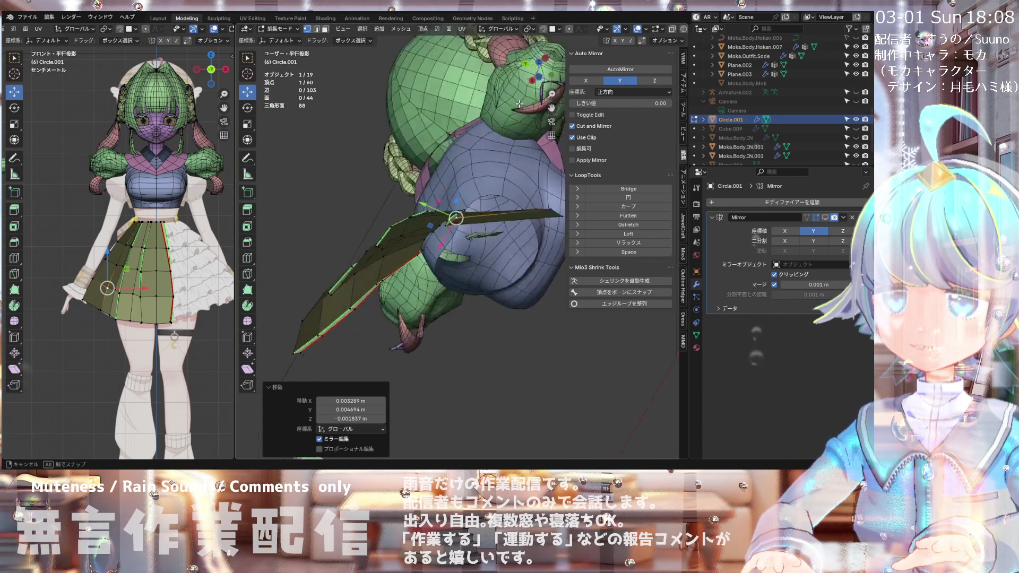
scroll(508, 155, up, 5)
mouse_move(478, 170)
middle_down()
mouse_move(508, 154)
mouse_move(458, 186)
mouse_move(457, 151)
mouse_move(464, 180)
middle_up()
key(g)
click(449, 185)
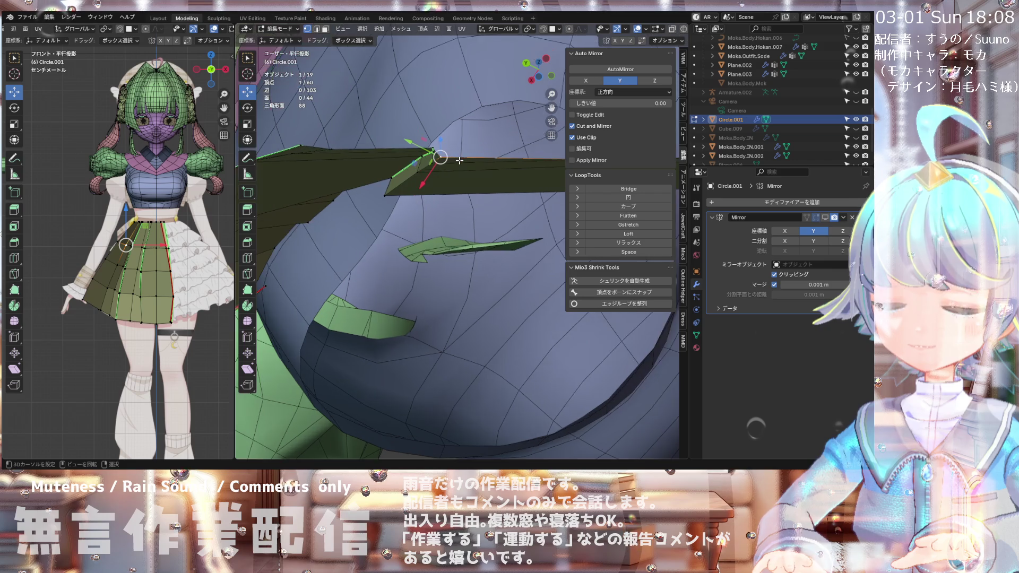
Step: Confirm the vertex move, then nudge the selected skirt vertex slightly
click(461, 171)
mouse_move(461, 170)
middle_down()
mouse_move(449, 224)
mouse_move(527, 190)
middle_up()
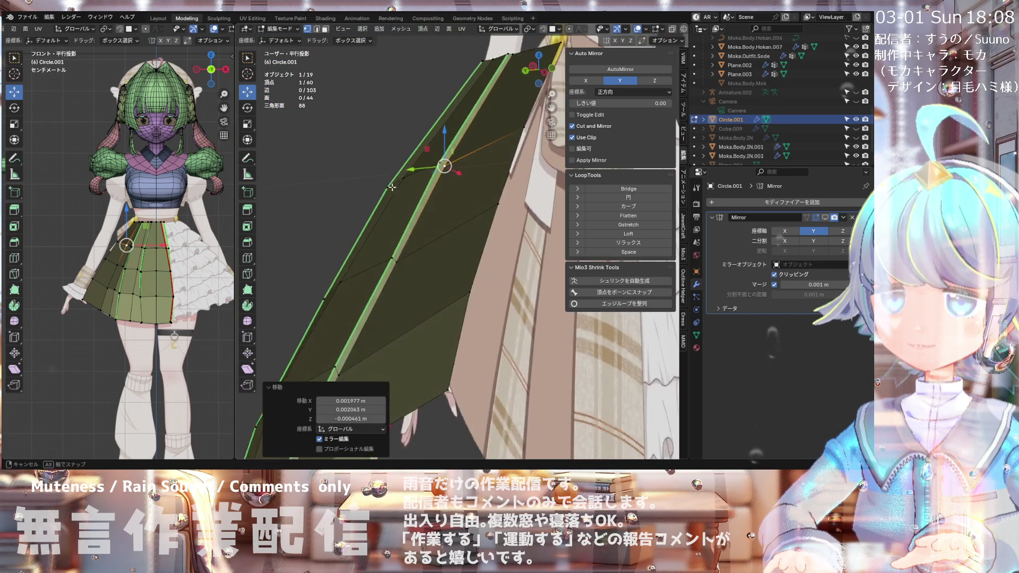
mouse_move(470, 177)
middle_down()
mouse_move(445, 142)
mouse_move(390, 250)
mouse_move(478, 170)
mouse_move(501, 214)
mouse_move(522, 227)
mouse_move(514, 206)
middle_up()
key(g)
click(478, 173)
Step: Zoom in on the skirt and slide the selected vertex along its edge
scroll(514, 140, up, 2)
scroll(510, 133, up, 2)
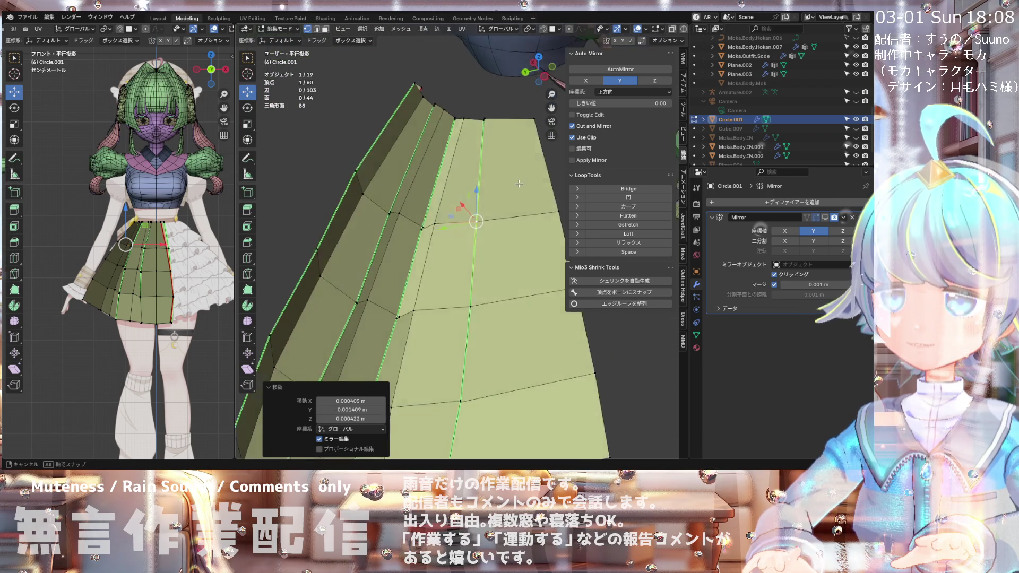
scroll(499, 120, up, 2)
mouse_move(492, 111)
middle_down()
mouse_move(466, 156)
mouse_move(461, 199)
middle_up()
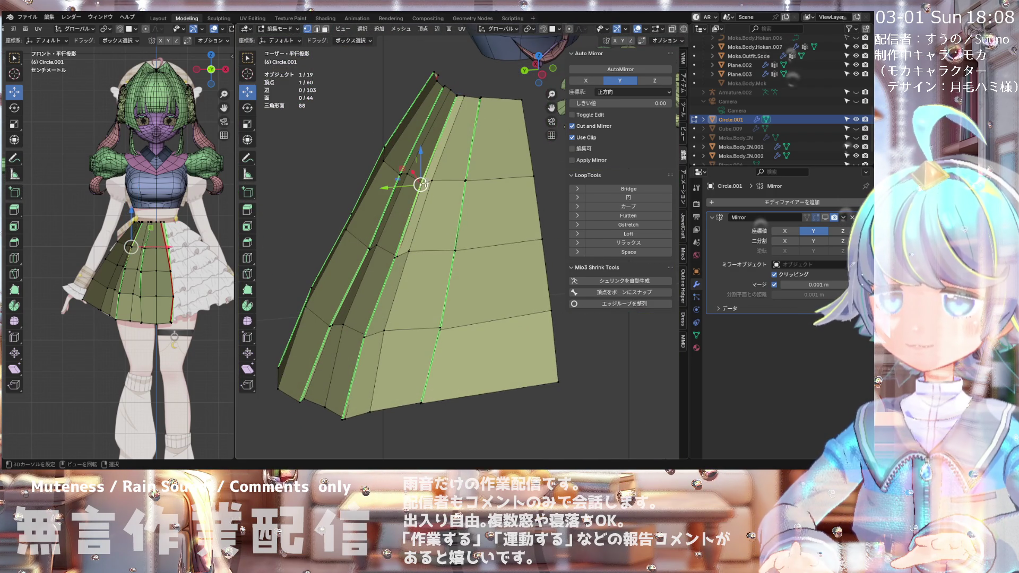
scroll(430, 183, up, 2)
key(shift+v)
click(441, 213)
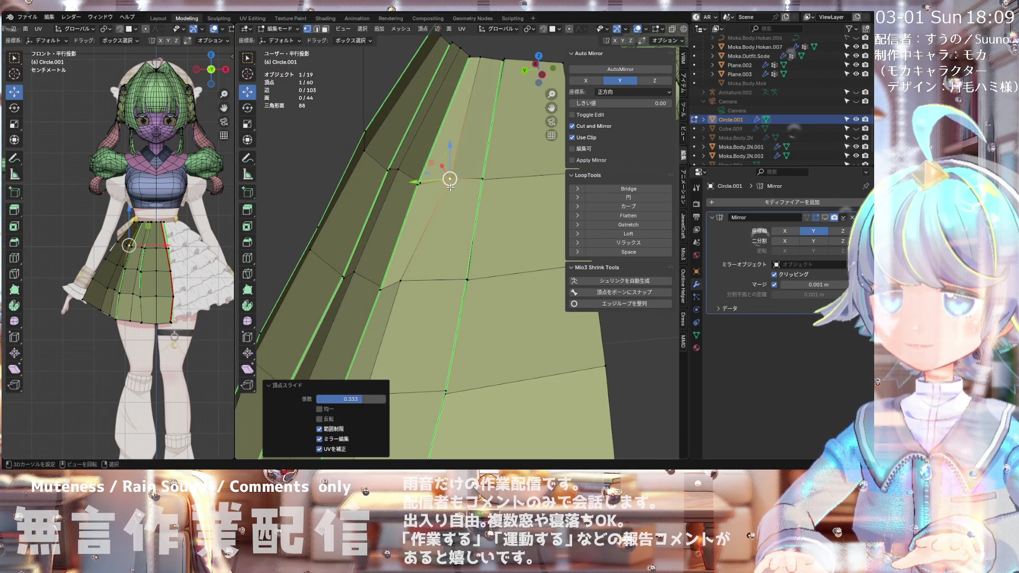
Step: Slide the same skirt vertex further along its edge
scroll(442, 238, down, 2)
scroll(441, 238, down, 2)
scroll(442, 238, up, 3)
key(shift+v)
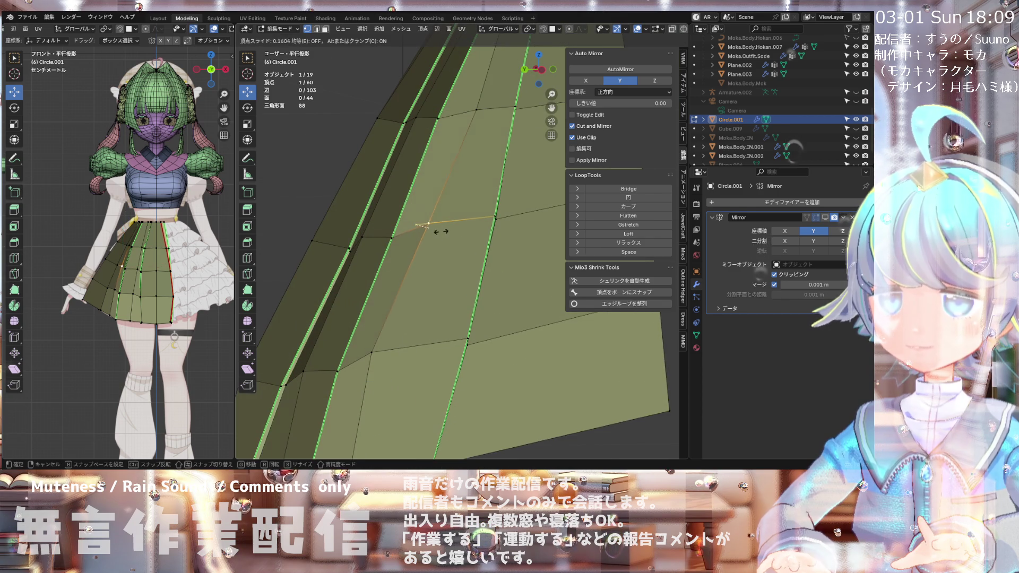
scroll(450, 235, down, 2)
mouse_move(446, 205)
middle_down()
mouse_move(423, 245)
mouse_move(418, 286)
mouse_move(403, 235)
middle_up()
click(436, 248)
Step: Slide a hem vertex and an upper-row skirt vertex along their edges
click(417, 287)
key(shift+v)
click(430, 278)
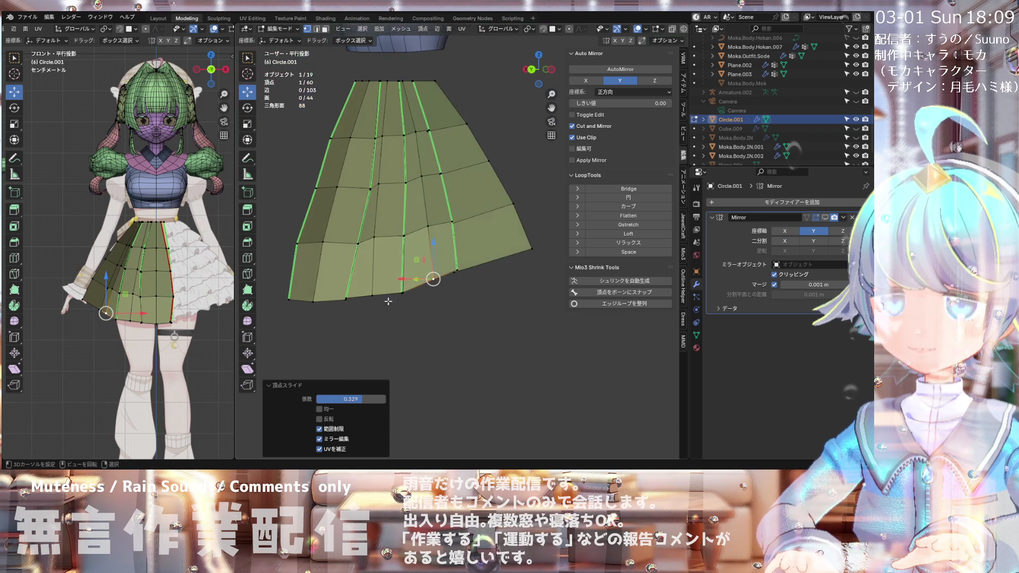
click(382, 137)
mouse_move(383, 133)
middle_down()
mouse_move(386, 105)
mouse_move(387, 127)
middle_up()
key(shift+v)
click(388, 209)
Step: Slide two more skirt vertices along their edges, the hem vertex ending at factor 0.162
click(388, 215)
key(g)
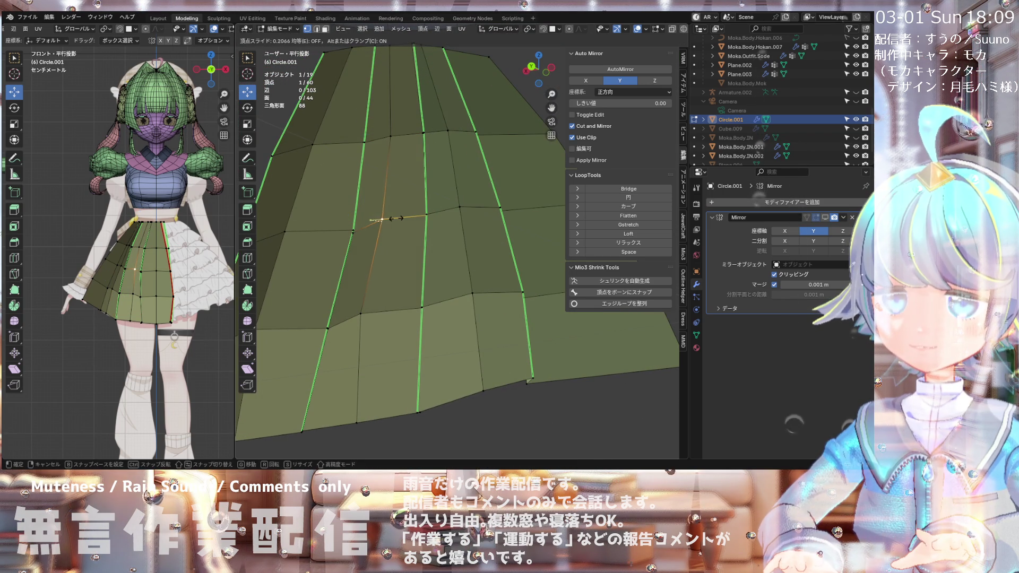
middle_drag(401, 219, 391, 170)
key(g)
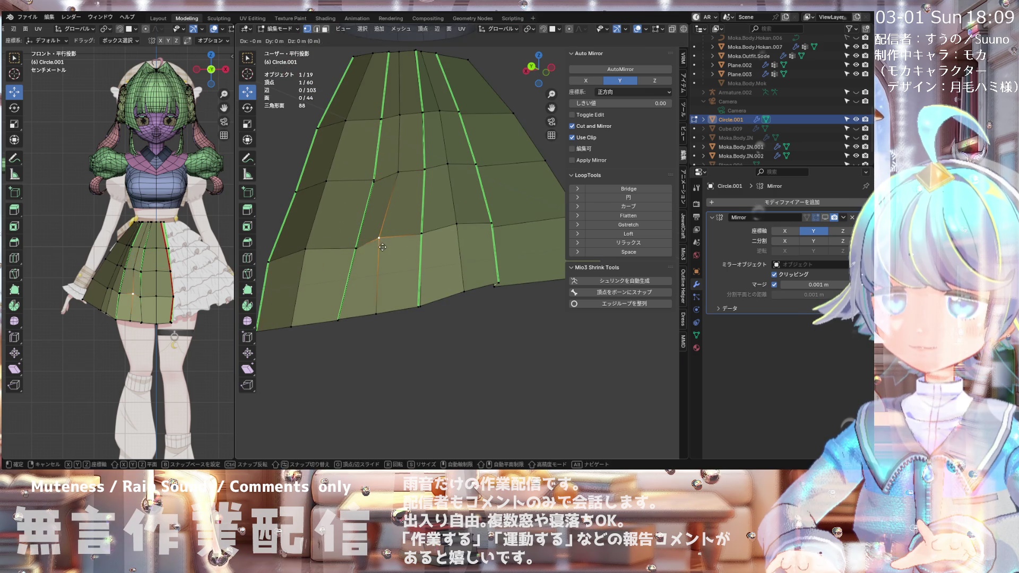
click(395, 249)
click(392, 306)
click(398, 306)
mouse_move(398, 307)
middle_down()
mouse_move(374, 310)
mouse_move(466, 253)
mouse_move(400, 253)
mouse_move(433, 299)
mouse_move(351, 287)
mouse_move(381, 275)
middle_up()
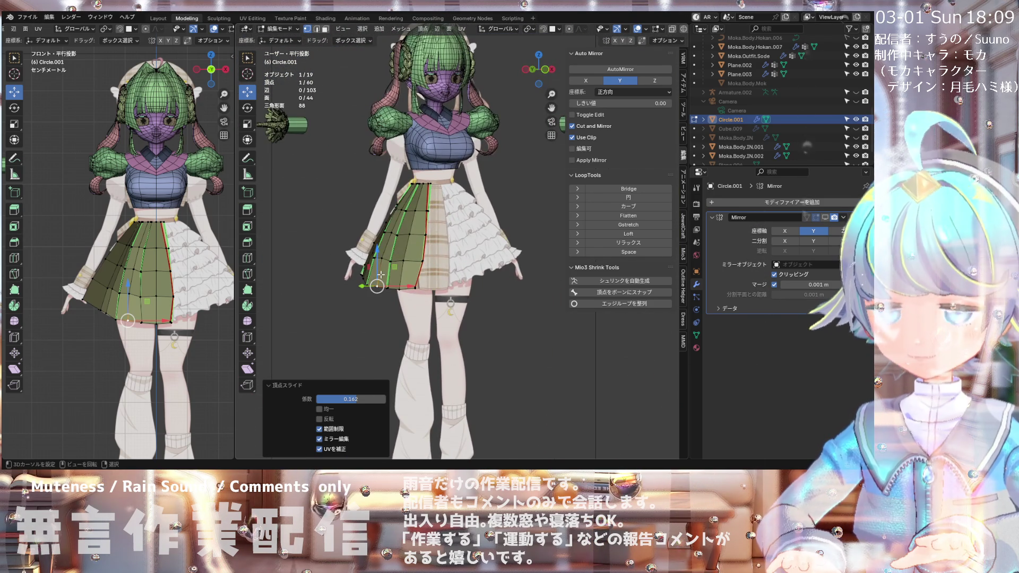
key(KP_1)
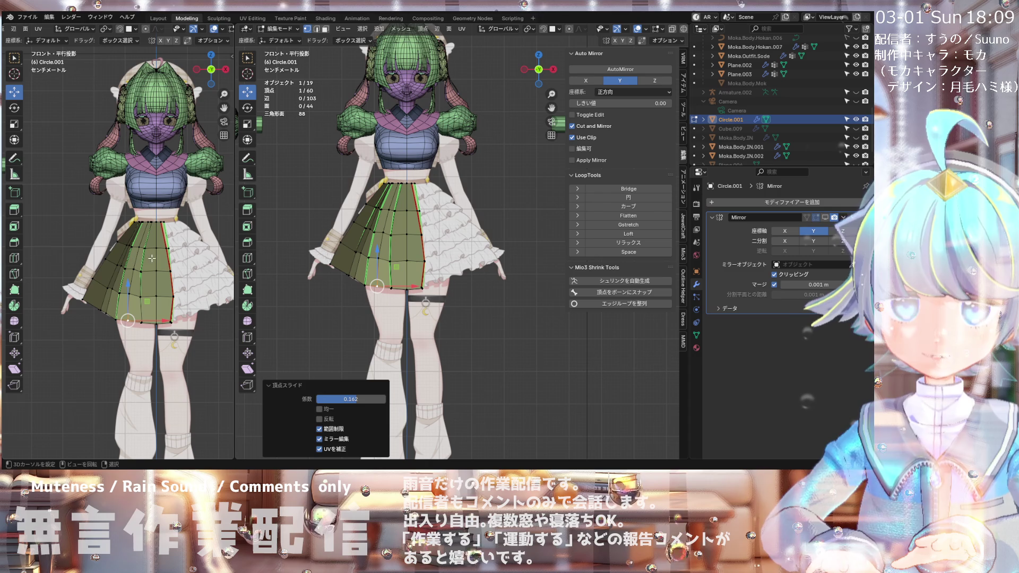
mouse_move(306, 254)
middle_down()
mouse_move(397, 152)
mouse_move(340, 198)
middle_up()
scroll(340, 199, down, 4)
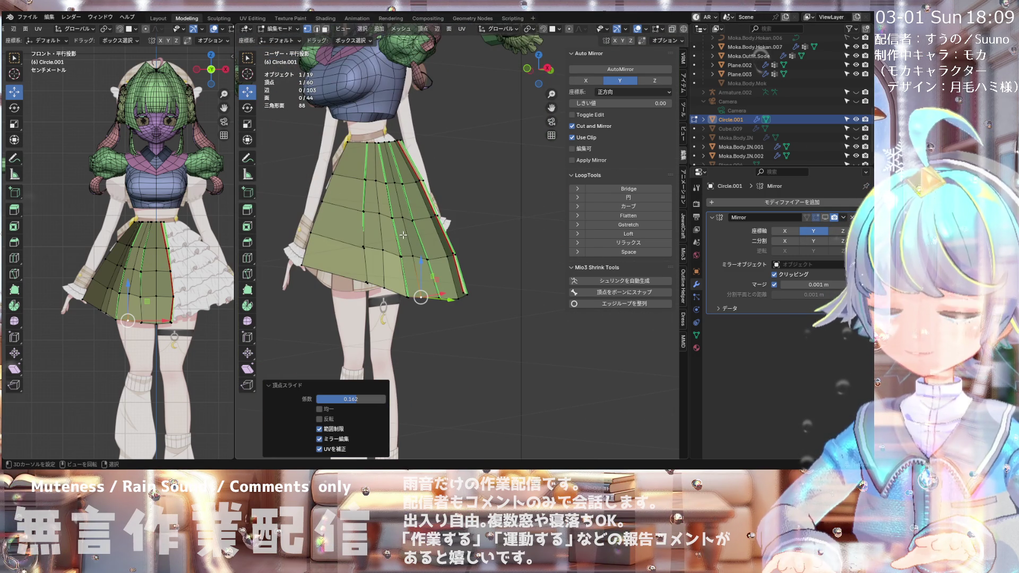
scroll(395, 237, up, 3)
mouse_move(396, 237)
middle_down()
mouse_move(432, 302)
mouse_move(466, 311)
middle_up()
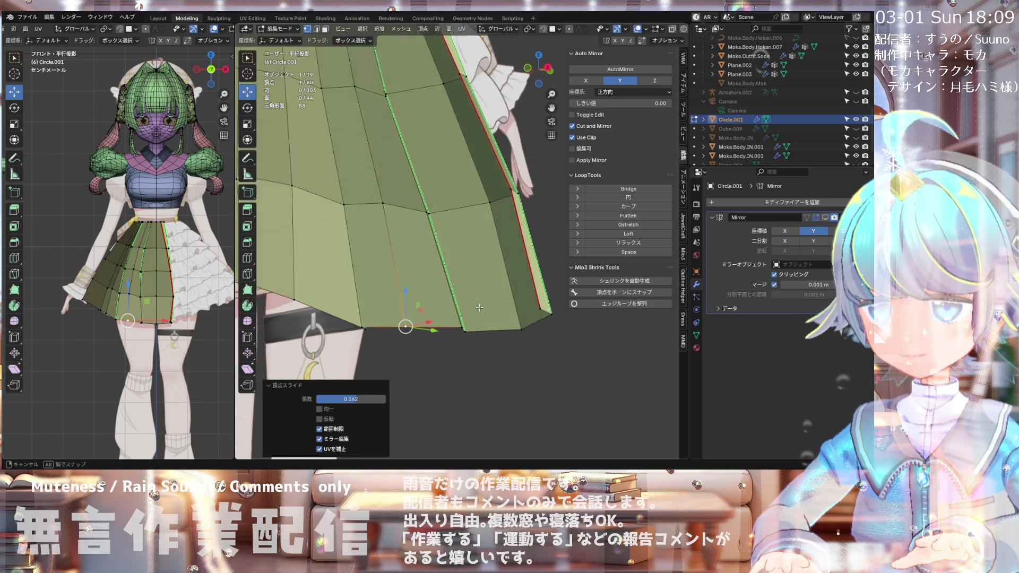
scroll(529, 318, up, 4)
middle_drag(516, 315, 479, 322)
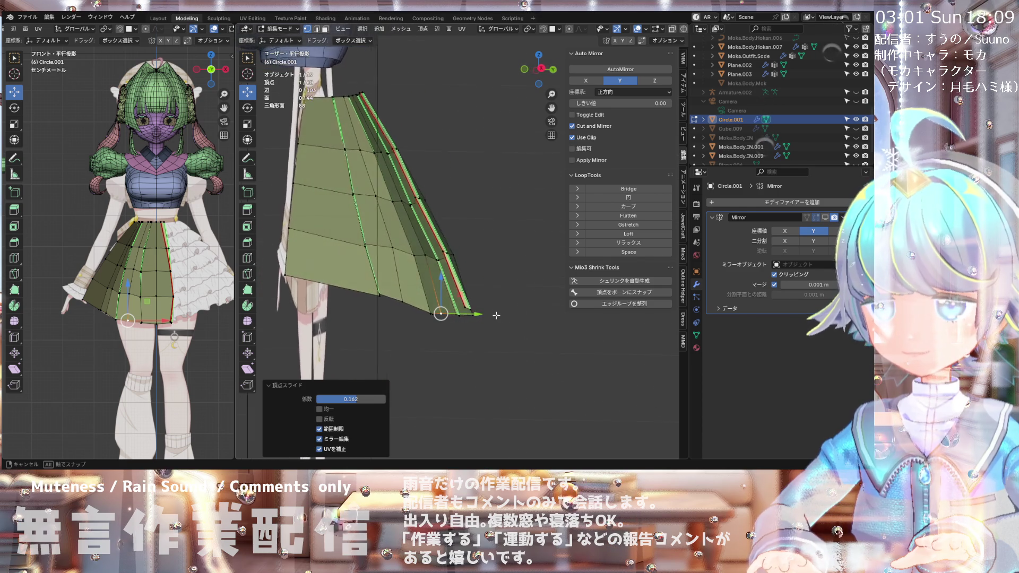
Step: Slide the bottom seam vertex along its edges toward the red mirror seam
middle_drag(483, 322, 465, 307)
click(464, 308)
scroll(467, 309, up, 3)
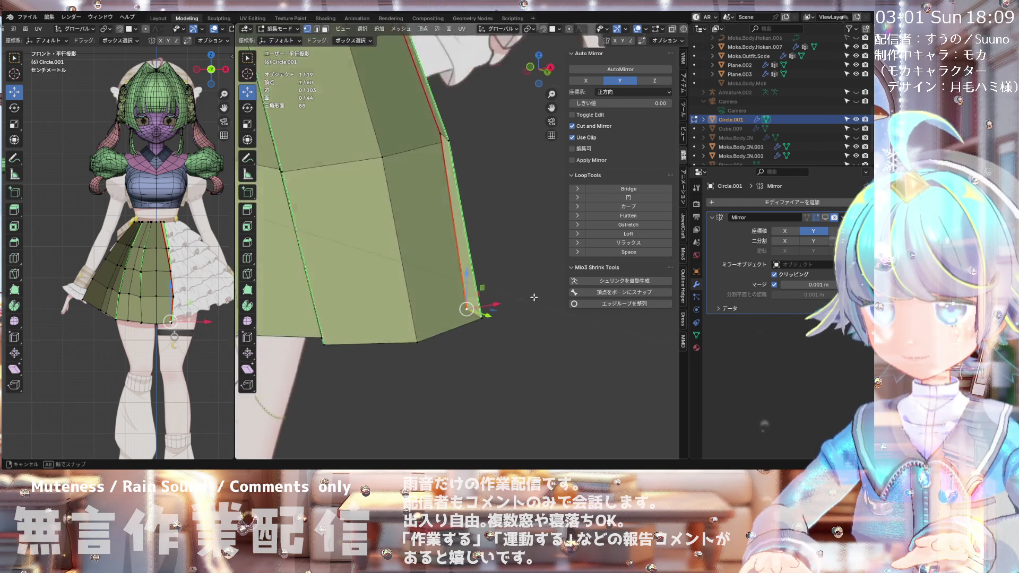
key(shift+v)
click(473, 310)
scroll(440, 237, up, 4)
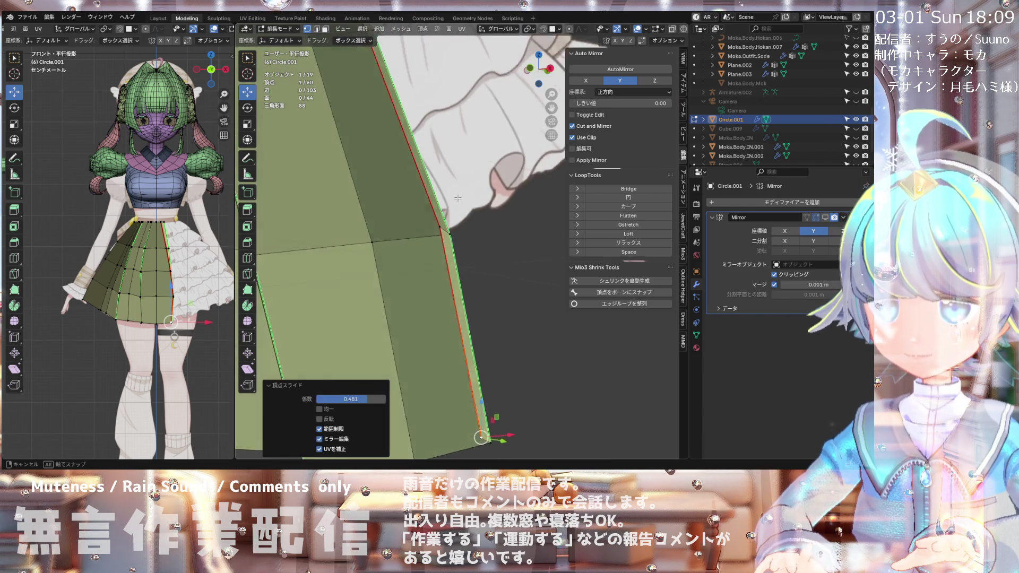
key(shift+v)
click(440, 234)
Step: Move the seam vertex, then nudge it slightly down along Z
key(g)
click(439, 253)
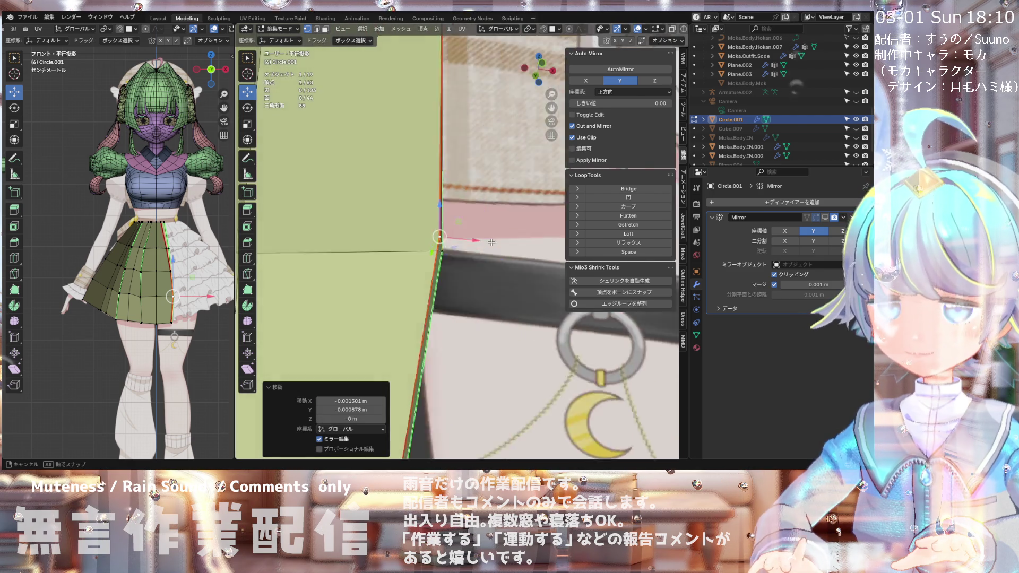
key(g)
key(x)
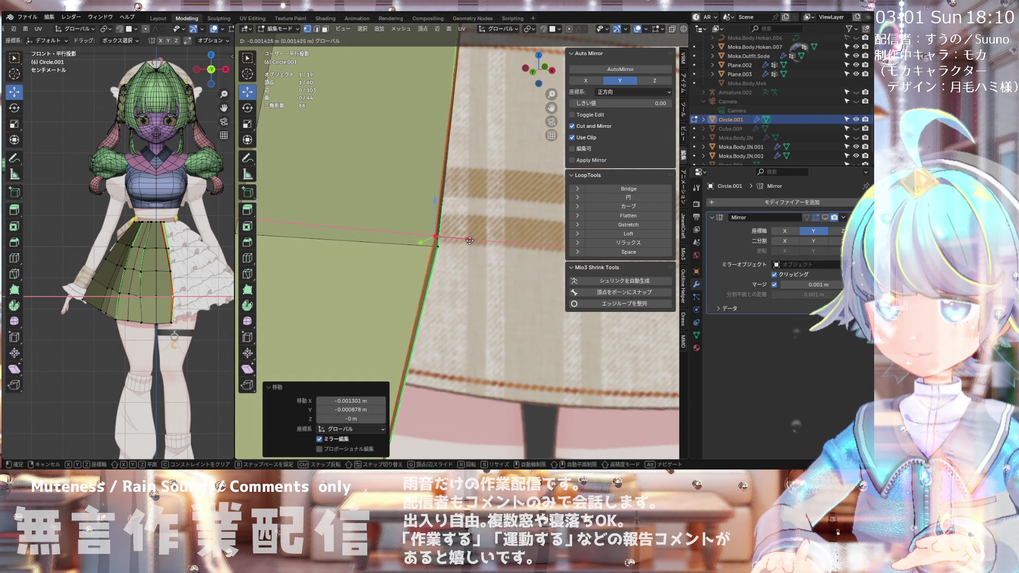
right_click(463, 242)
key(g)
key(z)
click(428, 227)
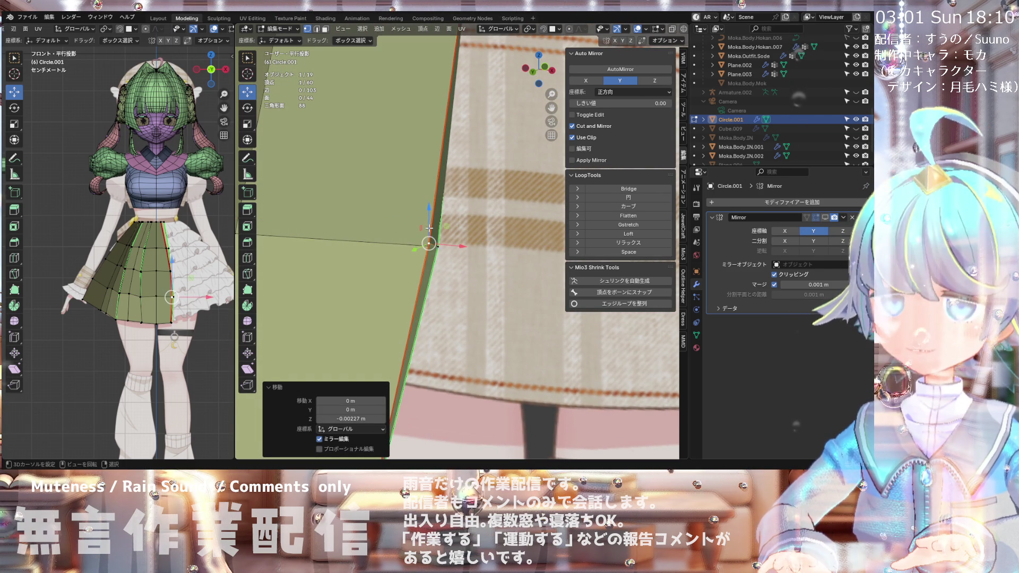
Step: Slide the edge vertex and nudge it −0.005574 m along X onto the seam
scroll(457, 267, down, 5)
key(g)
key(g)
click(401, 194)
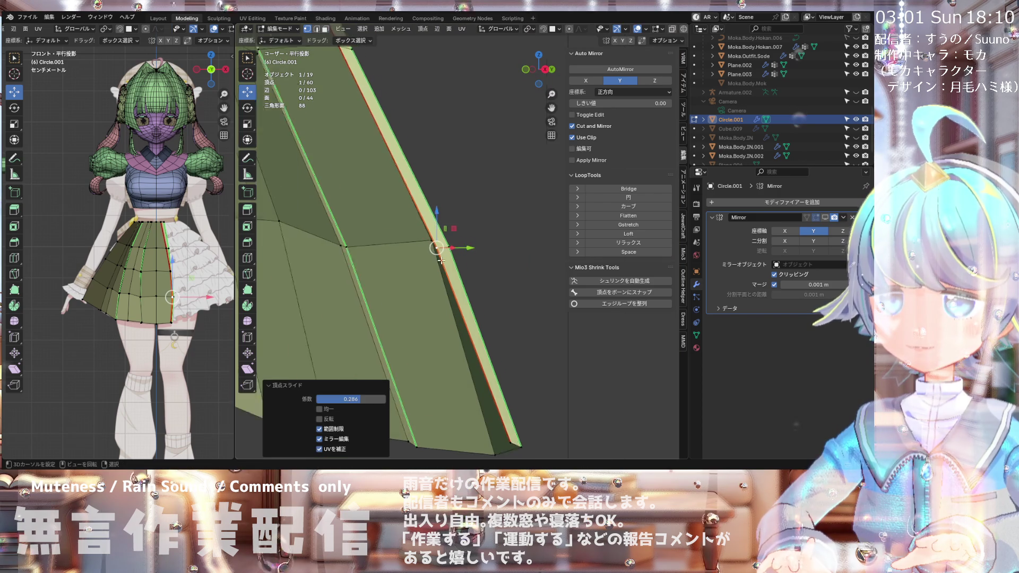
scroll(457, 260, up, 5)
middle_drag(462, 191, 473, 178)
drag(476, 181, 466, 181)
Step: Finish the remaining seam vertex slides, the latest at factor 0.713
mouse_move(466, 181)
middle_down()
mouse_move(462, 168)
mouse_move(451, 202)
middle_up()
scroll(460, 182, down, 4)
scroll(451, 202, up, 4)
click(440, 212)
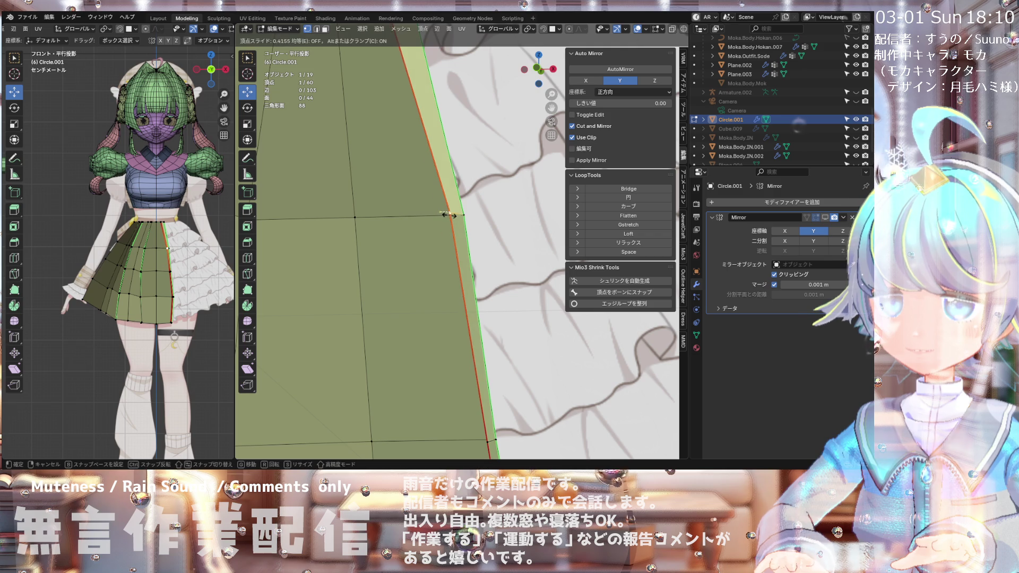
scroll(449, 215, down, 3)
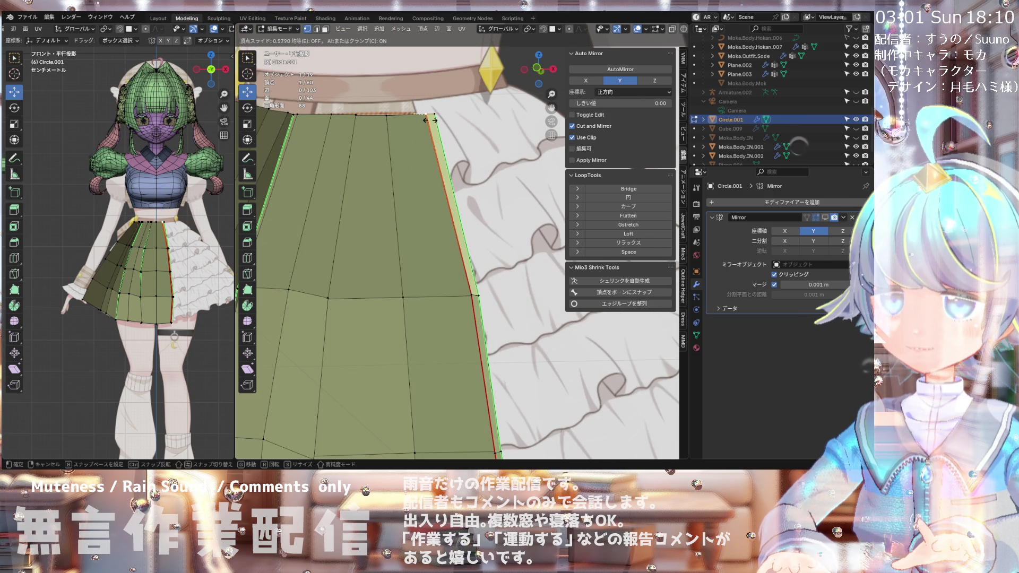
click(432, 121)
middle_drag(432, 120, 399, 229)
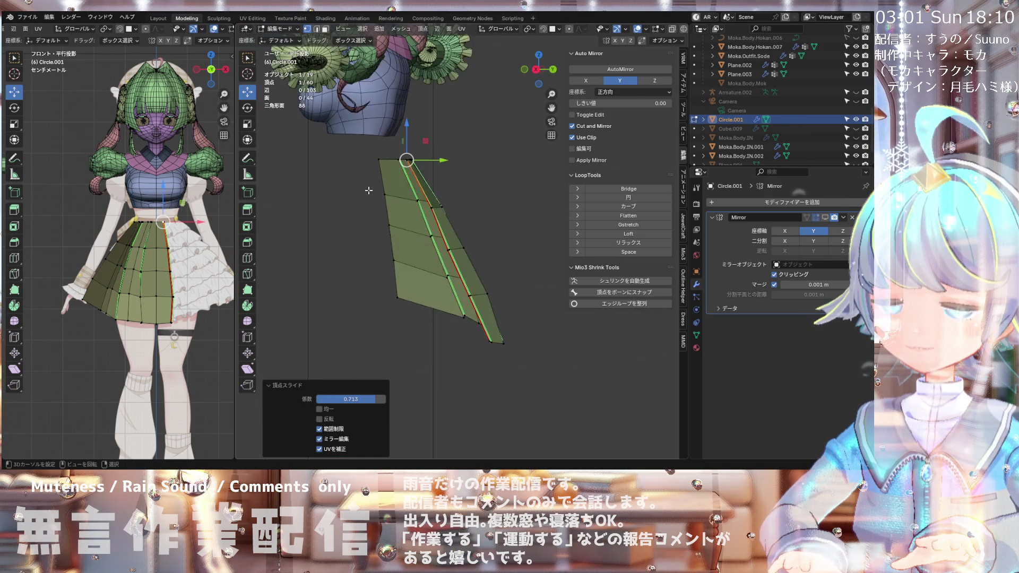
key(KP_1)
scroll(398, 213, down, 2)
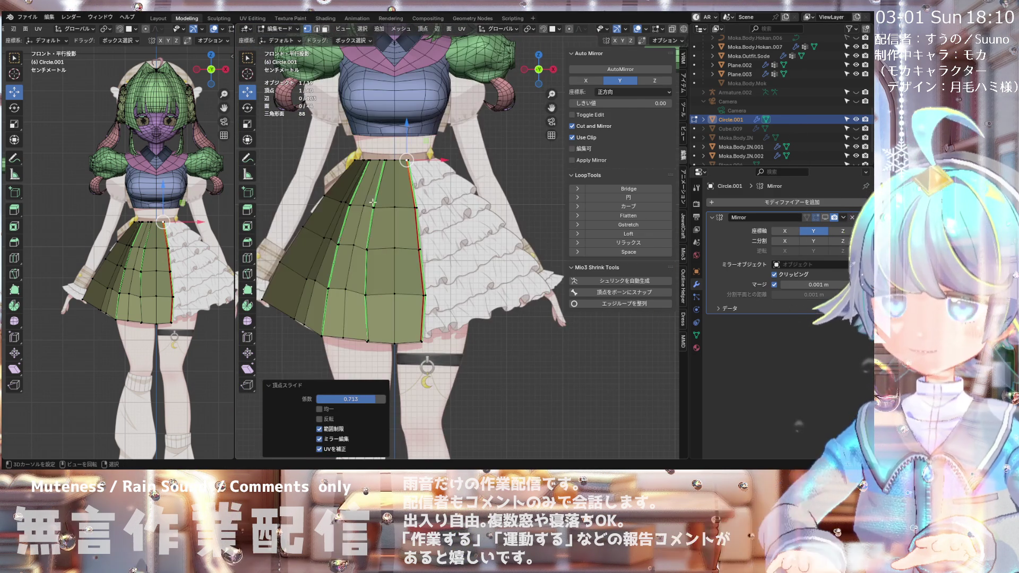
scroll(397, 192, up, 3)
scroll(388, 197, down, 1)
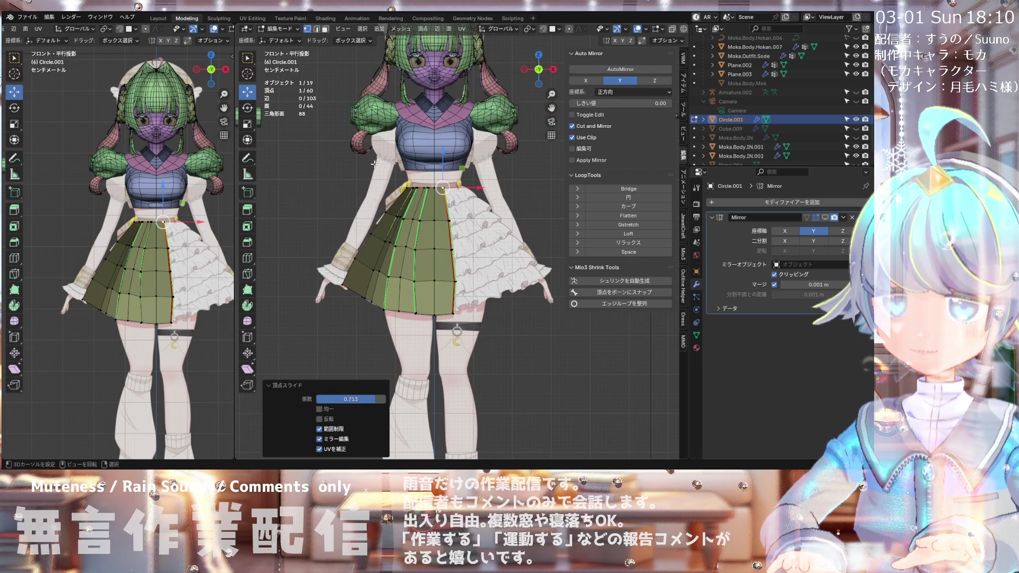
scroll(378, 200, up, 2)
scroll(378, 200, up, 2)
scroll(372, 210, down, 3)
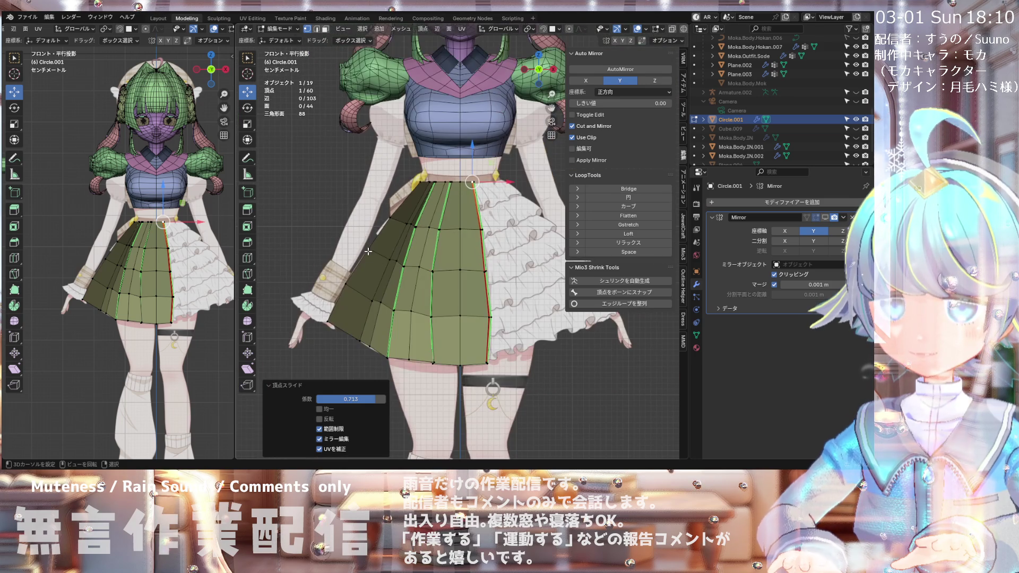
scroll(366, 217, down, 1)
scroll(366, 217, up, 3)
scroll(371, 239, up, 1)
click(385, 282)
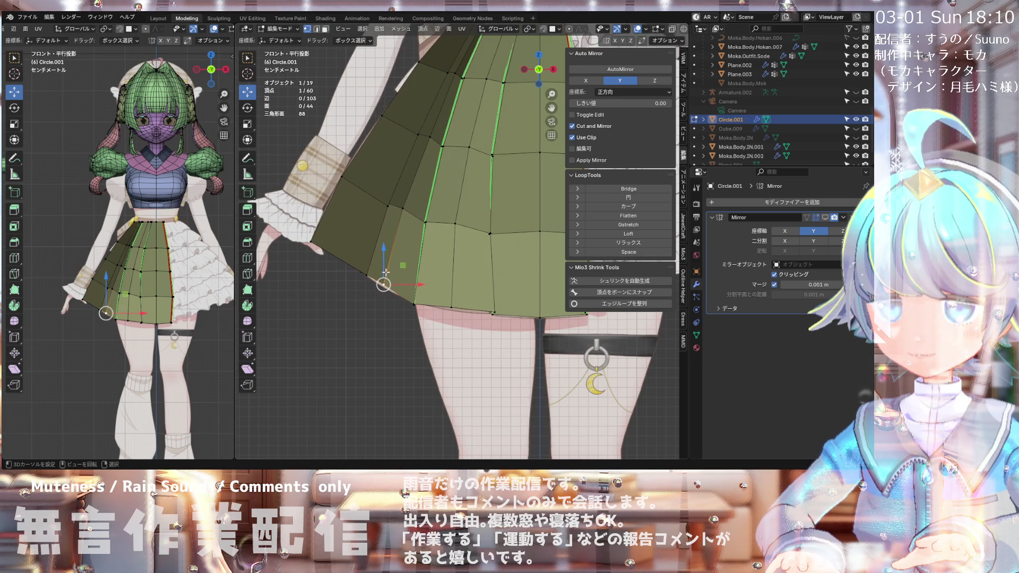
key(g)
key(z)
click(386, 277)
right_click(451, 312)
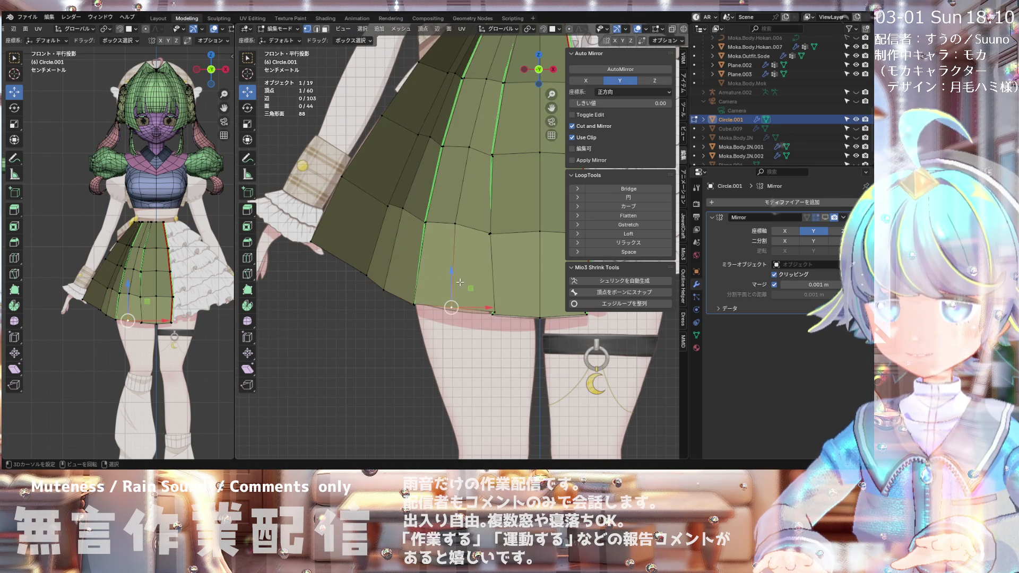
key(g)
key(z)
click(444, 263)
scroll(444, 263, down, 1)
shift+middle_drag(525, 312, 482, 277)
click(483, 277)
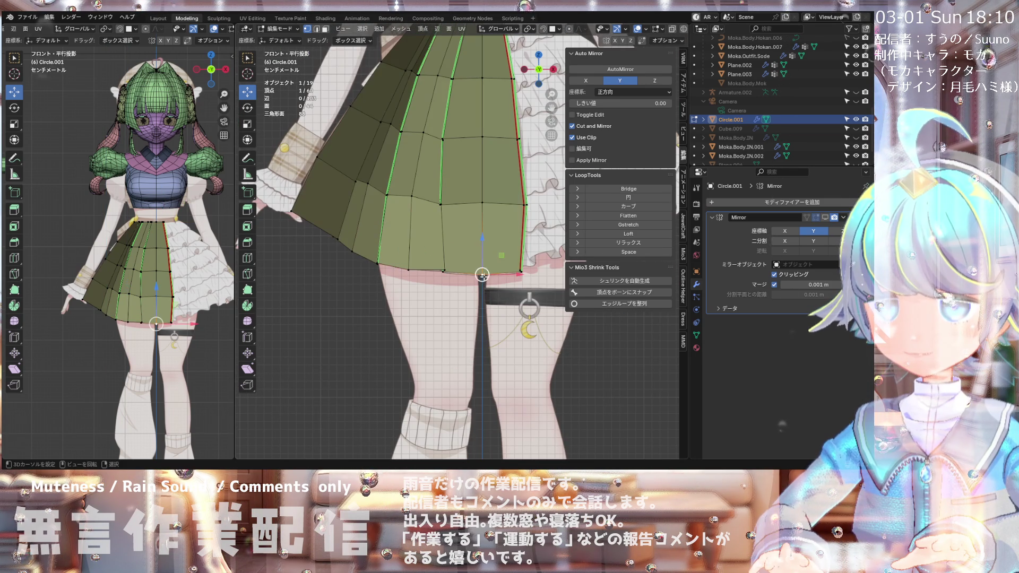
click(483, 262)
scroll(478, 238, down, 3)
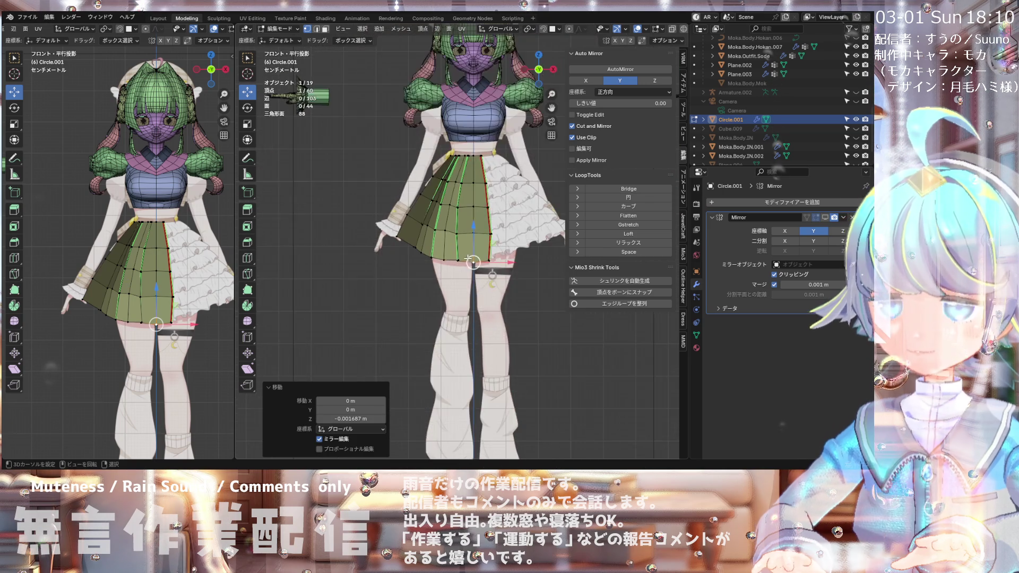
scroll(470, 209, up, 2)
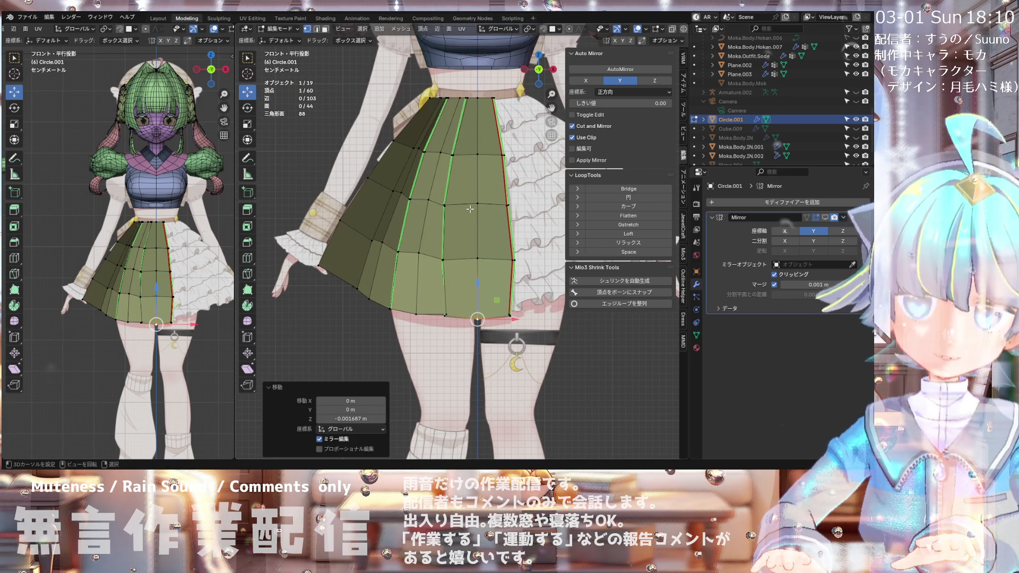
scroll(433, 206, down, 3)
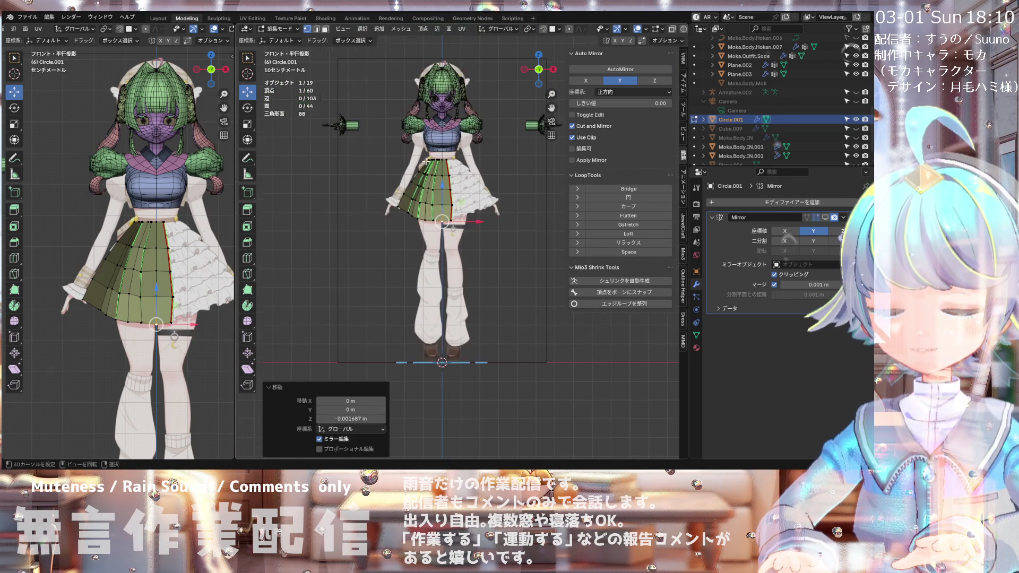
scroll(426, 160, down, 1)
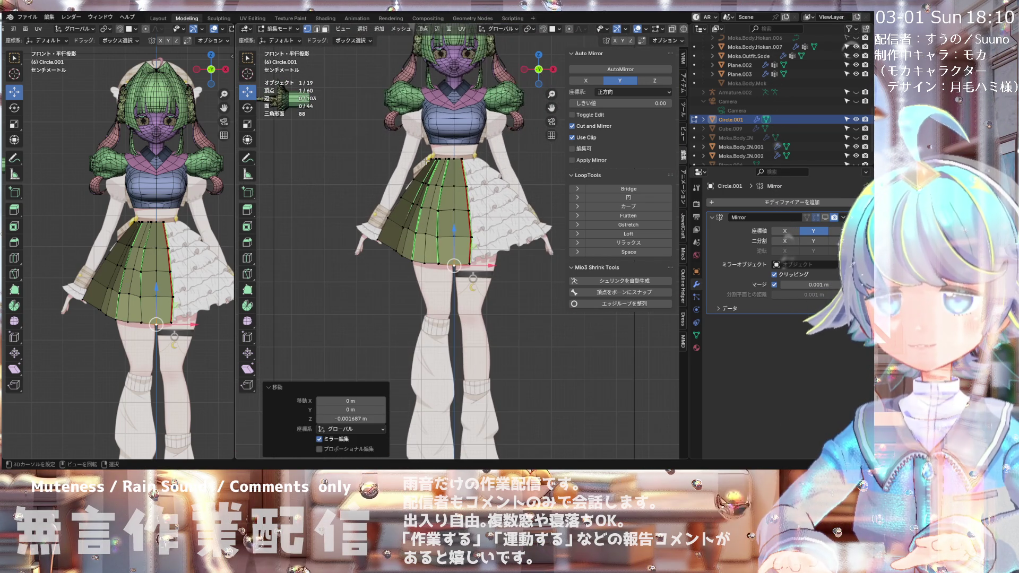
scroll(449, 270, up, 2)
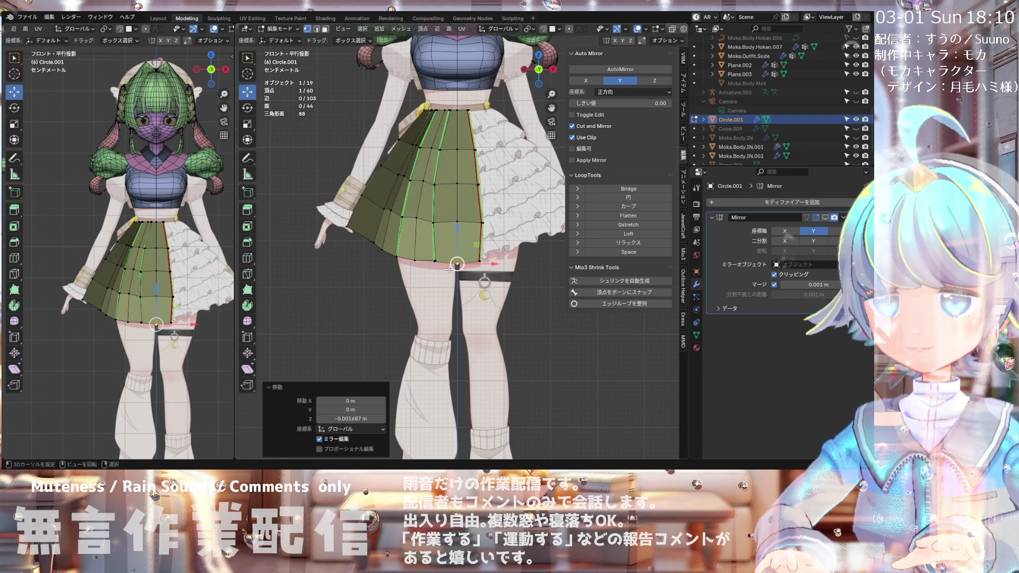
scroll(458, 264, down, 1)
scroll(457, 229, down, 2)
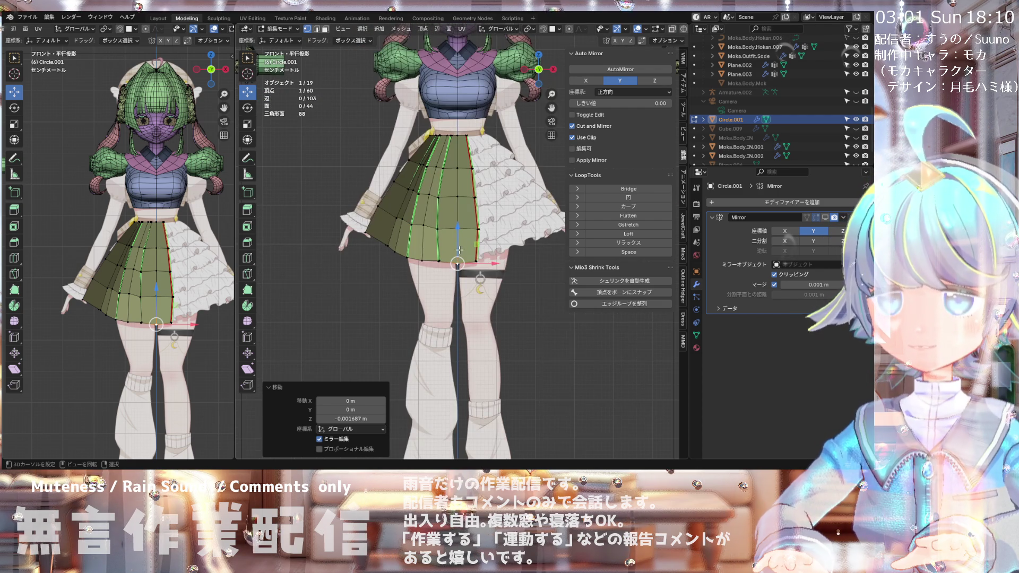
scroll(458, 180, down, 1)
scroll(458, 180, up, 2)
scroll(461, 223, down, 2)
scroll(469, 270, up, 5)
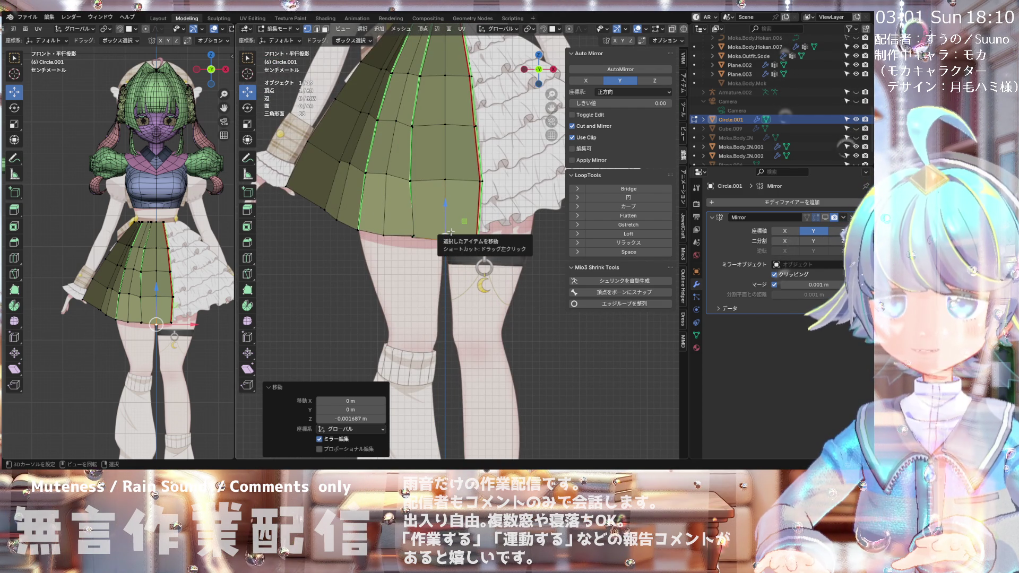
scroll(451, 214, up, 1)
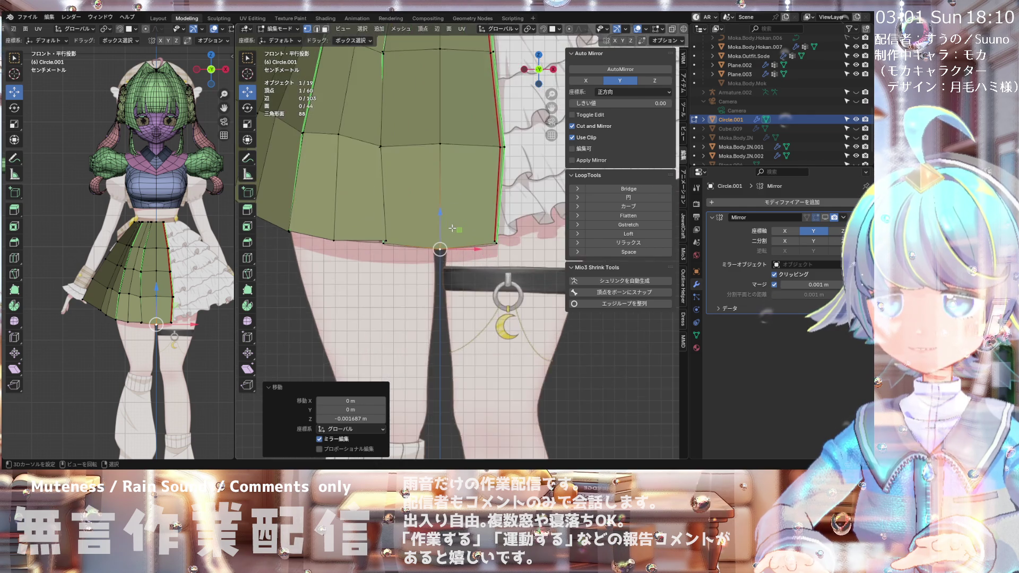
scroll(452, 223, down, 2)
scroll(453, 231, down, 1)
scroll(453, 235, down, 1)
scroll(451, 235, down, 2)
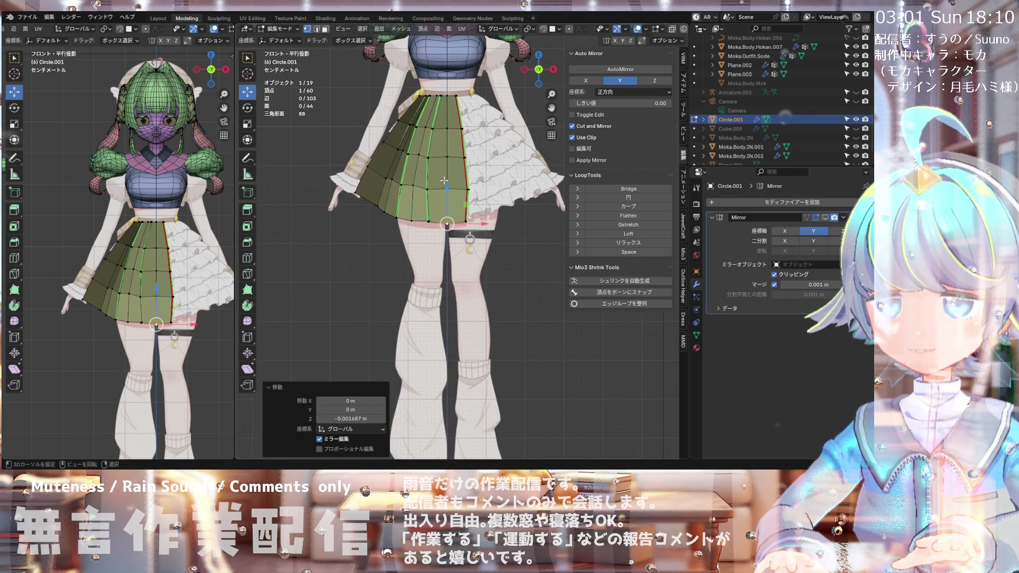
scroll(456, 232, down, 2)
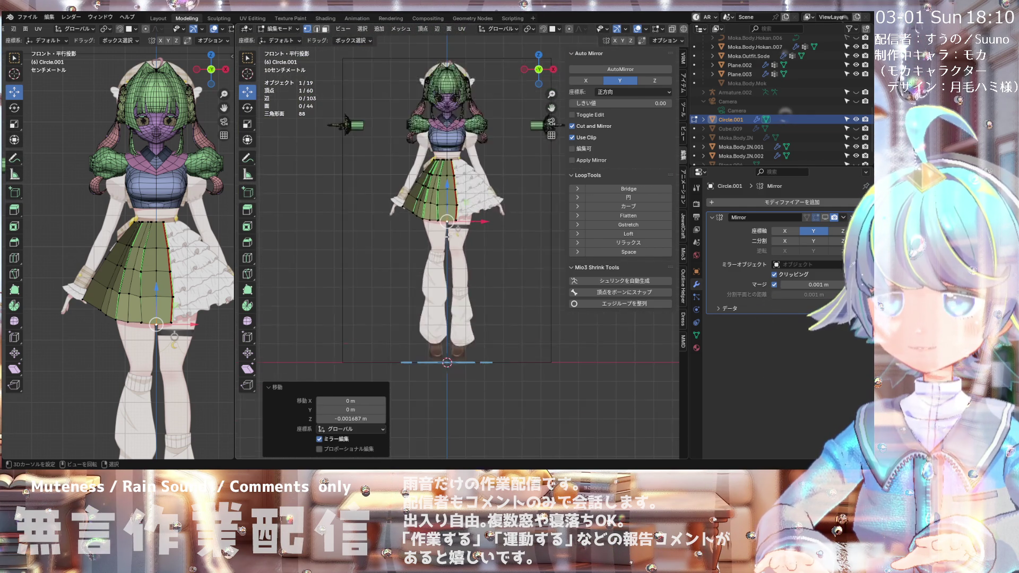
scroll(398, 159, down, 2)
scroll(398, 152, up, 2)
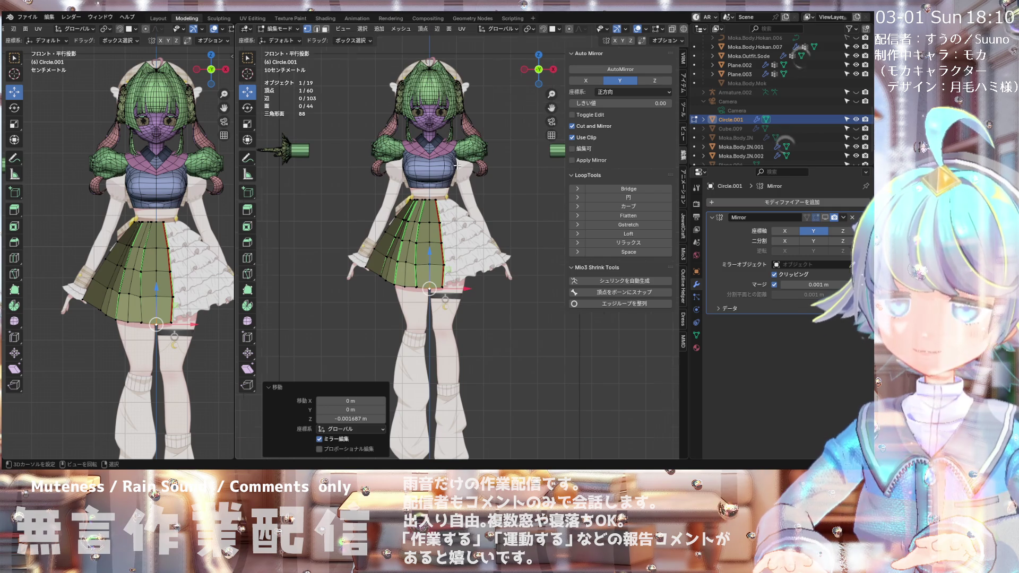
scroll(457, 166, up, 1)
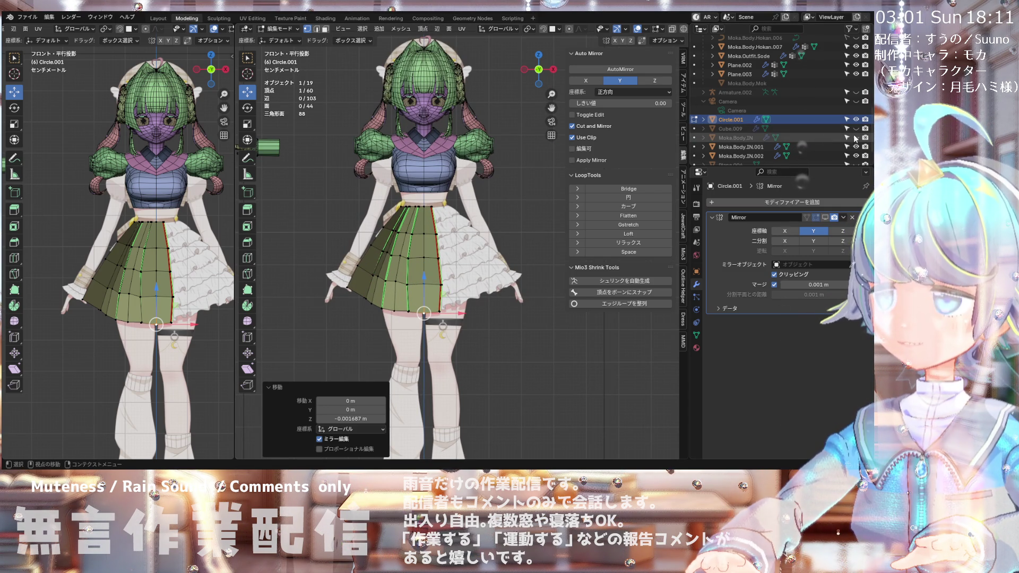
scroll(835, 113, up, 2)
scroll(836, 101, up, 2)
scroll(836, 101, up, 2)
scroll(836, 101, up, 2)
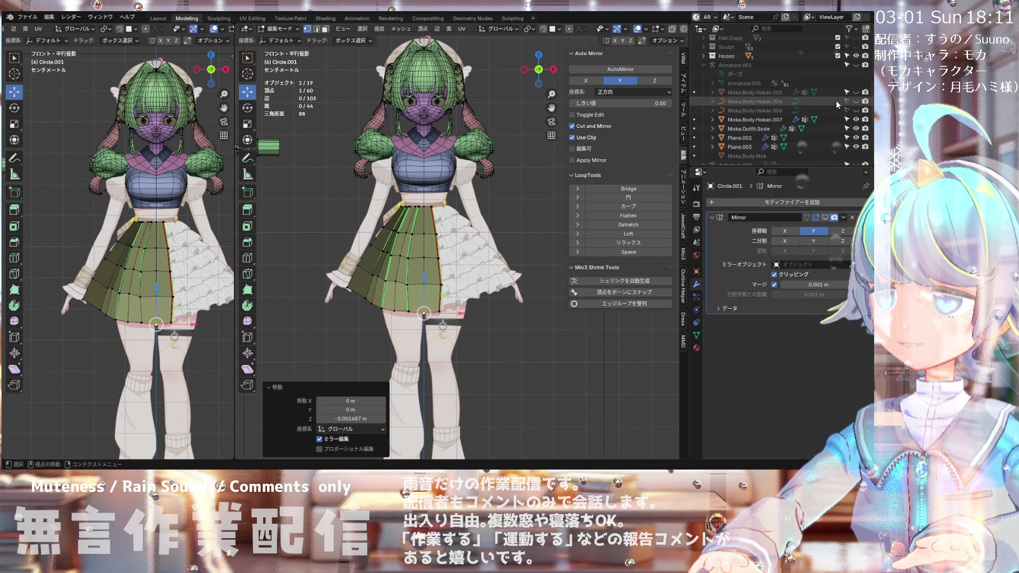
Step: Make Moka.Body.Hokan.002, the teal body mesh, visible in the Outliner
click(858, 94)
click(857, 94)
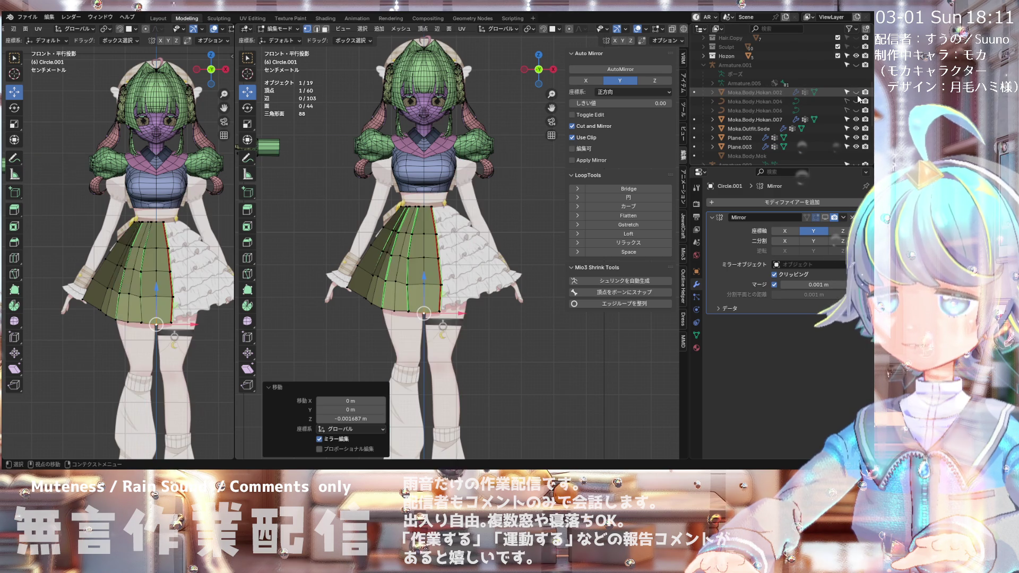
click(858, 95)
click(857, 95)
click(858, 94)
click(753, 92)
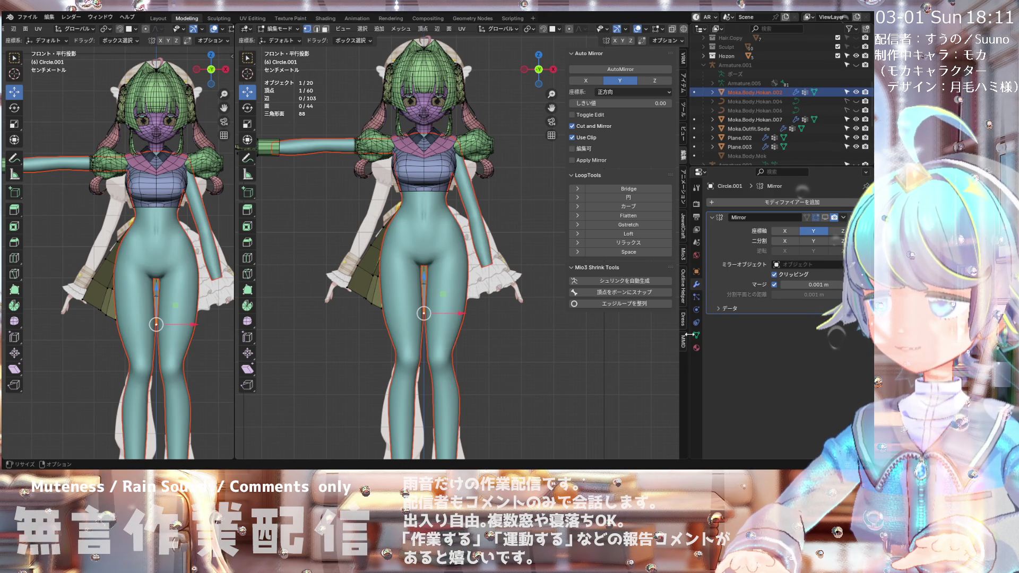
Step: Check the Object properties and switch the skirt to Object Mode
click(697, 272)
scroll(743, 345, down, 5)
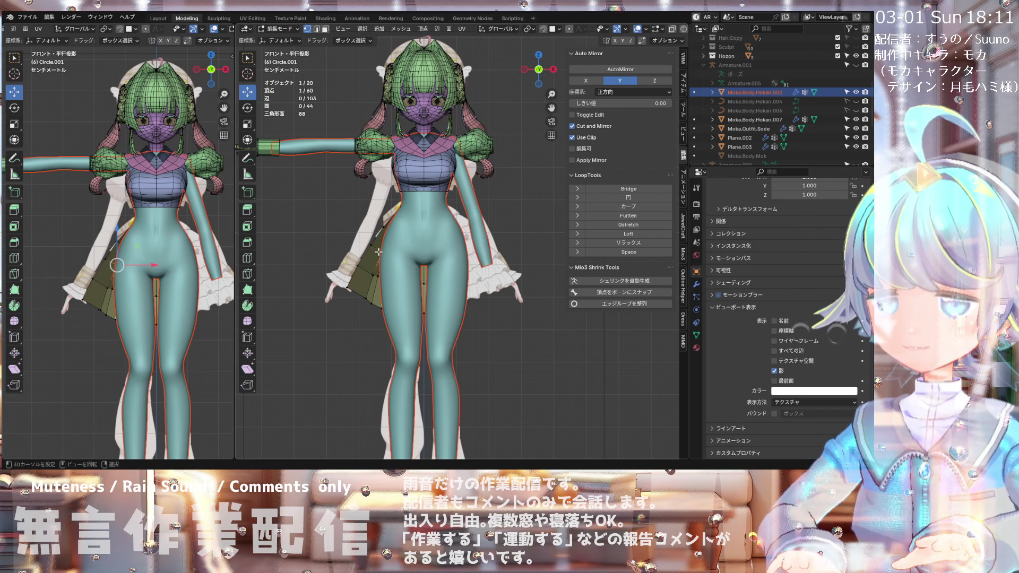
click(292, 38)
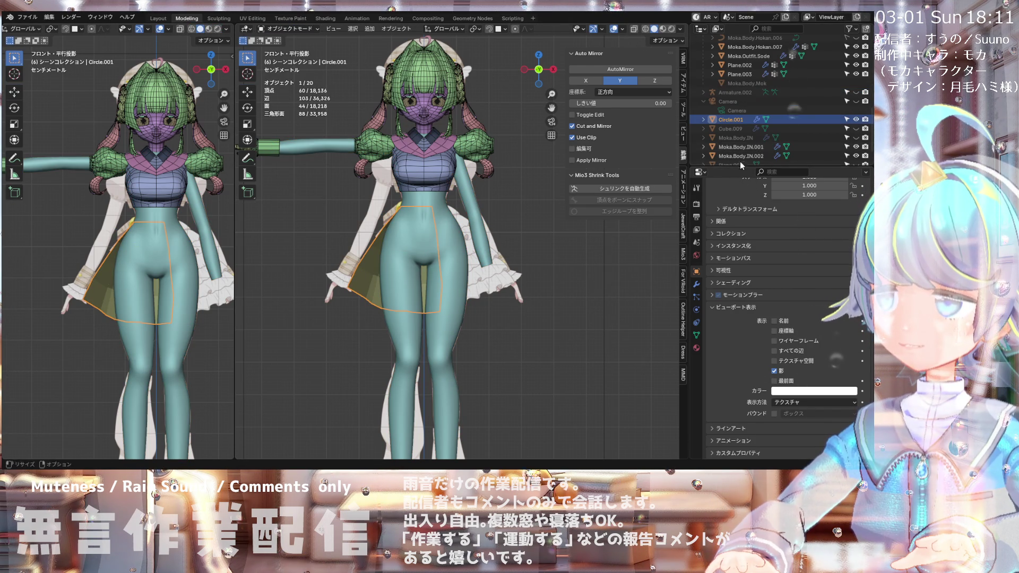
Step: Enable the Mirror modifier's viewport display in the Modifier tab
scroll(765, 151, down, 5)
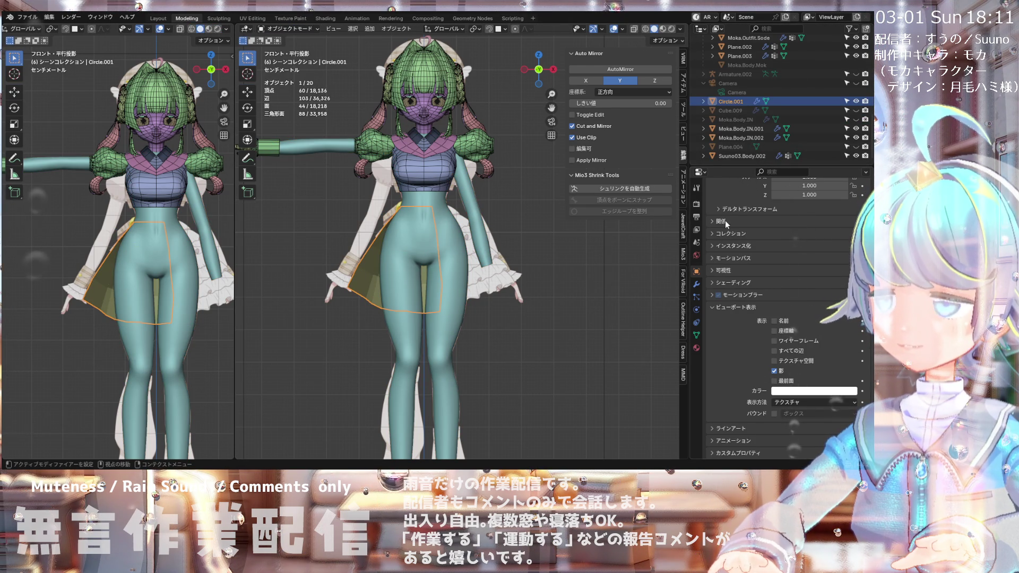
click(697, 284)
click(824, 218)
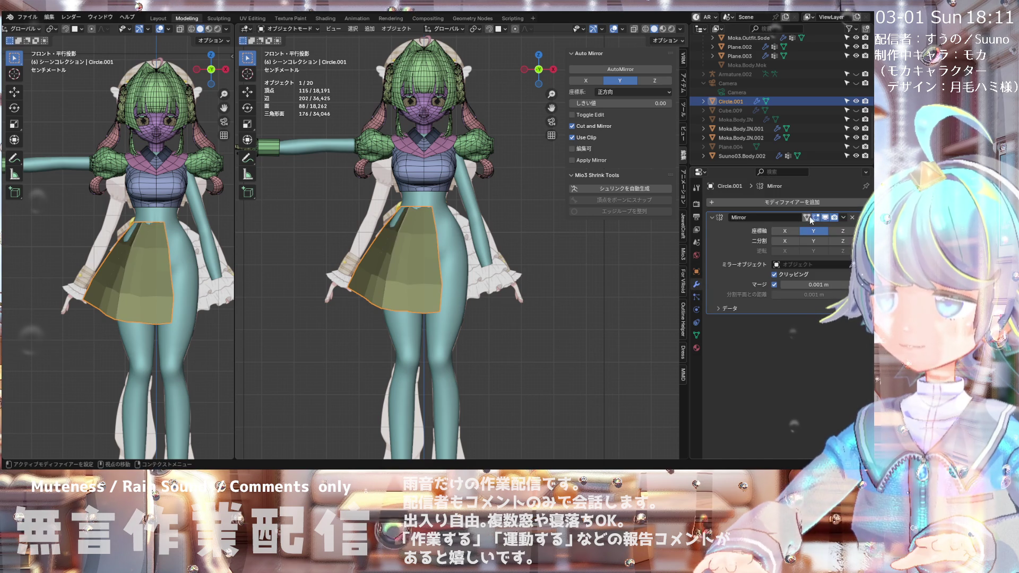
Step: Inspect the mirrored skirt from side and front views, then reselect the skirt
scroll(424, 222, up, 3)
mouse_move(417, 221)
middle_down()
mouse_move(568, 220)
mouse_move(462, 228)
mouse_move(566, 222)
mouse_move(524, 230)
mouse_move(527, 276)
mouse_move(514, 294)
mouse_move(505, 257)
mouse_move(457, 235)
mouse_move(524, 218)
mouse_move(510, 225)
middle_up()
key(KP_3)
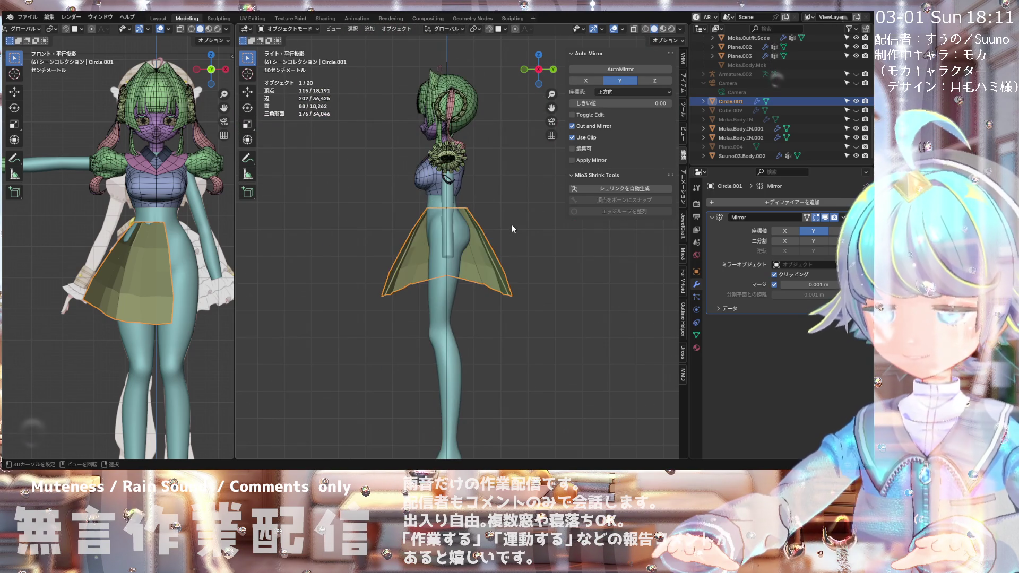
key(KP_1)
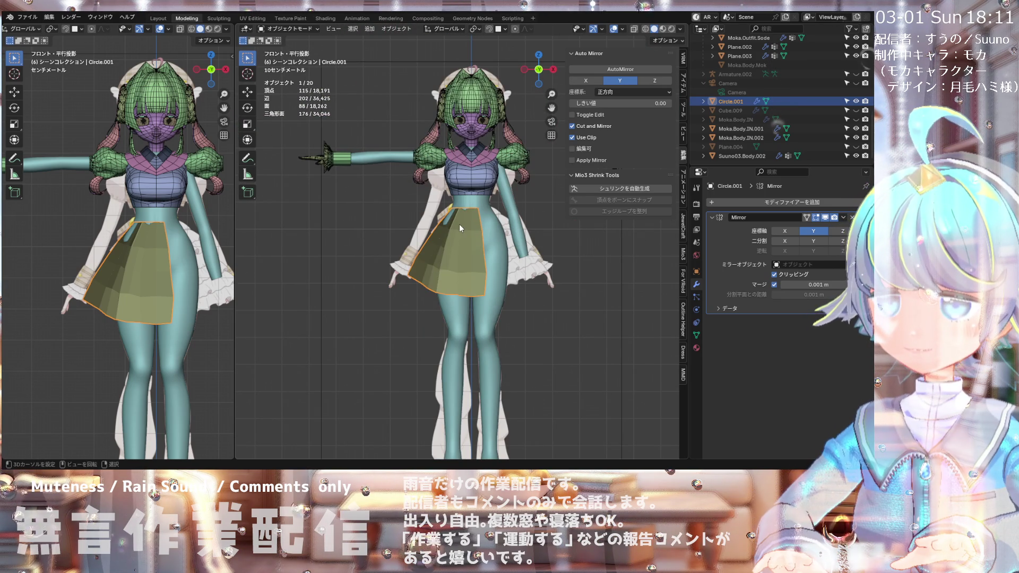
scroll(457, 224, up, 2)
click(445, 253)
click(440, 253)
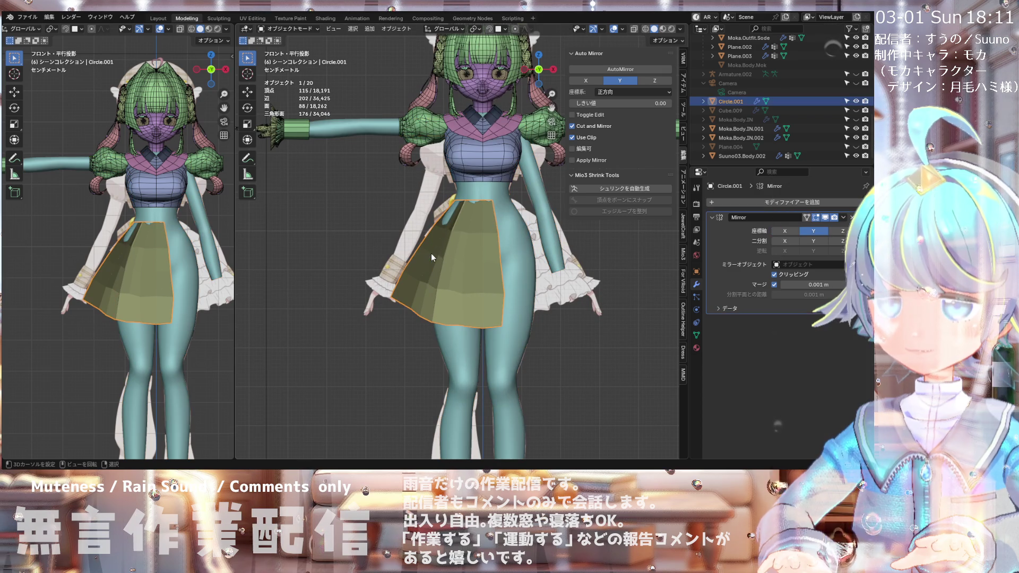
click(299, 30)
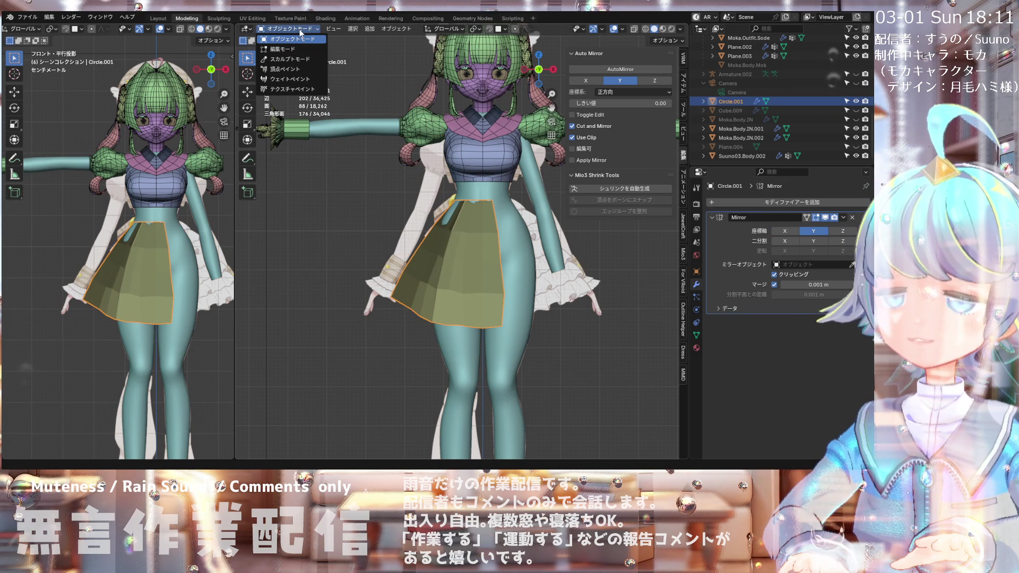
mouse_move(399, 33)
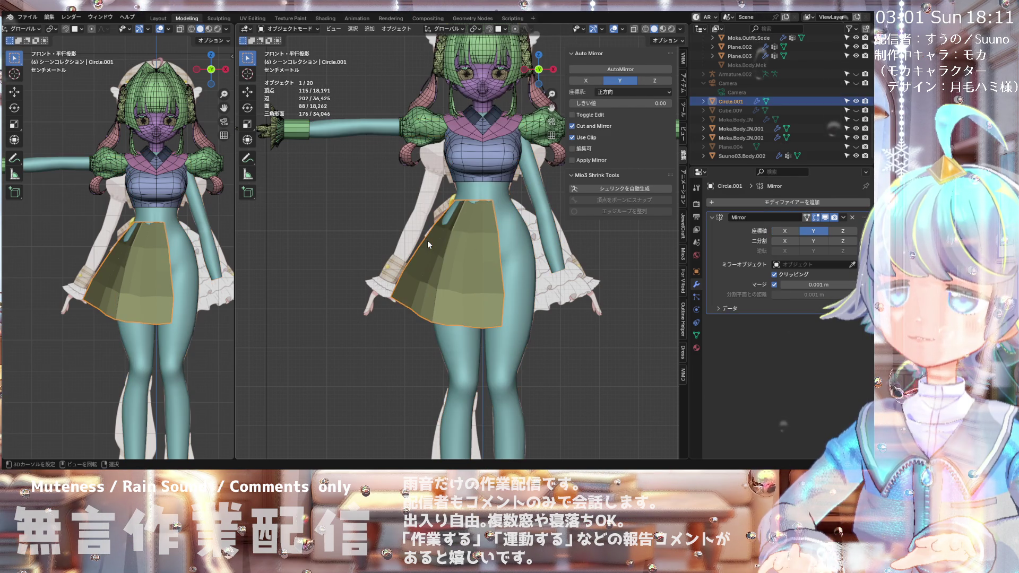
Step: Apply all transforms (location, rotation, scale) to the skirt
click(397, 28)
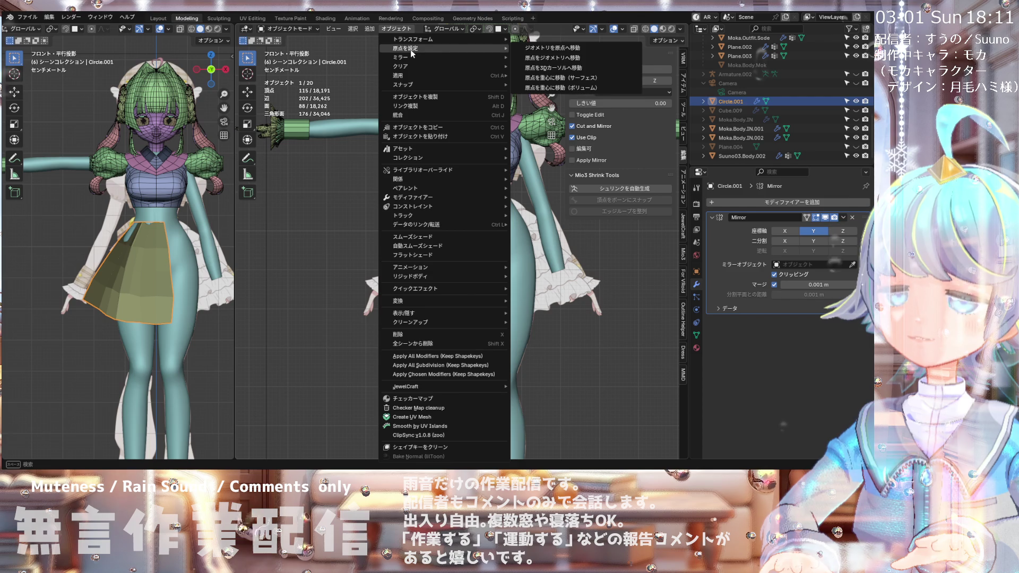
mouse_move(447, 66)
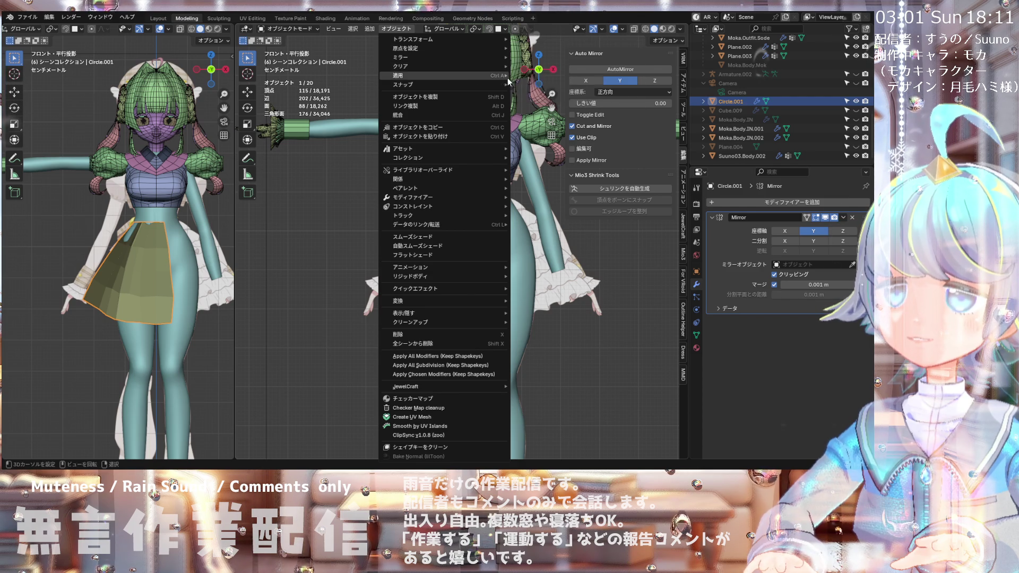
click(547, 106)
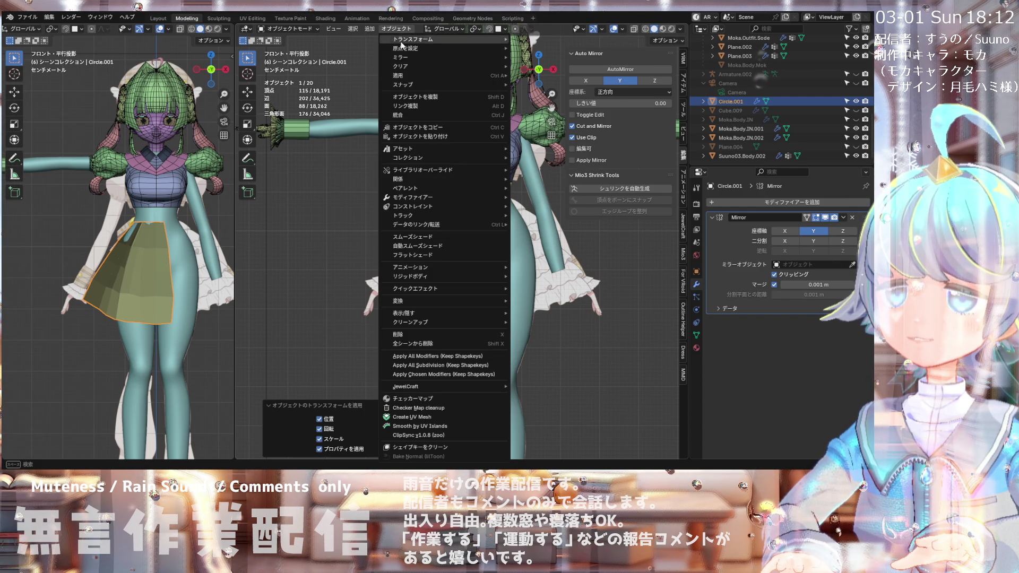
Step: Shade the skirt Auto Smooth with a 180° Smooth by Angle modifier
mouse_move(406, 79)
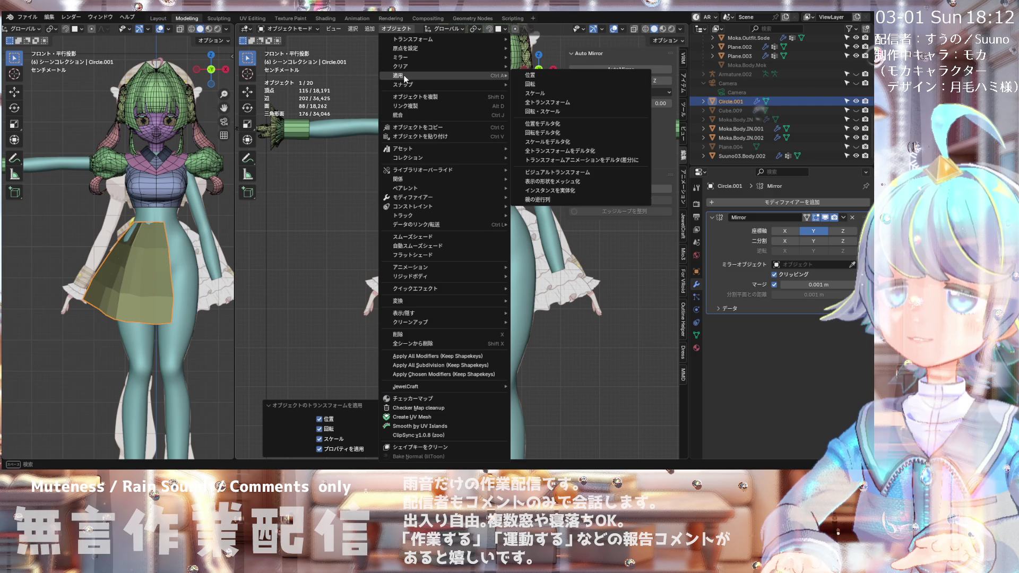
click(418, 246)
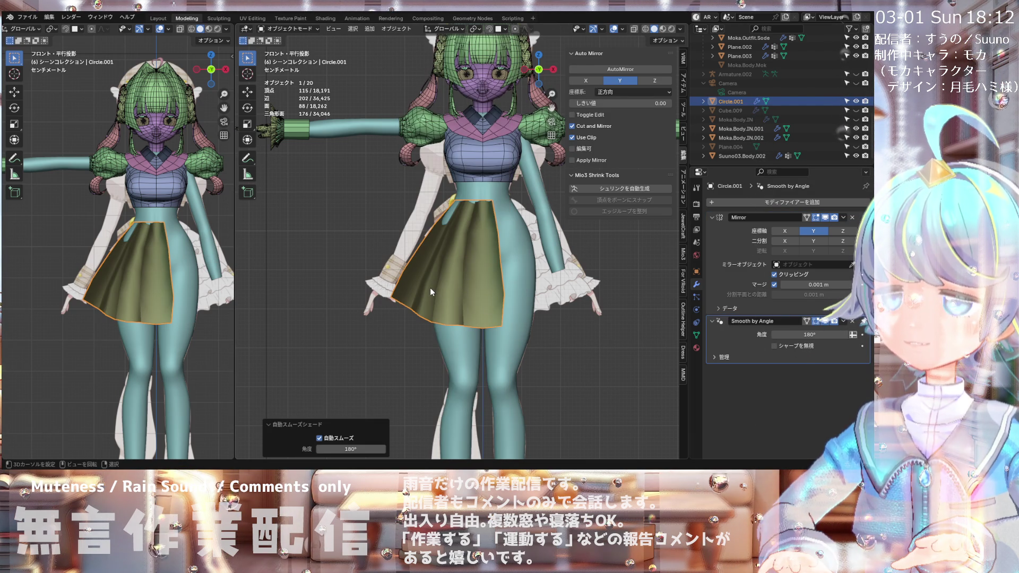
mouse_move(443, 292)
middle_down()
mouse_move(470, 299)
mouse_move(511, 282)
mouse_move(465, 285)
middle_up()
key(KP_1)
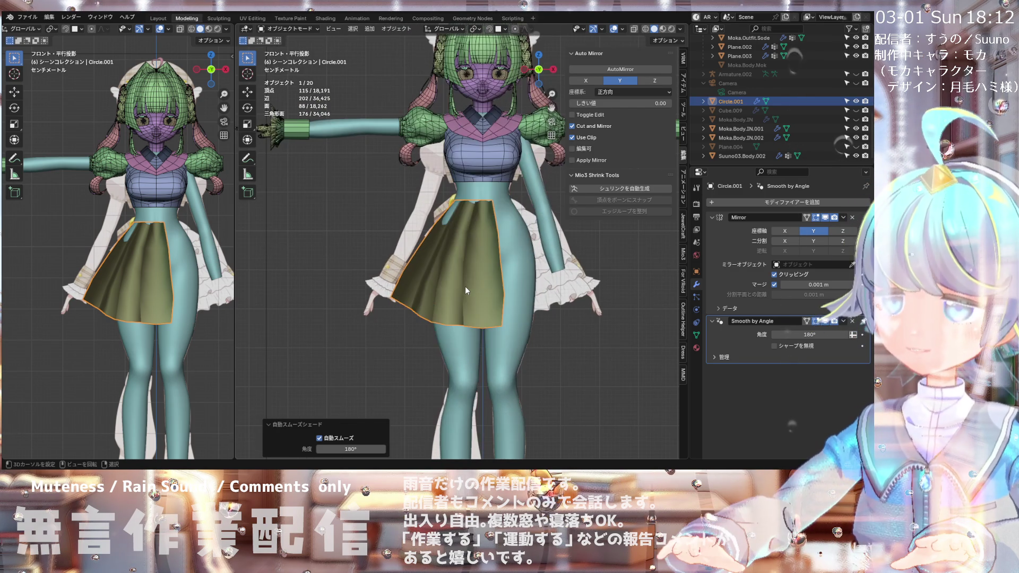
Step: Reselect the skirt Circle.001 and enter Edit Mode
scroll(473, 279, up, 2)
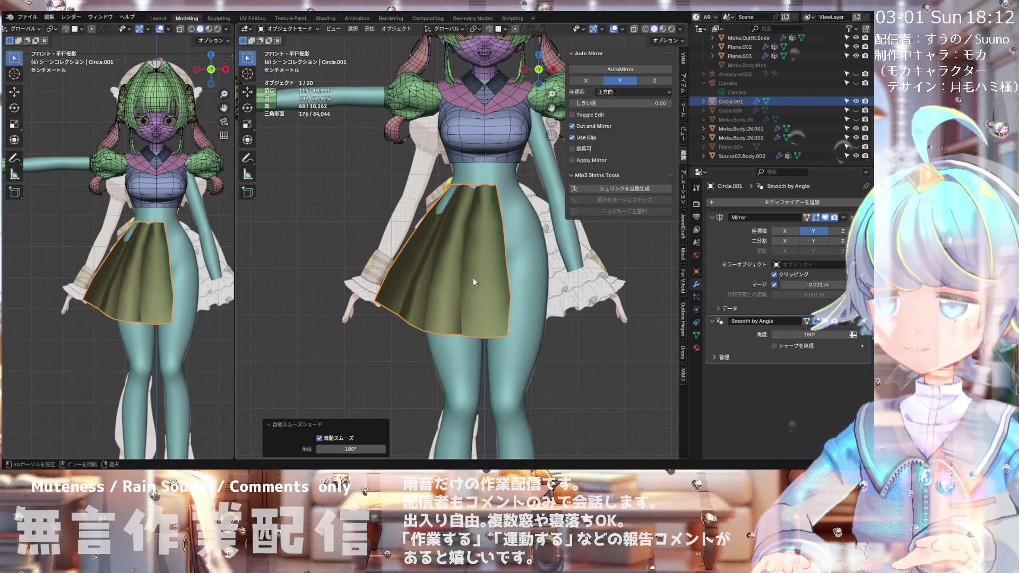
click(473, 278)
click(406, 266)
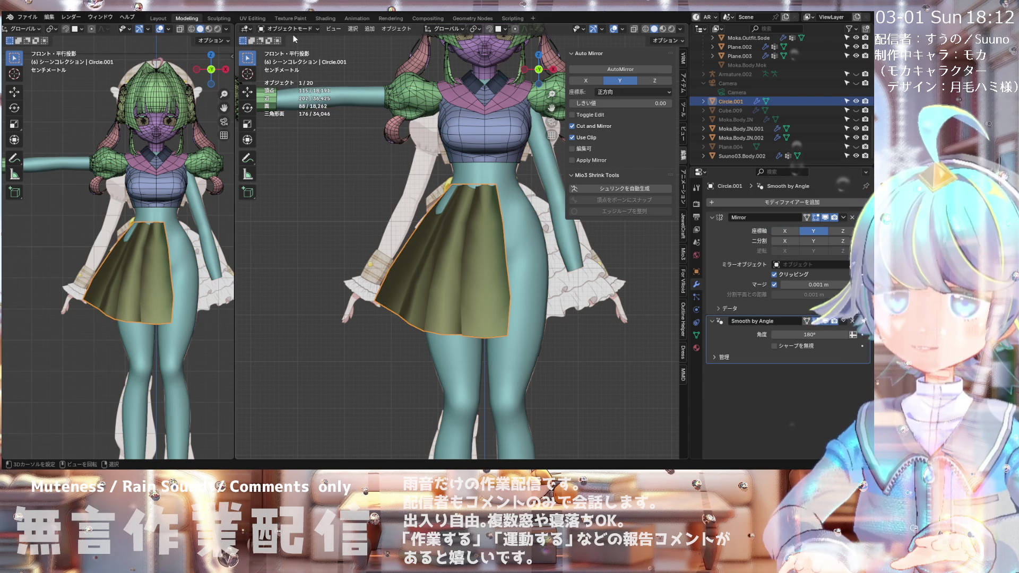
click(292, 53)
Step: Zoom in on the skirt pleats and open the Select menu
middle_drag(292, 53, 318, 273)
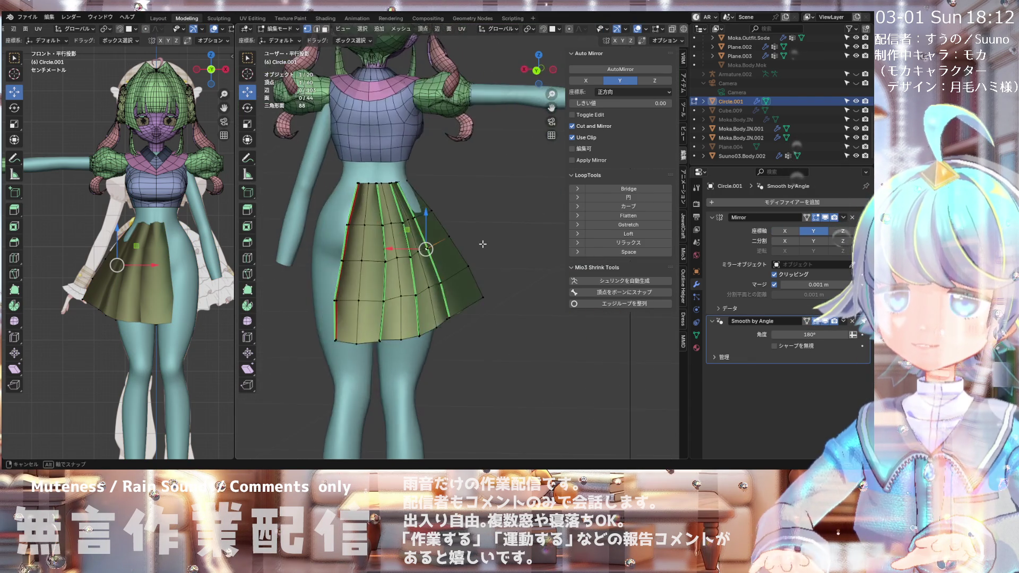
scroll(317, 273, up, 2)
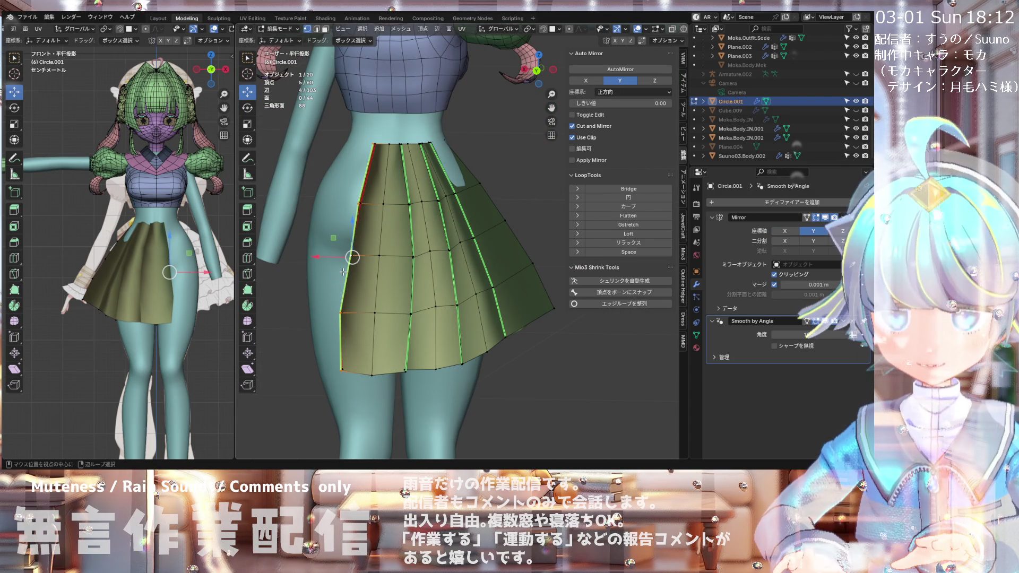
middle_drag(366, 218, 317, 138)
scroll(317, 138, up, 2)
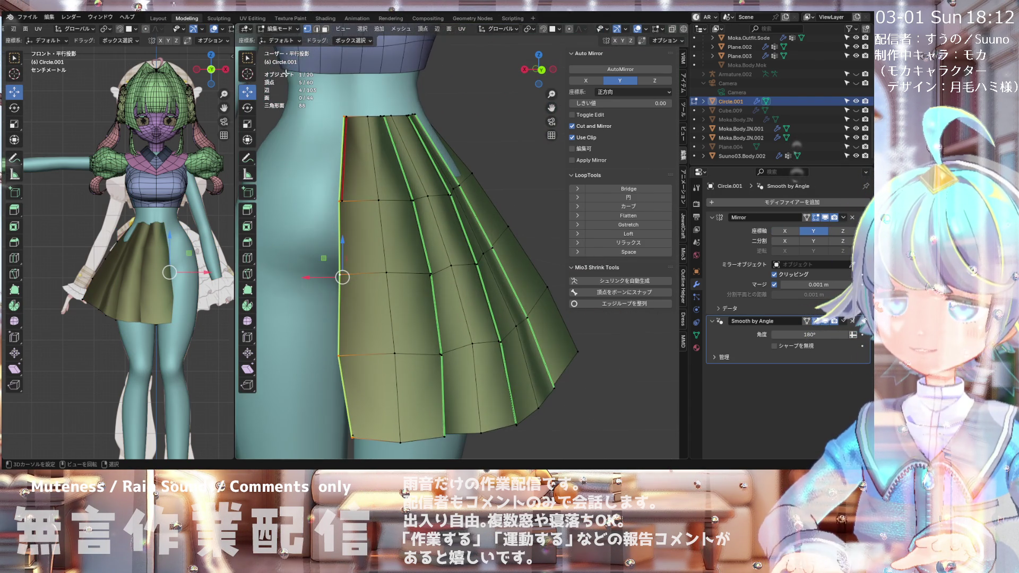
scroll(319, 239, down, 2)
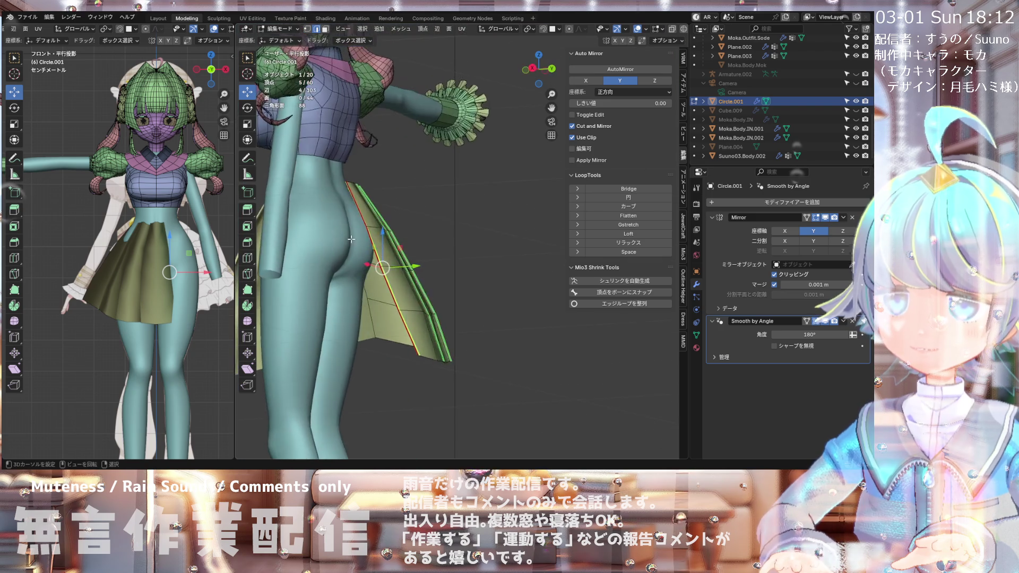
middle_drag(318, 239, 296, 249)
scroll(479, 277, up, 2)
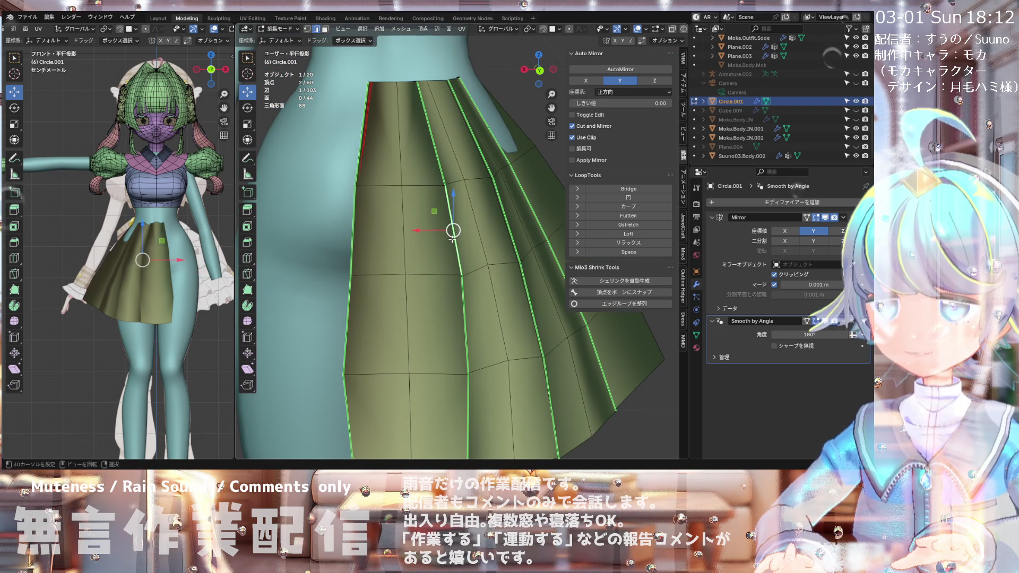
click(362, 28)
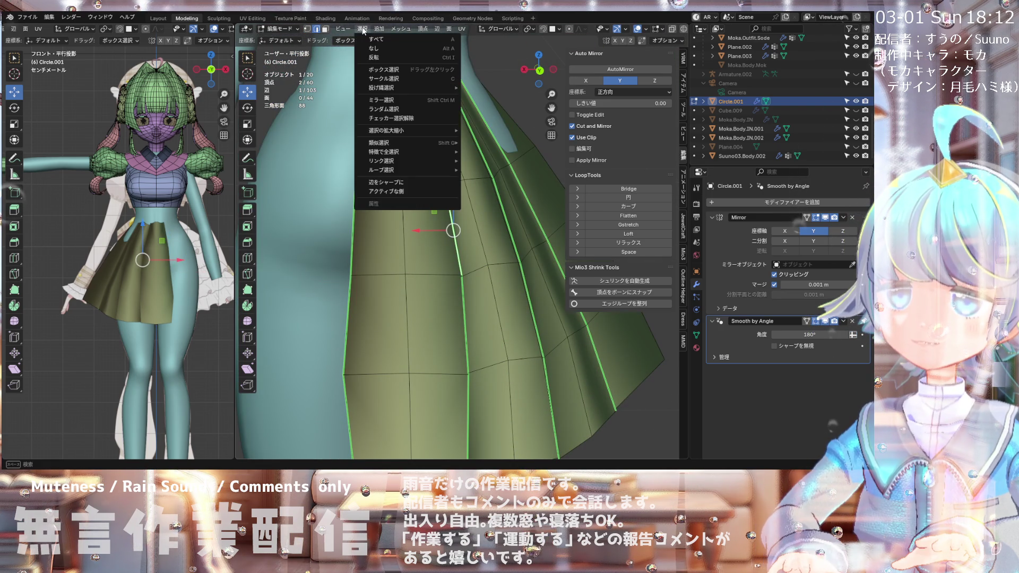
Step: Select all Freestyle-marked edges via Select Similar and mark them sharp
mouse_move(406, 154)
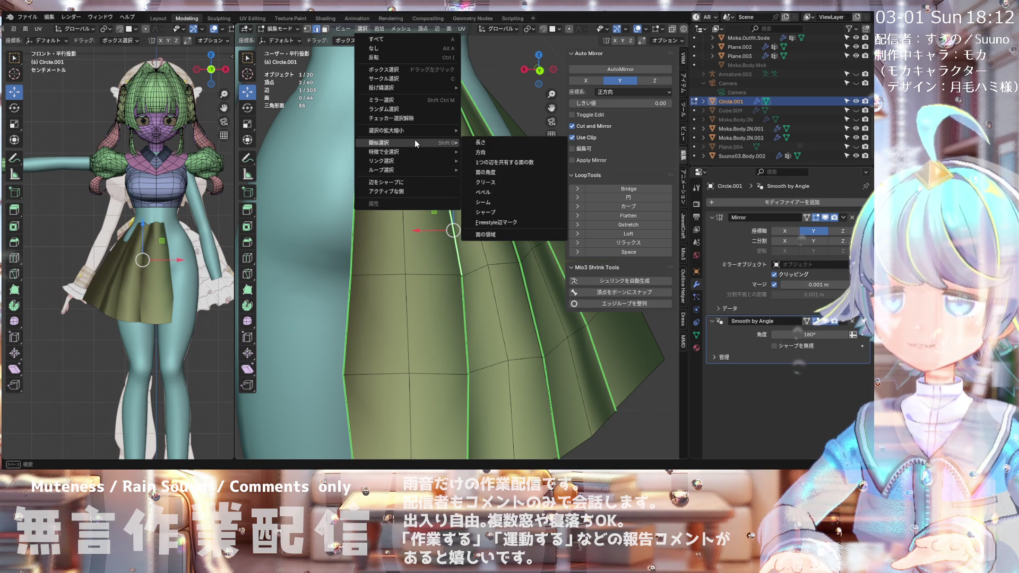
click(493, 223)
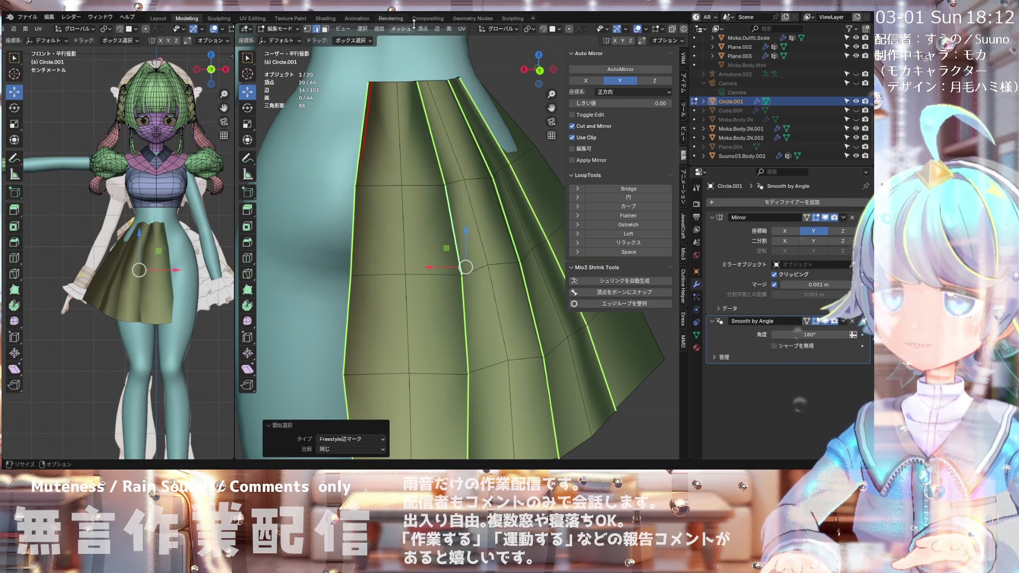
click(439, 32)
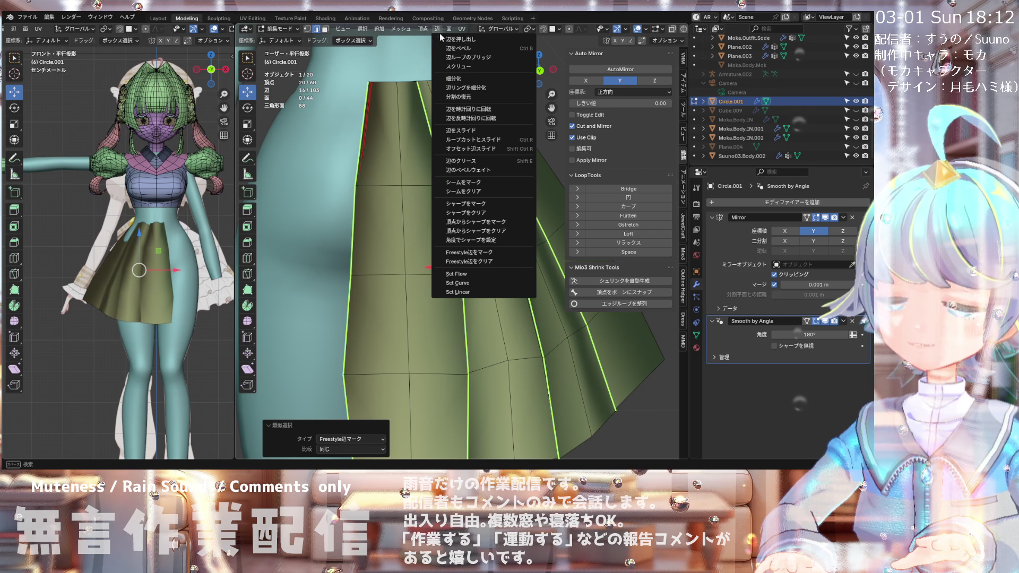
click(466, 204)
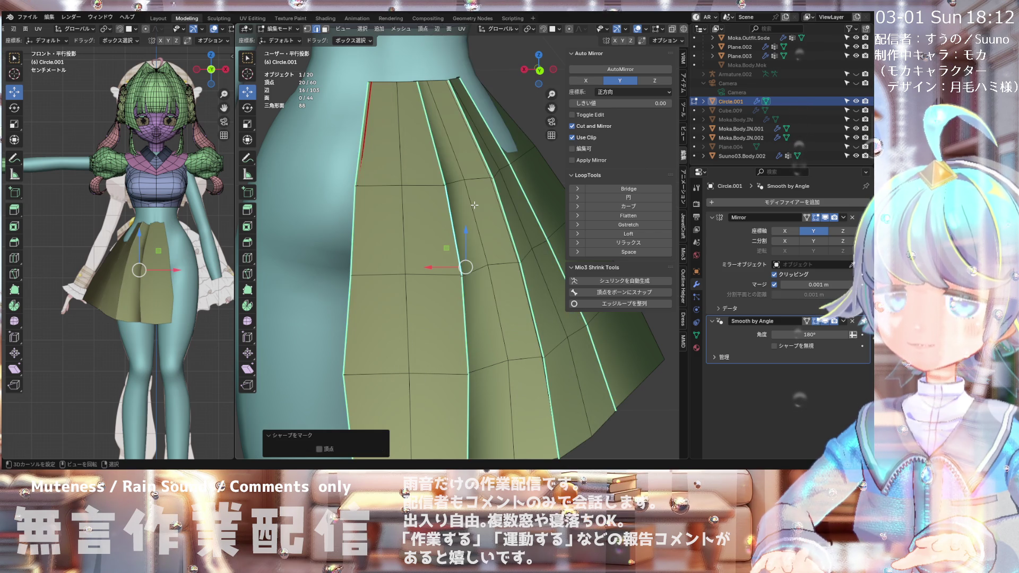
Step: Apply a further Edge menu mark to the selected pleat edges
click(437, 29)
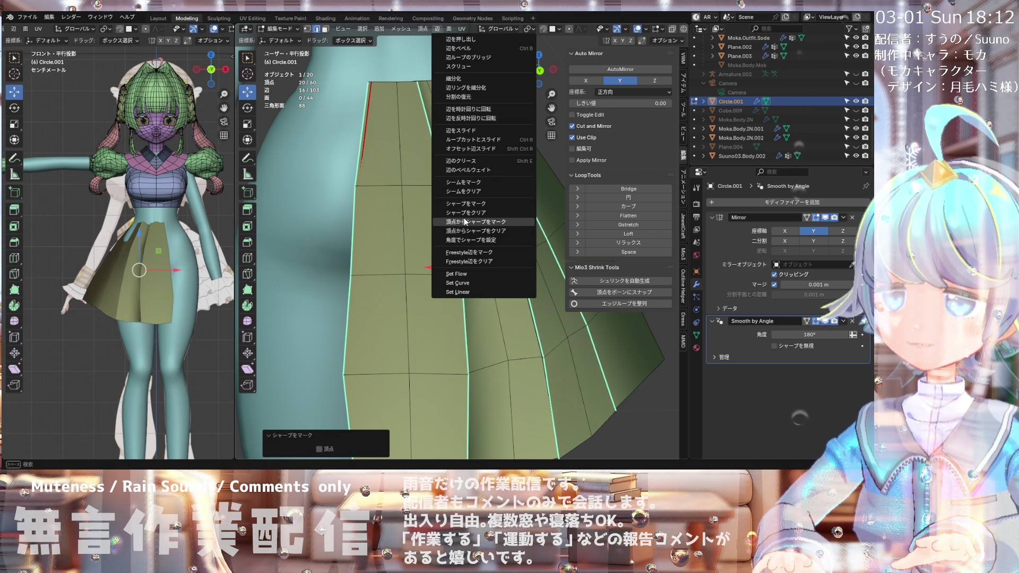
click(471, 256)
scroll(471, 255, down, 5)
mouse_move(452, 239)
middle_down()
mouse_move(395, 209)
mouse_move(450, 232)
mouse_move(375, 234)
middle_up()
scroll(450, 232, up, 3)
scroll(444, 229, down, 3)
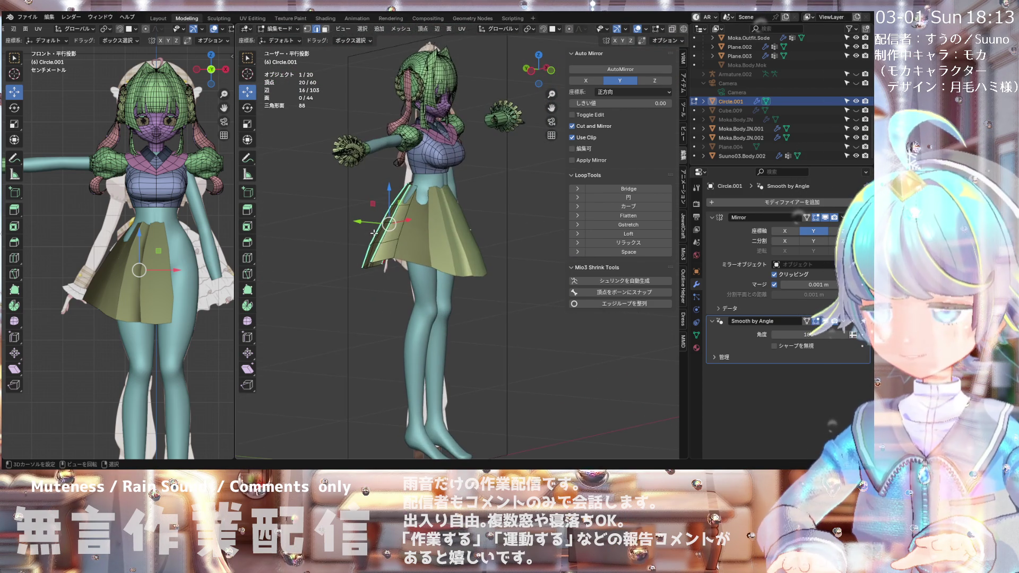
Step: Inspect the skirt from right, front and three-quarter views
key(KP_3)
key(KP_1)
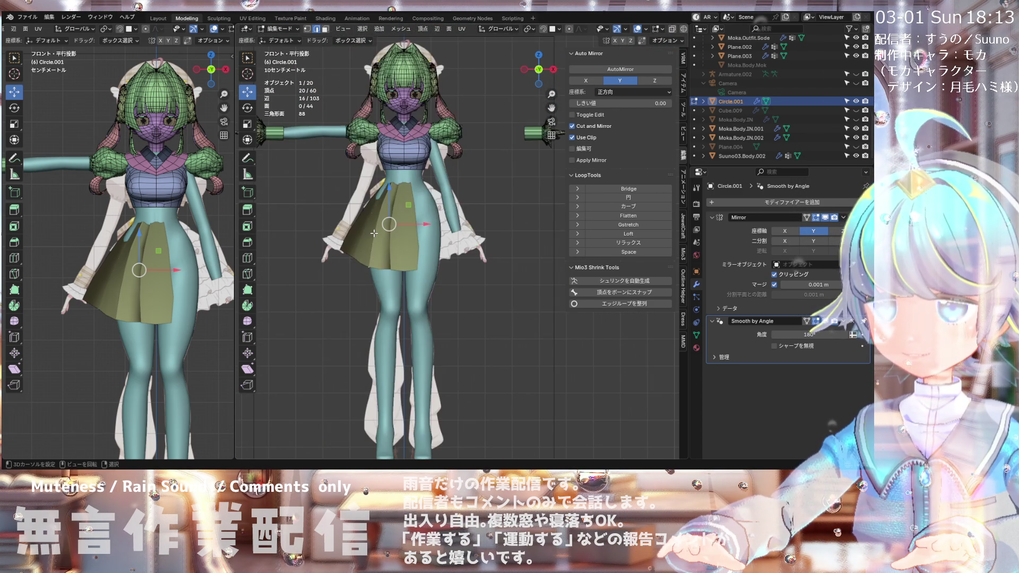
scroll(374, 233, up, 3)
mouse_move(374, 233)
middle_down()
mouse_move(464, 231)
mouse_move(458, 172)
middle_up()
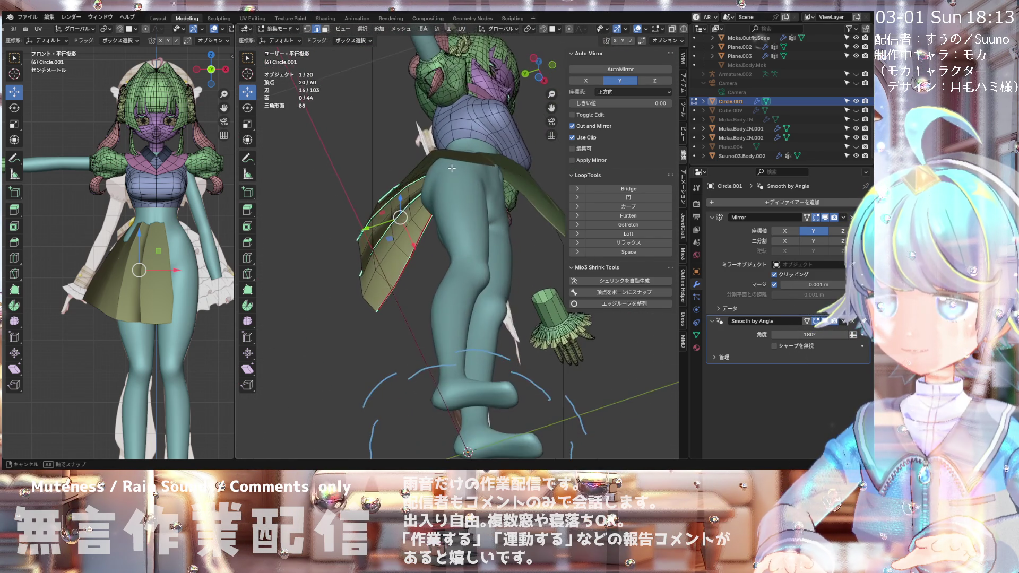
mouse_move(457, 171)
middle_down()
mouse_move(406, 258)
mouse_move(485, 249)
middle_up()
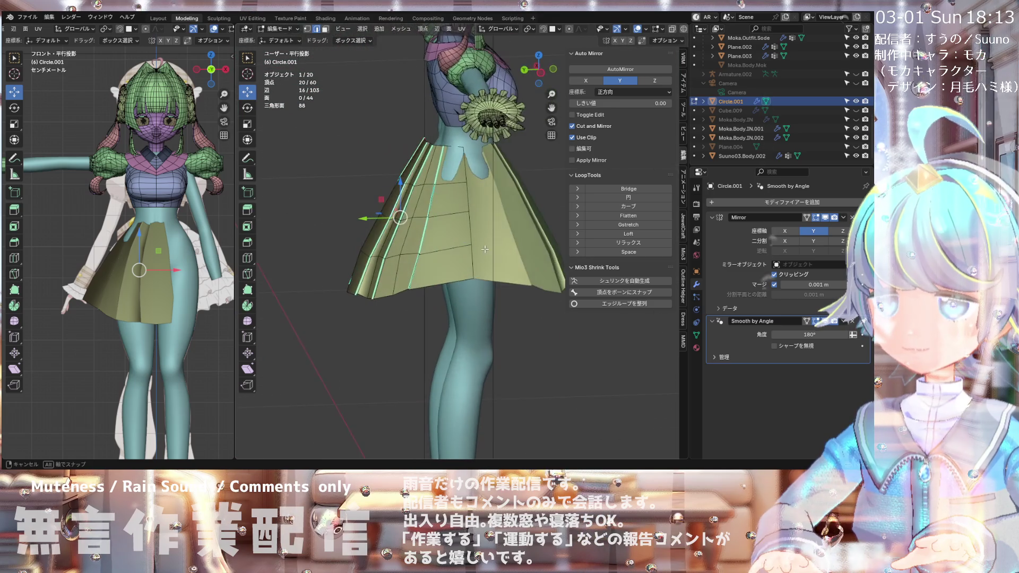
key(KP_3)
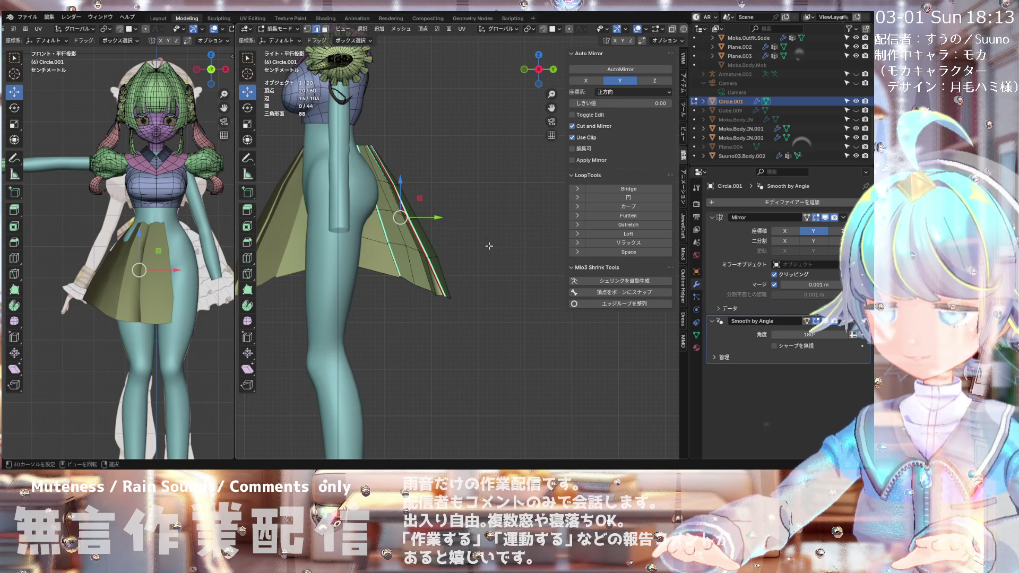
key(KP_1)
scroll(488, 245, down, 3)
scroll(489, 245, up, 1)
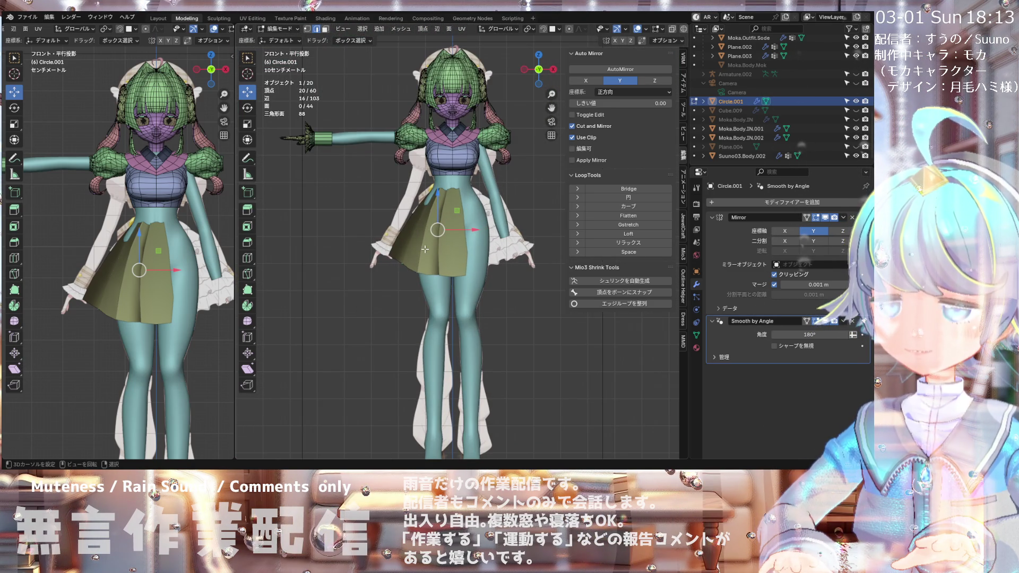
scroll(425, 249, down, 2)
Step: In right side view, select all skirt vertices and shift them slightly along Y
middle_drag(425, 248, 502, 250)
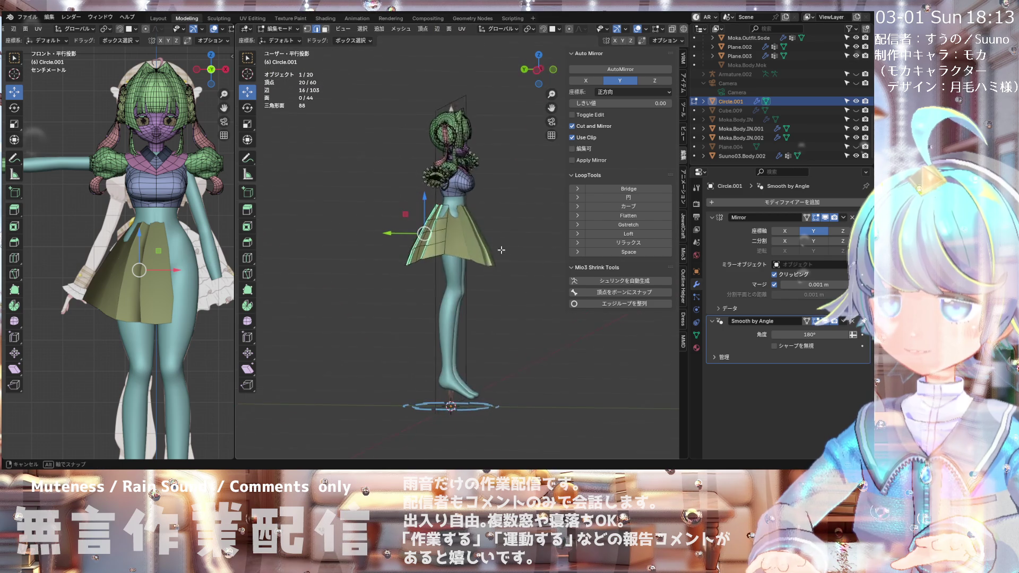
key(KP_3)
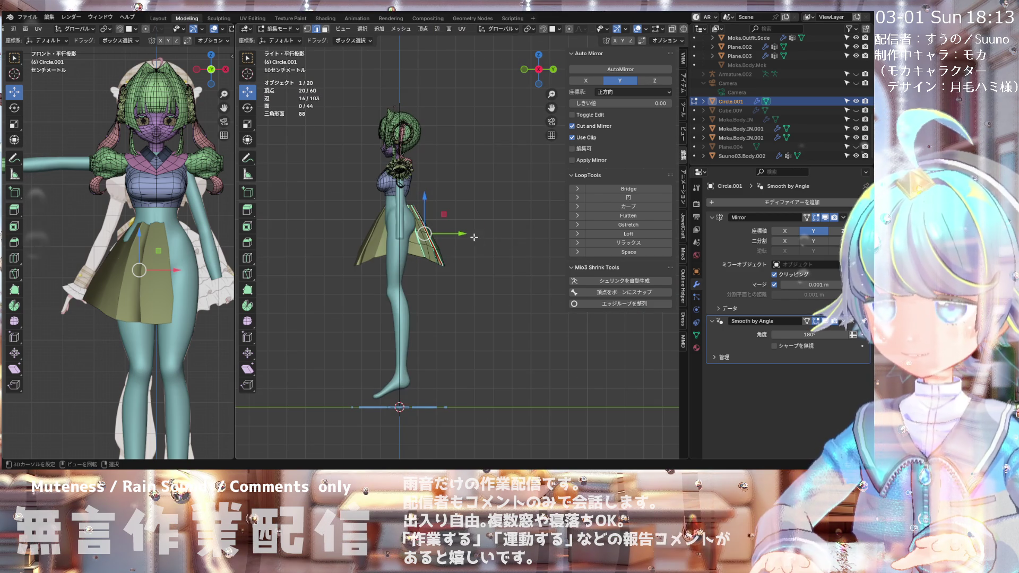
scroll(477, 237, up, 2)
scroll(492, 227, down, 2)
scroll(477, 223, up, 2)
key(a)
drag(470, 223, 470, 222)
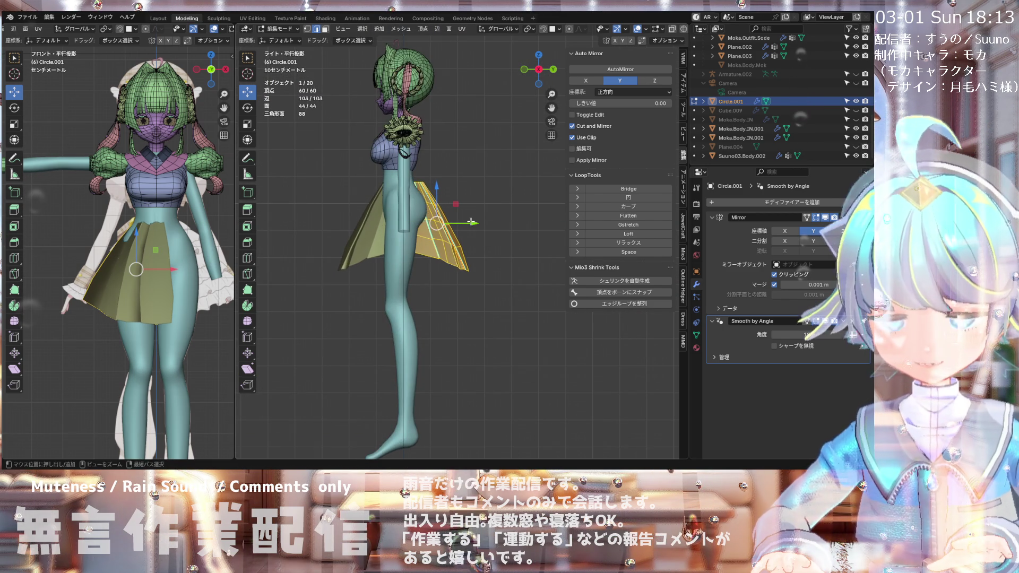
scroll(427, 168, down, 3)
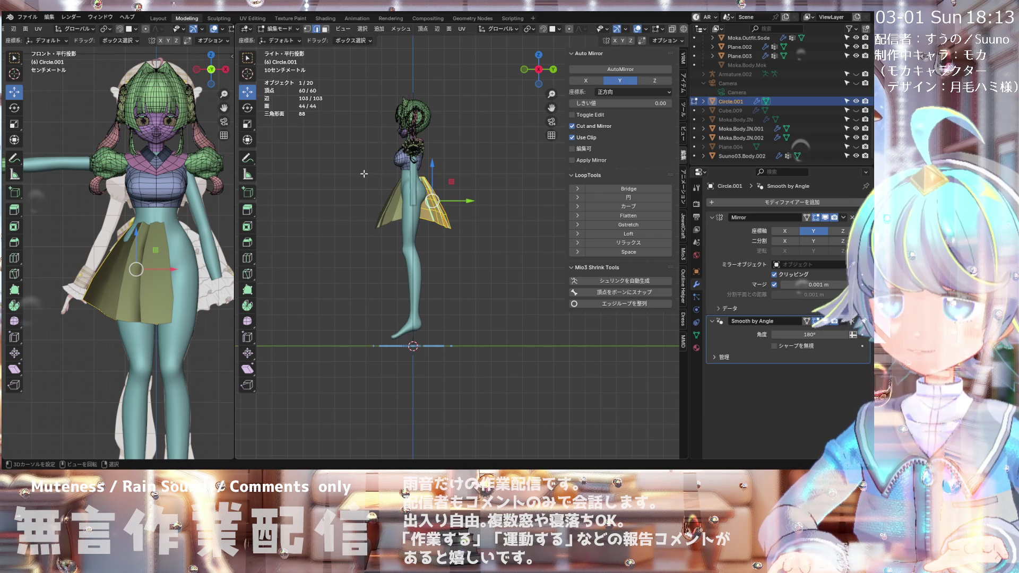
Step: Compare the shifted skirt from the front and side
middle_drag(365, 173, 459, 195)
key(KP_1)
scroll(460, 191, up, 4)
scroll(439, 181, down, 3)
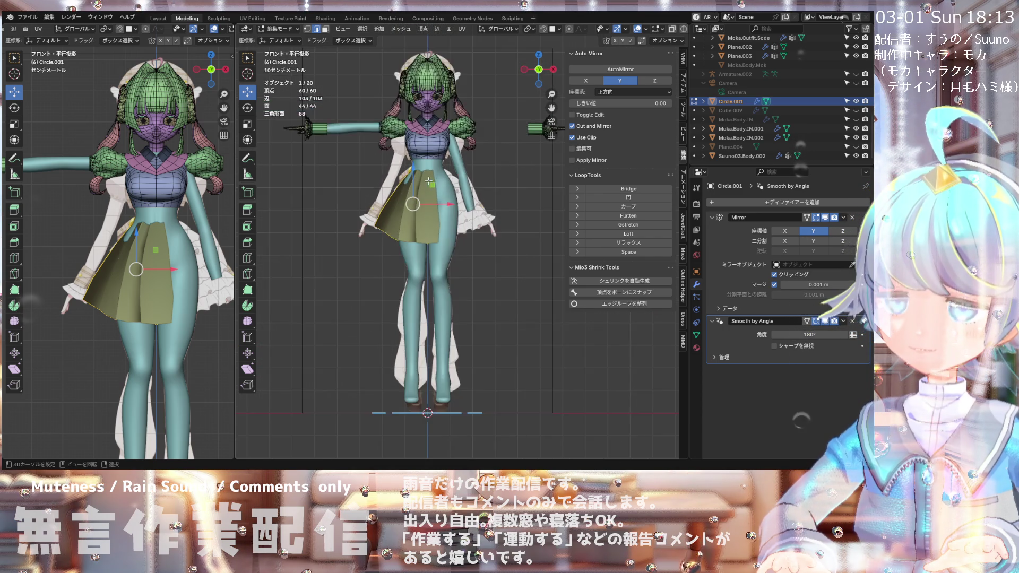
middle_drag(439, 181, 521, 186)
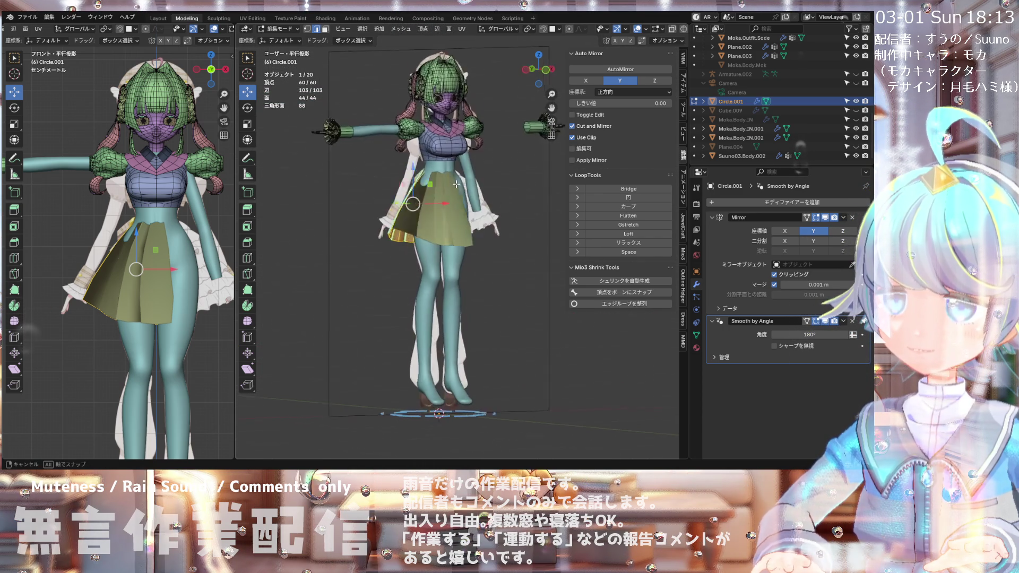
middle_drag(521, 186, 522, 188)
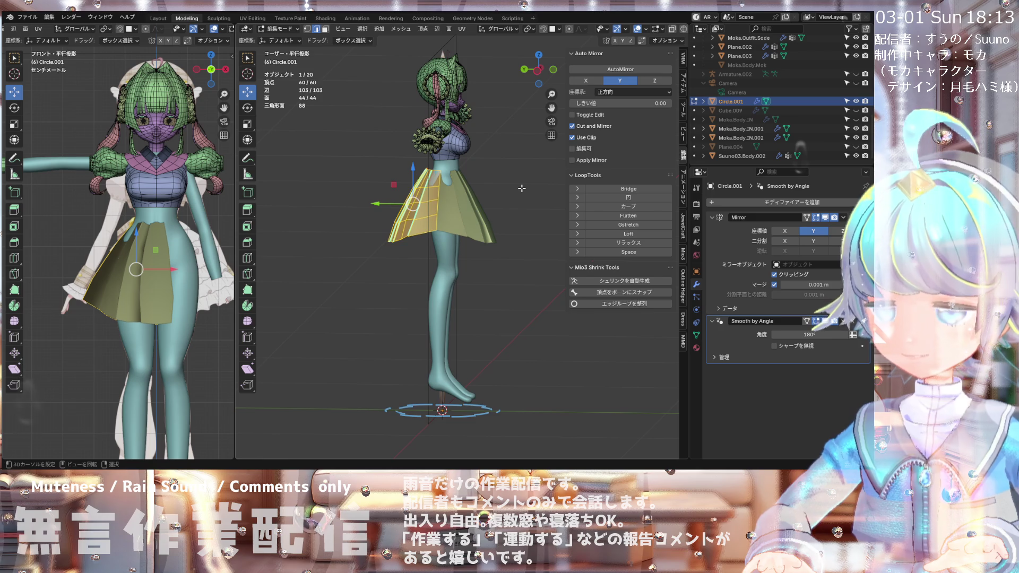
key(KP_1)
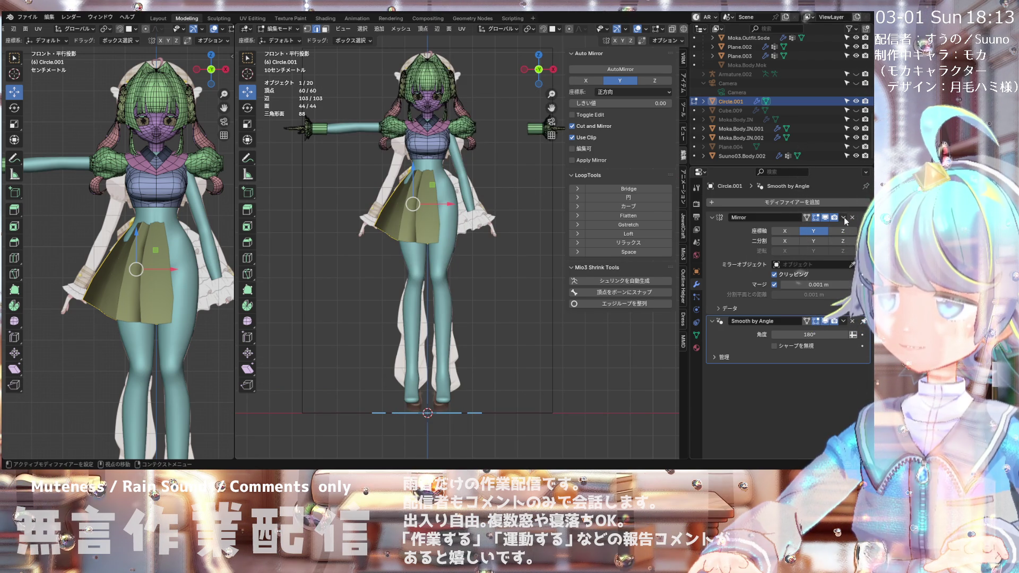
Step: Switch the skirt to Object Mode and apply its Mirror modifier
click(292, 29)
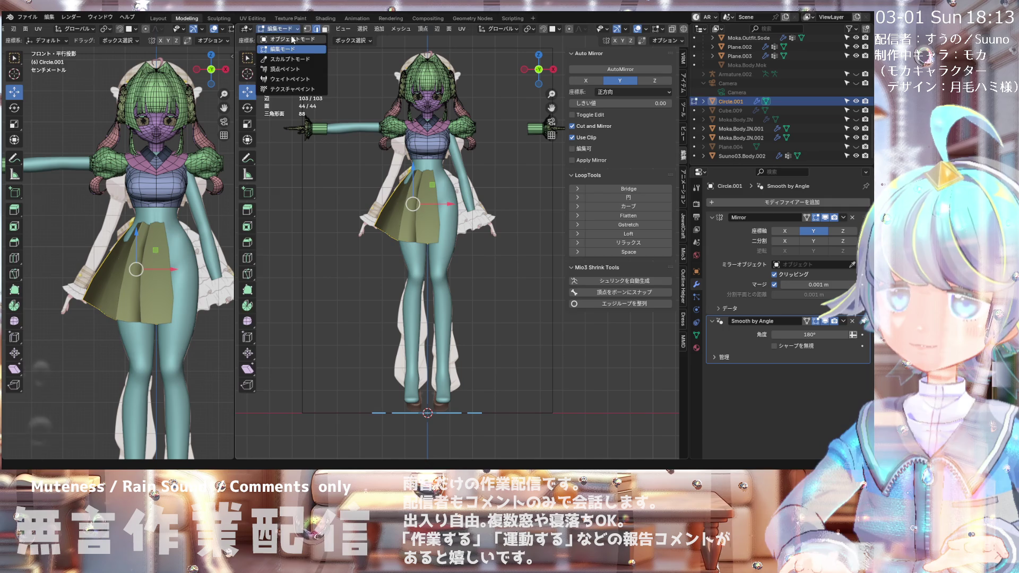
click(282, 39)
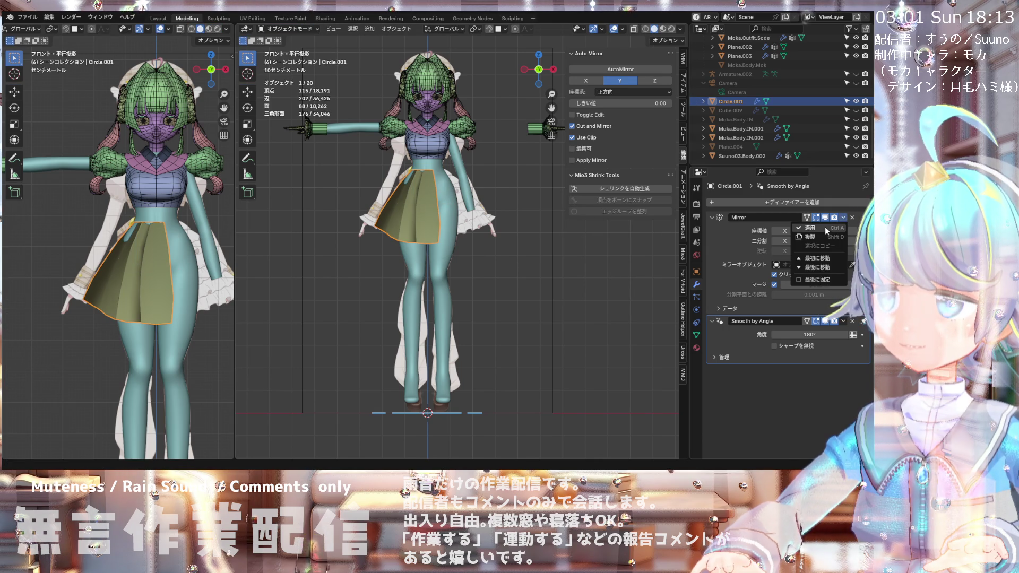
click(826, 227)
Step: Check the now-full skirt from front and side views, then return to Edit Mode
middle_drag(349, 234, 463, 238)
key(KP_1)
middle_drag(356, 234, 456, 237)
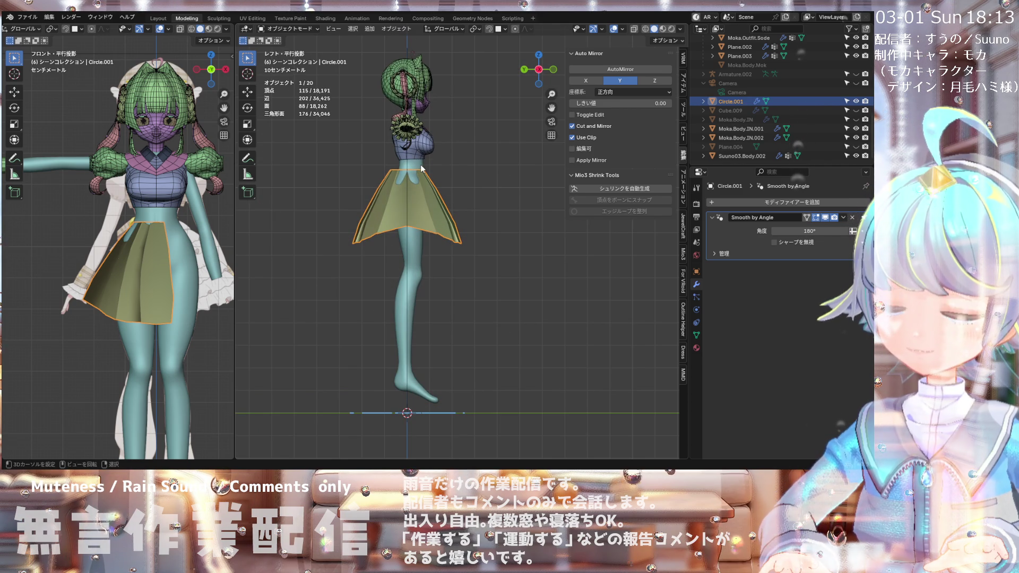
click(292, 29)
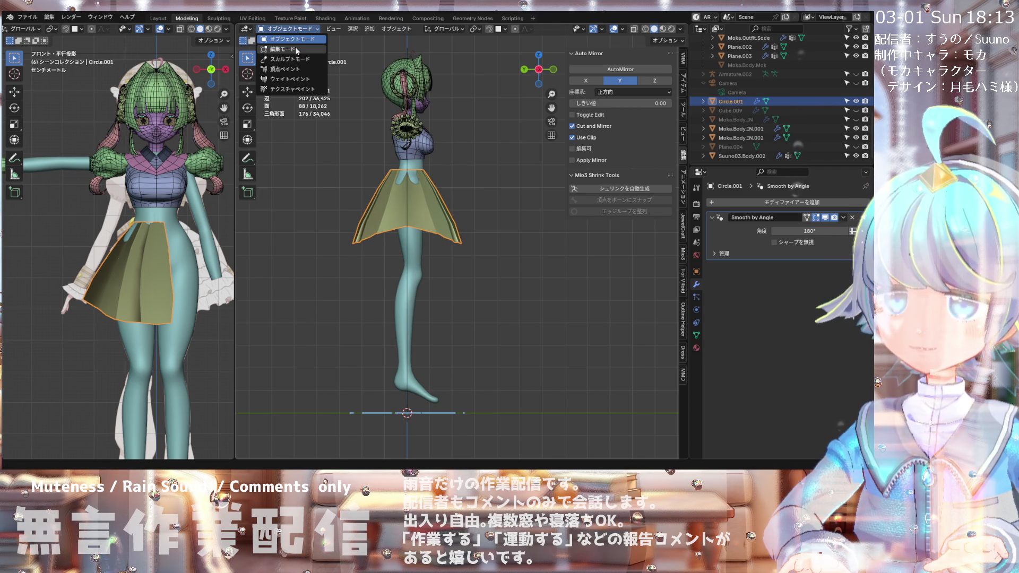
click(296, 50)
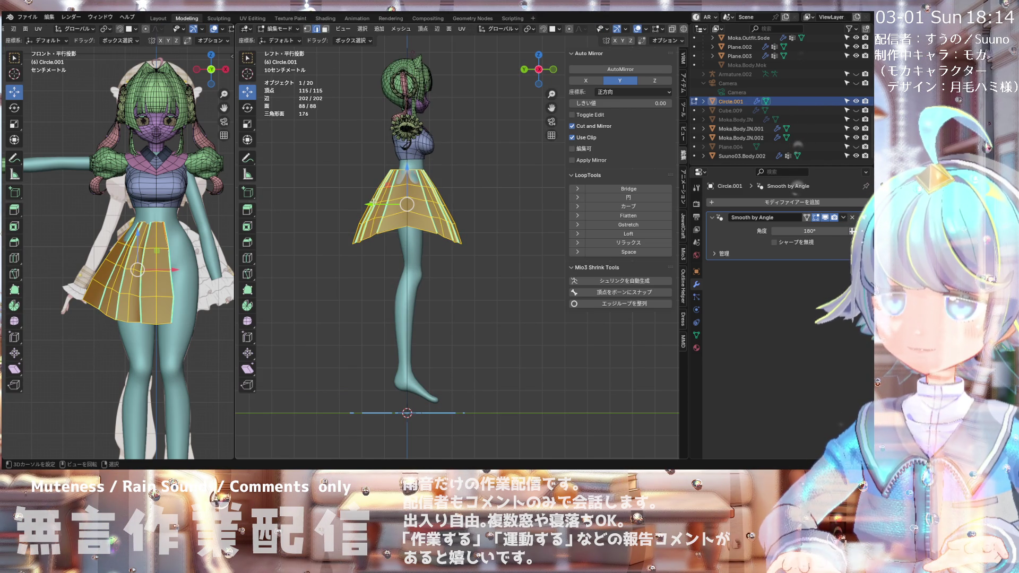
drag(373, 202, 373, 204)
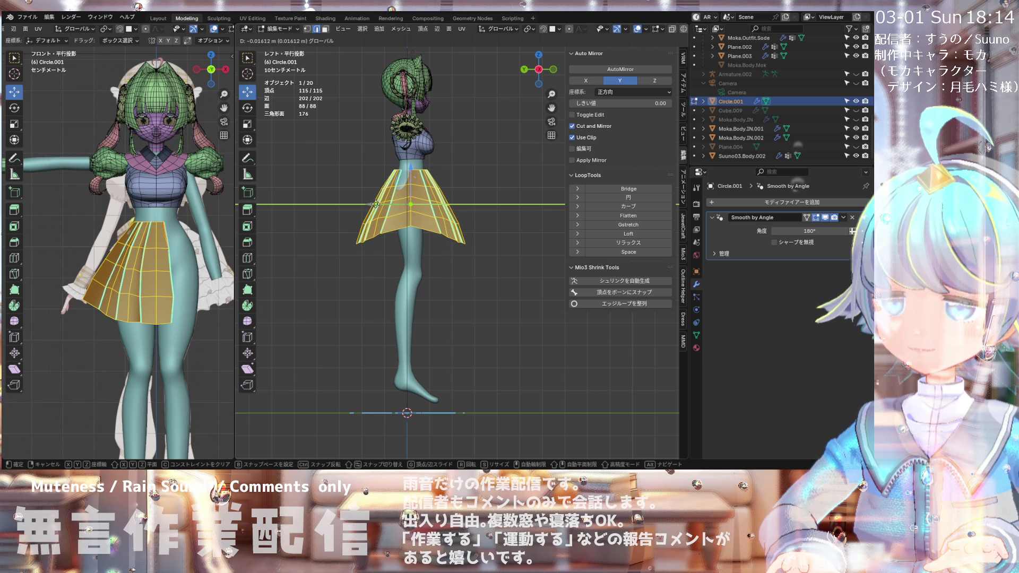
drag(376, 204, 376, 204)
scroll(409, 212, up, 4)
mouse_move(409, 212)
middle_down()
mouse_move(515, 188)
mouse_move(335, 178)
mouse_move(363, 189)
mouse_move(568, 191)
mouse_move(394, 196)
mouse_move(498, 188)
middle_up()
key(KP_3)
mouse_move(495, 185)
middle_down()
mouse_move(435, 246)
mouse_move(457, 184)
middle_up()
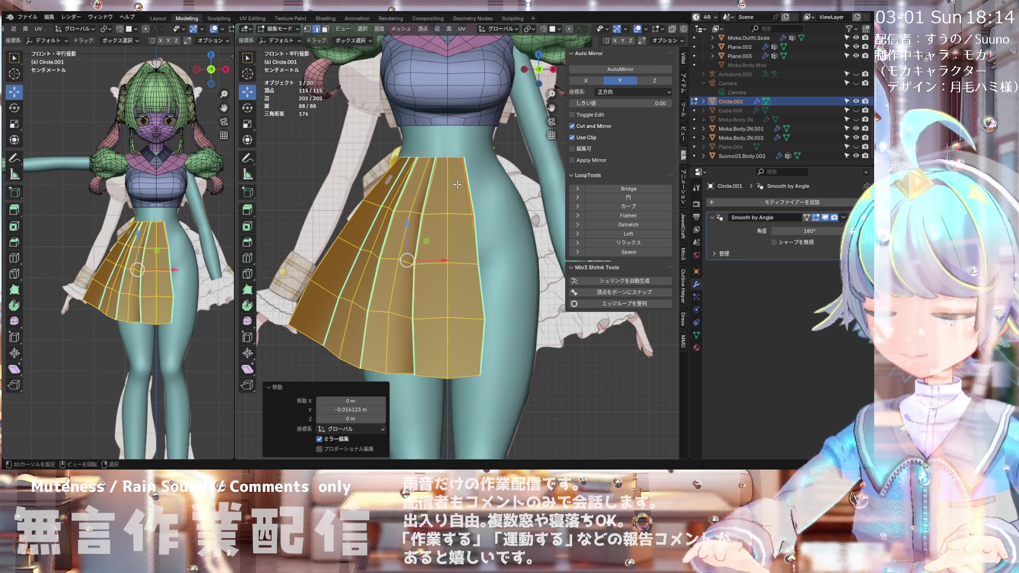
scroll(431, 166, up, 1)
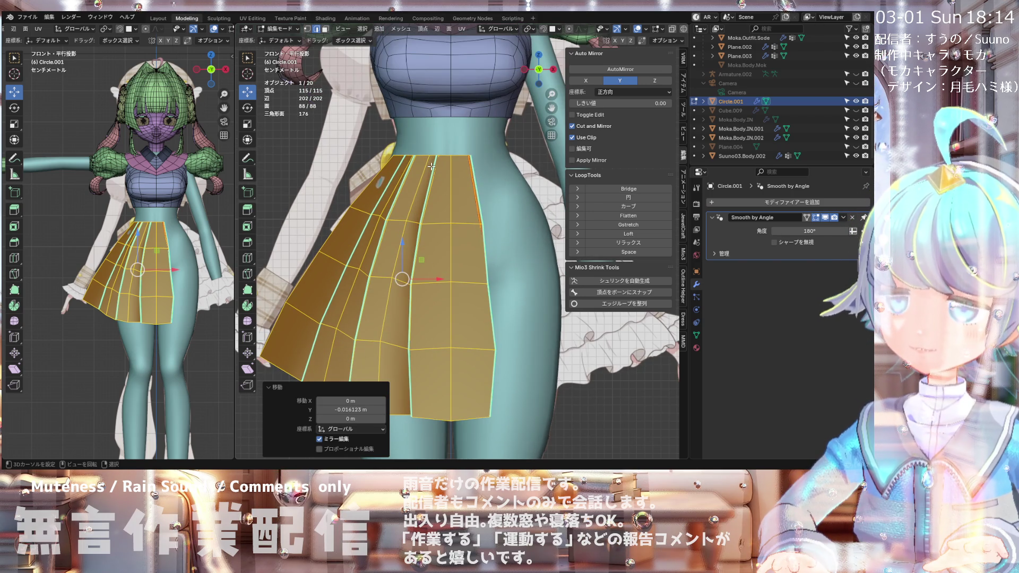
scroll(431, 166, down, 2)
scroll(429, 171, down, 3)
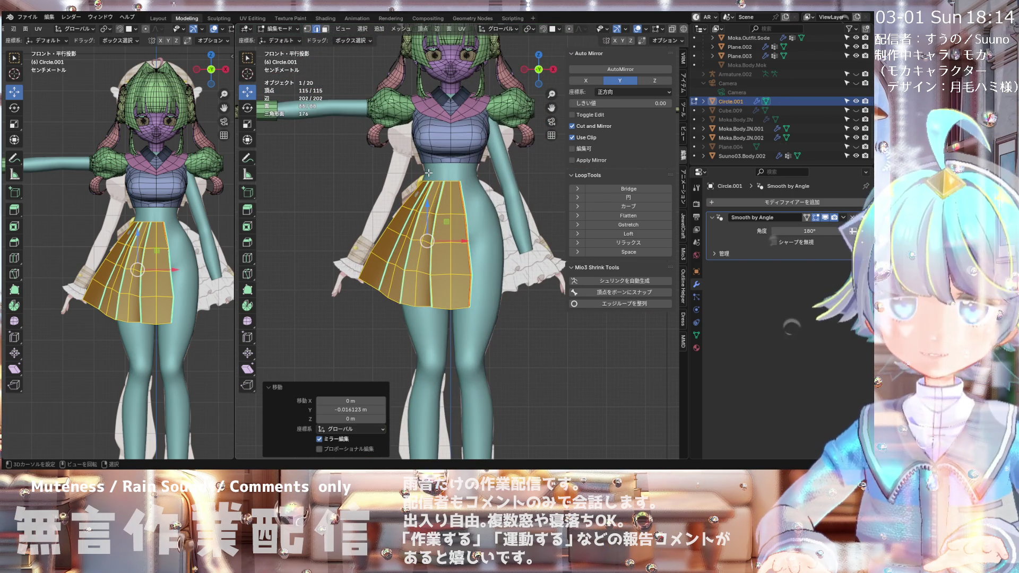
mouse_move(423, 211)
middle_down()
mouse_move(536, 222)
mouse_move(426, 232)
middle_up()
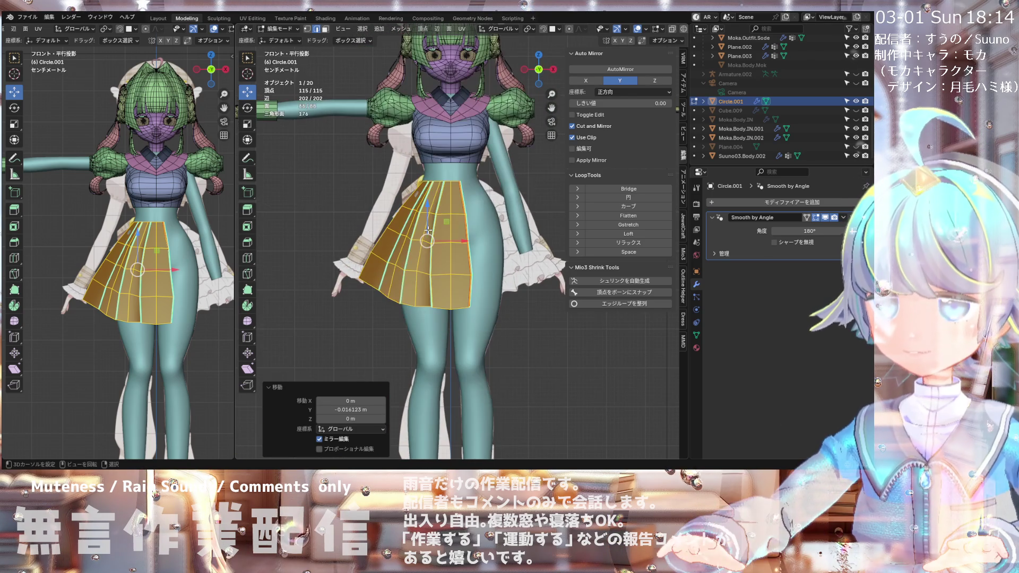
key(KP_1)
scroll(410, 203, up, 2)
scroll(410, 198, down, 1)
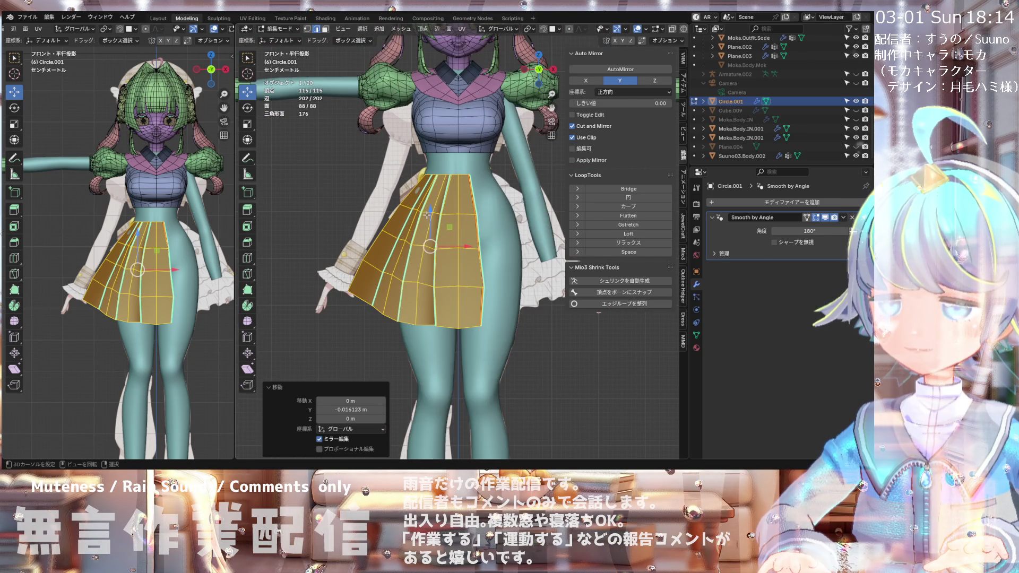
scroll(416, 193, up, 2)
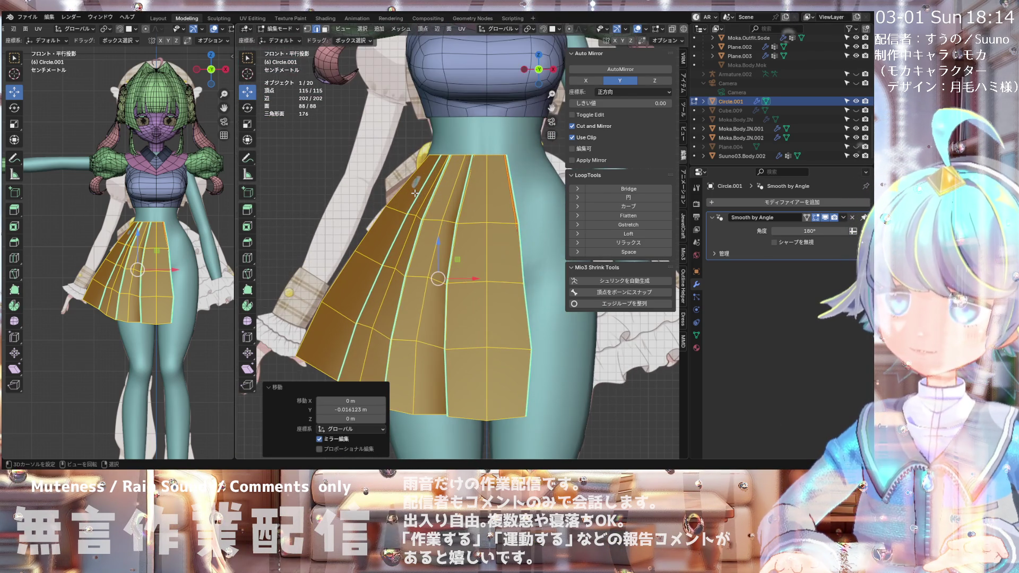
scroll(415, 193, down, 2)
scroll(414, 207, down, 1)
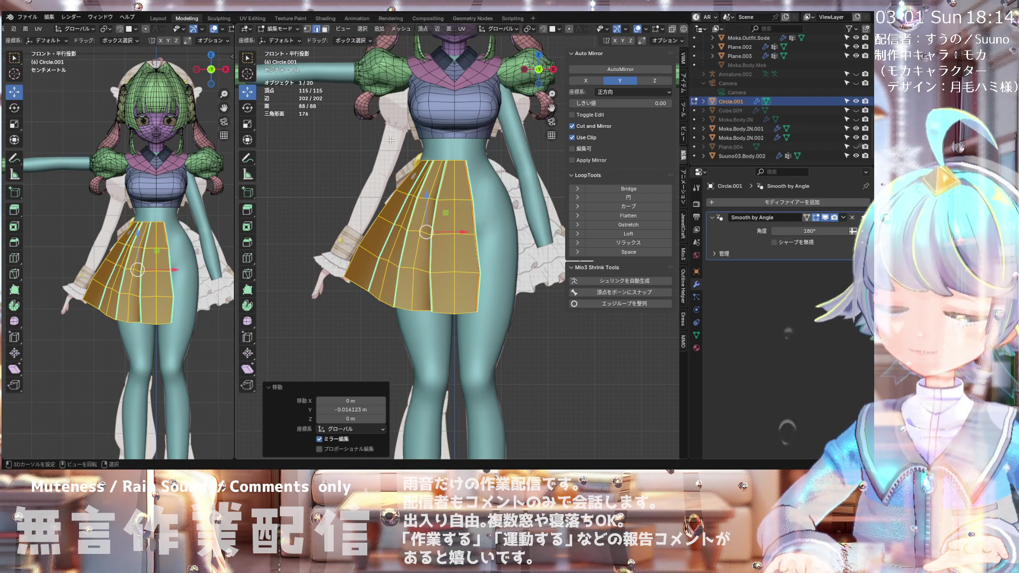
Step: Switch to vertex select mode, clear the selection and angle the view low on the skirt
shift+click(307, 29)
scroll(404, 190, up, 2)
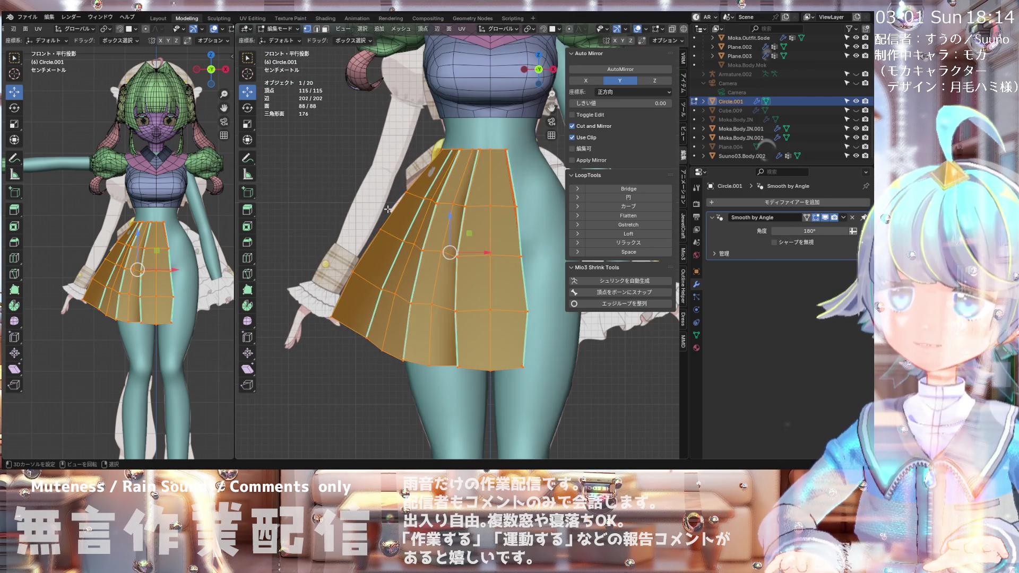
click(404, 190)
mouse_move(404, 181)
middle_down()
mouse_move(331, 188)
mouse_move(472, 193)
middle_up()
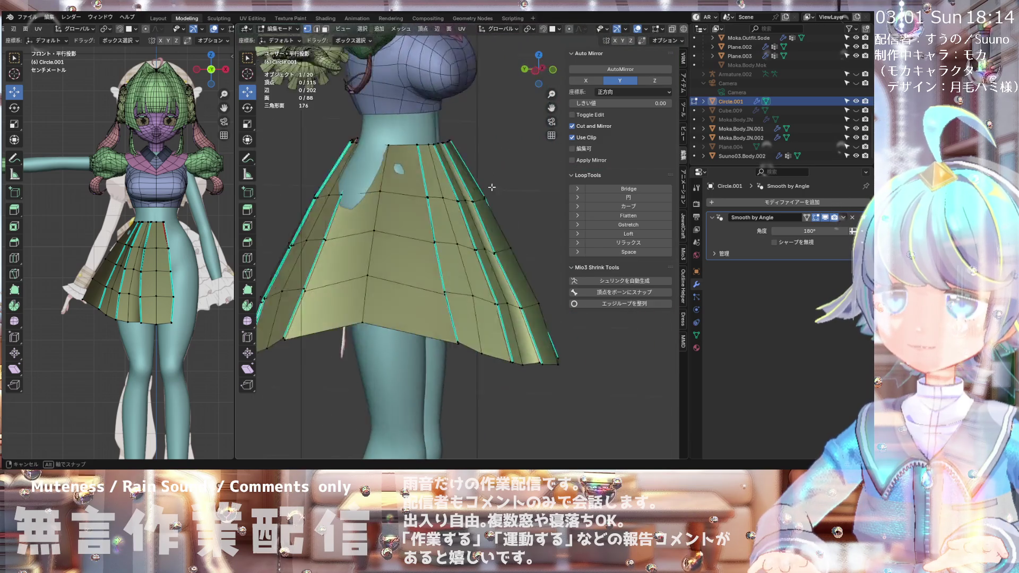
scroll(472, 193, down, 2)
middle_drag(472, 193, 404, 196)
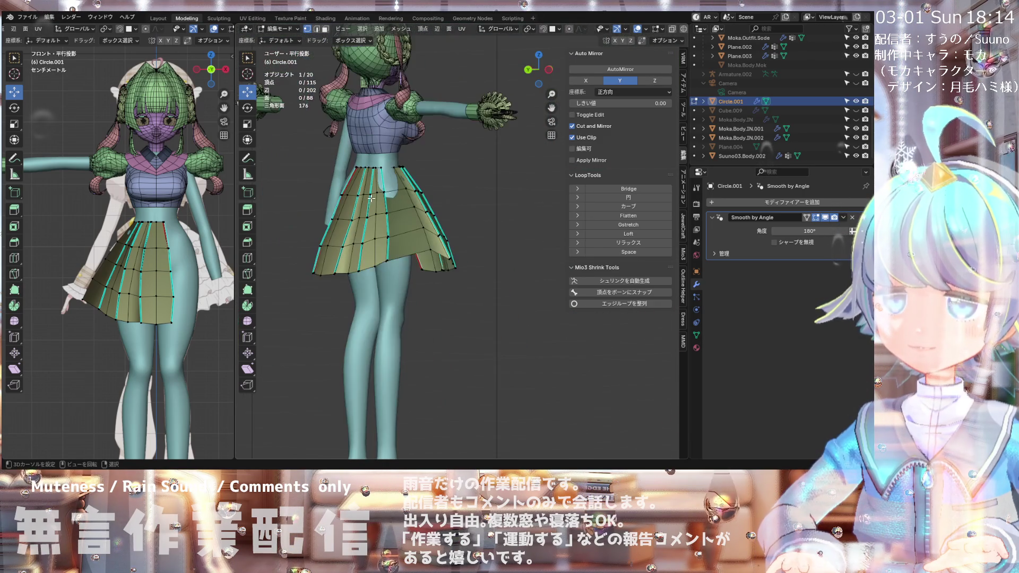
scroll(404, 196, up, 3)
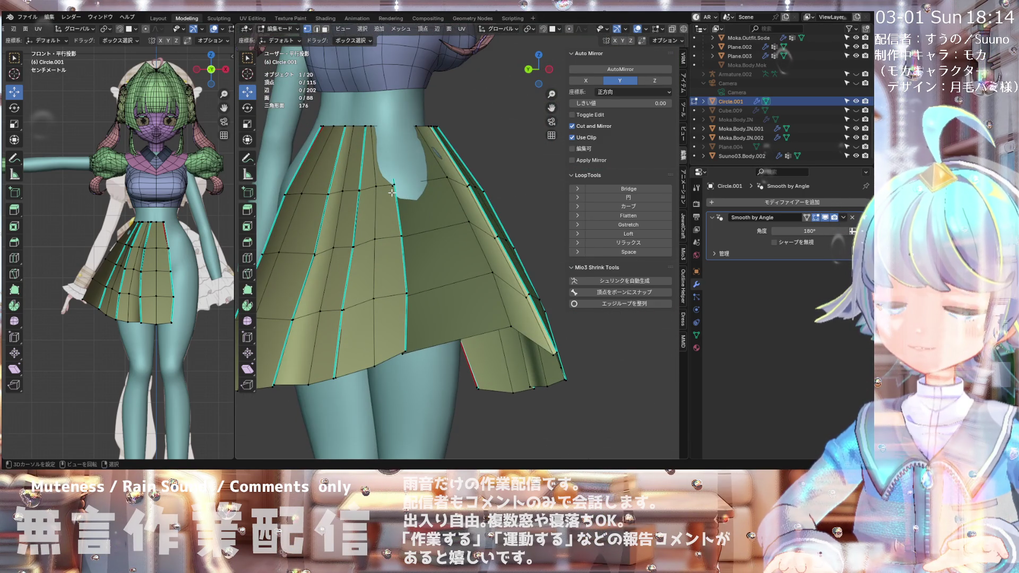
mouse_move(404, 198)
middle_down()
mouse_move(381, 207)
mouse_move(353, 167)
mouse_move(396, 205)
middle_up()
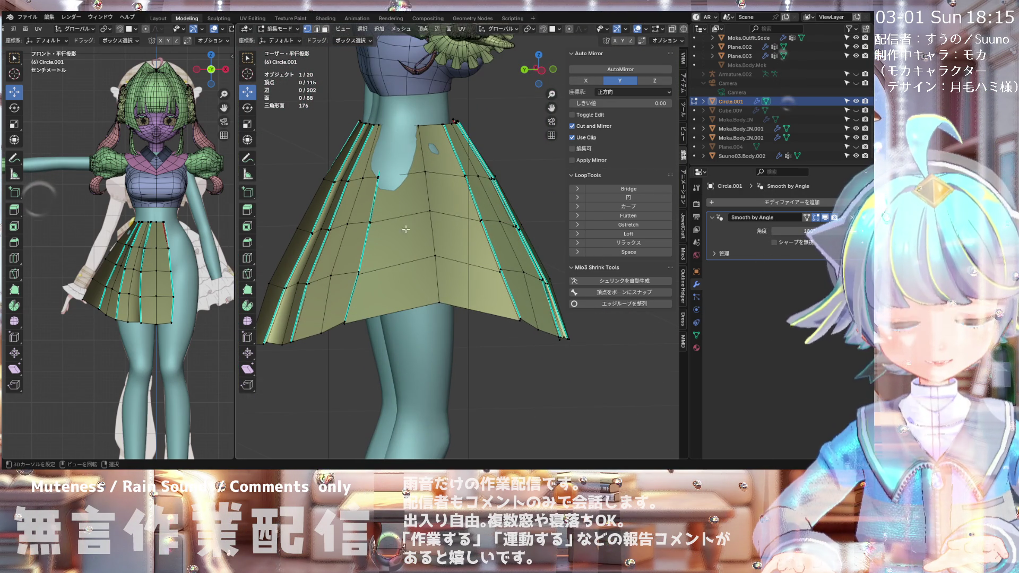
Step: Add a centred vertical edge loop cut through the skirt
key(ctrl+r)
click(403, 293)
right_click(403, 292)
mouse_move(406, 292)
middle_down()
mouse_move(448, 300)
mouse_move(469, 175)
middle_up()
Step: Select a waist vertex and zoom in on the skirt panels at the hip
click(382, 121)
mouse_move(382, 121)
middle_down()
mouse_move(332, 113)
mouse_move(397, 131)
middle_up()
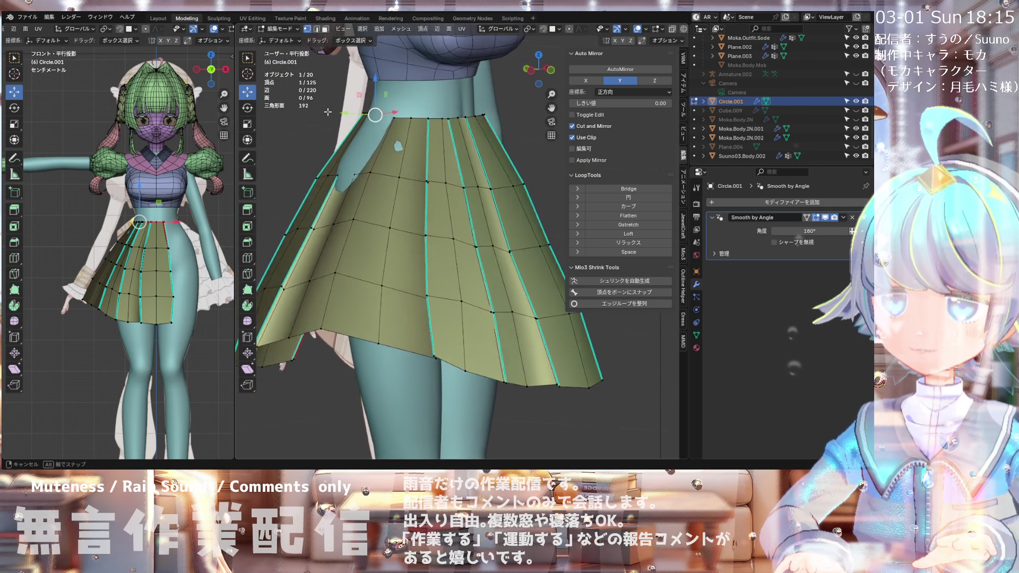
scroll(393, 132, up, 3)
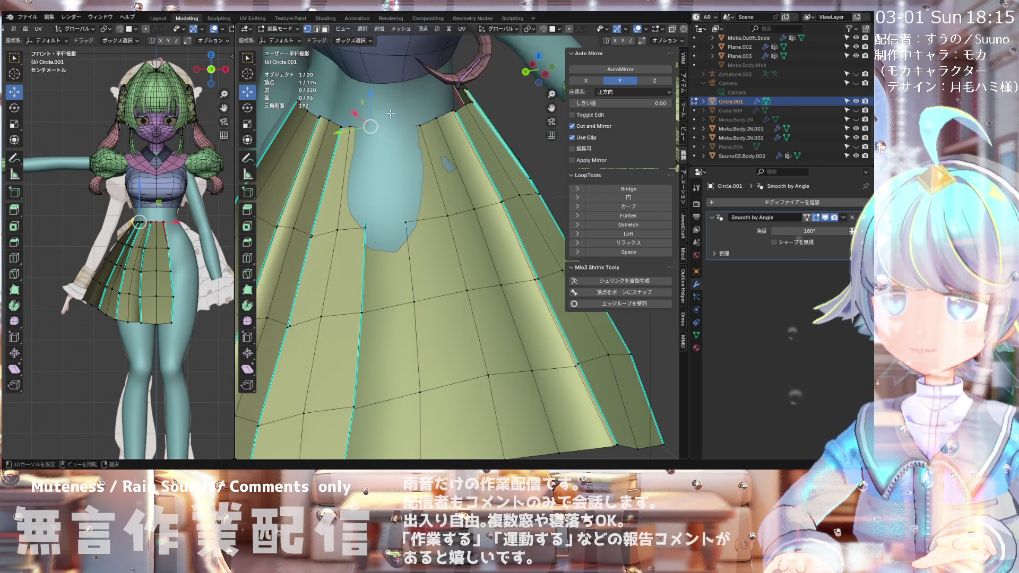
scroll(388, 116, down, 2)
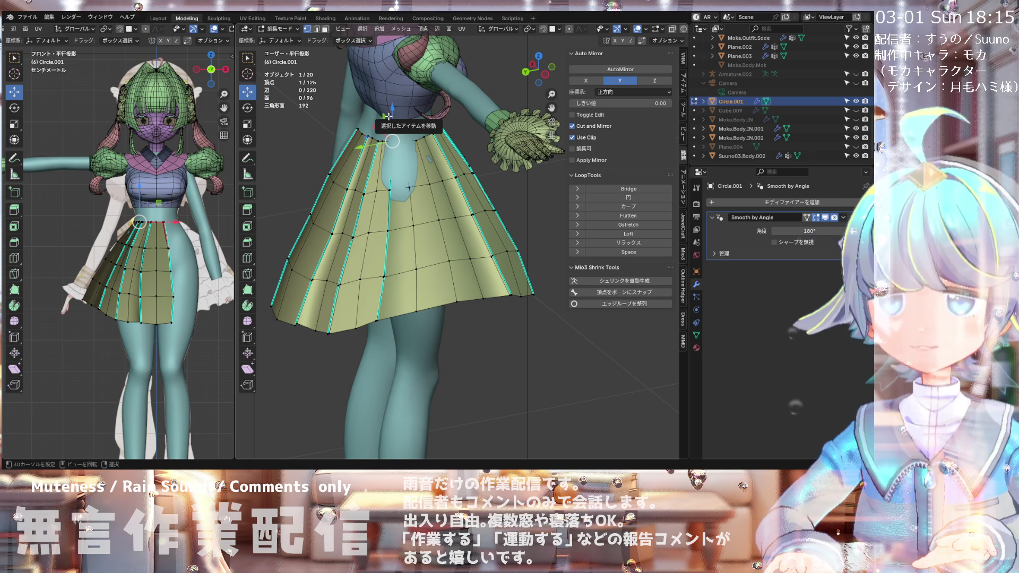
middle_drag(387, 116, 412, 168)
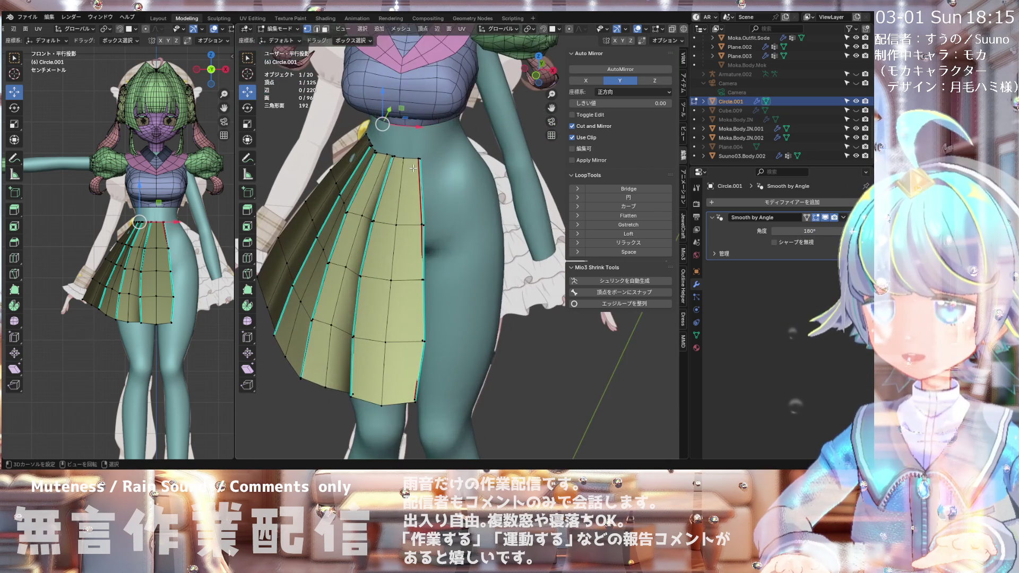
scroll(411, 170, up, 1)
scroll(406, 172, up, 2)
scroll(401, 175, up, 2)
scroll(395, 178, up, 2)
mouse_move(394, 180)
middle_down()
mouse_move(455, 144)
mouse_move(479, 168)
mouse_move(475, 197)
middle_up()
Step: Merge the first waist vertex pair at center and unhide the Moka.Body.IN mesh
key(m)
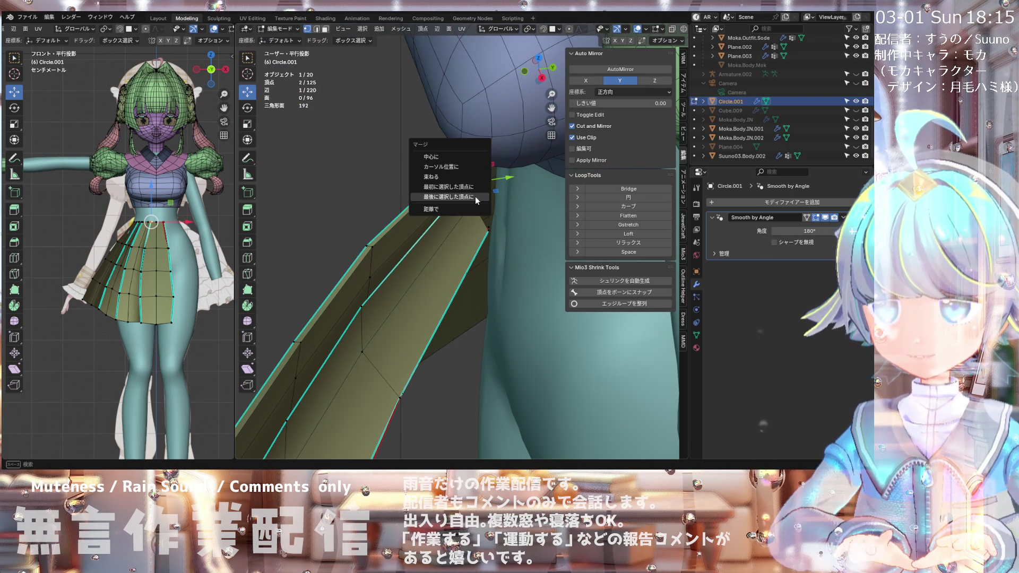
click(459, 158)
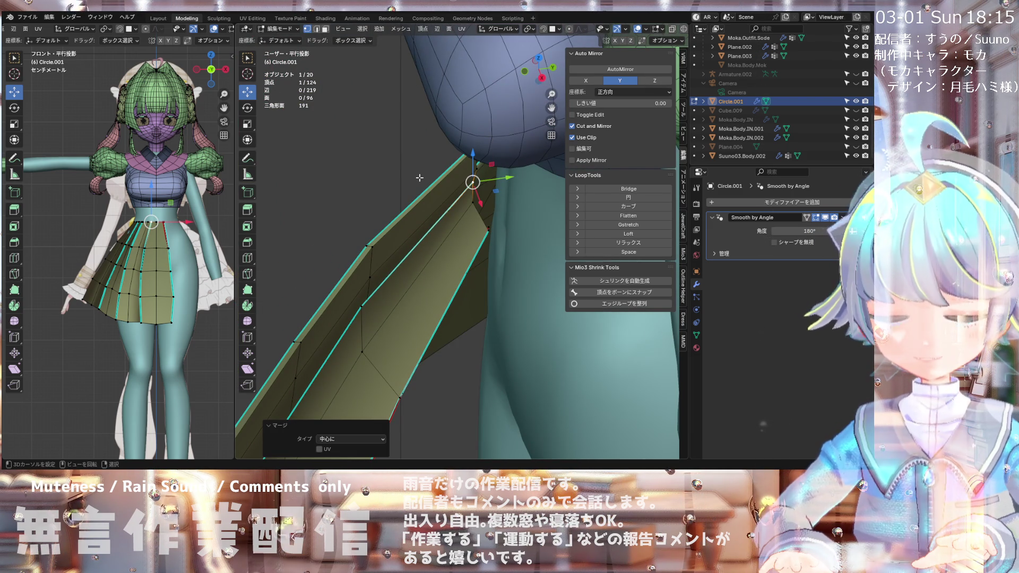
mouse_move(420, 178)
middle_down()
mouse_move(461, 190)
mouse_move(494, 183)
middle_up()
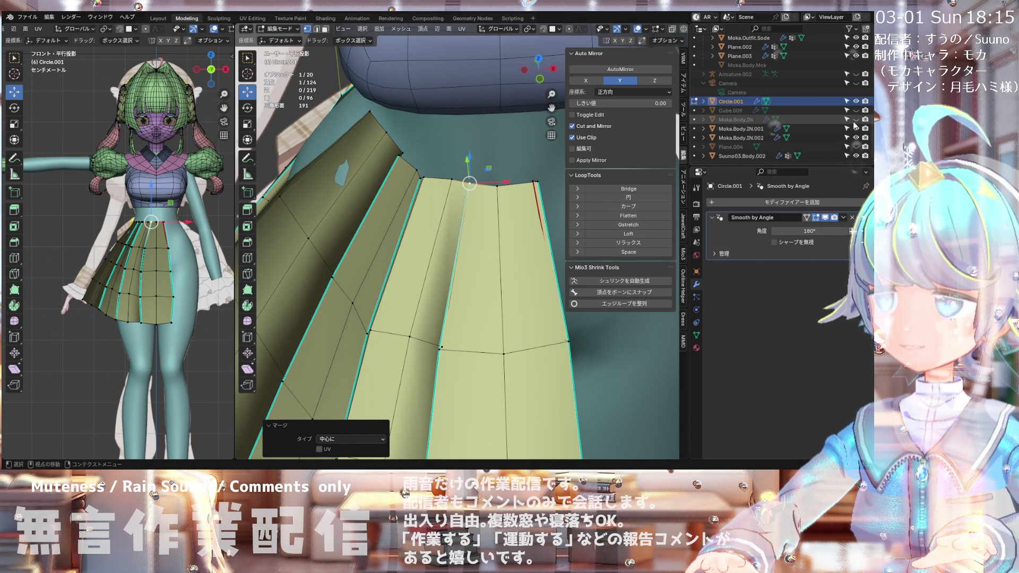
click(855, 120)
mouse_move(483, 129)
middle_down()
mouse_move(409, 174)
mouse_move(436, 189)
mouse_move(434, 176)
mouse_move(445, 222)
middle_up()
Step: Merge the second waist vertex pair at center
key(m)
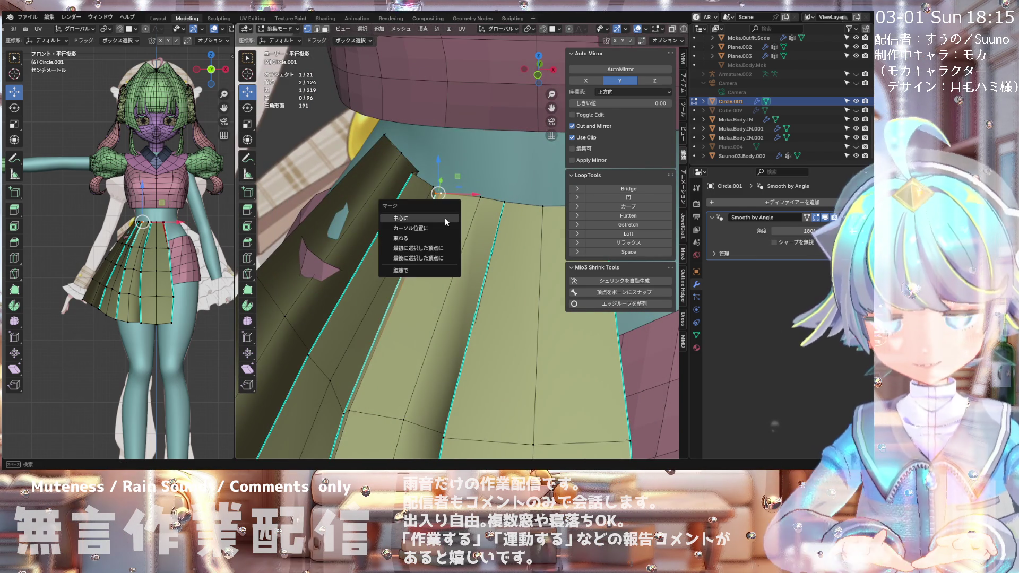
click(446, 222)
mouse_move(445, 222)
middle_down()
mouse_move(473, 195)
mouse_move(387, 188)
middle_up()
scroll(382, 196, down, 6)
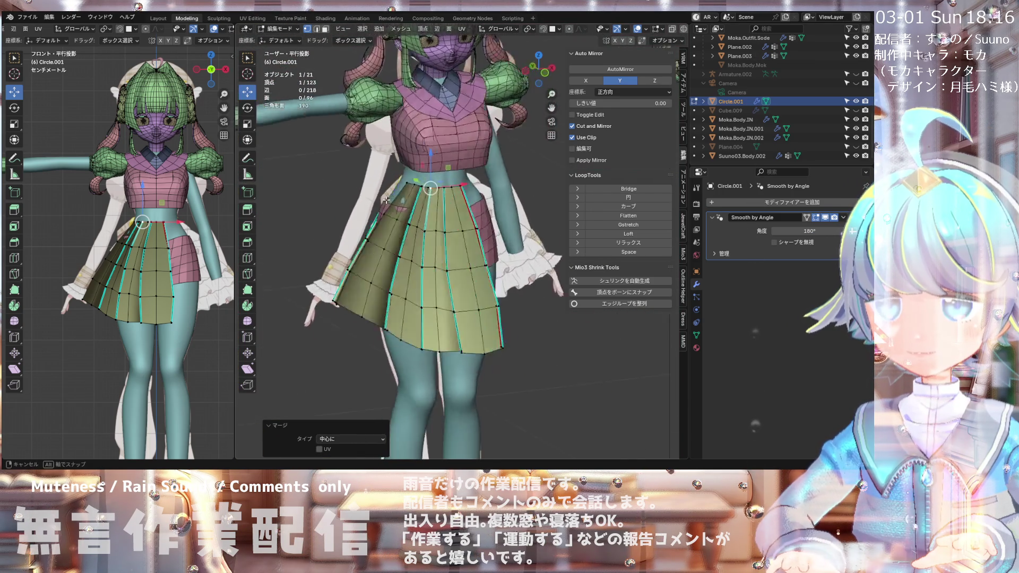
scroll(379, 200, up, 5)
mouse_move(379, 200)
middle_down()
mouse_move(494, 179)
mouse_move(396, 219)
mouse_move(413, 162)
middle_up()
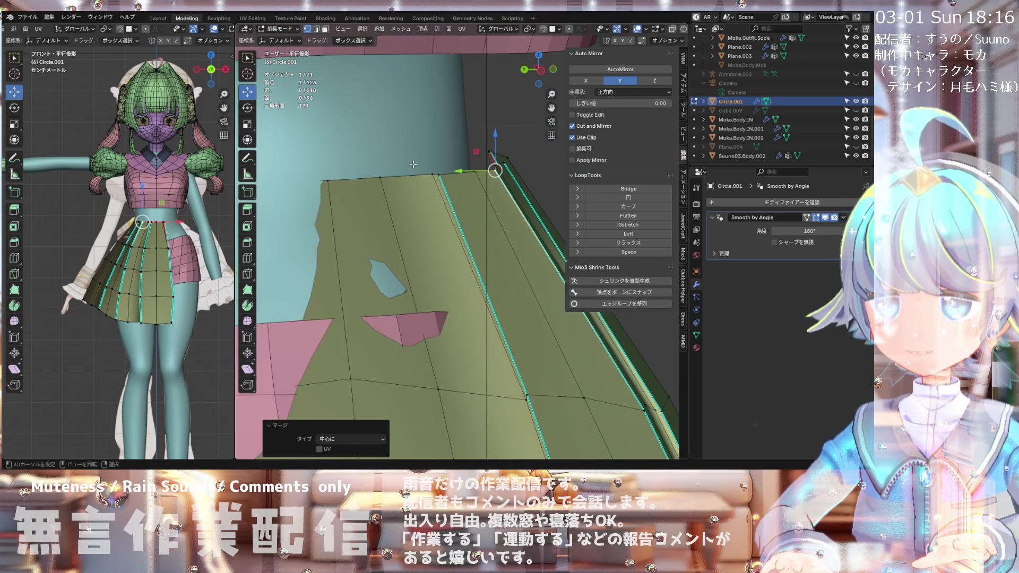
Step: Merge the third waist vertex pair at center and turn on X-ray
key(m)
click(442, 203)
mouse_move(442, 203)
middle_down()
mouse_move(411, 212)
mouse_move(523, 134)
middle_up()
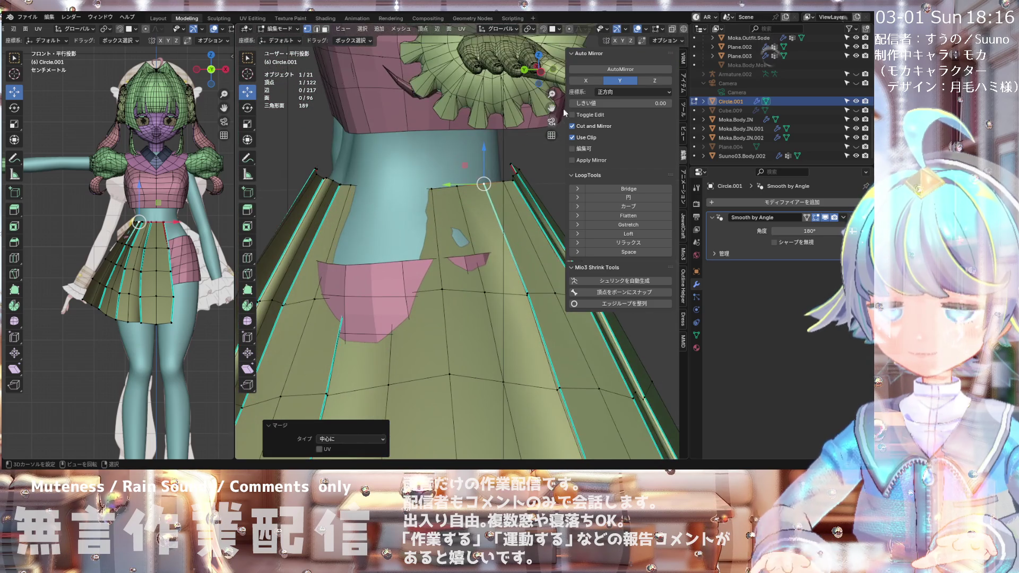
click(672, 29)
middle_drag(477, 186, 372, 178)
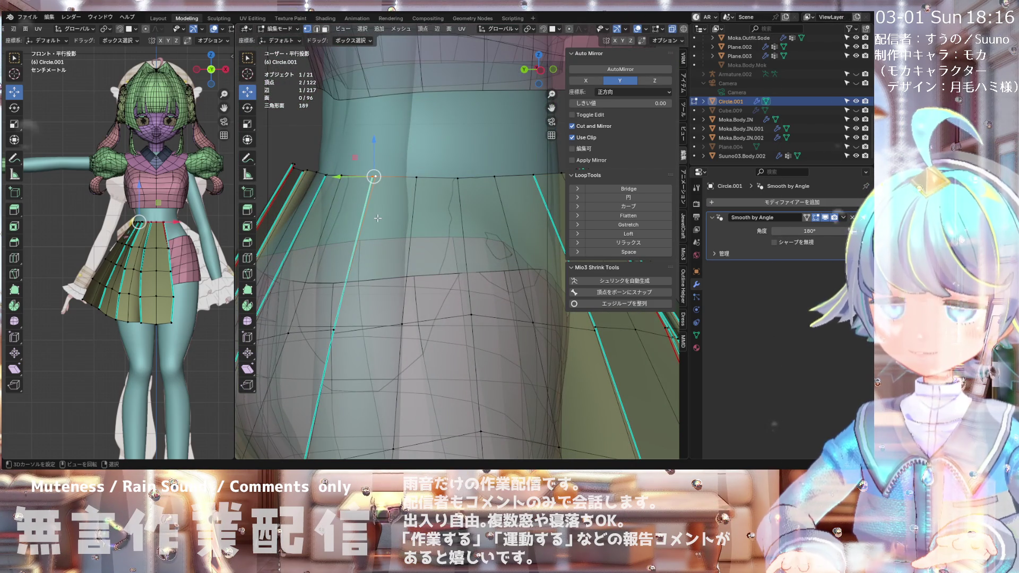
Step: Merge two more waist vertex pairs at center and hide the sidebar
key(m)
click(378, 218)
mouse_move(378, 217)
middle_down()
mouse_move(351, 206)
mouse_move(346, 170)
middle_up()
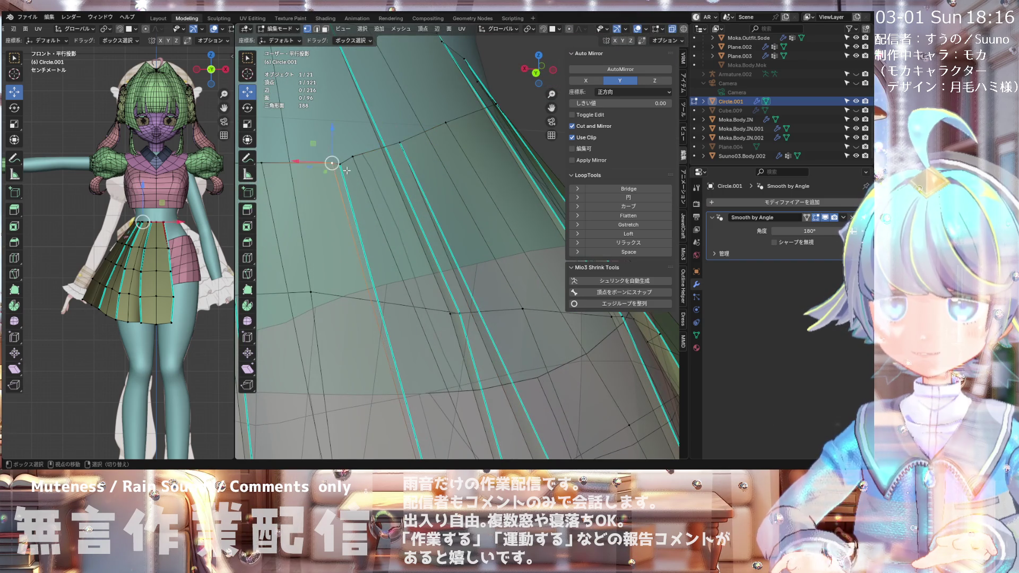
key(m)
click(340, 175)
middle_drag(339, 175, 315, 189)
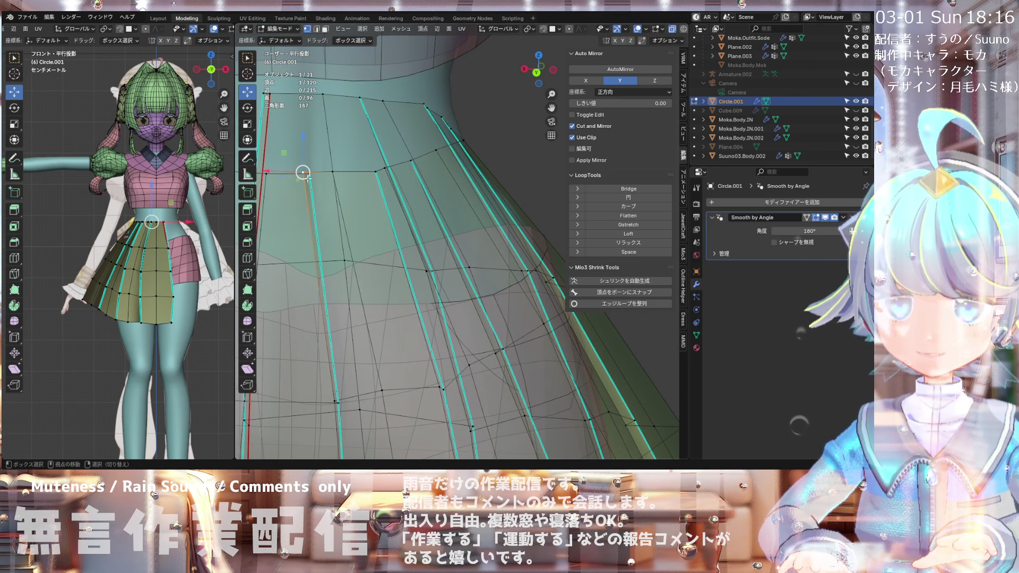
key(n)
click(307, 173)
mouse_move(307, 173)
middle_down()
mouse_move(337, 204)
mouse_move(322, 198)
mouse_move(320, 180)
middle_up()
Step: Merge the last three waist vertex pairs at center, leaving the skirt at 117 vertices
key(m)
click(327, 195)
click(322, 198)
key(m)
click(322, 196)
scroll(320, 180, down, 6)
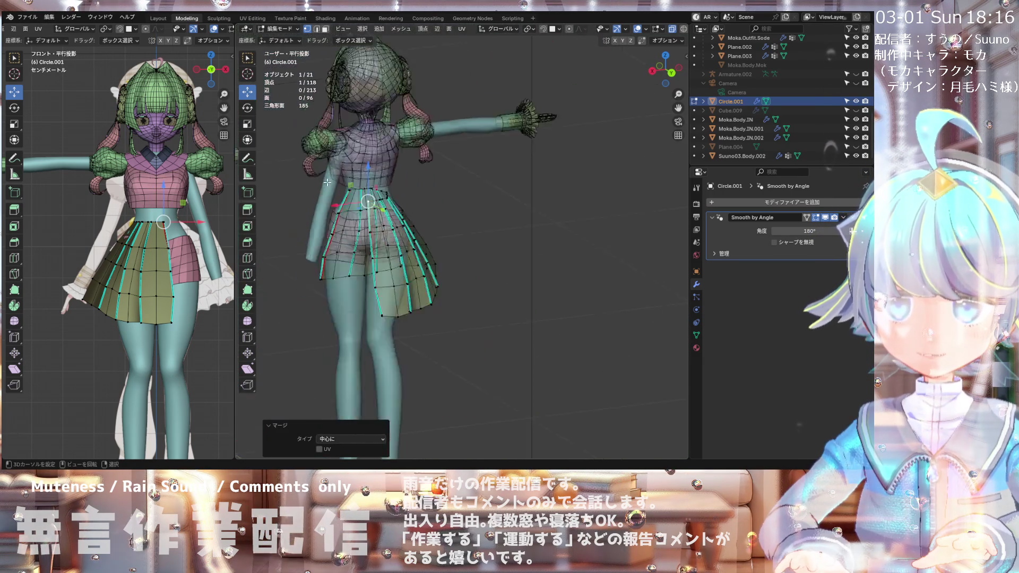
scroll(320, 186, up, 3)
middle_drag(320, 186, 320, 195)
scroll(393, 193, up, 8)
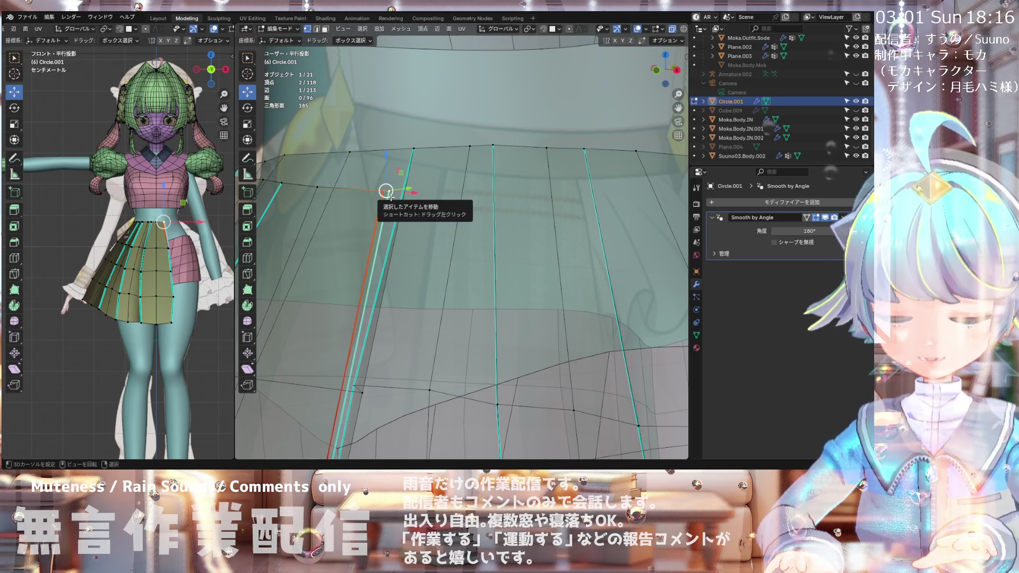
key(m)
click(390, 197)
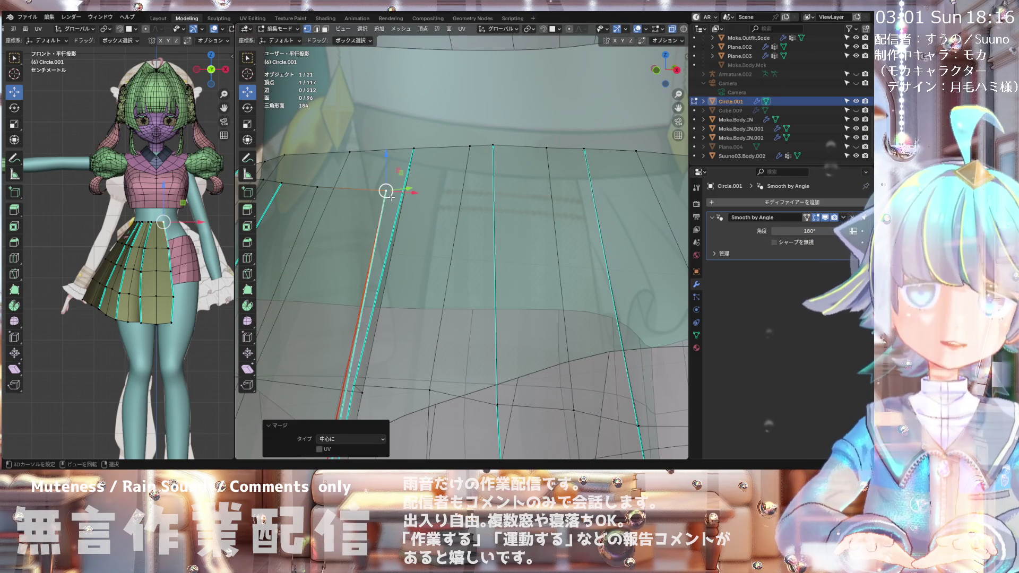
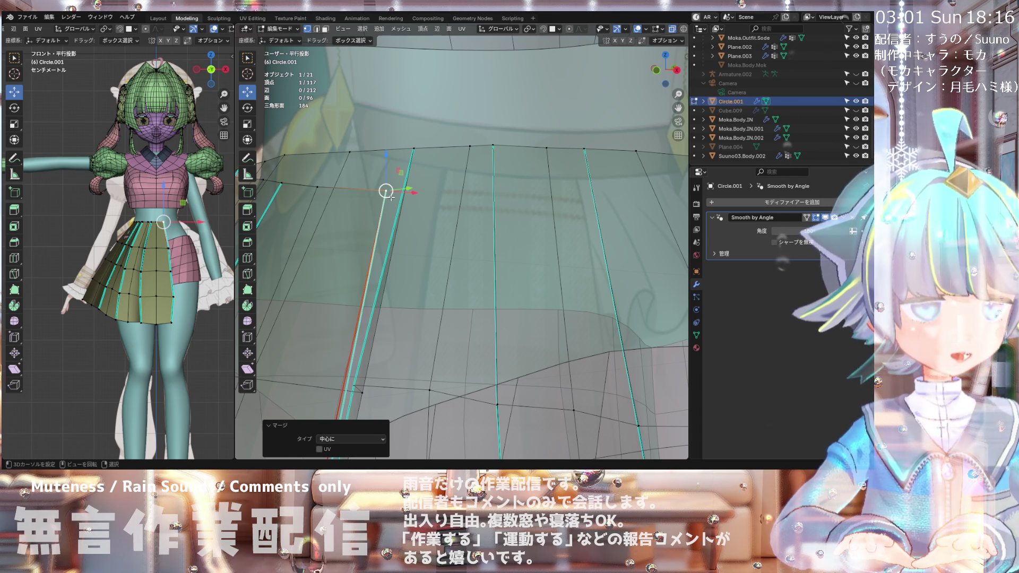
Step: Inspect the skirt and torso from below, then snap to front orthographic view
mouse_move(392, 216)
middle_down()
mouse_move(425, 189)
mouse_move(322, 284)
middle_up()
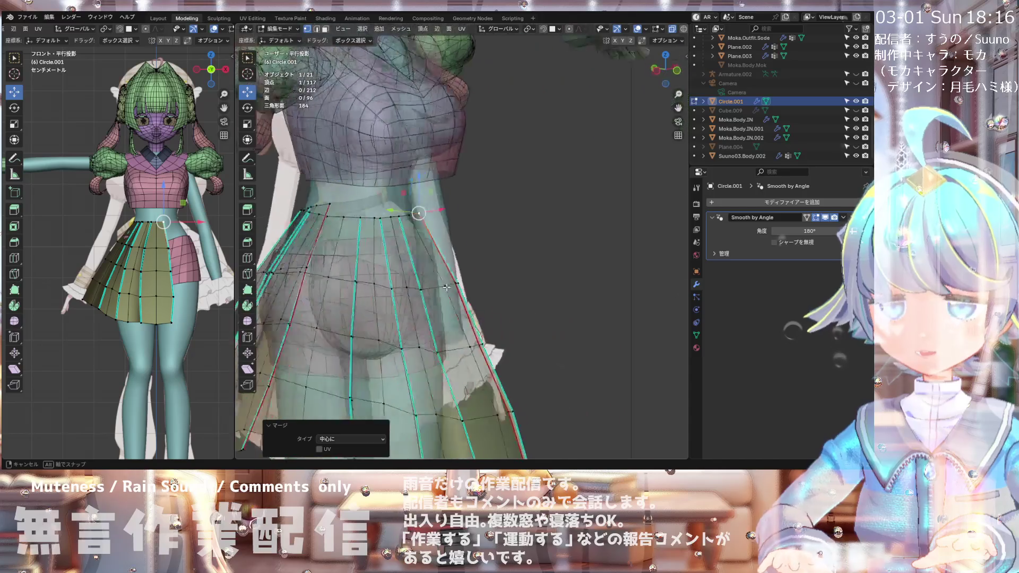
middle_drag(323, 285, 352, 280)
key(KP_1)
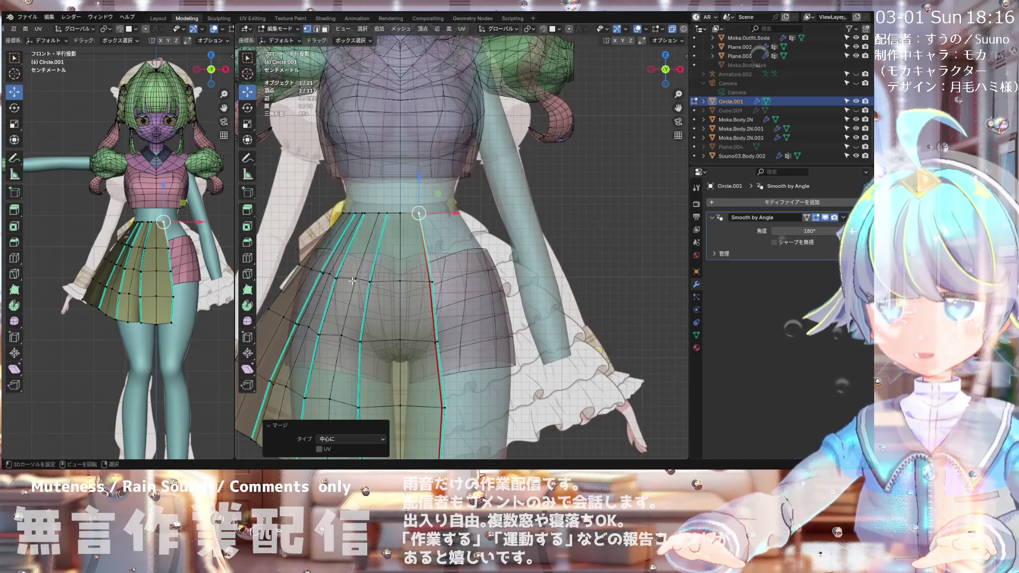
scroll(350, 274, down, 5)
scroll(348, 267, up, 5)
scroll(348, 267, down, 5)
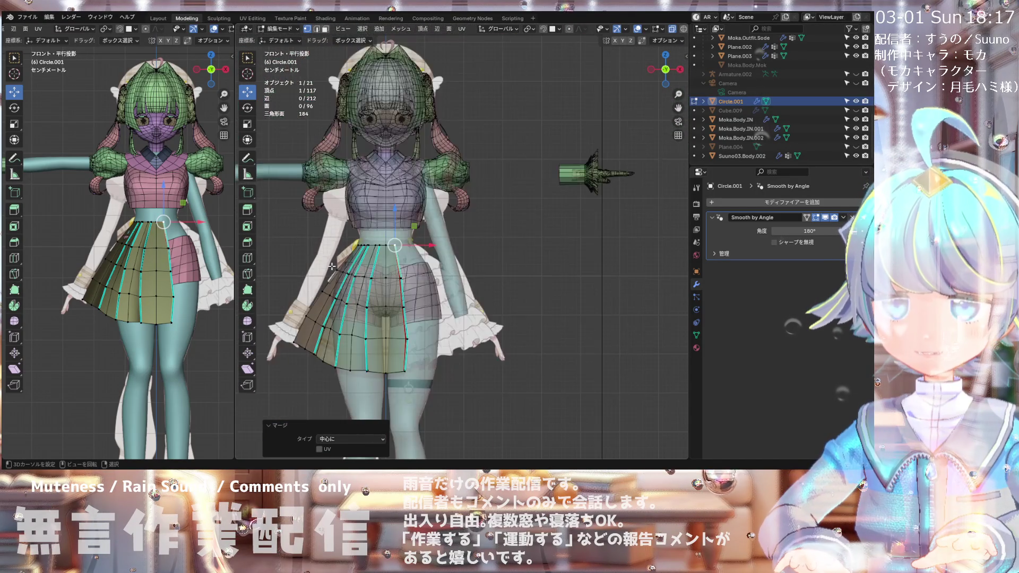
scroll(350, 276, up, 5)
scroll(356, 308, down, 5)
scroll(365, 338, up, 4)
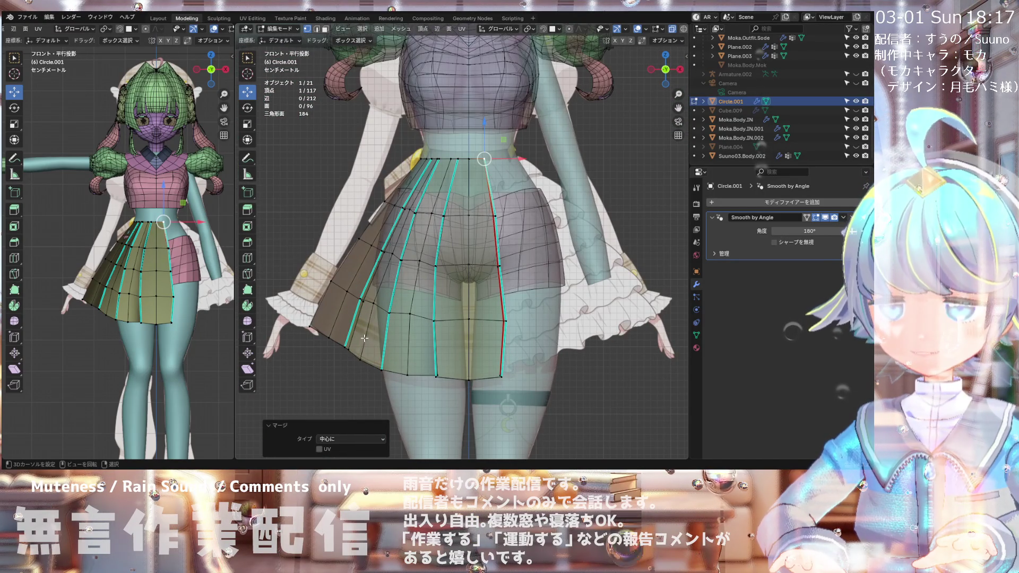
scroll(365, 339, down, 2)
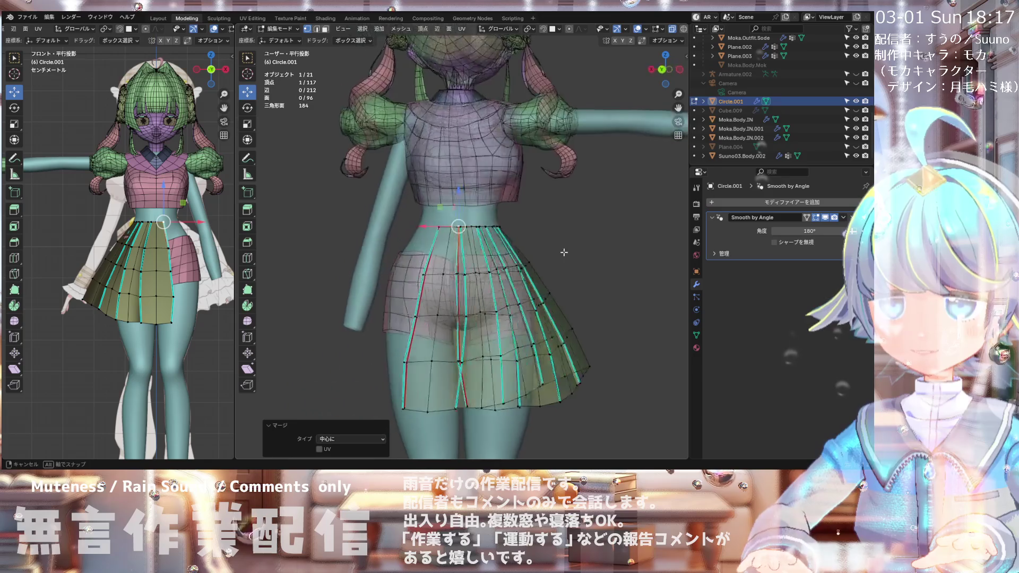
Step: Check the skirt's sides and back, then select the waistline edge loop
middle_drag(572, 253, 422, 269)
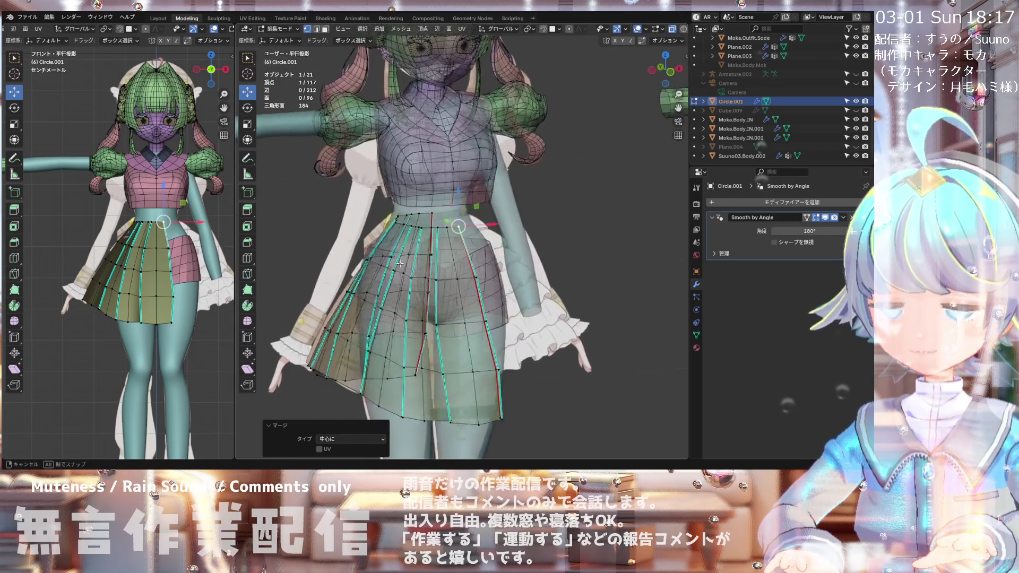
middle_drag(487, 255, 507, 258)
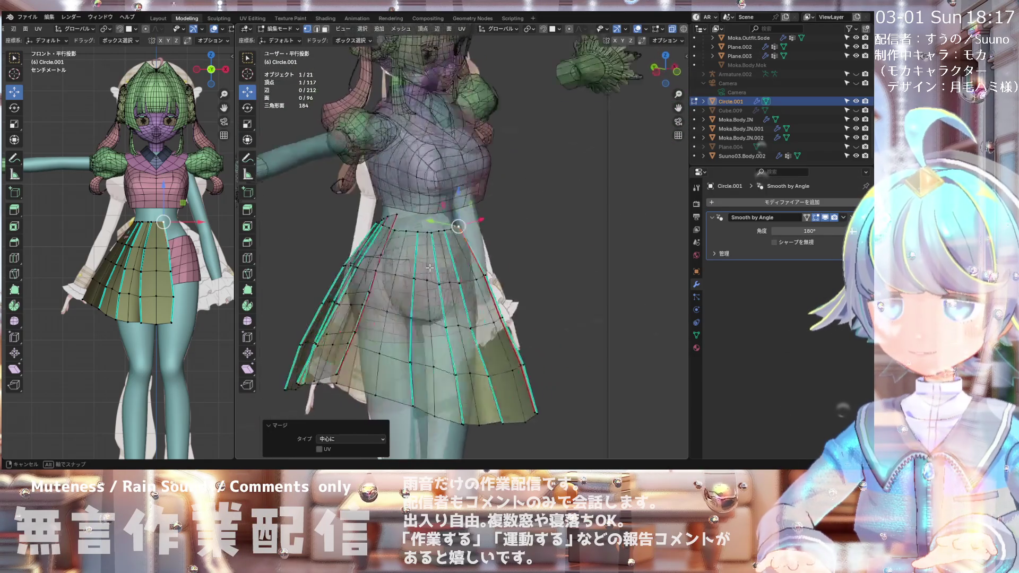
mouse_move(519, 248)
middle_down()
mouse_move(435, 262)
mouse_move(508, 207)
mouse_move(448, 225)
mouse_move(536, 227)
mouse_move(435, 280)
mouse_move(417, 242)
middle_up()
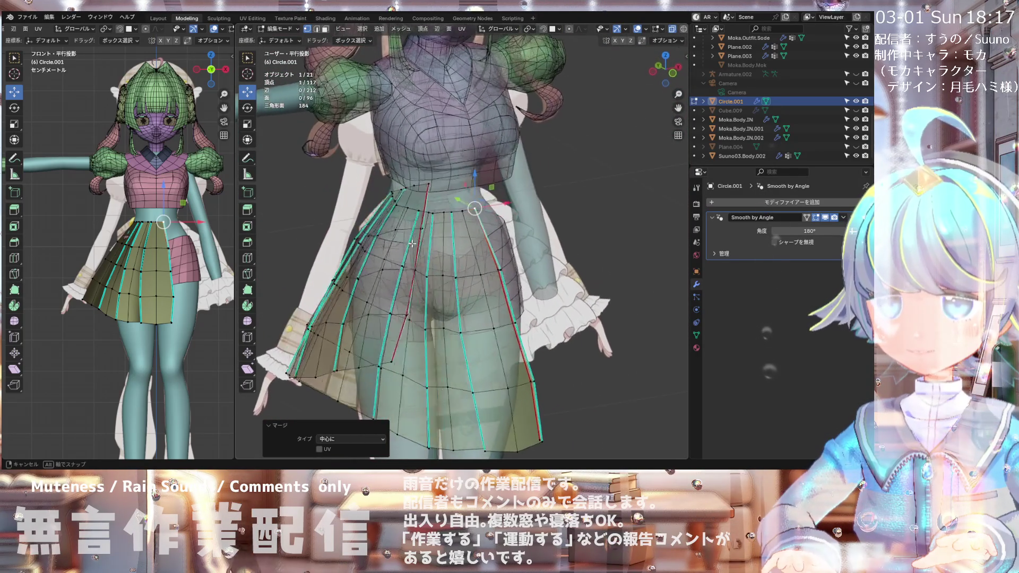
mouse_move(412, 199)
middle_down()
mouse_move(428, 234)
mouse_move(413, 210)
middle_up()
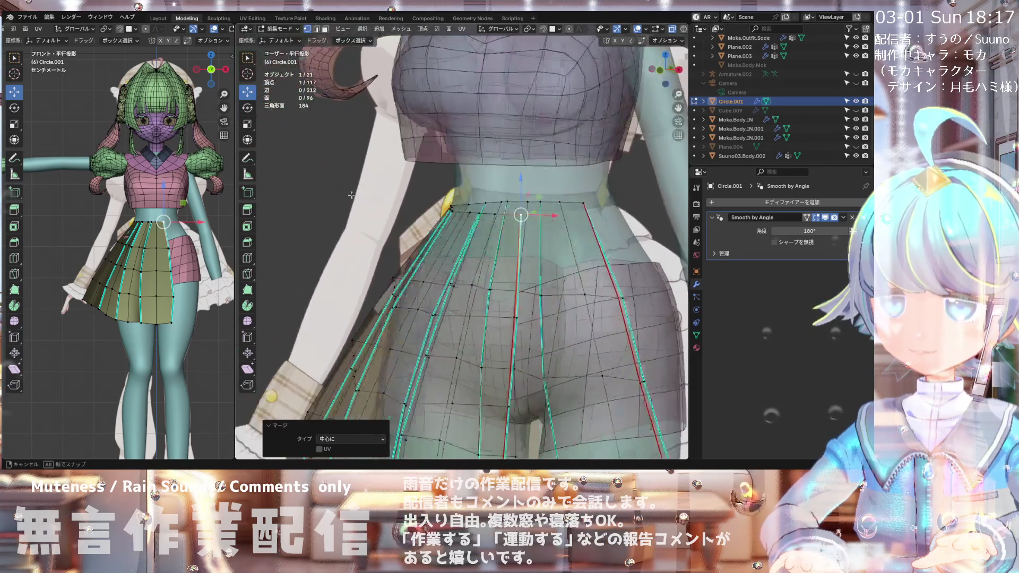
alt+click(408, 219)
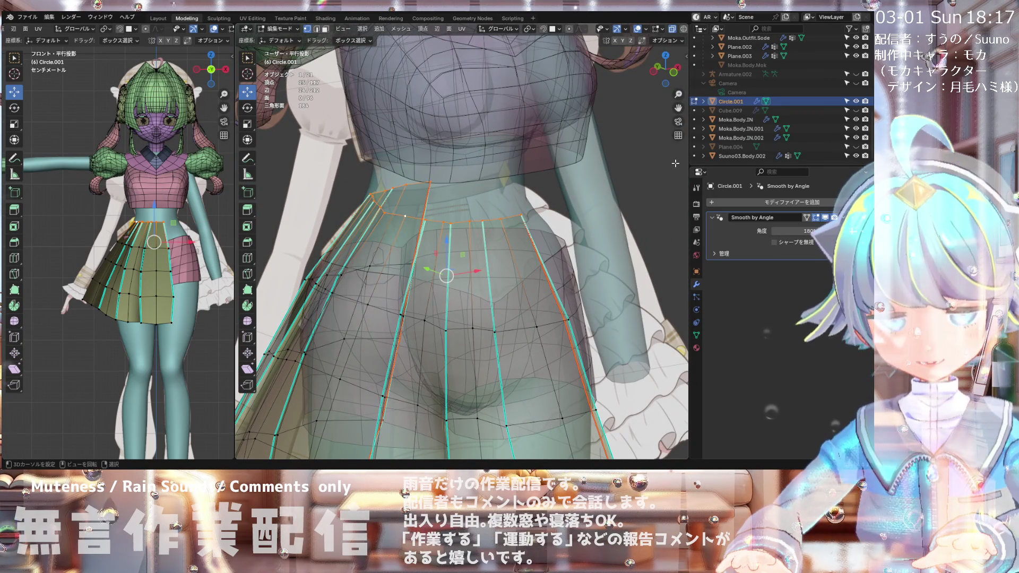
Step: Relax the waistline loop with LoopTools Relax, undoing and reapplying it
key(n)
click(633, 243)
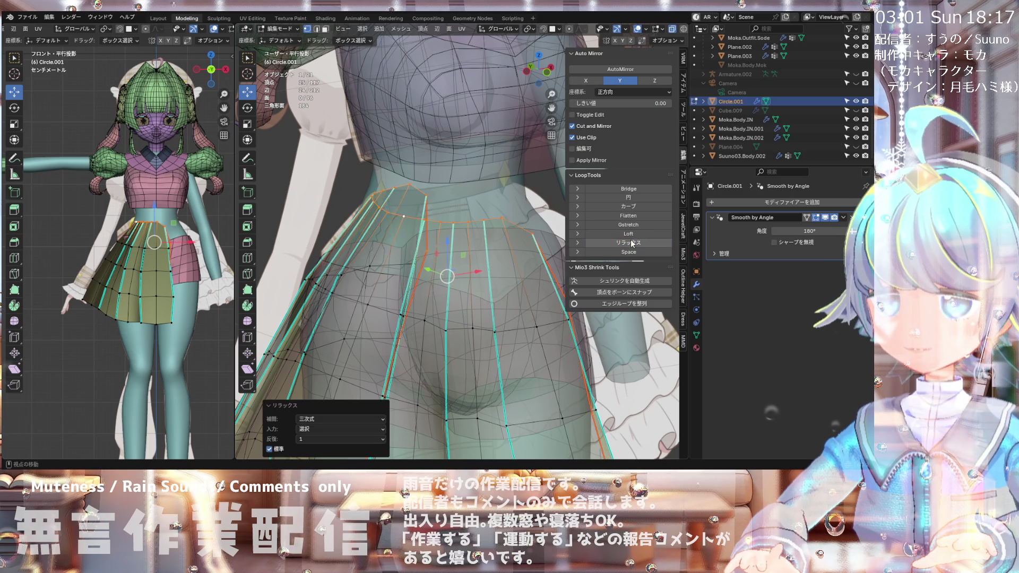
mouse_move(403, 223)
middle_down()
mouse_move(366, 210)
mouse_move(375, 203)
middle_up()
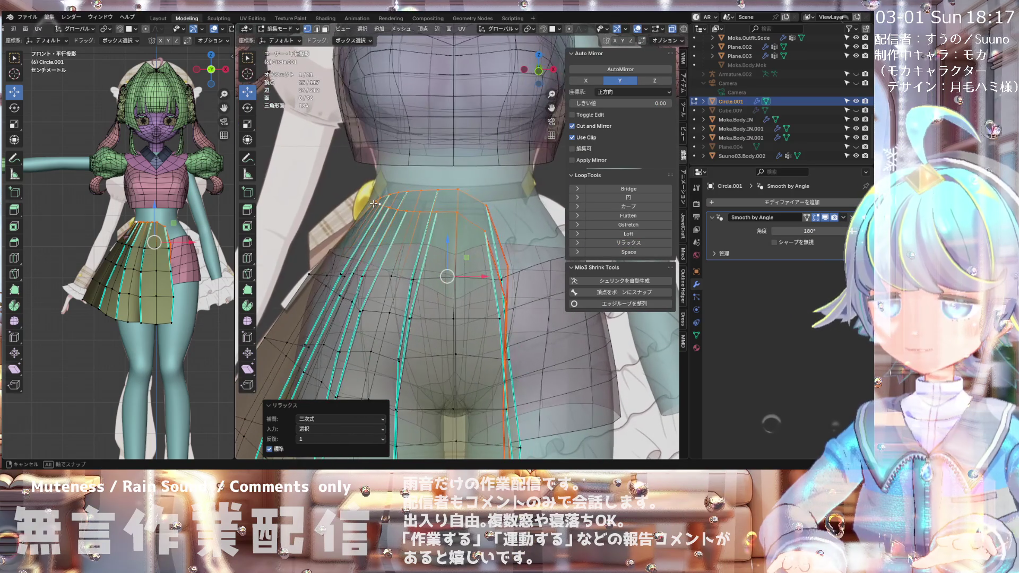
key(ctrl+z)
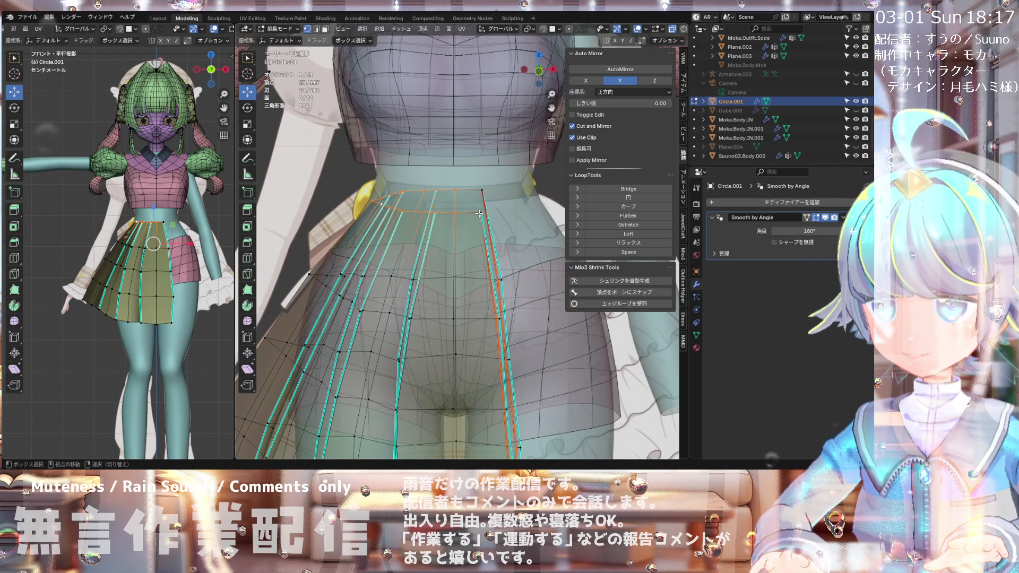
click(615, 242)
mouse_move(403, 228)
middle_down()
mouse_move(350, 236)
mouse_move(441, 157)
mouse_move(469, 158)
mouse_move(352, 168)
middle_up()
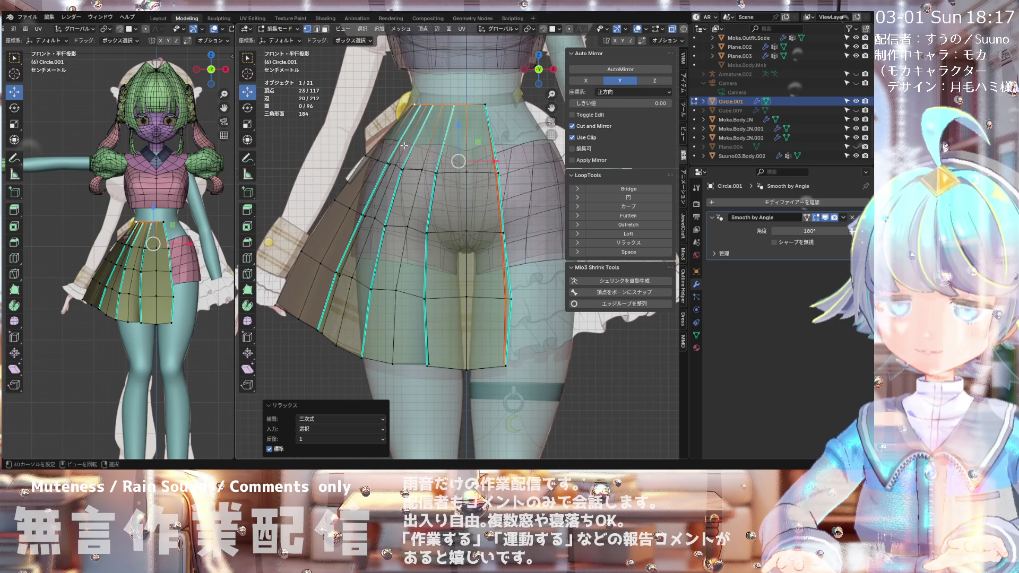
Step: Zoom in to check the relaxed waist loop, then switch to Edge select mode
scroll(403, 146, down, 2)
scroll(404, 145, up, 1)
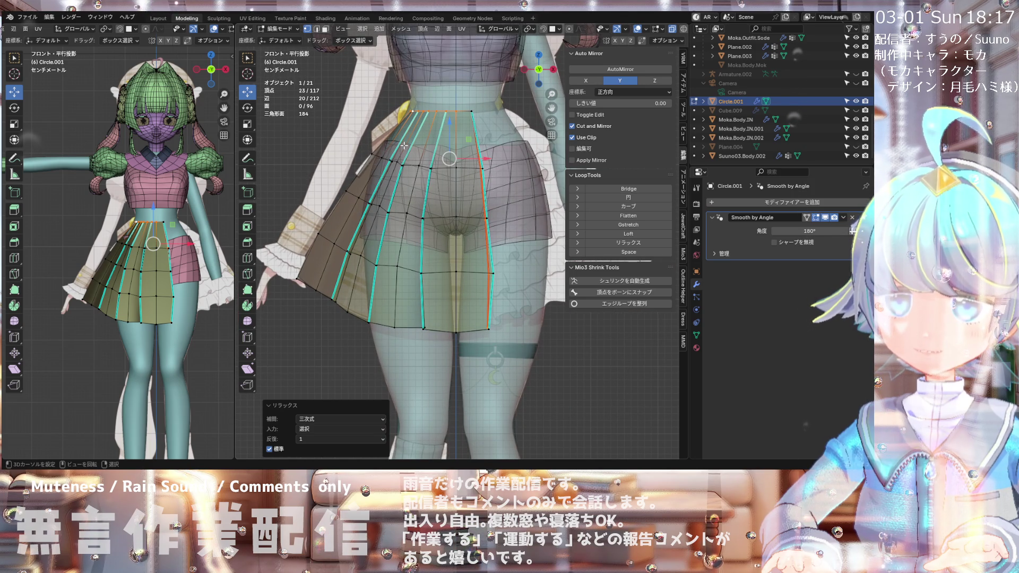
scroll(404, 145, up, 1)
scroll(404, 145, down, 5)
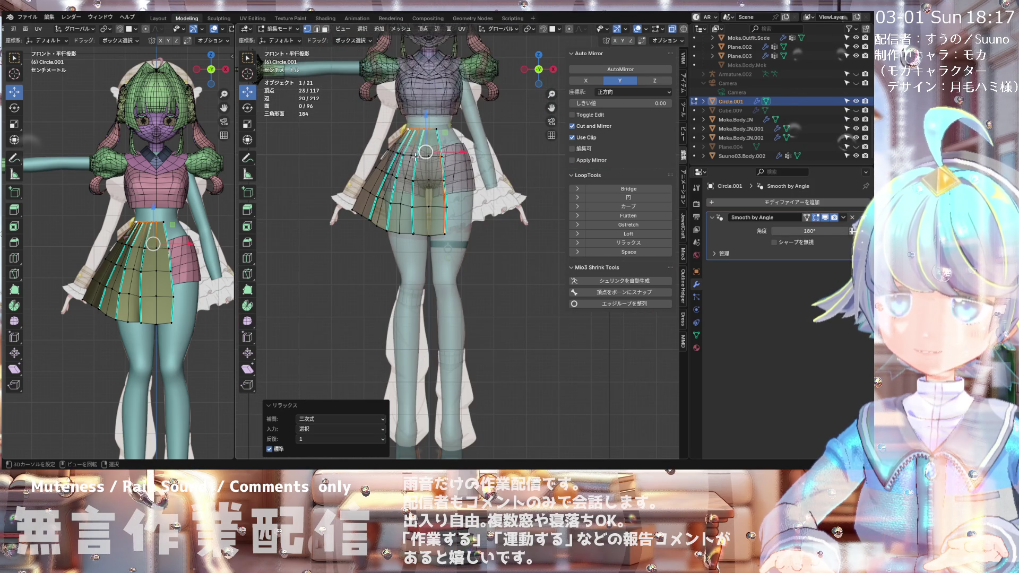
scroll(415, 156, up, 3)
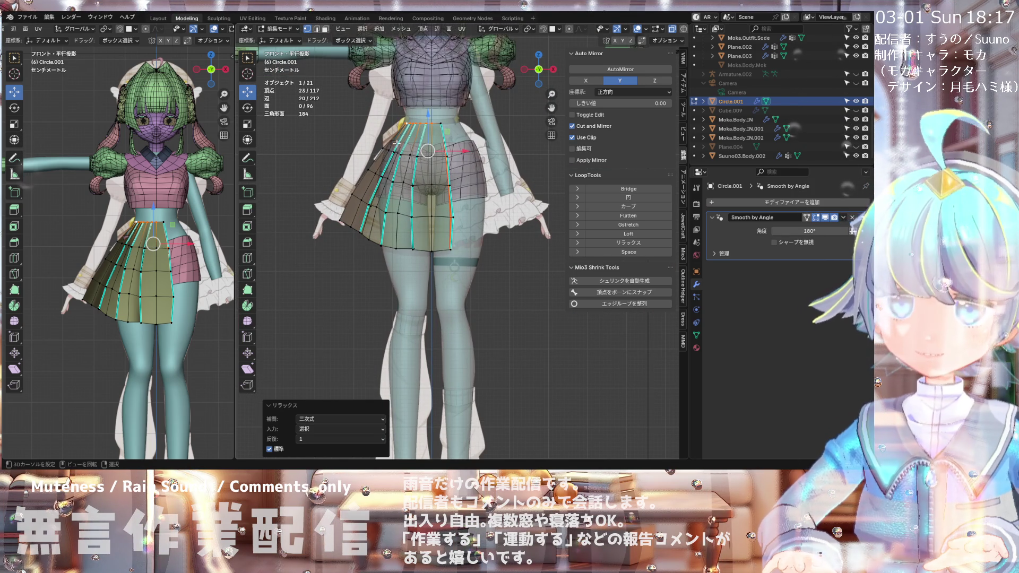
scroll(389, 141, up, 1)
scroll(386, 142, up, 1)
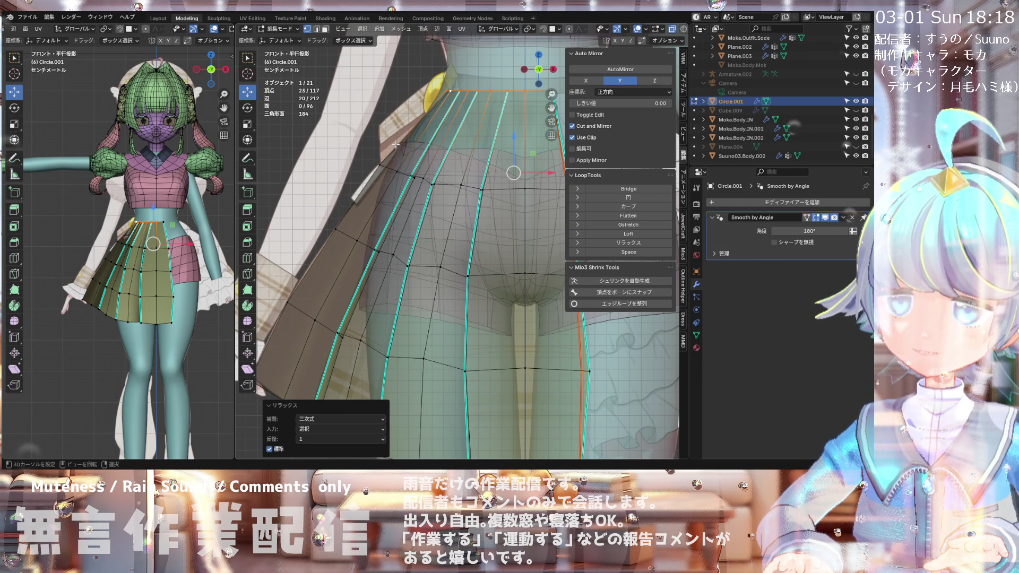
scroll(396, 144, down, 1)
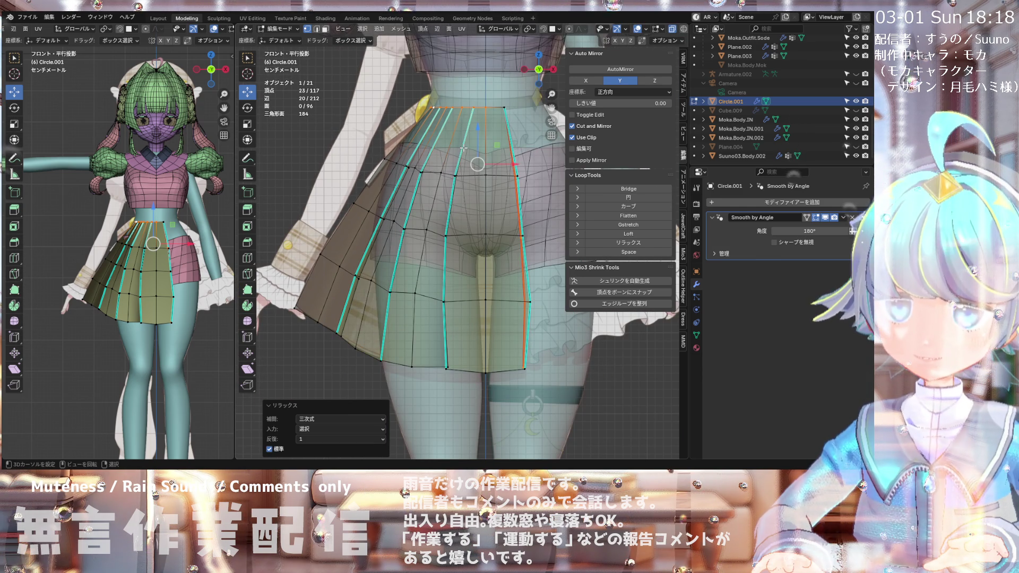
click(321, 29)
middle_drag(501, 155, 512, 169)
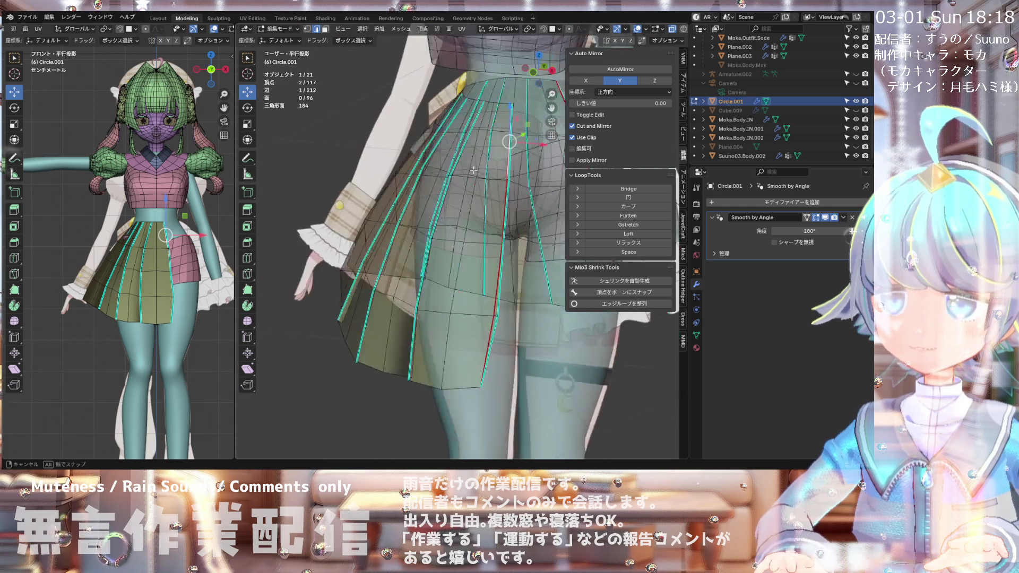
Step: Turn off X-ray and Shift-select the first vertical pleat edges on the skirt's upper band
click(684, 30)
mouse_move(525, 159)
middle_down()
mouse_move(543, 138)
mouse_move(422, 134)
mouse_move(431, 153)
mouse_move(508, 146)
mouse_move(451, 164)
mouse_move(561, 178)
middle_up()
scroll(508, 146, up, 2)
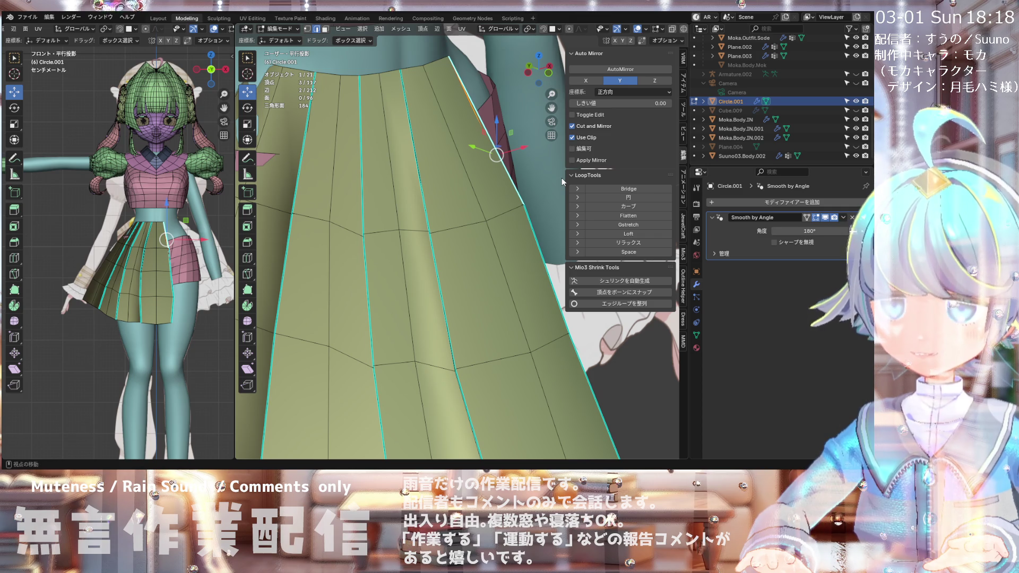
mouse_move(561, 180)
middle_down()
mouse_move(402, 120)
mouse_move(520, 185)
middle_up()
middle_drag(431, 167, 483, 196)
scroll(433, 183, up, 5)
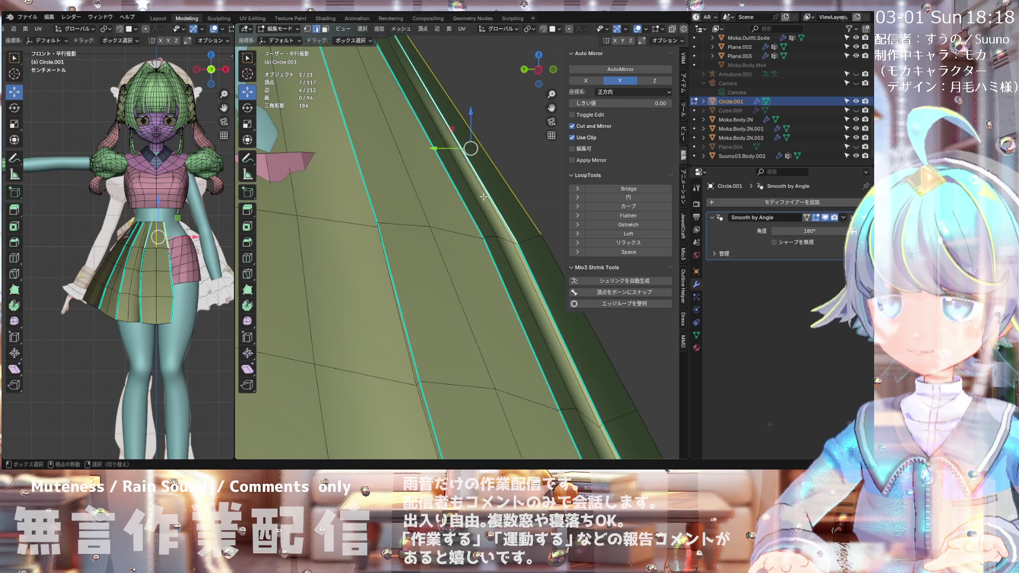
mouse_move(475, 198)
middle_down()
mouse_move(398, 202)
mouse_move(399, 220)
mouse_move(410, 202)
middle_up()
shift+click(399, 220)
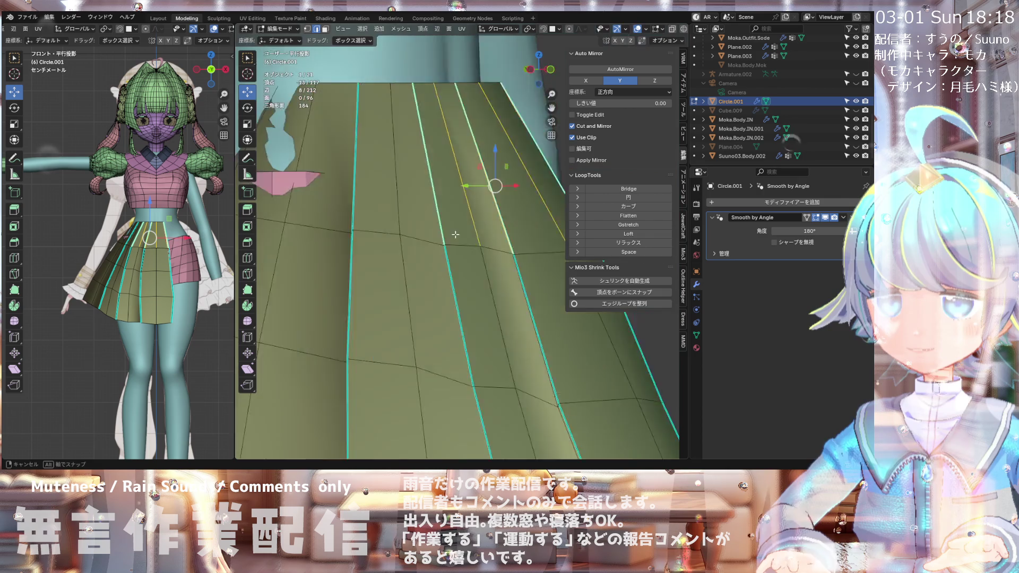
scroll(420, 189, down, 4)
scroll(442, 197, up, 5)
shift+click(428, 202)
middle_drag(427, 202, 489, 135)
scroll(488, 135, down, 3)
middle_drag(401, 187, 422, 181)
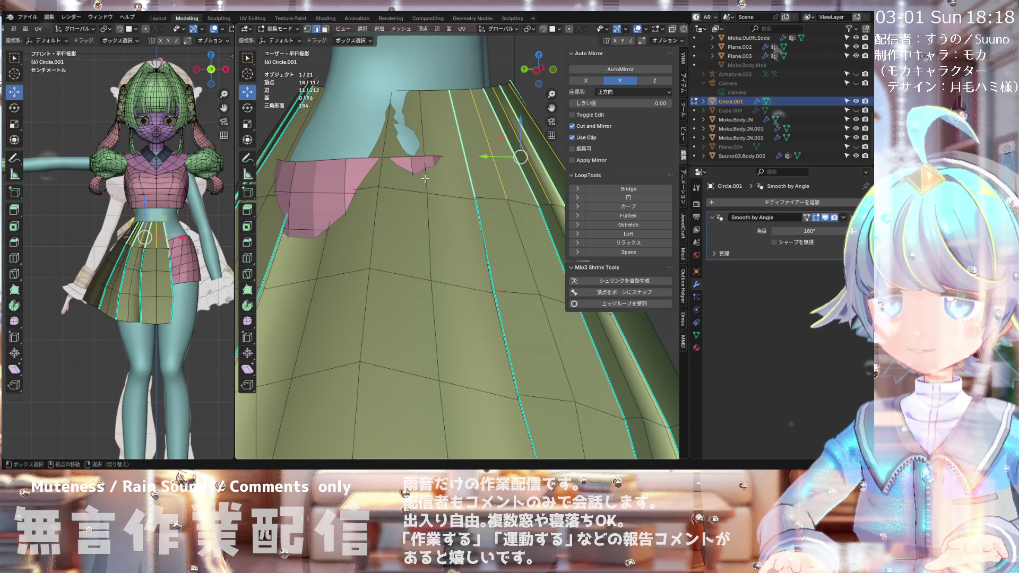
scroll(385, 138, down, 3)
scroll(392, 158, up, 3)
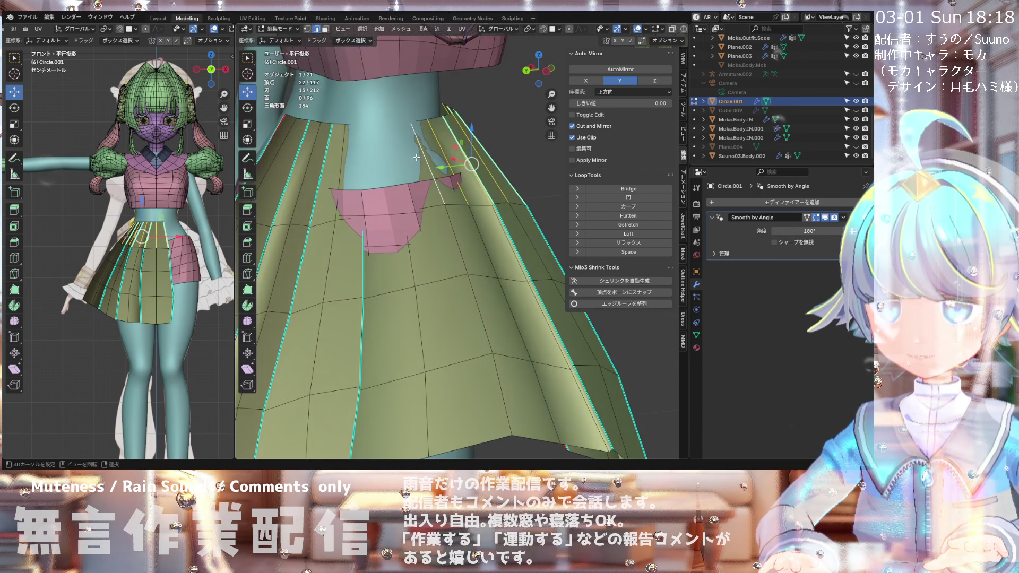
scroll(339, 162, down, 2)
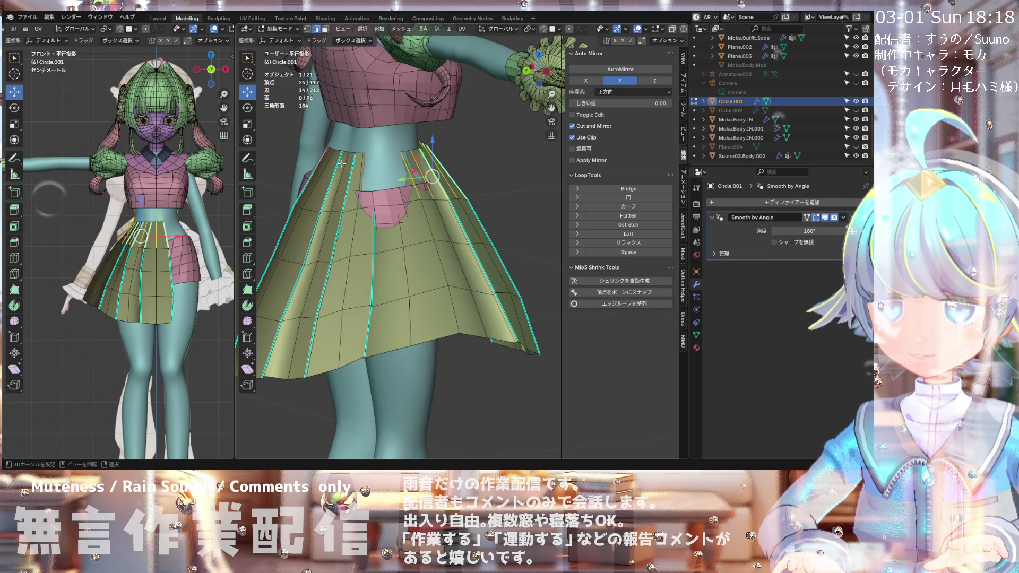
Step: With X-ray on, add the pleat edges around the back of the skirt to the selection
key(alt+z)
mouse_move(381, 164)
middle_down()
mouse_move(403, 200)
mouse_move(417, 181)
middle_up()
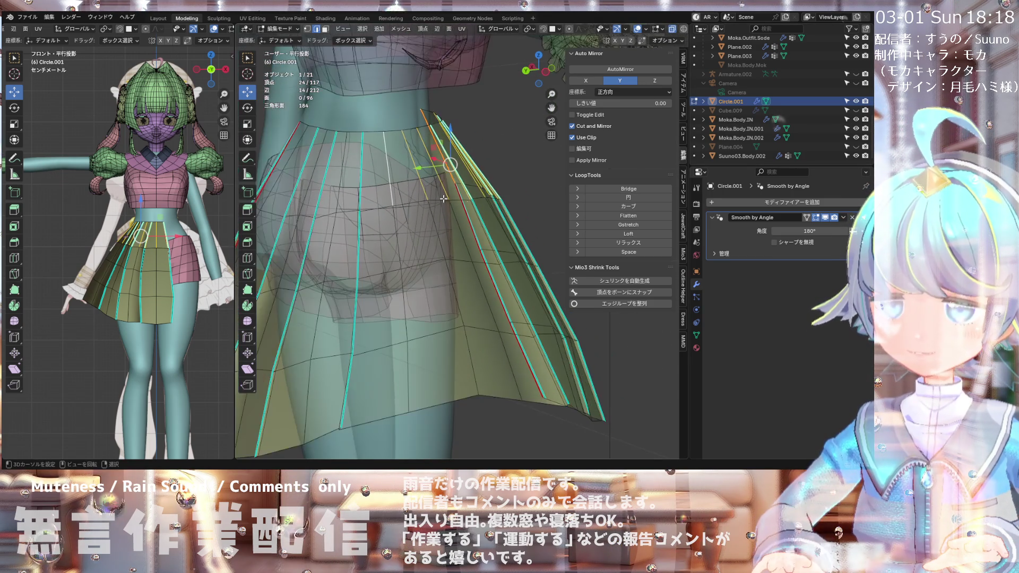
mouse_move(417, 182)
middle_down()
mouse_move(440, 178)
mouse_move(302, 167)
middle_up()
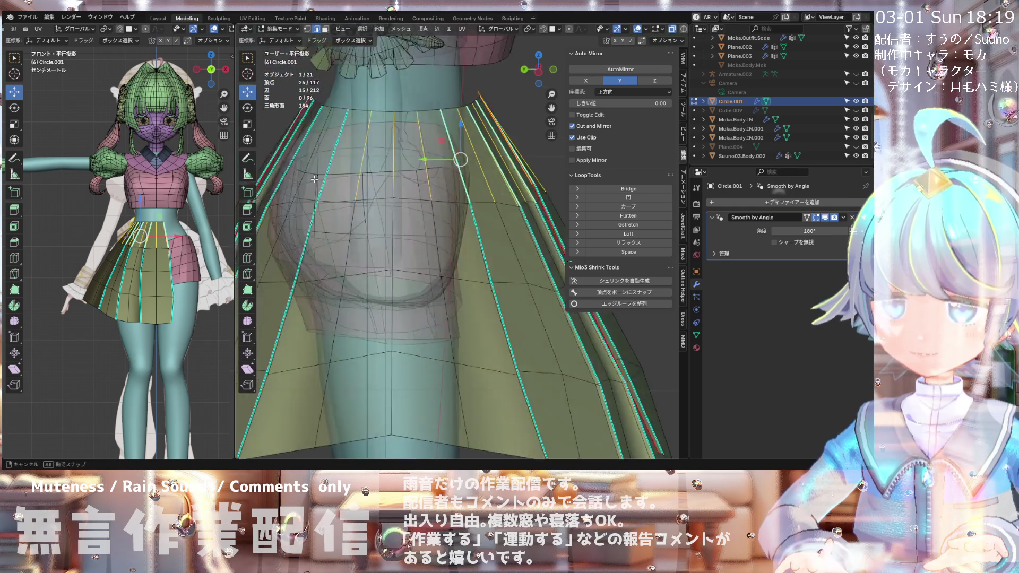
scroll(302, 167, up, 3)
shift+click(329, 195)
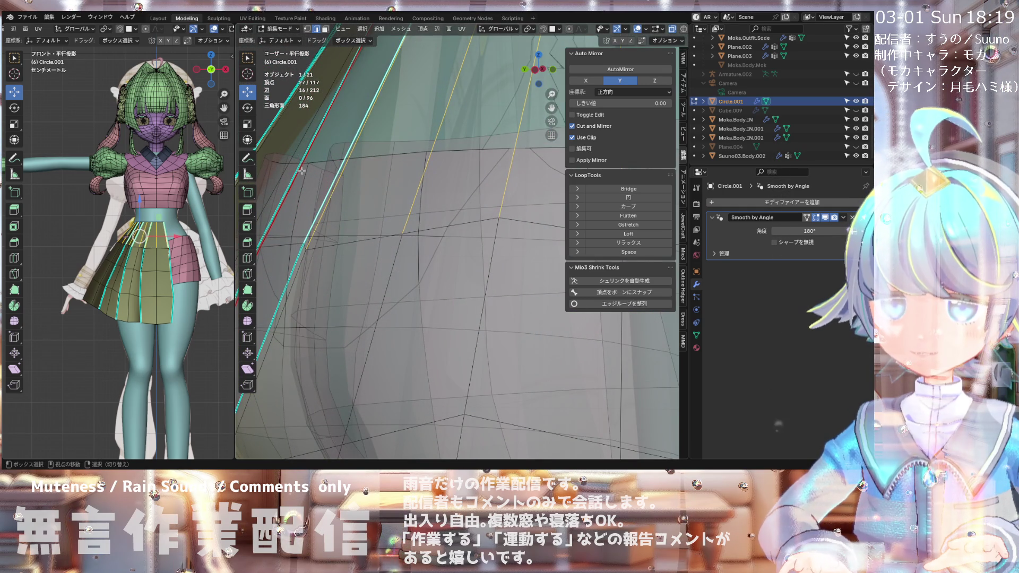
middle_drag(302, 172, 442, 213)
shift+click(442, 213)
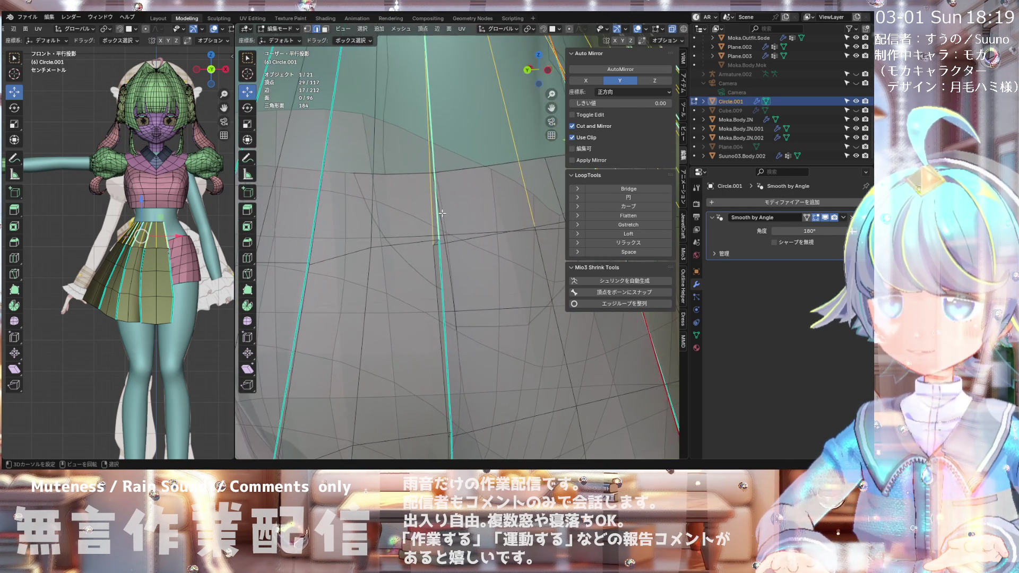
mouse_move(429, 218)
middle_down()
mouse_move(391, 190)
mouse_move(341, 221)
mouse_move(403, 187)
mouse_move(419, 190)
mouse_move(426, 221)
middle_up()
shift+click(320, 242)
shift+click(378, 178)
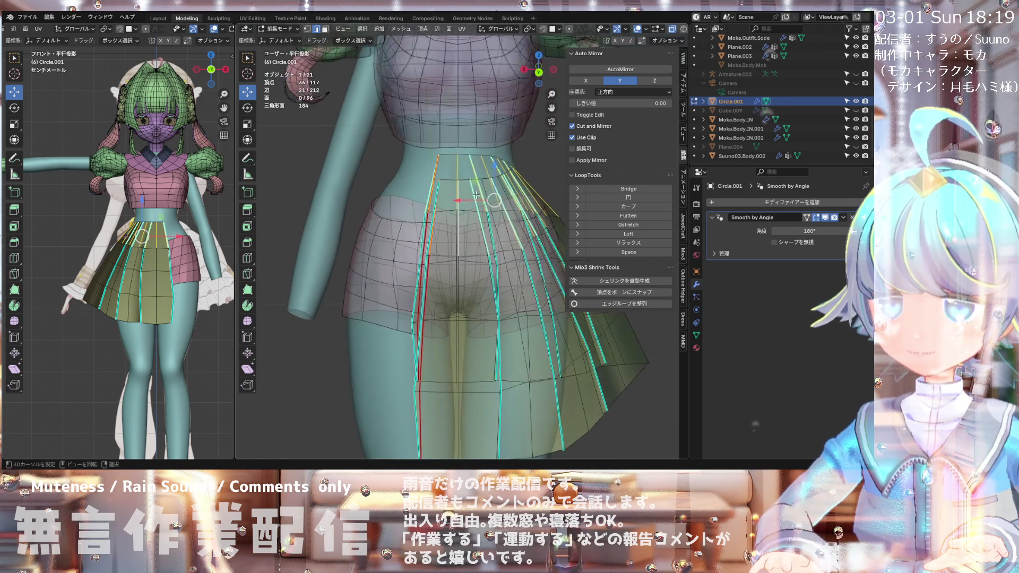
scroll(426, 221, down, 5)
scroll(447, 291, up, 5)
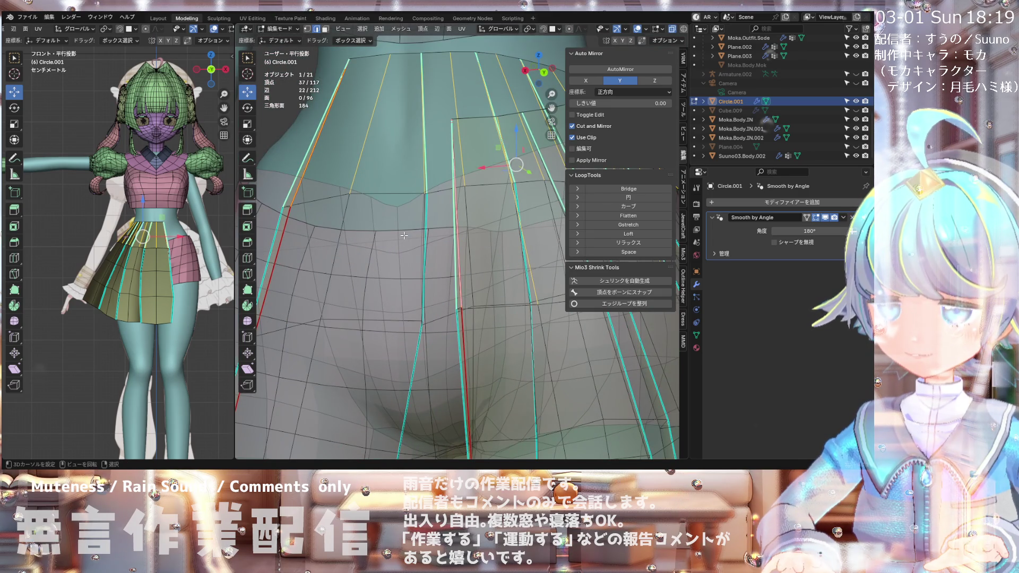
middle_drag(405, 235, 431, 202)
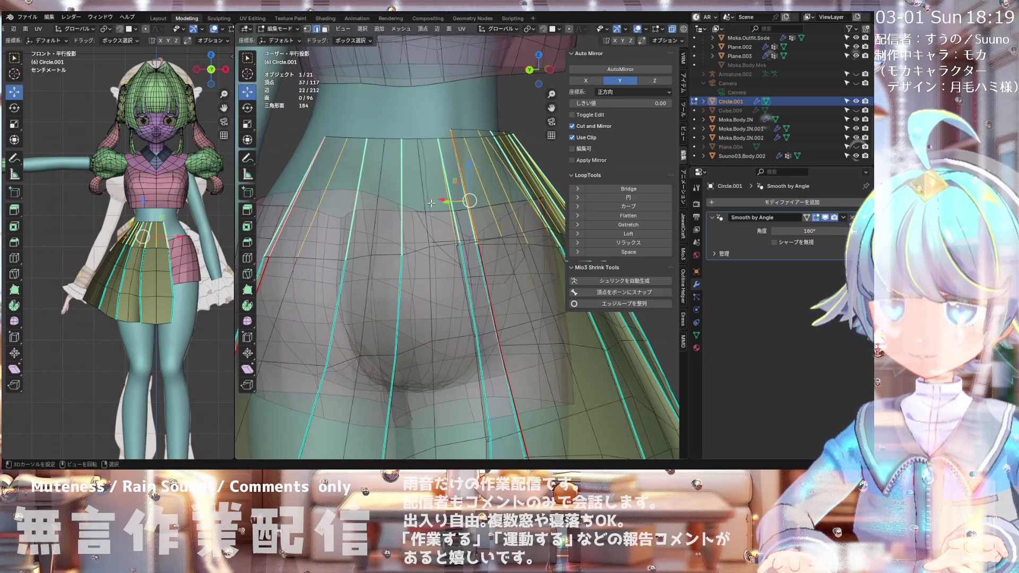
scroll(421, 182, down, 3)
mouse_move(422, 182)
middle_down()
mouse_move(387, 224)
mouse_move(371, 213)
middle_up()
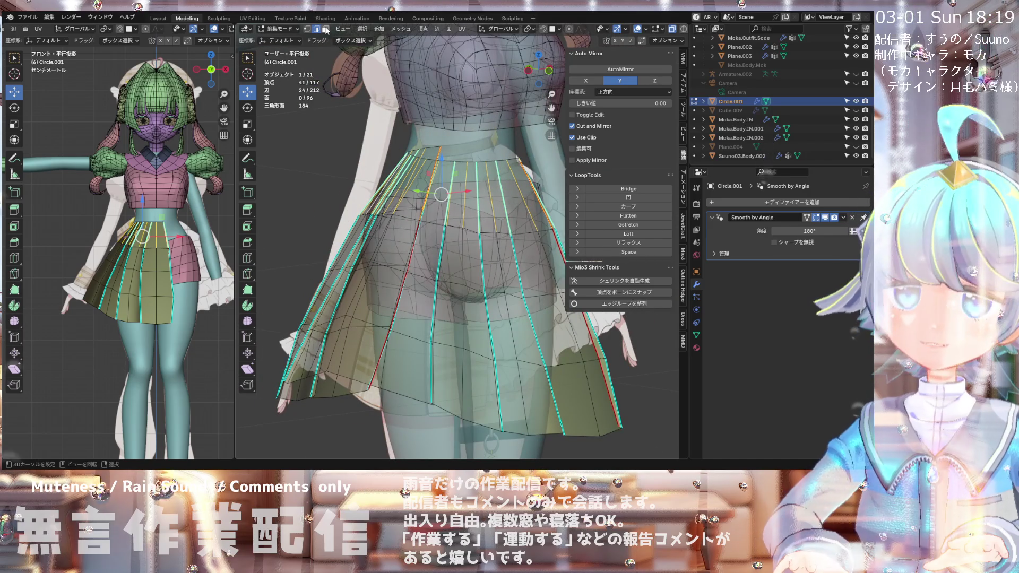
click(438, 31)
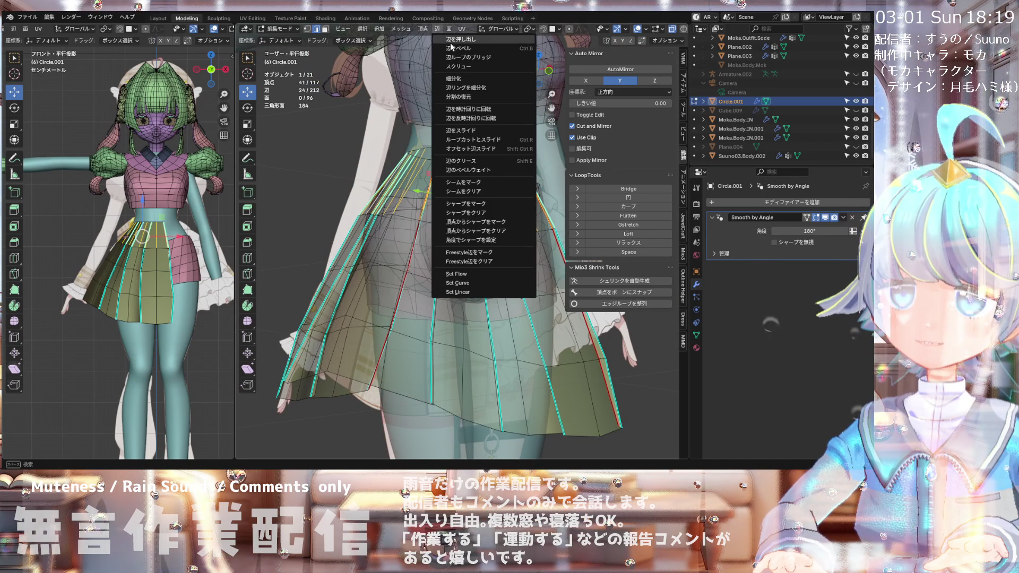
Step: Subdivide the selected pleat edges with 1 cut, redoing the first oversized attempt
click(454, 79)
middle_drag(437, 179, 523, 182)
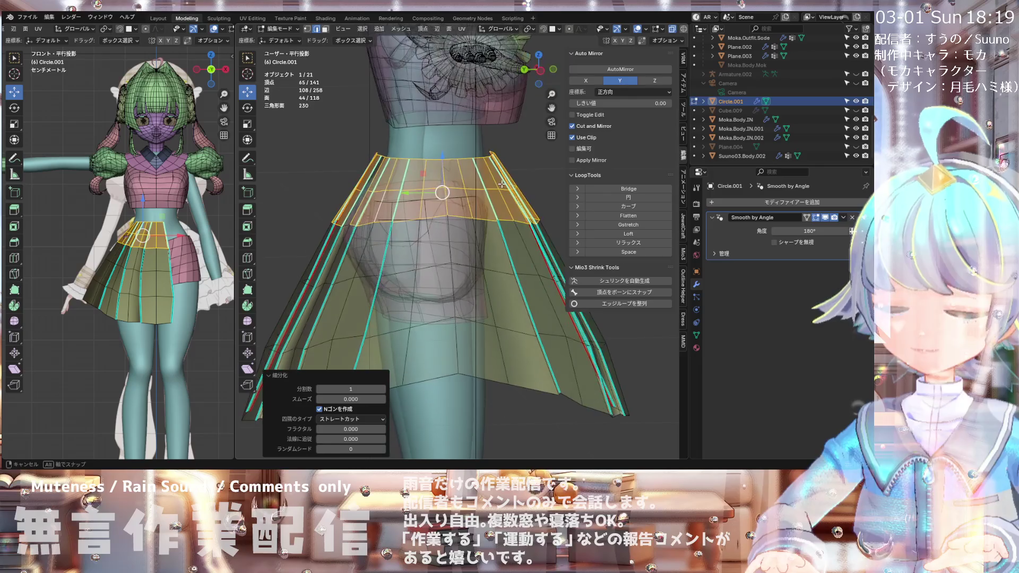
click(350, 202)
scroll(355, 190, up, 4)
scroll(355, 190, up, 3)
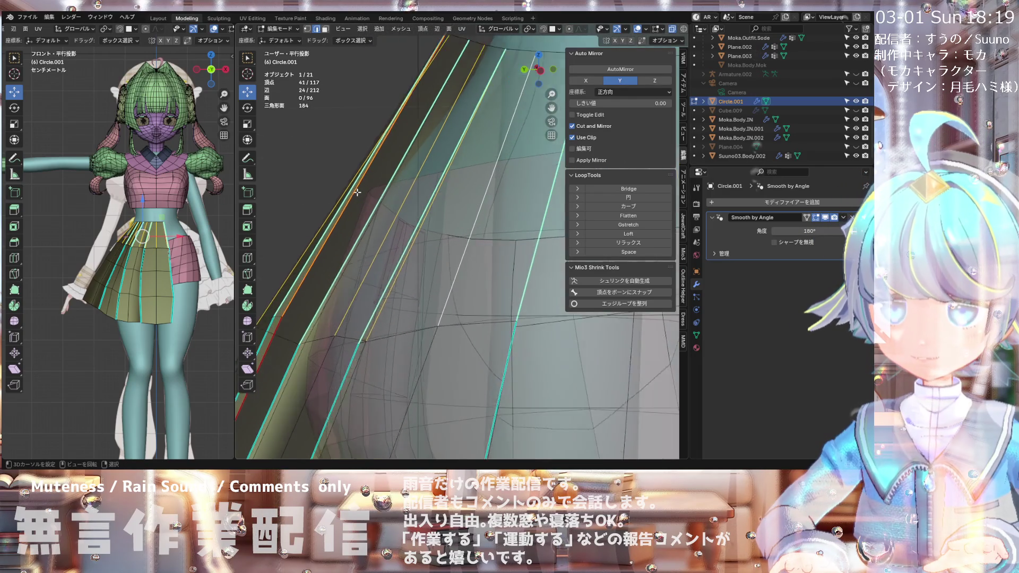
mouse_move(348, 188)
shift+middle_down()
mouse_move(354, 207)
mouse_move(341, 210)
shift+middle_up()
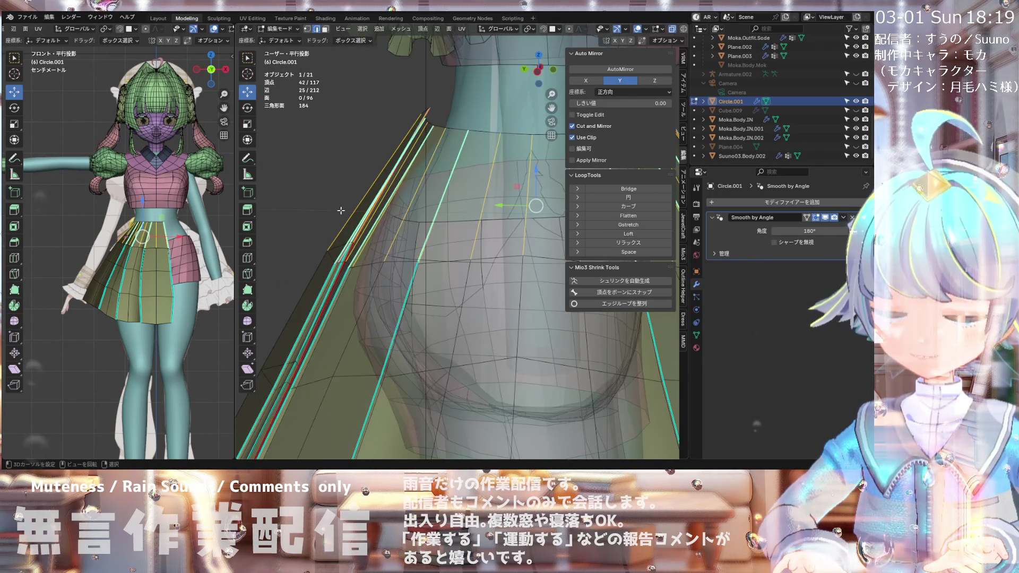
click(436, 30)
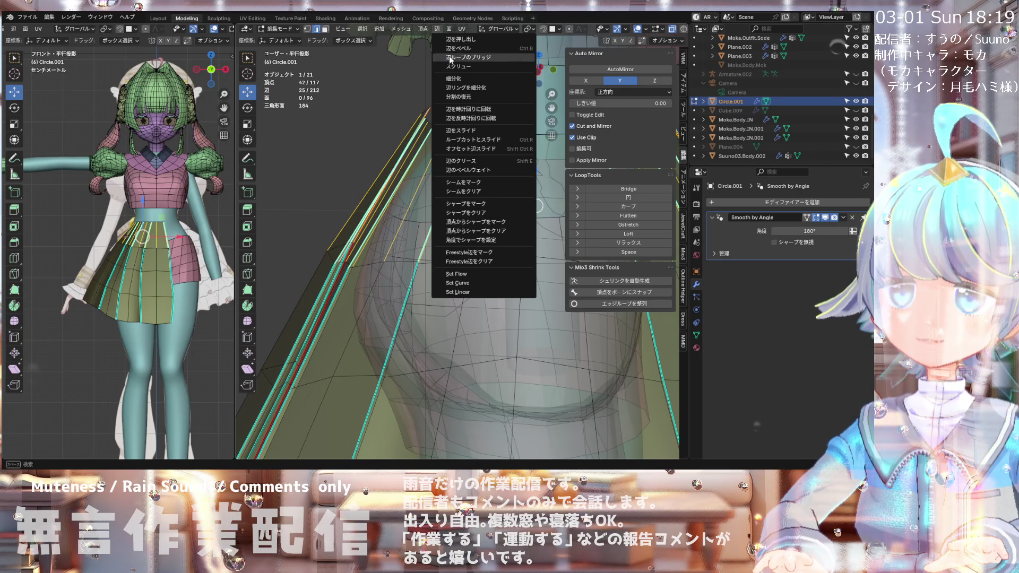
click(451, 77)
mouse_move(452, 77)
middle_down()
mouse_move(258, 175)
mouse_move(342, 168)
mouse_move(302, 168)
middle_up()
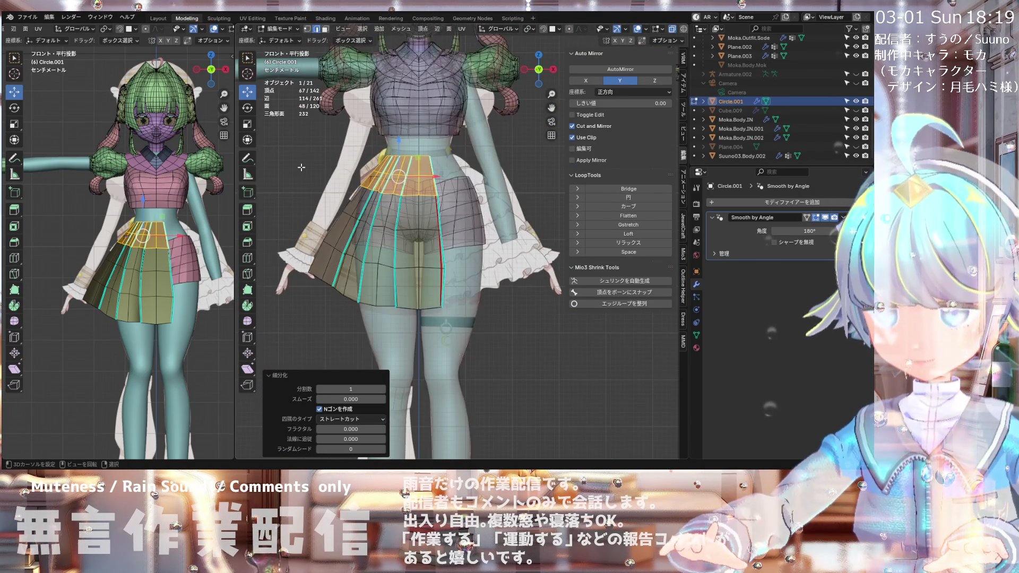
Step: Save the file as 20260213Moka.blend
scroll(301, 168, up, 4)
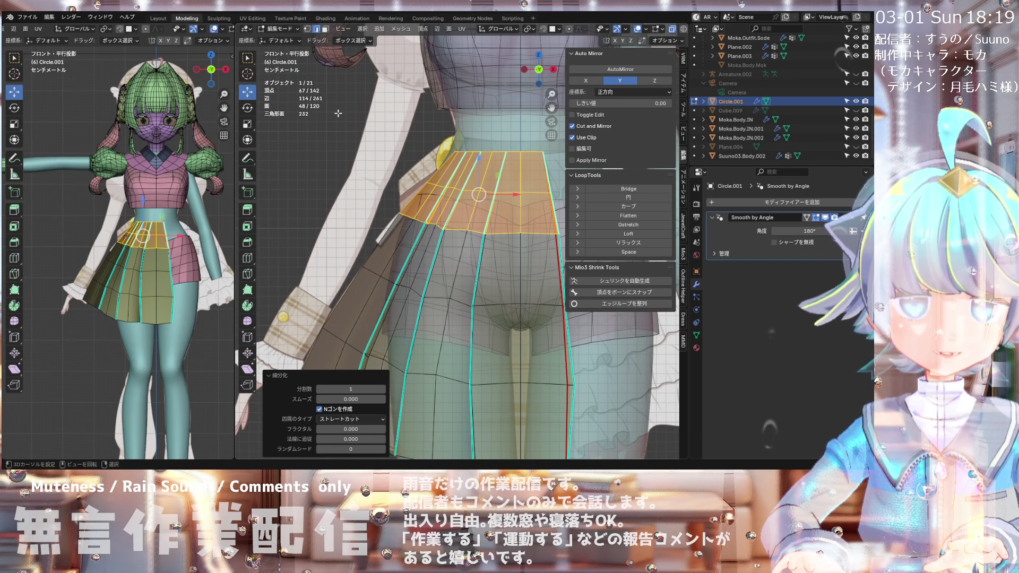
scroll(446, 154, up, 1)
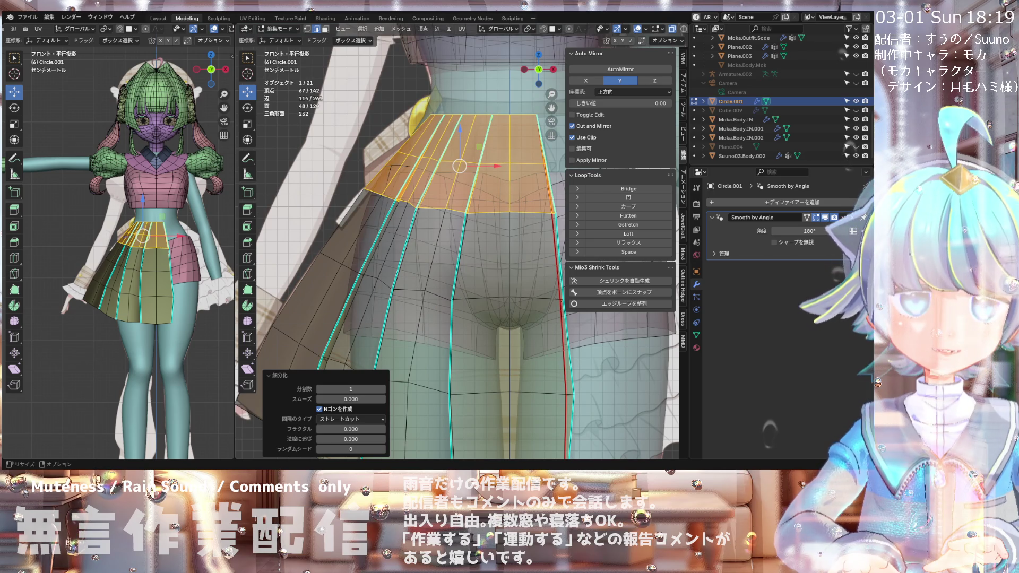
click(36, 19)
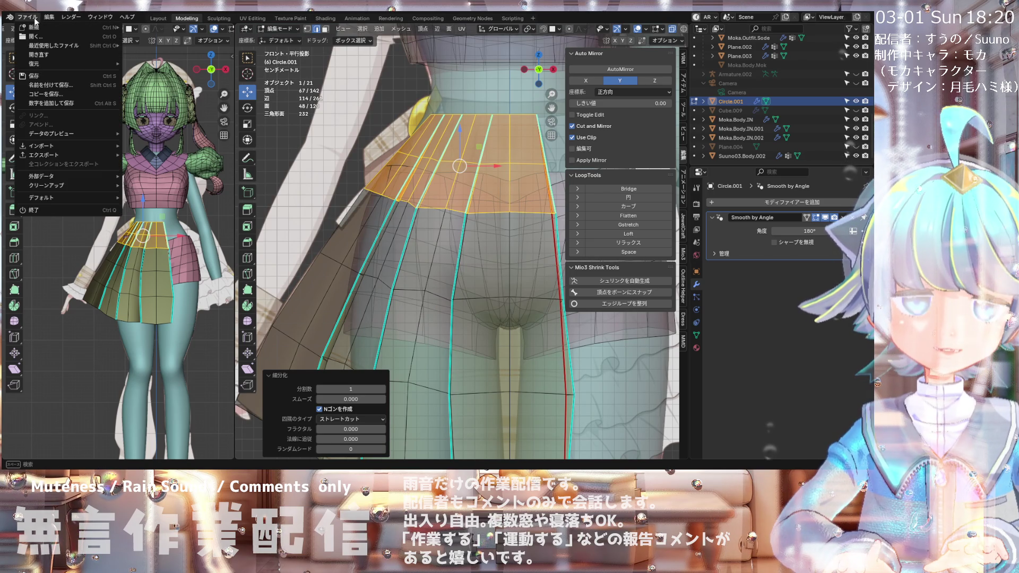
click(40, 79)
Step: Check the new edge ring in front view, then select a single edge to drop the ring
middle_drag(409, 139, 365, 172)
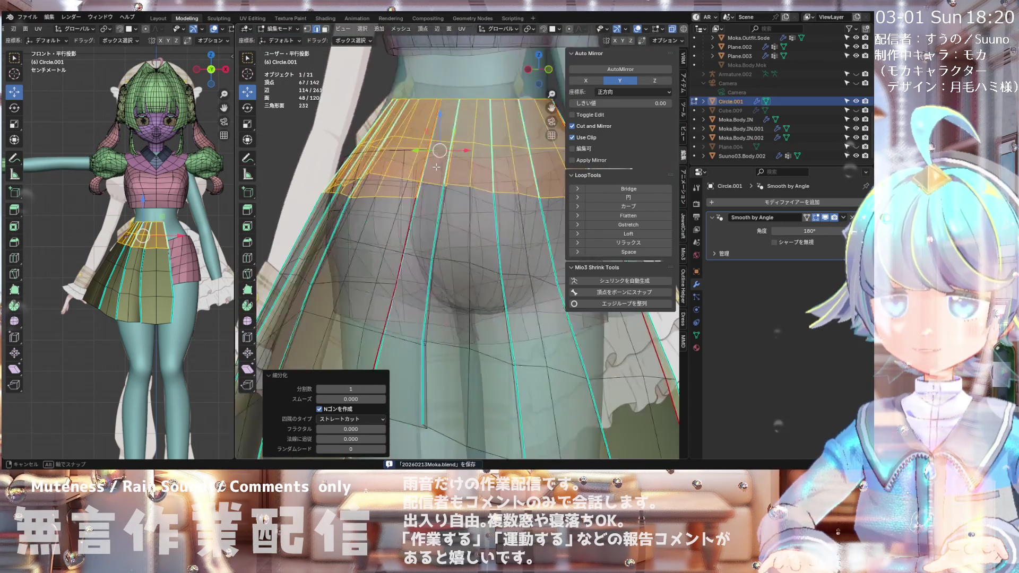
middle_drag(365, 171, 385, 182)
key(KP_1)
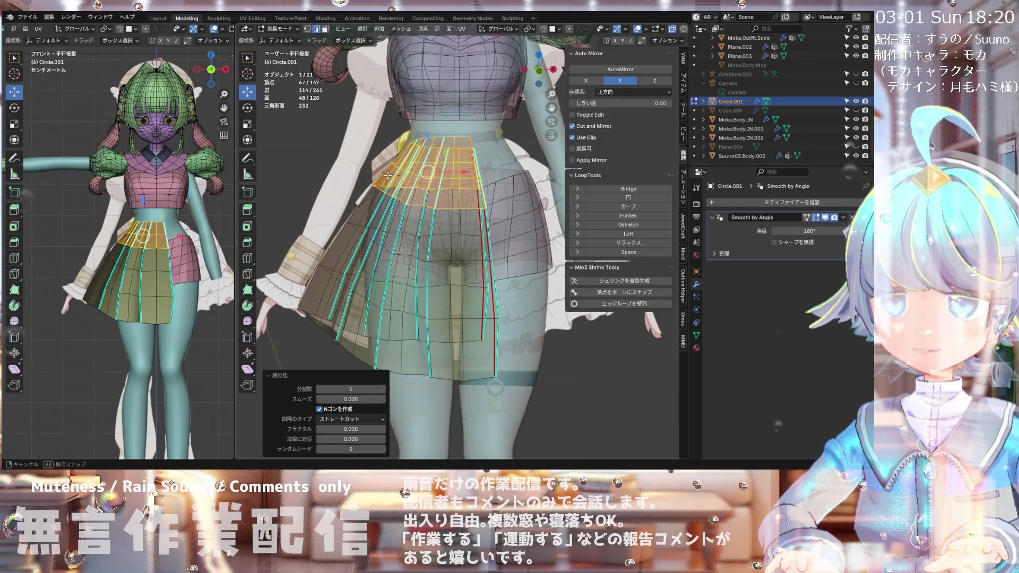
scroll(380, 147, up, 4)
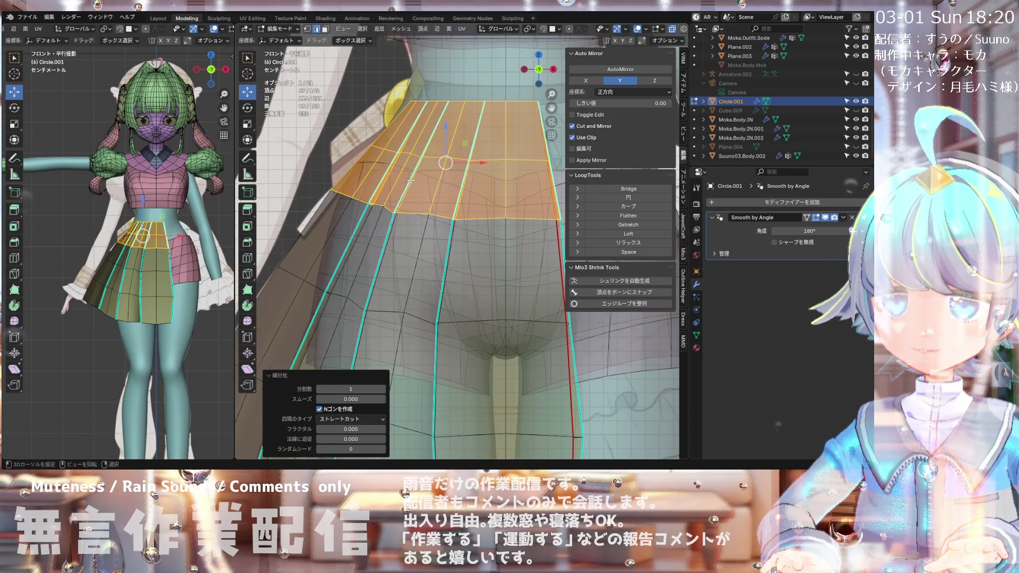
scroll(391, 143, down, 2)
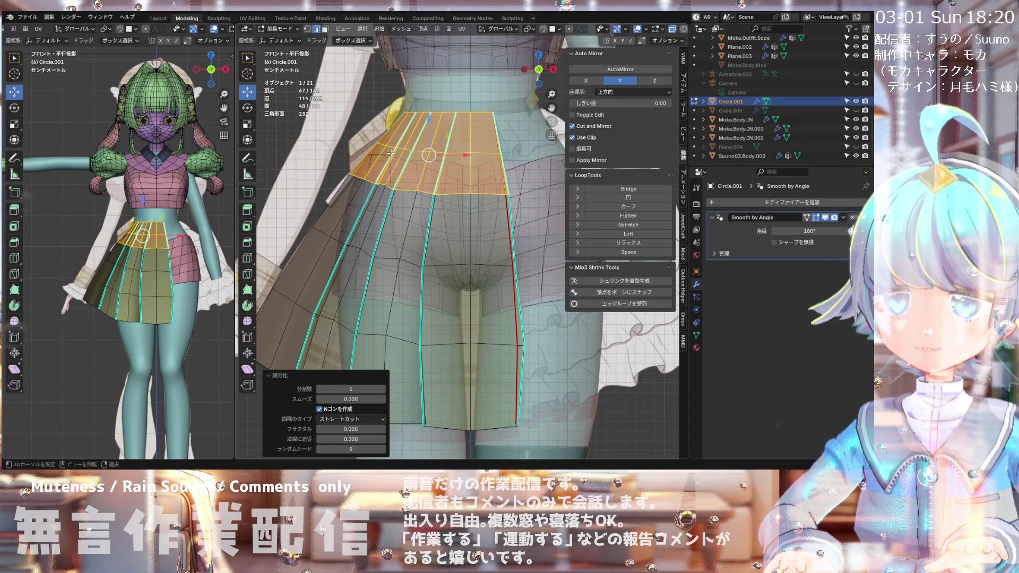
scroll(388, 128, down, 1)
scroll(388, 122, down, 1)
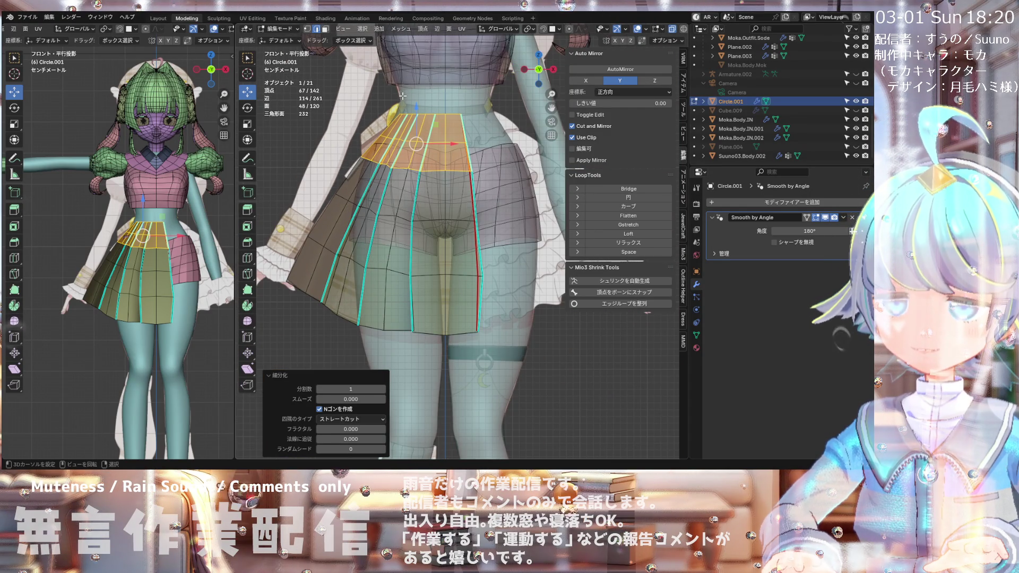
middle_drag(402, 99, 407, 148)
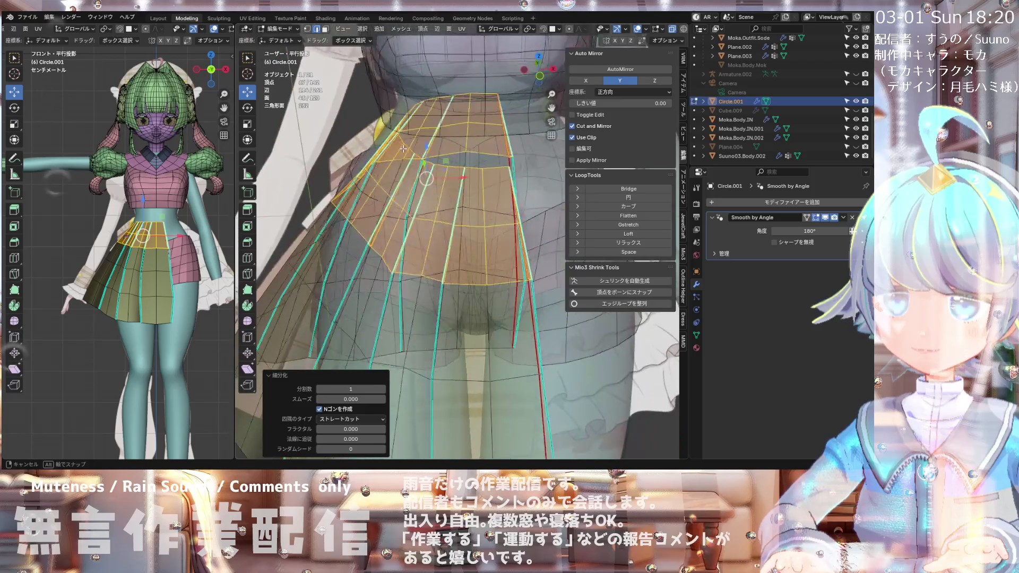
middle_drag(407, 148, 432, 128)
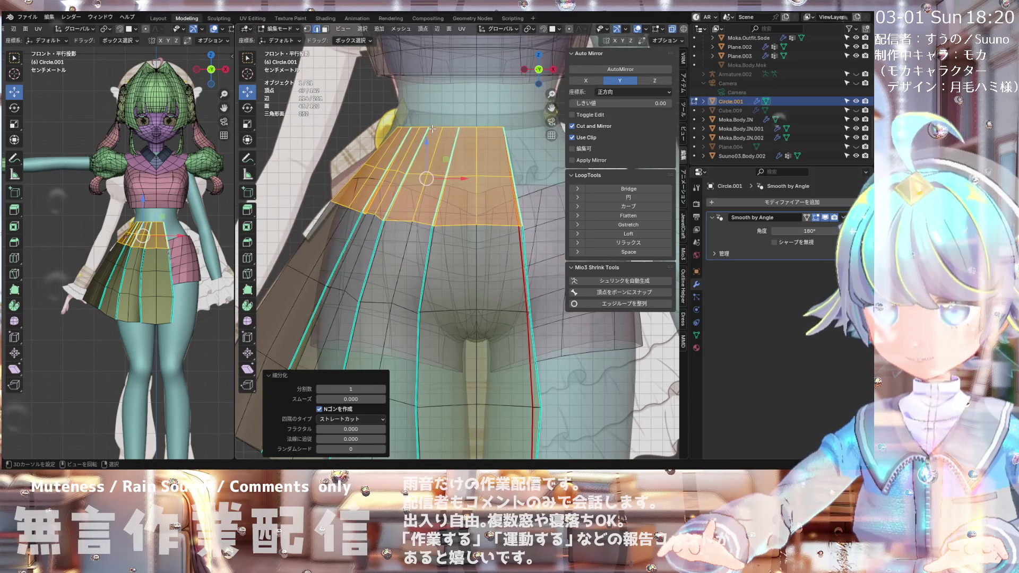
scroll(382, 58, down, 1)
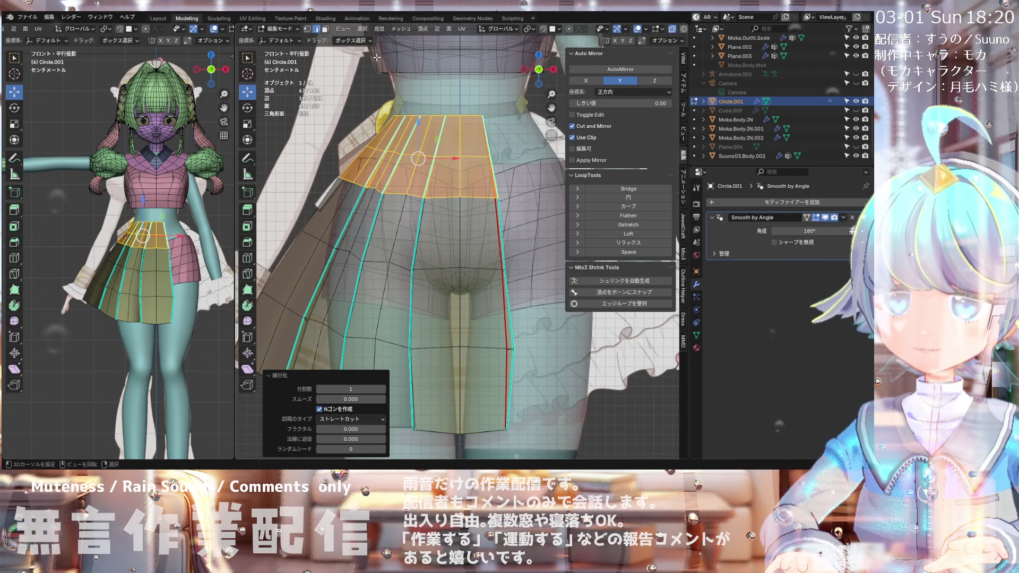
scroll(403, 123, up, 1)
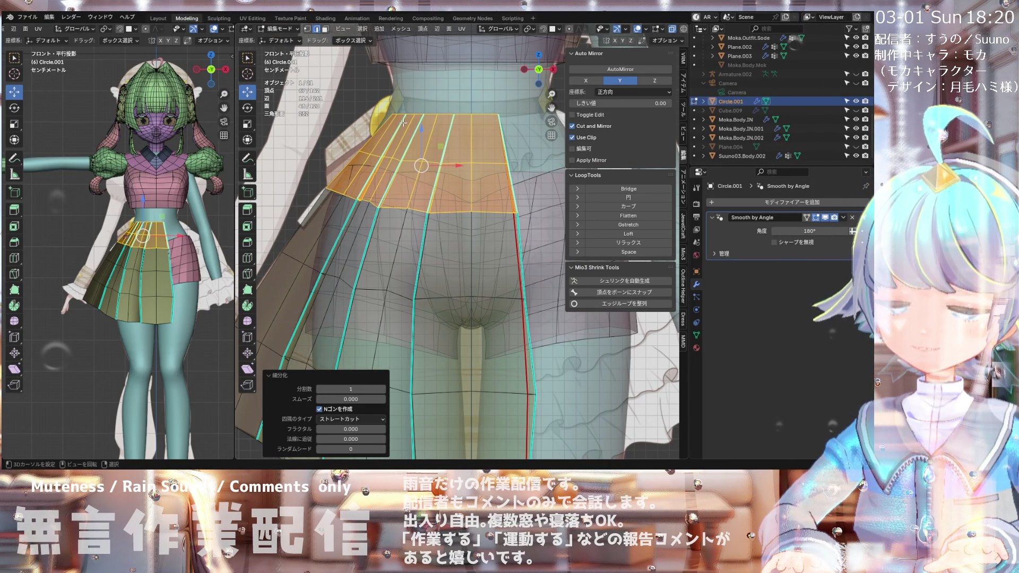
ctrl+scroll(403, 123, down, 2)
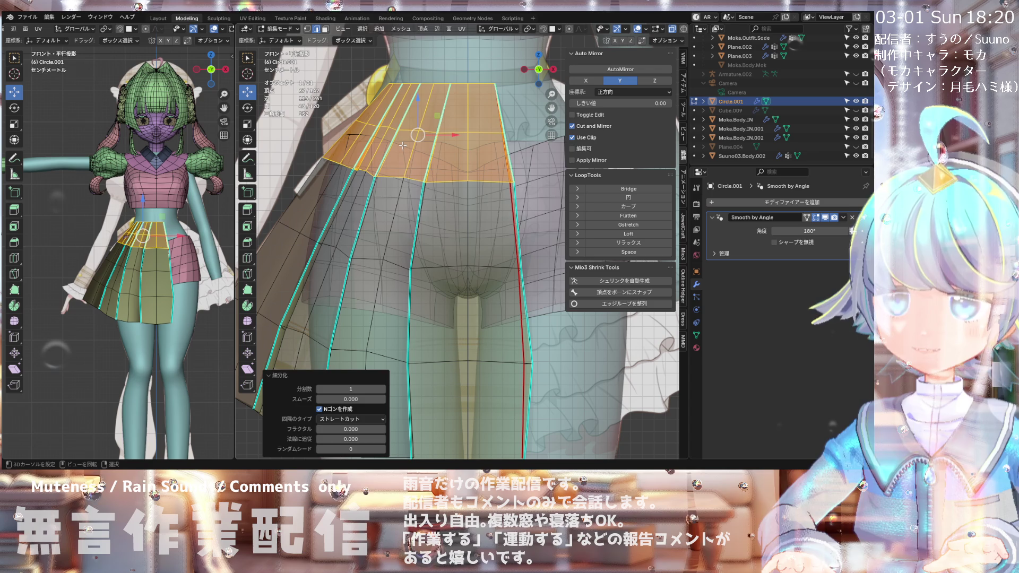
click(389, 152)
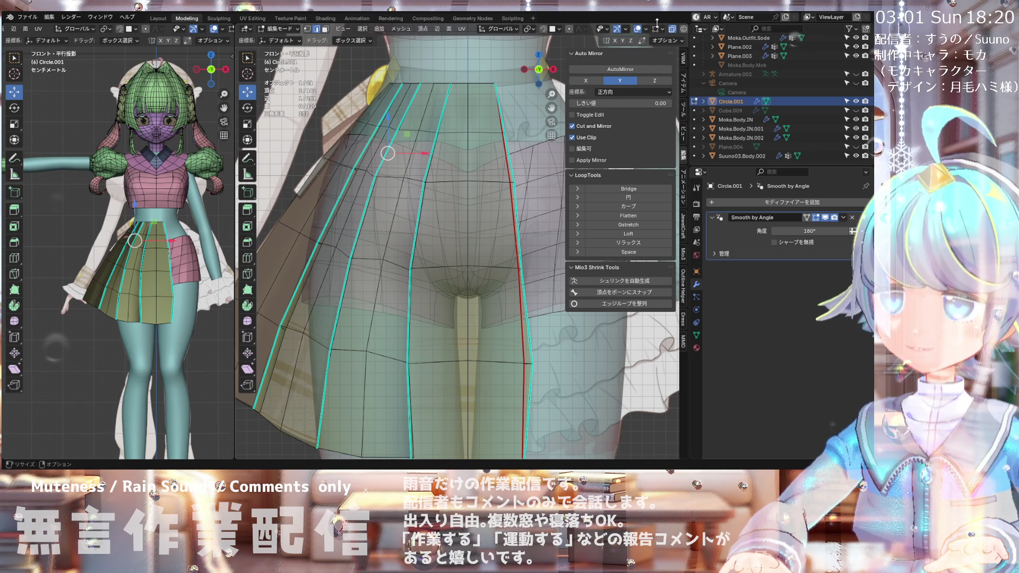
Step: Return to the front view of the body and switch back to Object Mode
mouse_move(679, 36)
middle_down()
mouse_move(377, 79)
mouse_move(360, 115)
mouse_move(429, 125)
mouse_move(289, 122)
middle_up()
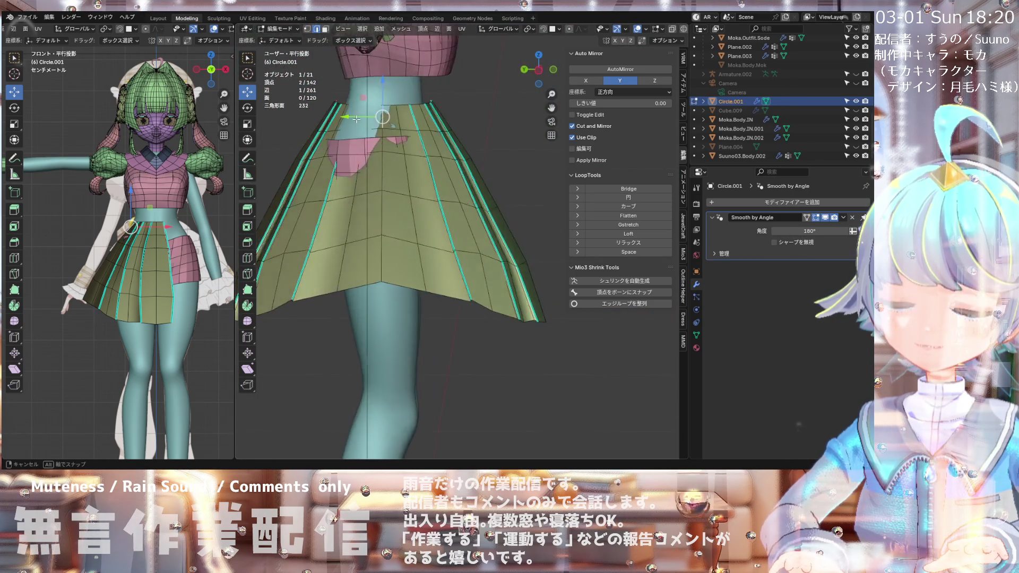
key(KP_1)
scroll(383, 188, down, 4)
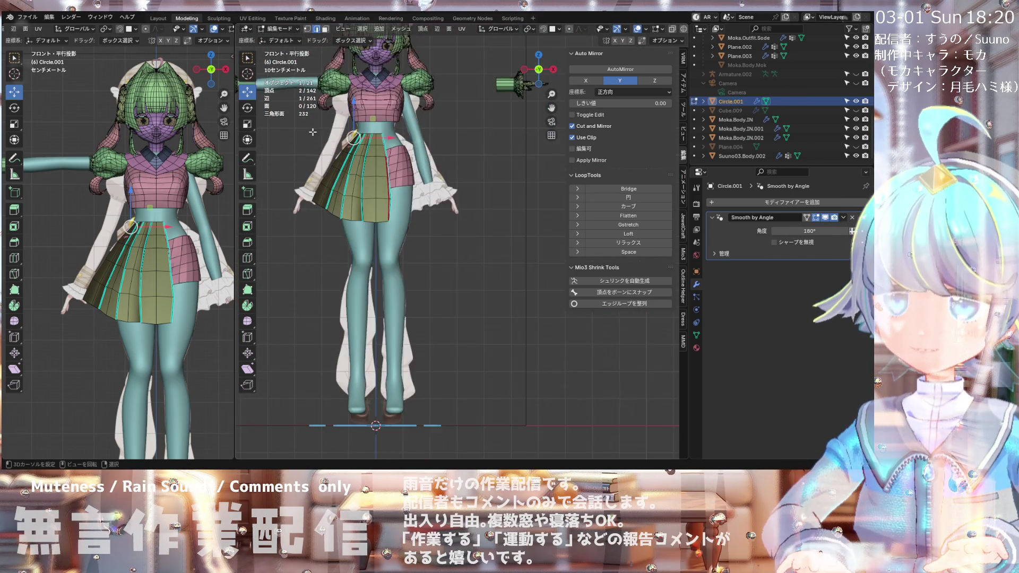
scroll(383, 188, down, 2)
scroll(383, 188, up, 2)
scroll(397, 154, up, 1)
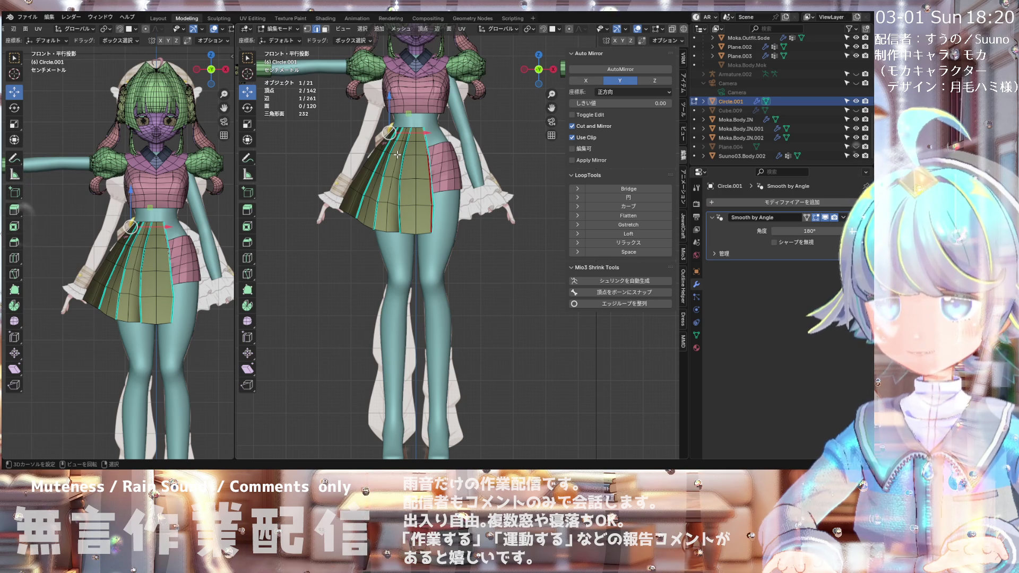
scroll(377, 132, down, 2)
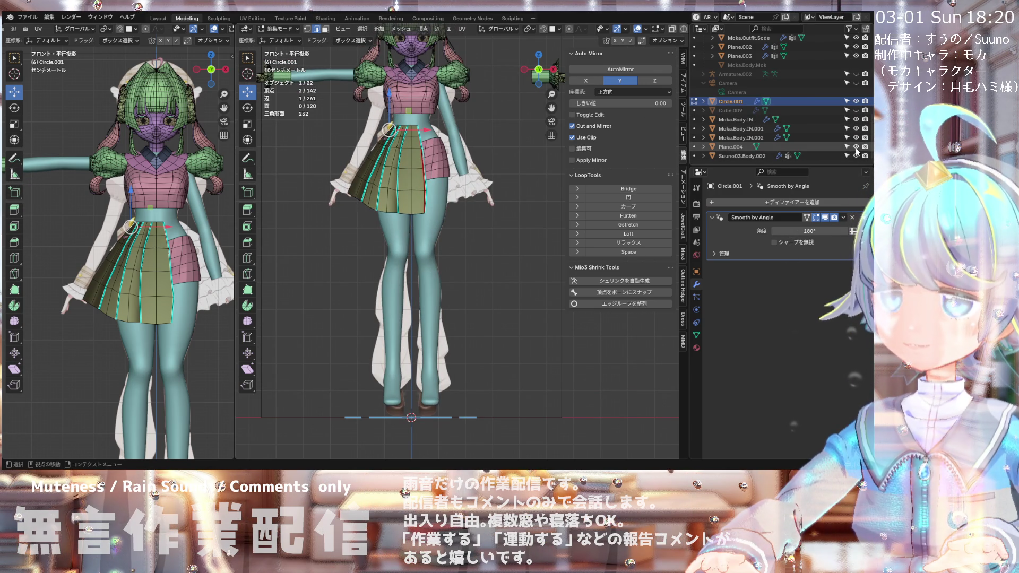
middle_drag(408, 154, 413, 204)
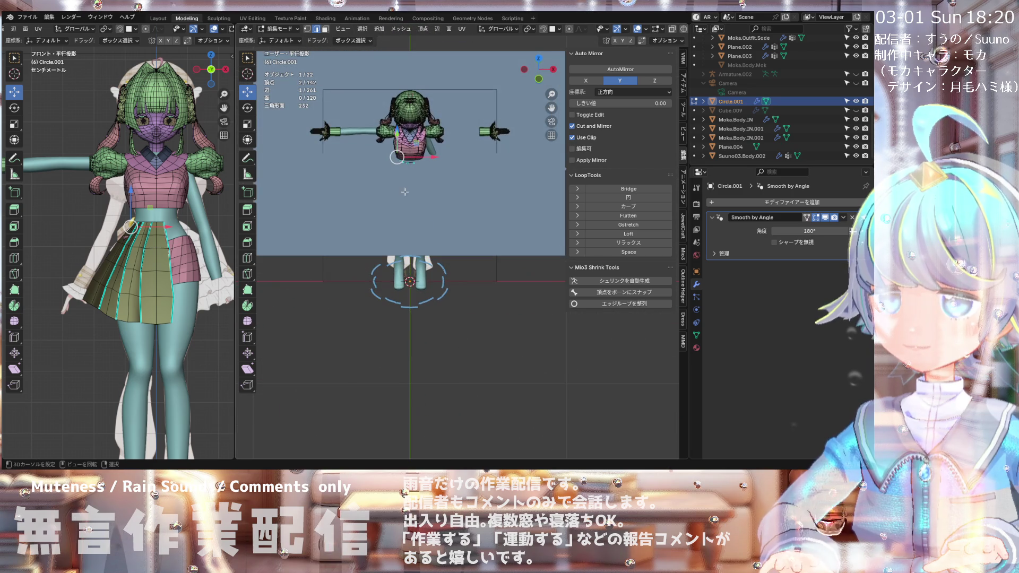
click(275, 29)
click(286, 39)
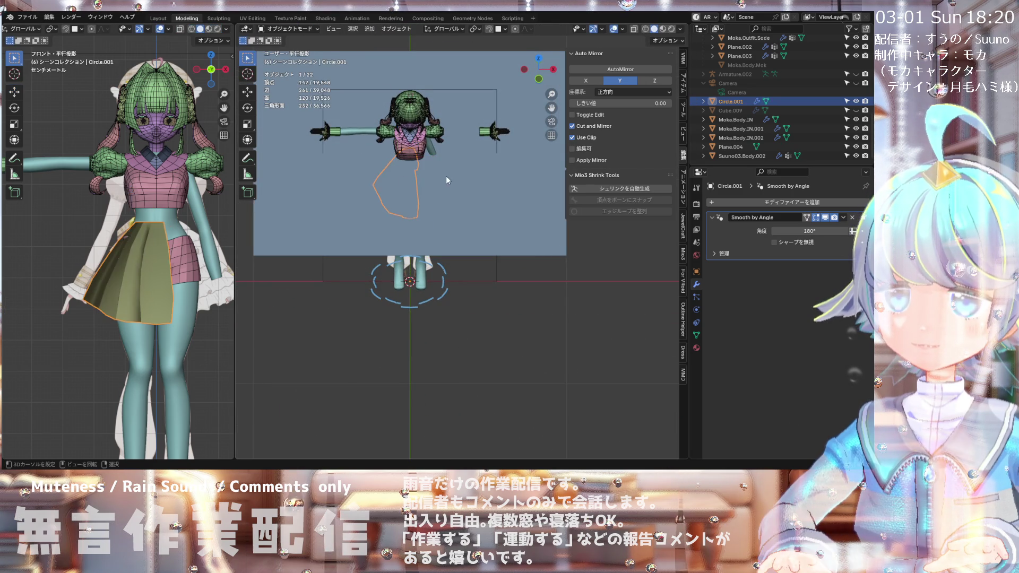
Step: Select Plane.004 and snap the 3D cursor to it in Edit Mode
click(441, 166)
middle_drag(460, 186, 431, 160)
click(302, 24)
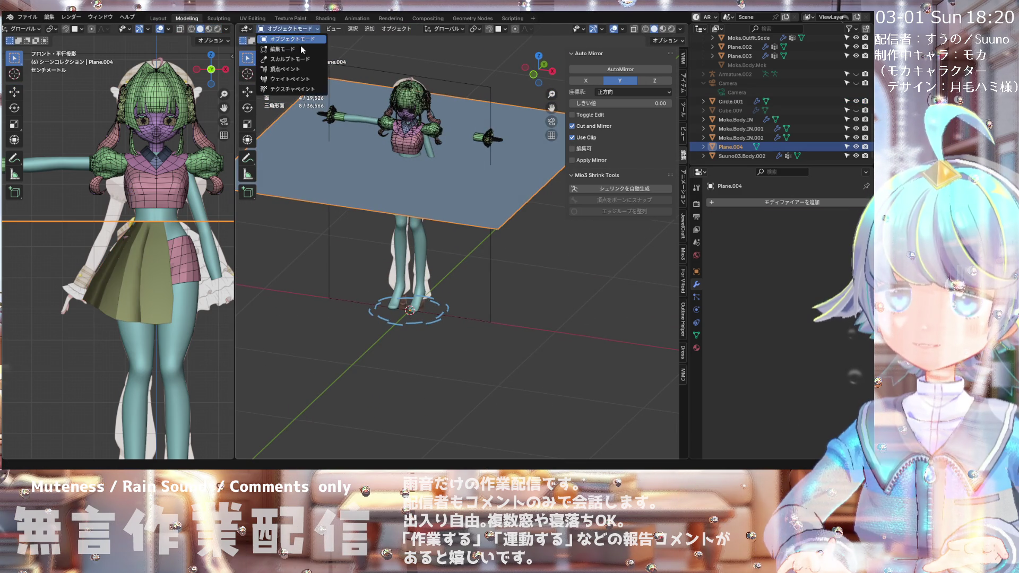
click(287, 49)
scroll(455, 173, up, 3)
scroll(455, 173, up, 2)
mouse_move(455, 173)
middle_down()
mouse_move(505, 170)
mouse_move(439, 172)
mouse_move(478, 172)
mouse_move(467, 173)
middle_up()
key(shift+s)
click(471, 191)
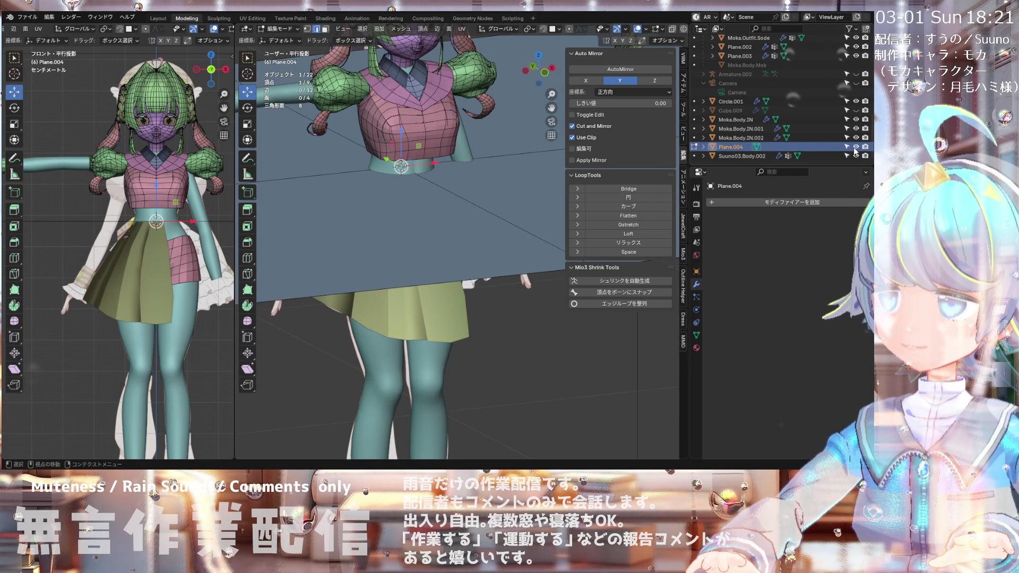
Step: Hide Plane.004, set Pivot Point to 3D Cursor, and select Circle.001 in Object Mode
click(855, 147)
click(530, 30)
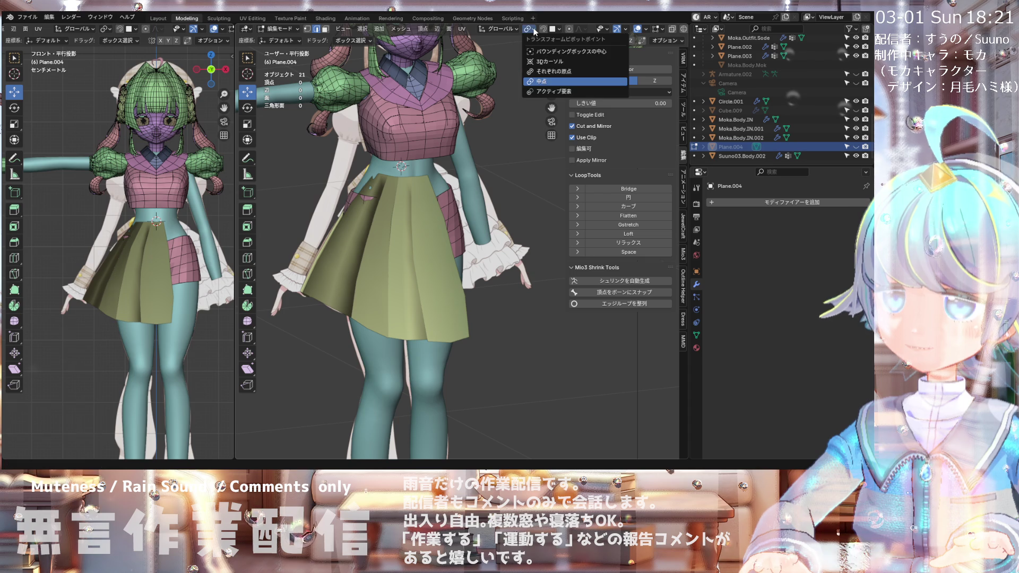
click(542, 61)
scroll(403, 159, down, 3)
scroll(404, 159, up, 5)
click(288, 27)
click(287, 40)
click(399, 182)
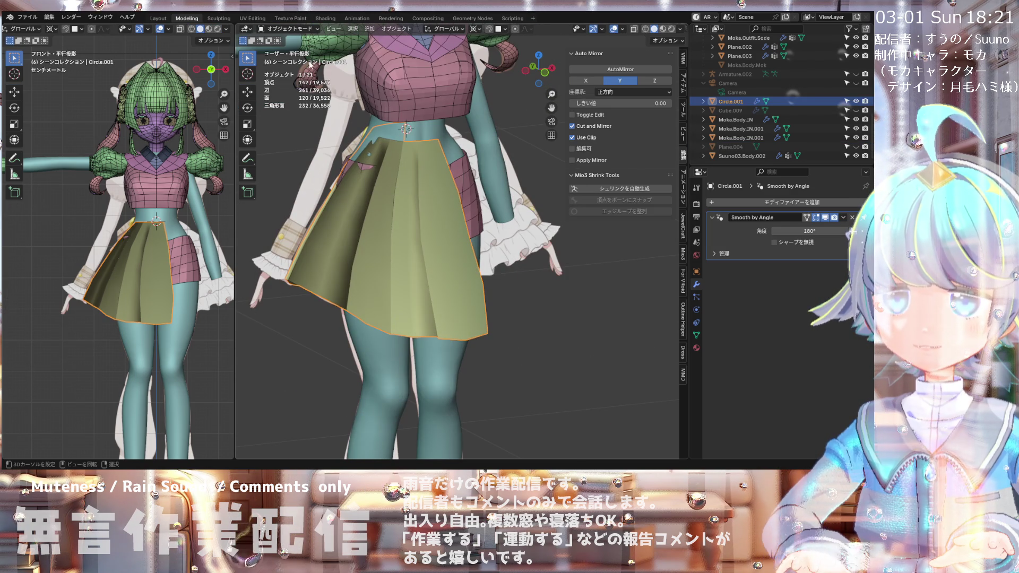
Step: Enter Edit Mode on the skirt with vertex selection and X-ray see-through enabled
key(Tab)
scroll(477, 159, up, 3)
mouse_move(478, 159)
middle_down()
mouse_move(500, 150)
mouse_move(304, 147)
mouse_move(345, 144)
middle_up()
scroll(362, 142, up, 2)
click(308, 29)
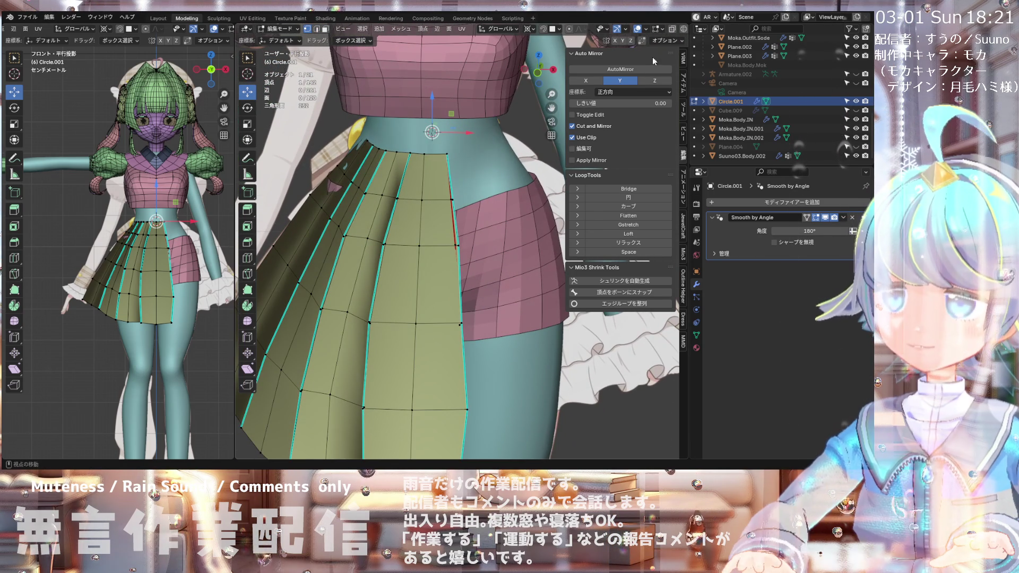
click(672, 29)
Step: Shrink/fatten the selected pleat vertices along their normals
mouse_move(383, 153)
middle_down()
mouse_move(359, 143)
mouse_move(372, 150)
middle_up()
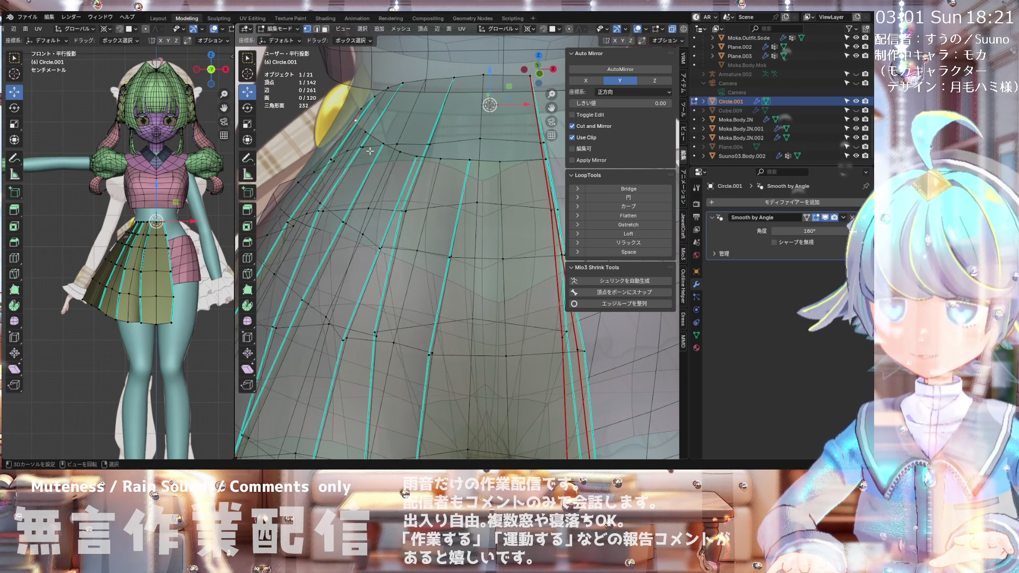
key(alt+s)
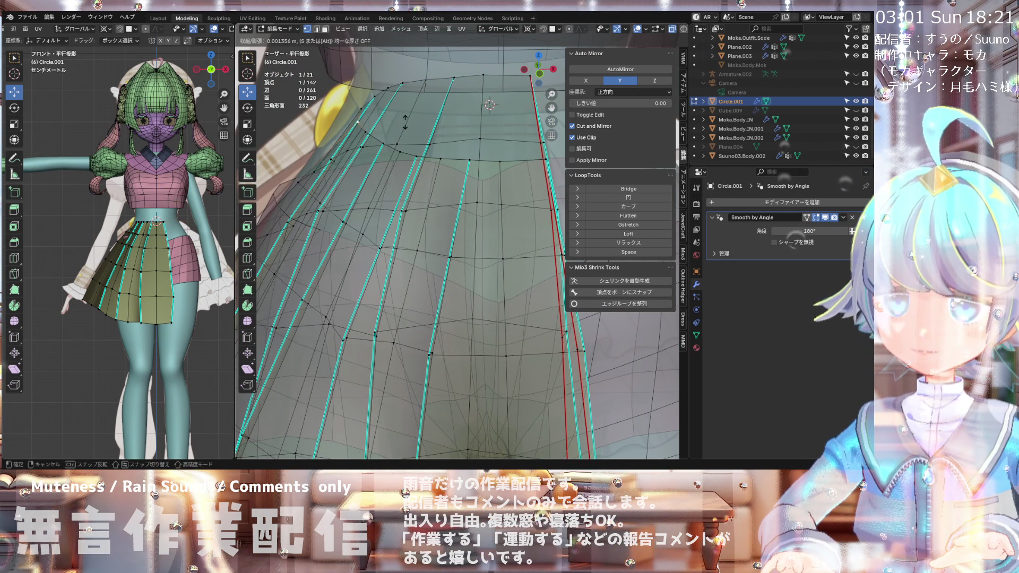
click(407, 127)
middle_drag(407, 128, 384, 123)
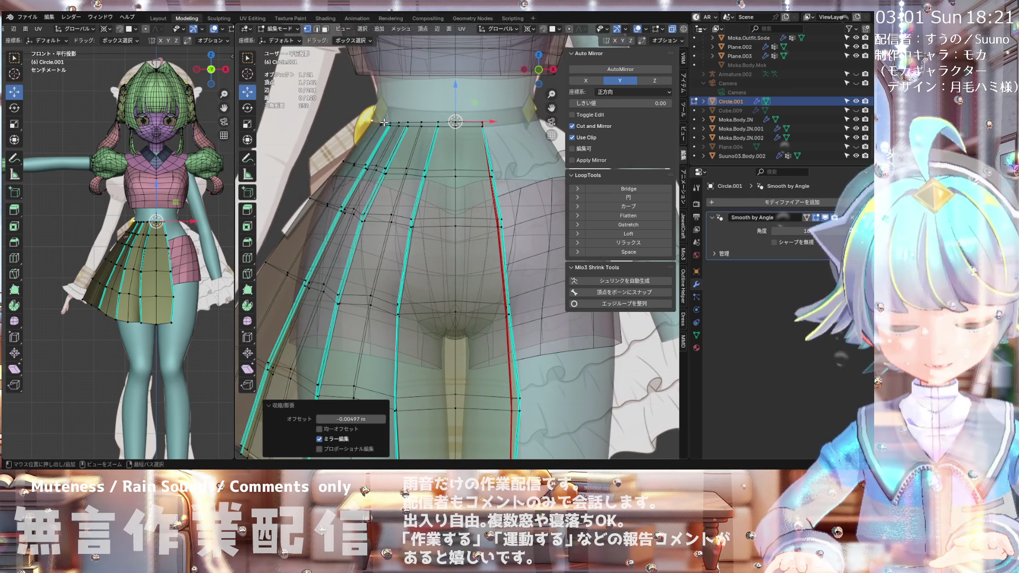
scroll(383, 123, up, 2)
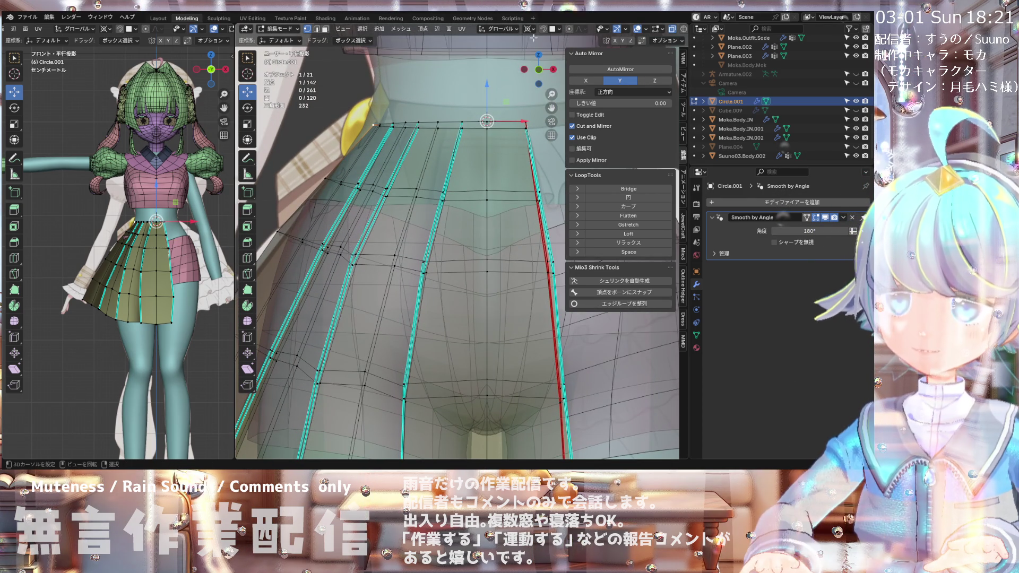
Step: Set the pivot to the 3D cursor and nudge the waist vertex along X in front view
click(532, 29)
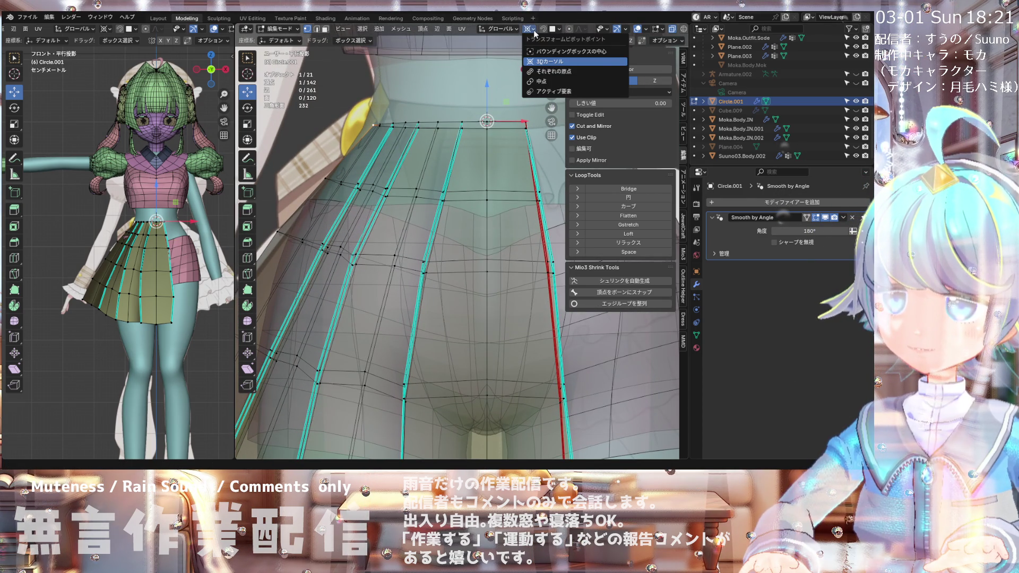
click(543, 62)
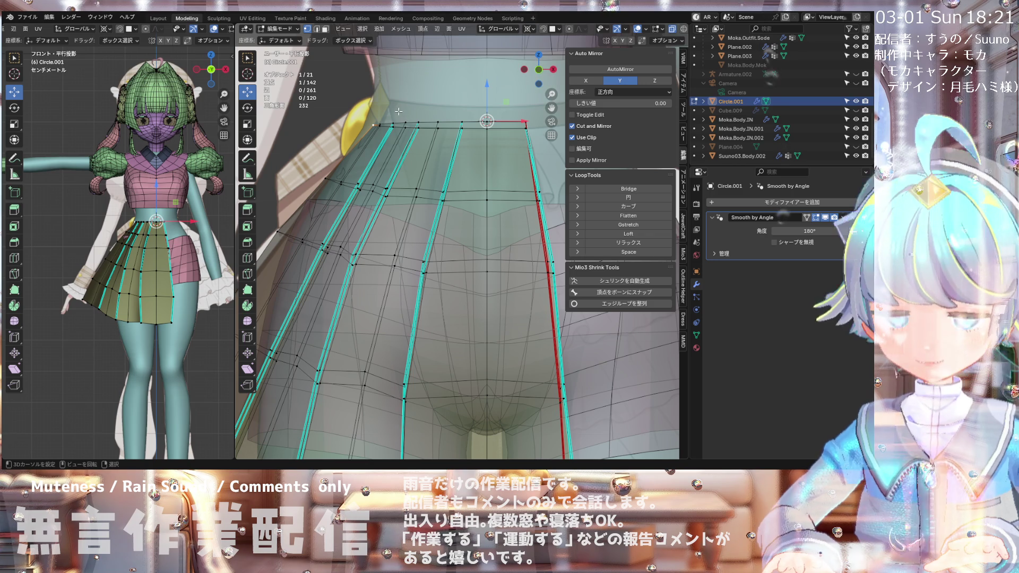
middle_drag(398, 112, 426, 112)
key(KP_1)
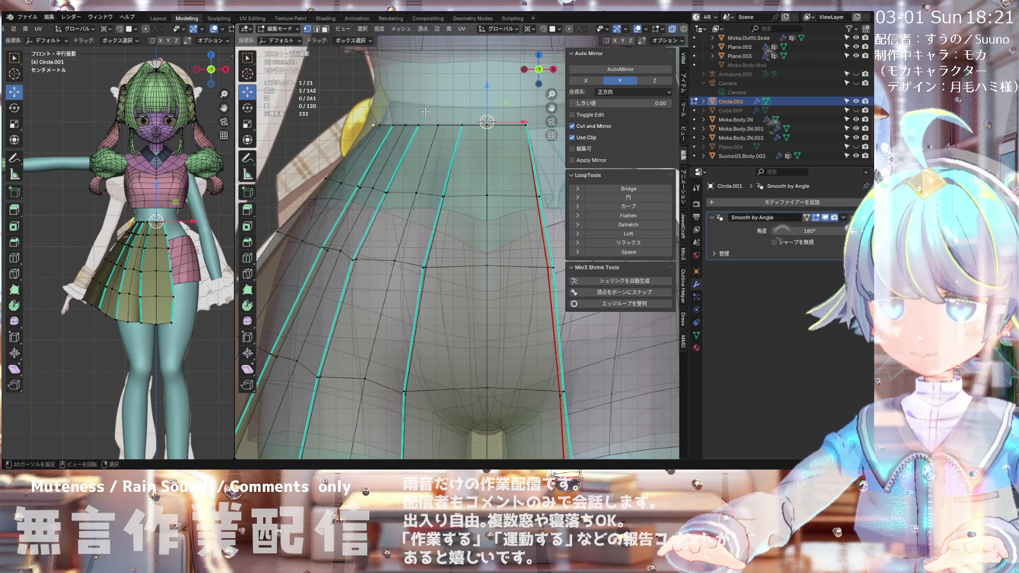
drag(510, 122, 505, 119)
mouse_move(505, 119)
middle_down()
mouse_move(508, 144)
mouse_move(306, 102)
mouse_move(327, 137)
middle_up()
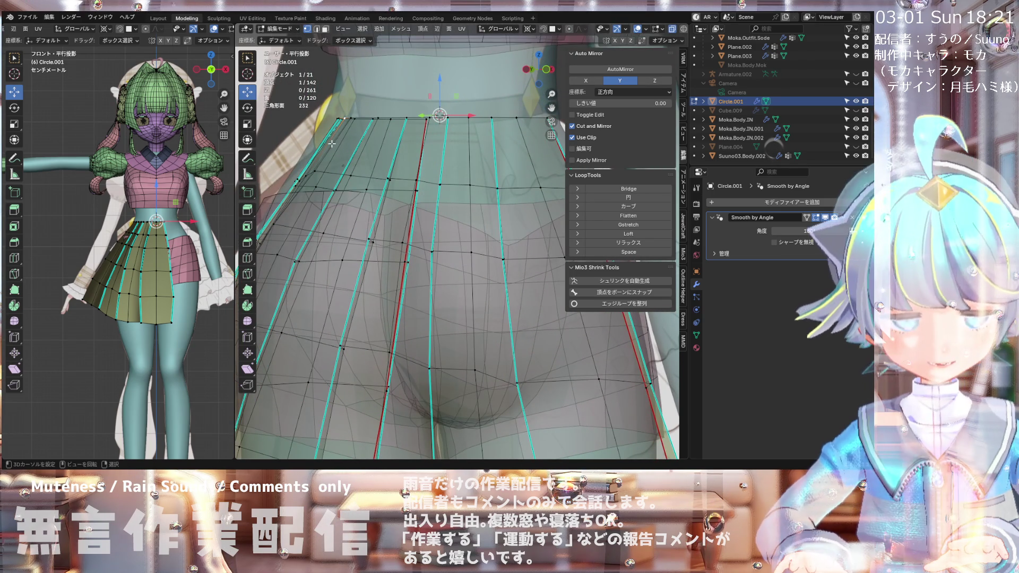
Step: Offset the pleat vertices inward with Shrink/Fatten
key(alt+s)
click(335, 151)
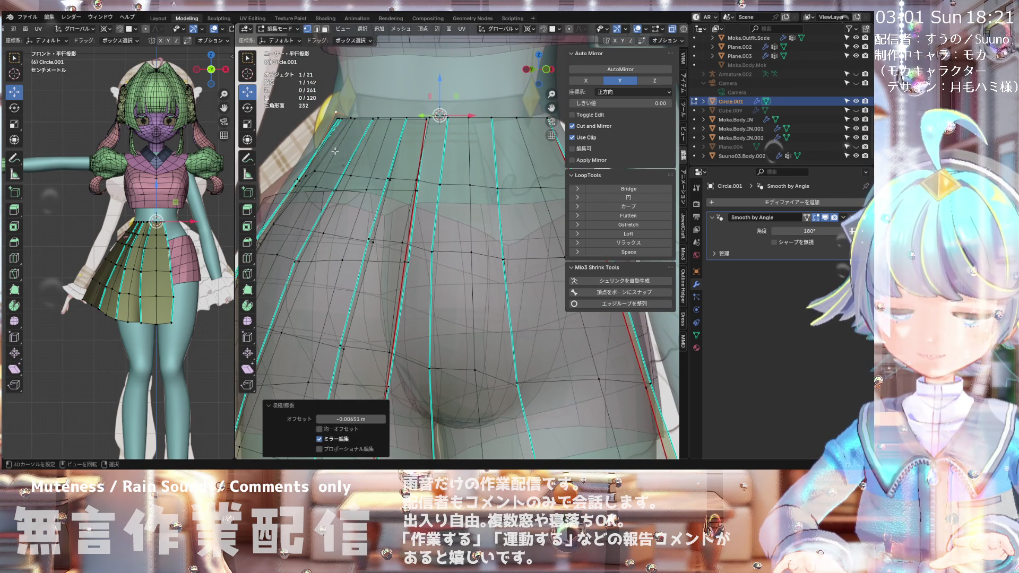
middle_drag(335, 150, 327, 157)
Step: Scale up the upper skirt rows, to 1.146 and then the back to 1.108
key(s)
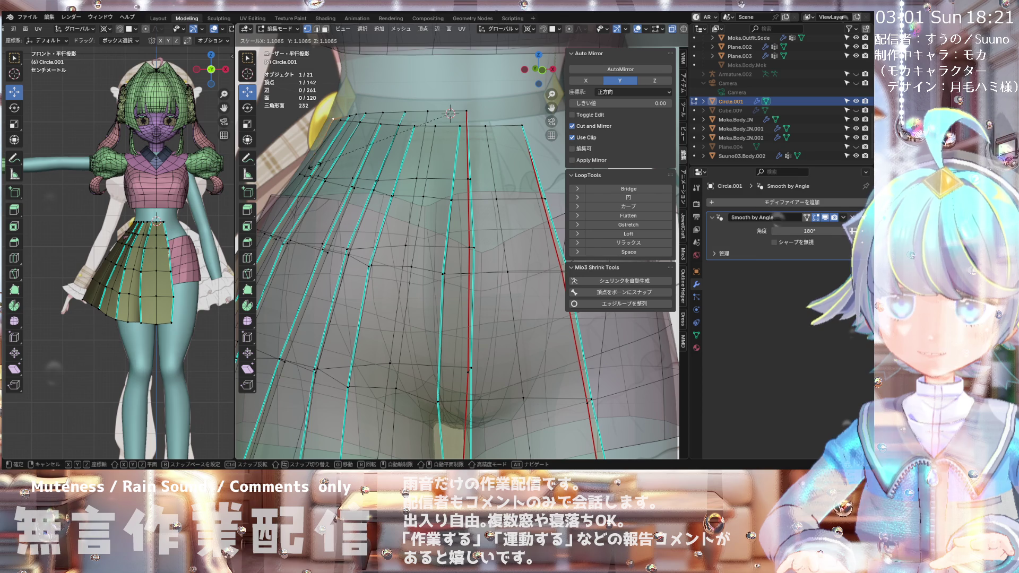
click(315, 165)
mouse_move(315, 165)
middle_down()
mouse_move(403, 205)
mouse_move(362, 146)
mouse_move(315, 151)
mouse_move(396, 122)
mouse_move(452, 162)
mouse_move(399, 145)
middle_up()
key(s)
click(345, 149)
key(s)
click(401, 120)
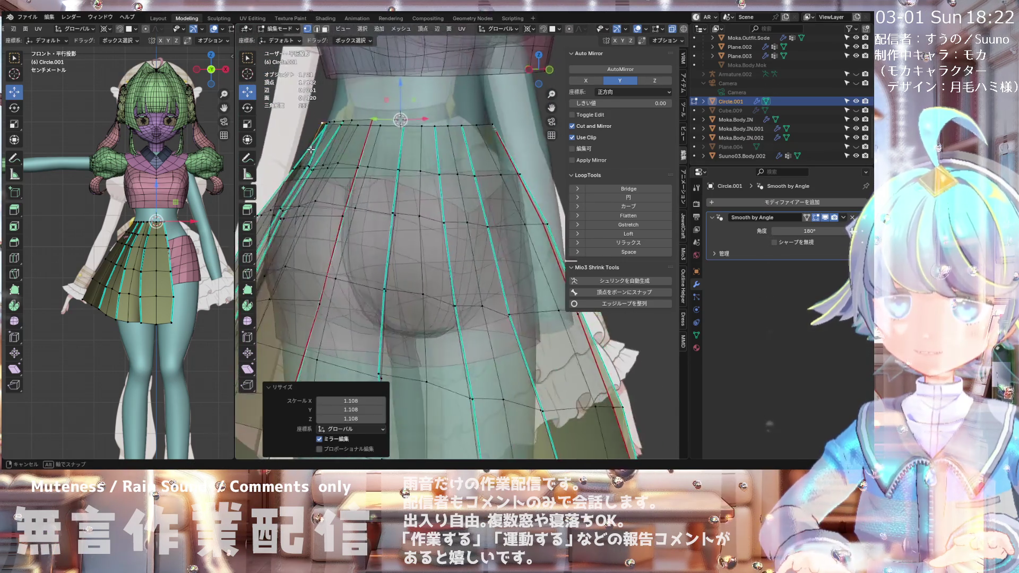
mouse_move(354, 147)
middle_down()
mouse_move(425, 154)
mouse_move(414, 156)
middle_up()
Step: Add one more vertex to the selected skirt loop and scale it to 1.093 in front view
scroll(388, 157, down, 2)
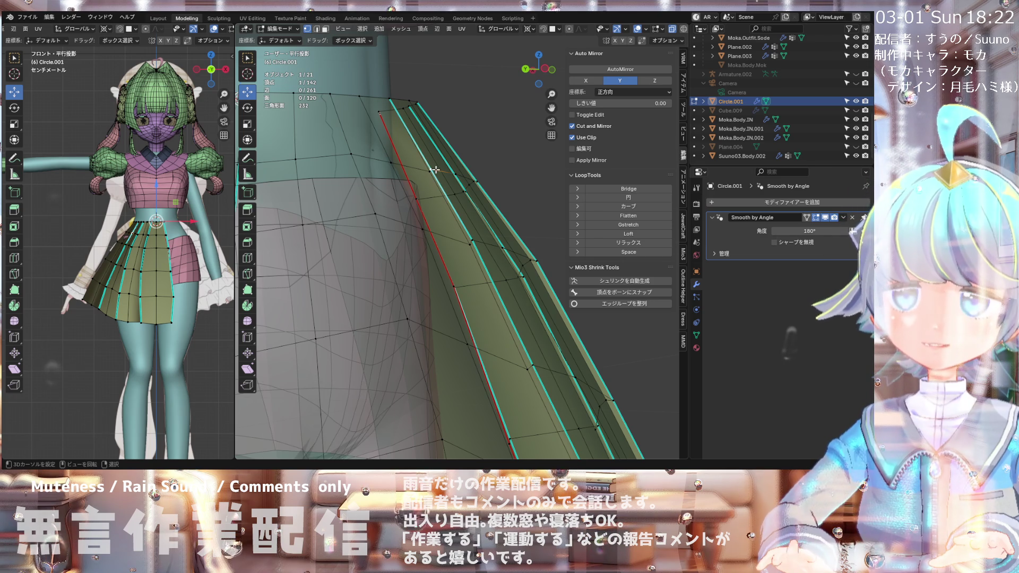
middle_drag(431, 170, 409, 199)
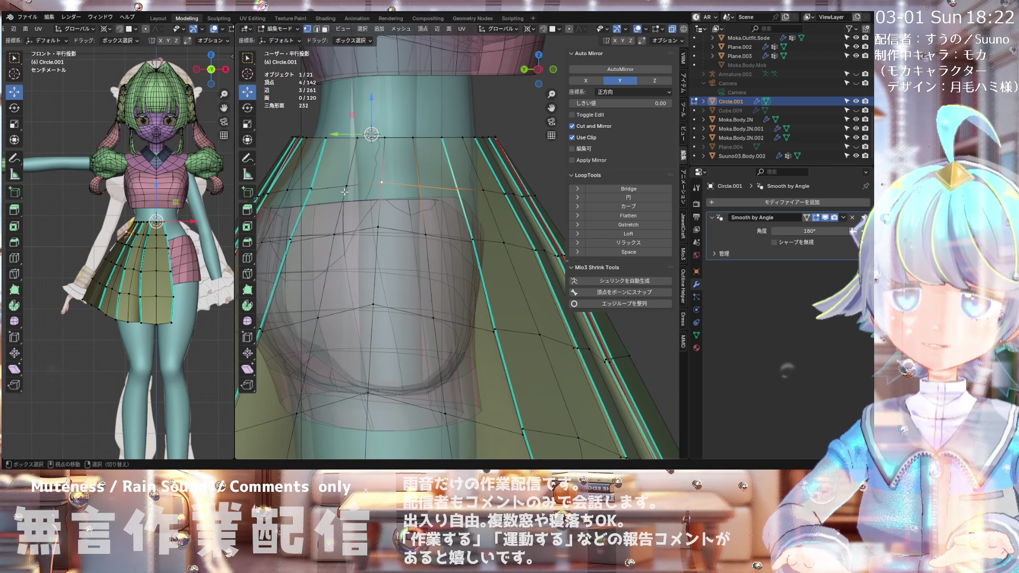
middle_drag(320, 188, 393, 182)
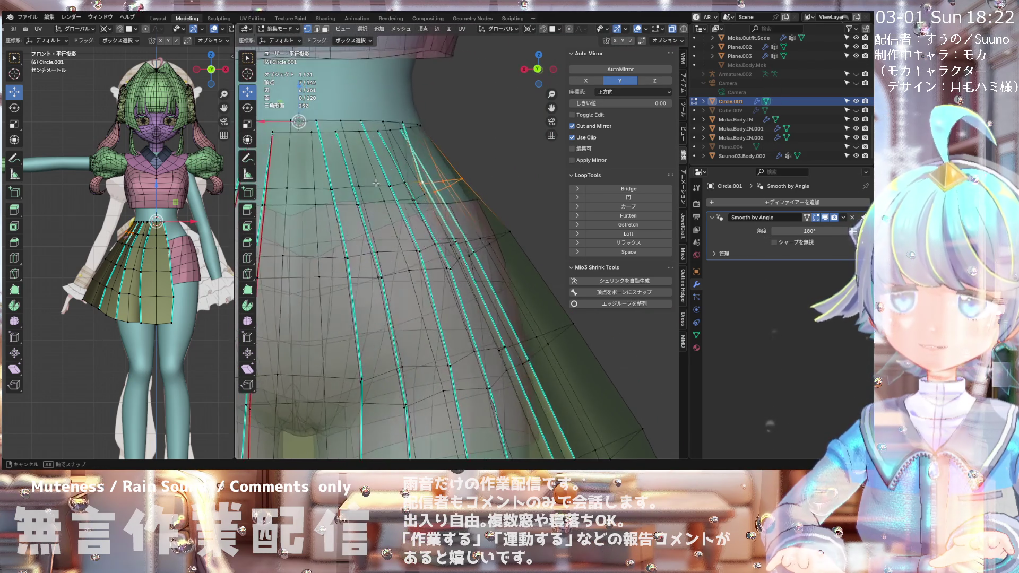
scroll(393, 182, up, 1)
middle_drag(397, 171, 359, 151)
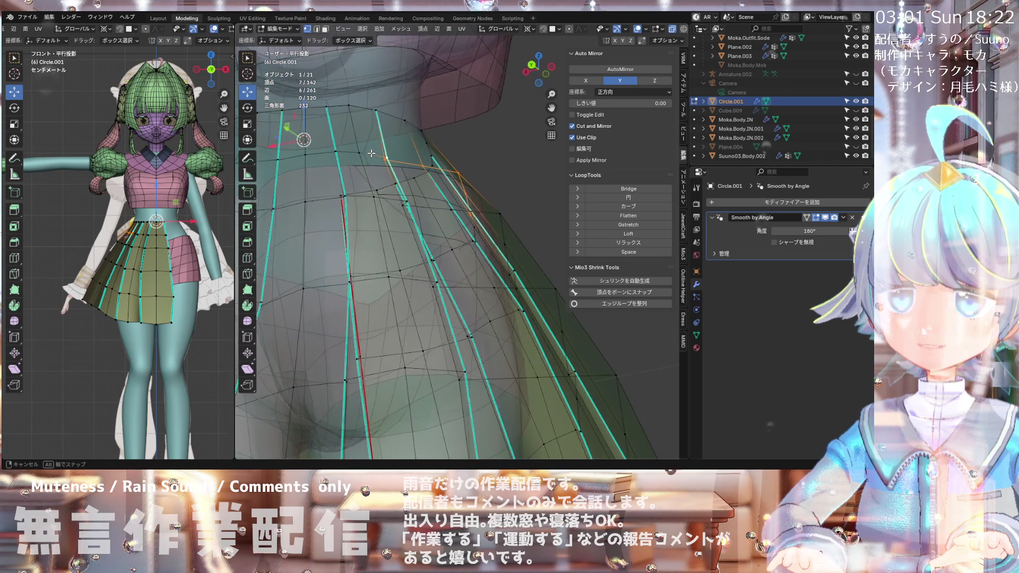
shift+click(360, 151)
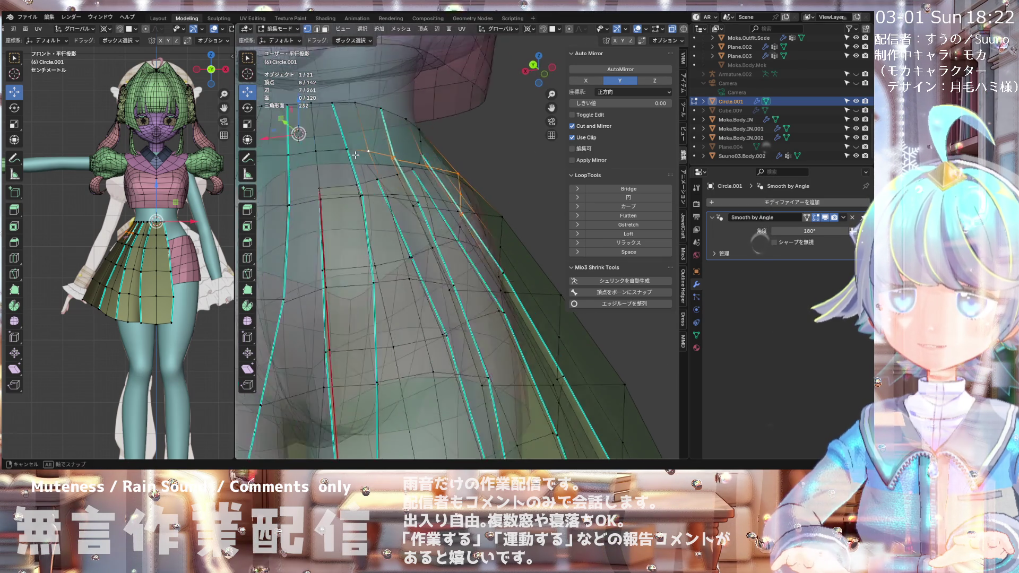
mouse_move(348, 154)
middle_down()
mouse_move(355, 172)
mouse_move(270, 227)
middle_up()
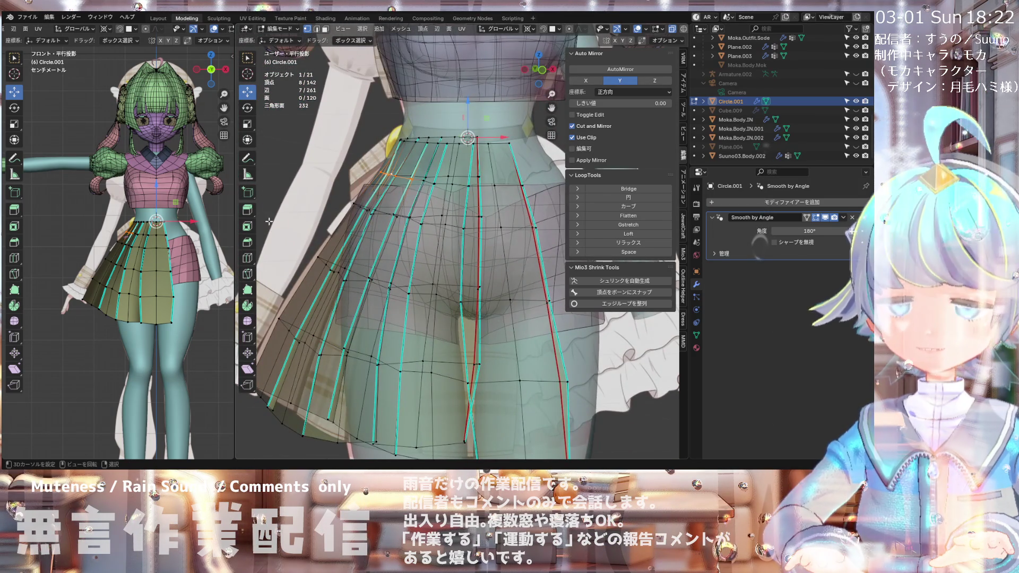
key(KP_1)
key(s)
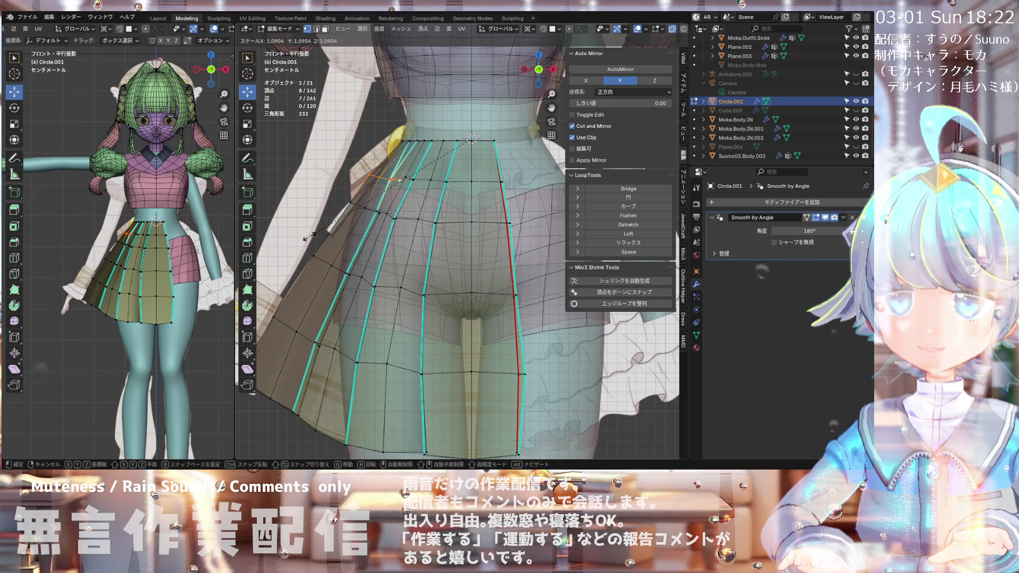
click(308, 237)
mouse_move(309, 237)
middle_down()
mouse_move(288, 234)
mouse_move(418, 232)
mouse_move(422, 219)
mouse_move(340, 195)
mouse_move(341, 223)
mouse_move(309, 219)
middle_up()
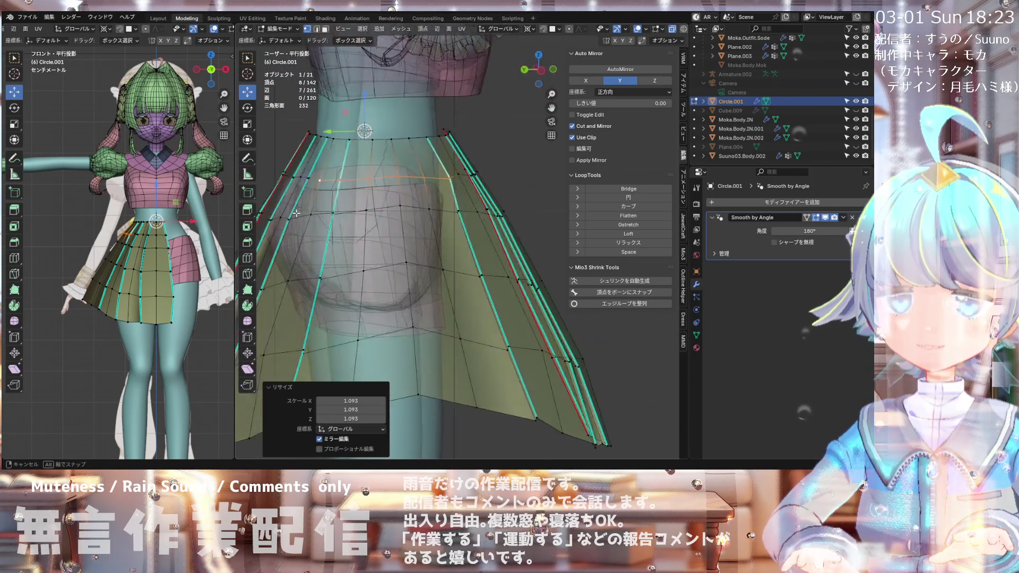
Step: Select a vertex path around the skirt ring and enlarge it slightly to 1.040
click(310, 218)
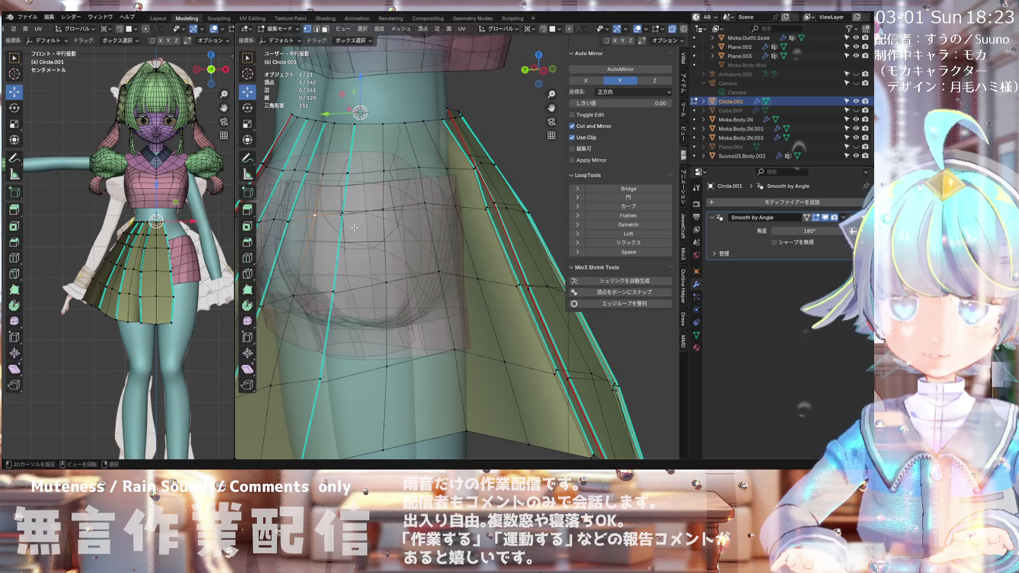
middle_drag(353, 228, 382, 238)
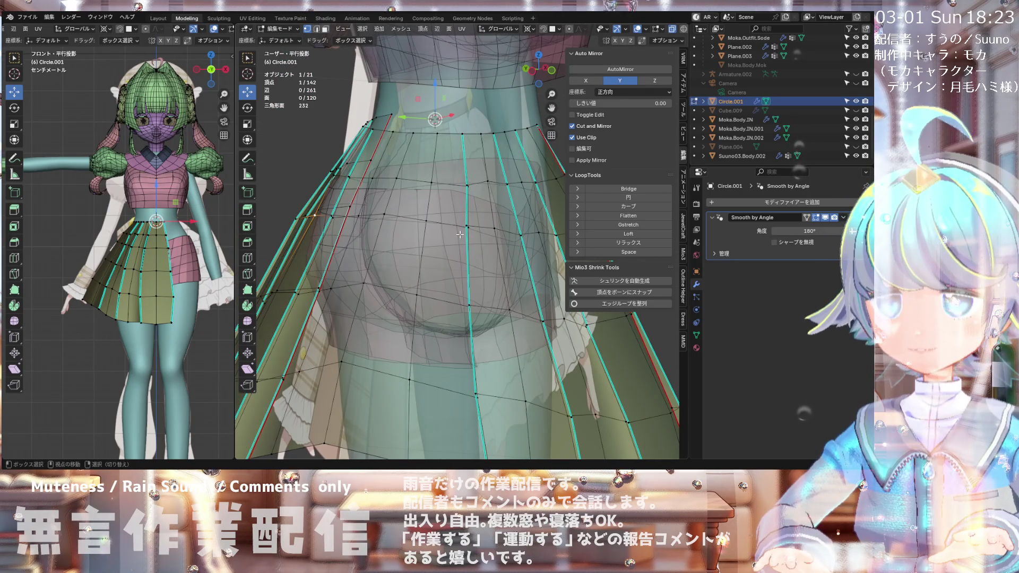
ctrl+click(469, 228)
shift+click(465, 227)
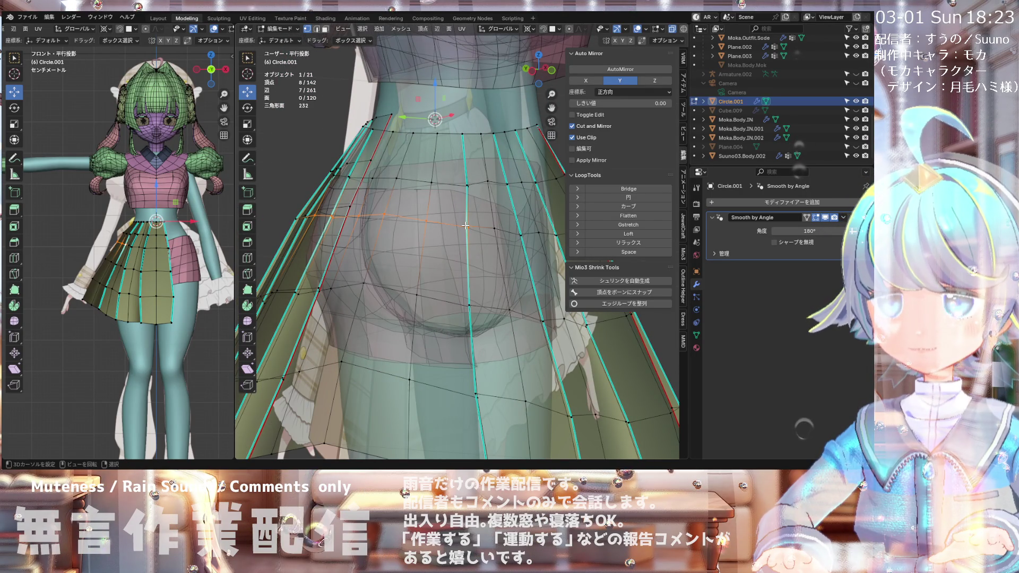
key(KP_1)
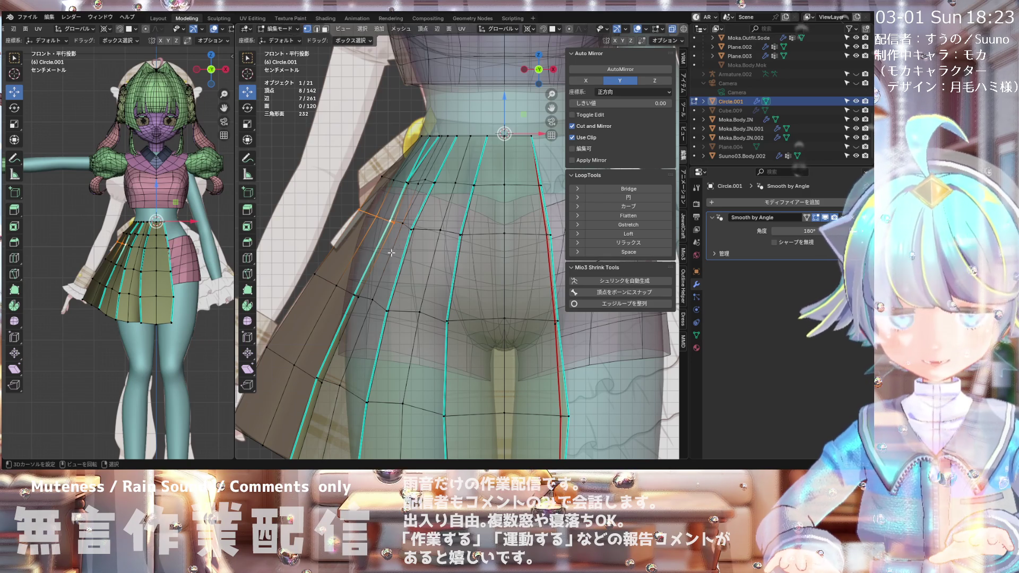
key(s)
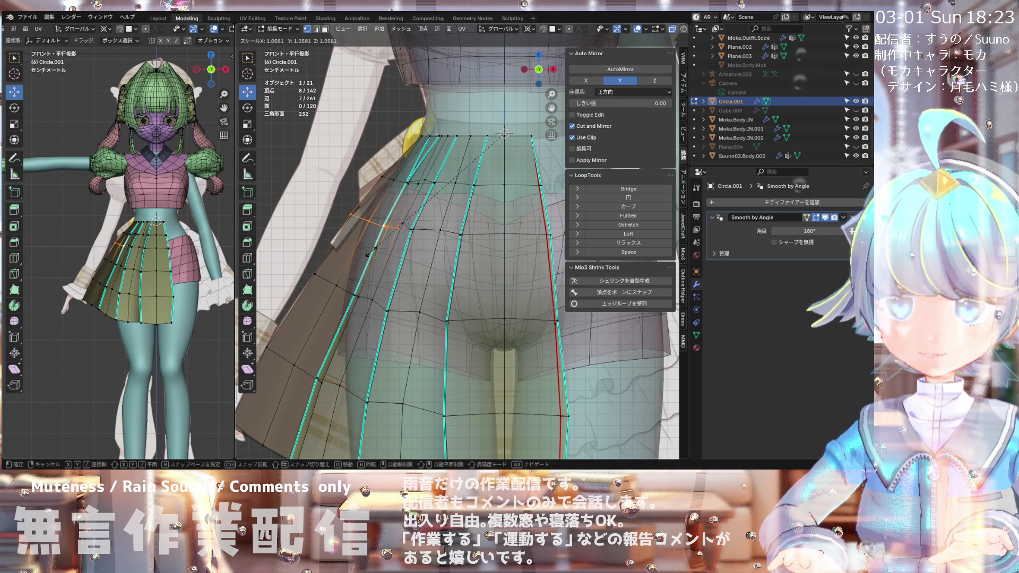
click(375, 249)
mouse_move(375, 249)
middle_down()
mouse_move(375, 231)
mouse_move(421, 247)
mouse_move(444, 242)
middle_up()
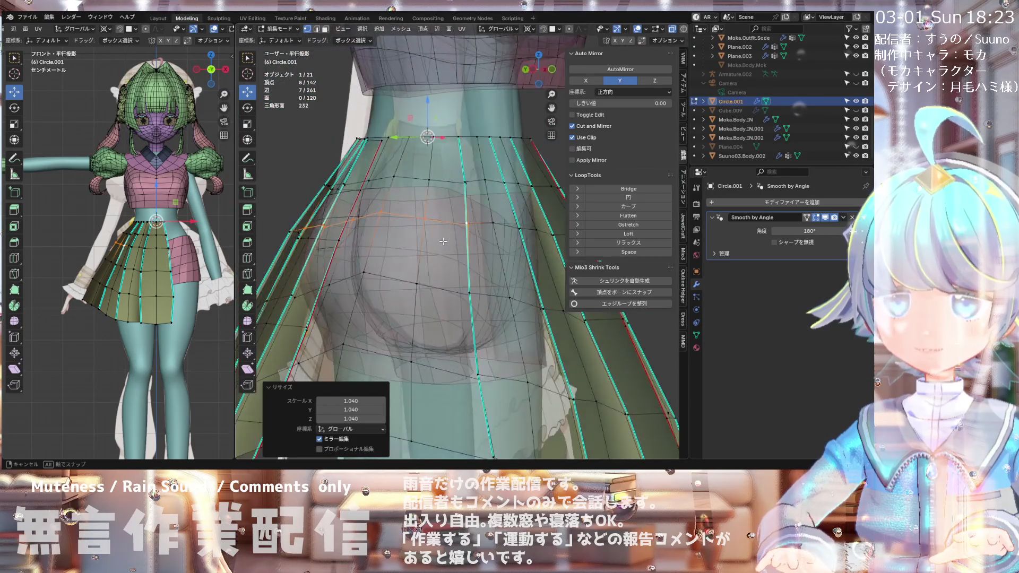
Step: Select two skirt vertices from an angled view
middle_drag(444, 241, 310, 234)
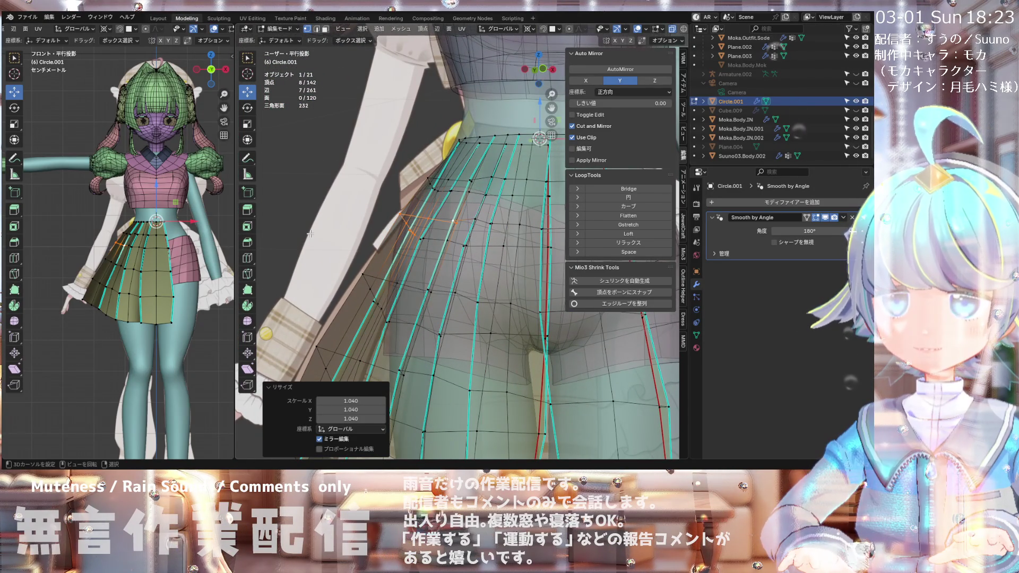
alt+middle_drag(311, 234, 365, 231)
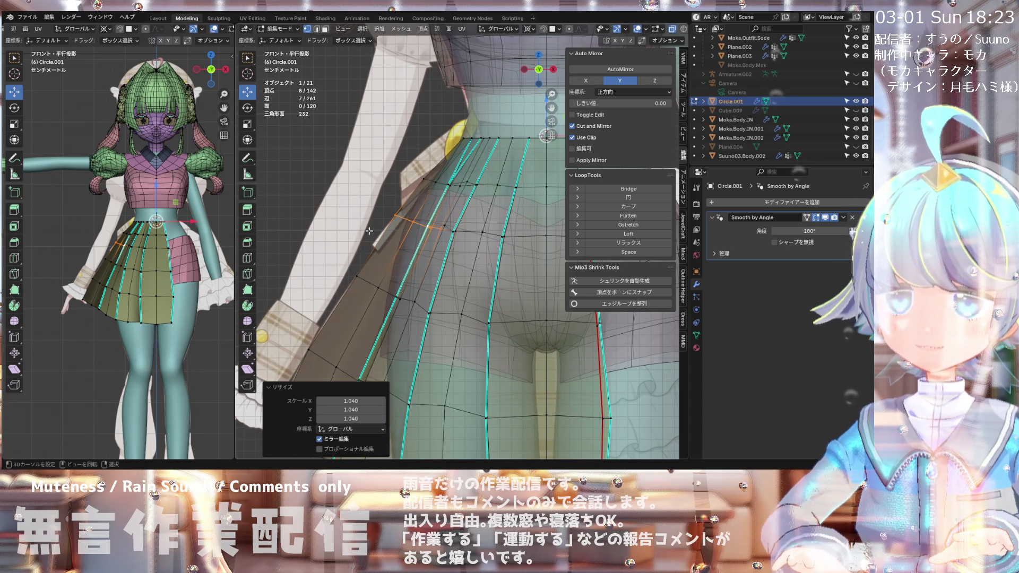
alt+middle_drag(391, 181, 425, 193)
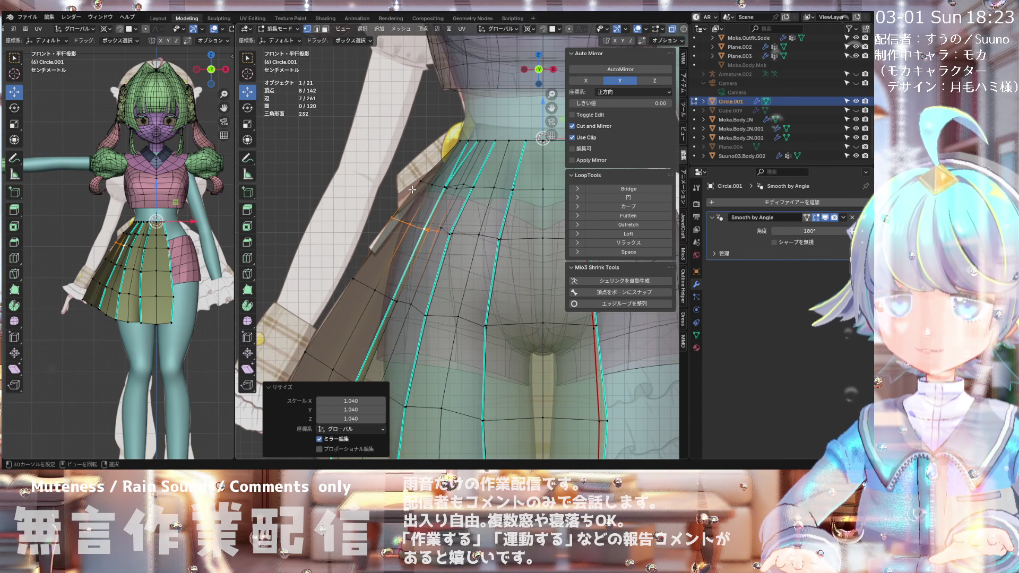
mouse_move(419, 231)
middle_down()
mouse_move(536, 254)
mouse_move(503, 229)
mouse_move(363, 239)
mouse_move(447, 228)
middle_up()
click(363, 239)
shift+click(355, 226)
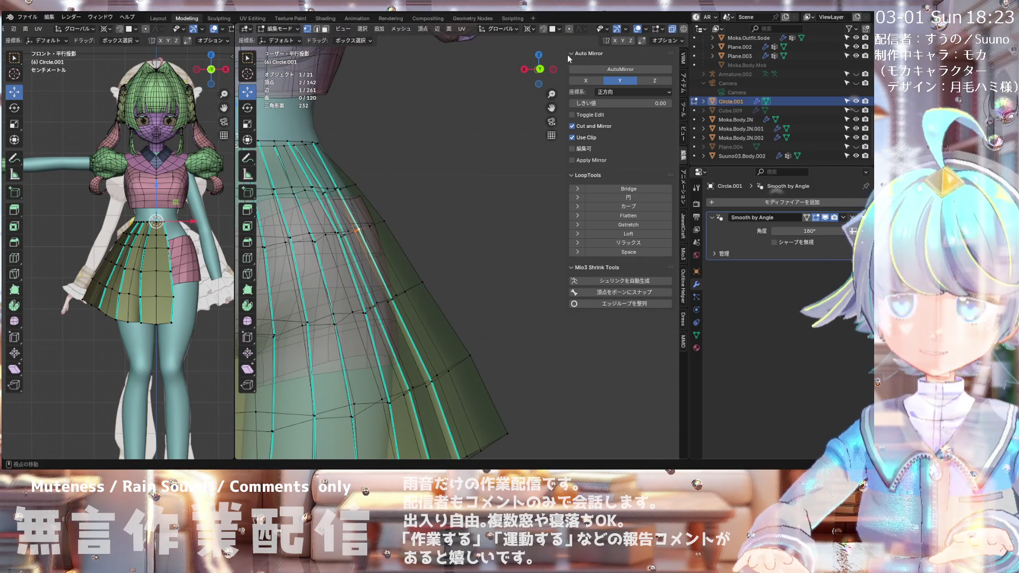
Step: Pivot transforms on the Median Point and nudge the two selected vertices slightly upward
click(532, 30)
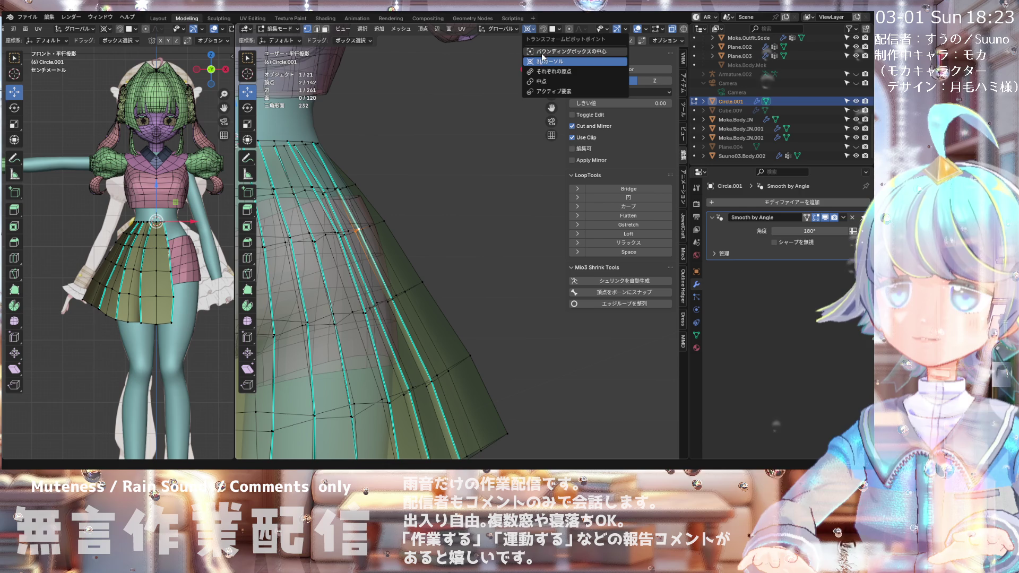
click(549, 82)
mouse_move(414, 233)
middle_down()
mouse_move(429, 234)
mouse_move(336, 236)
mouse_move(465, 232)
mouse_move(403, 248)
mouse_move(353, 240)
middle_up()
drag(352, 239, 348, 240)
mouse_move(348, 240)
middle_down()
mouse_move(472, 250)
mouse_move(253, 242)
mouse_move(381, 238)
middle_up()
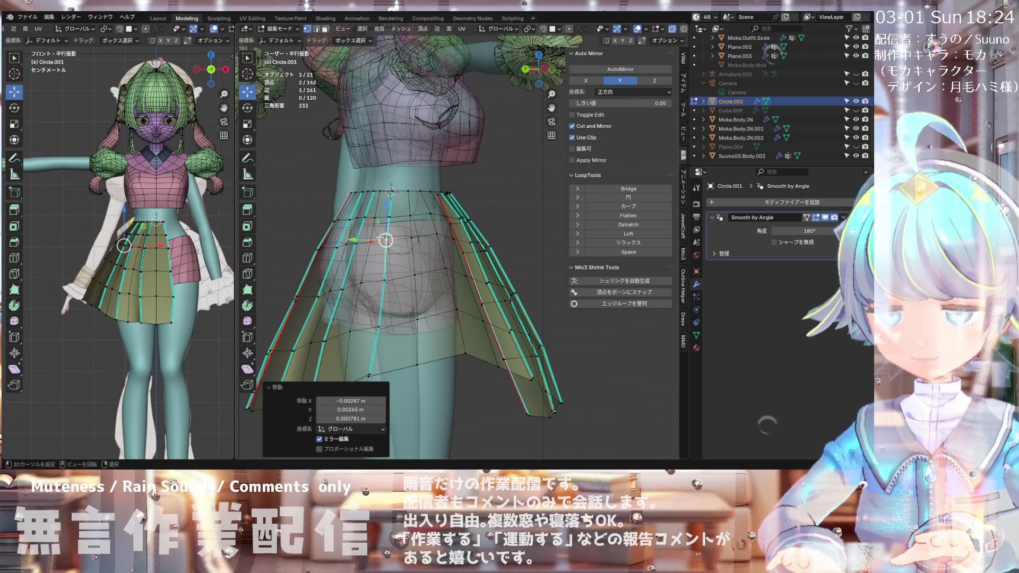
Step: Check the skirt from the front and back, then show the object's display settings
key(KP_1)
mouse_move(391, 223)
middle_down()
mouse_move(509, 221)
mouse_move(545, 319)
mouse_move(506, 278)
middle_up()
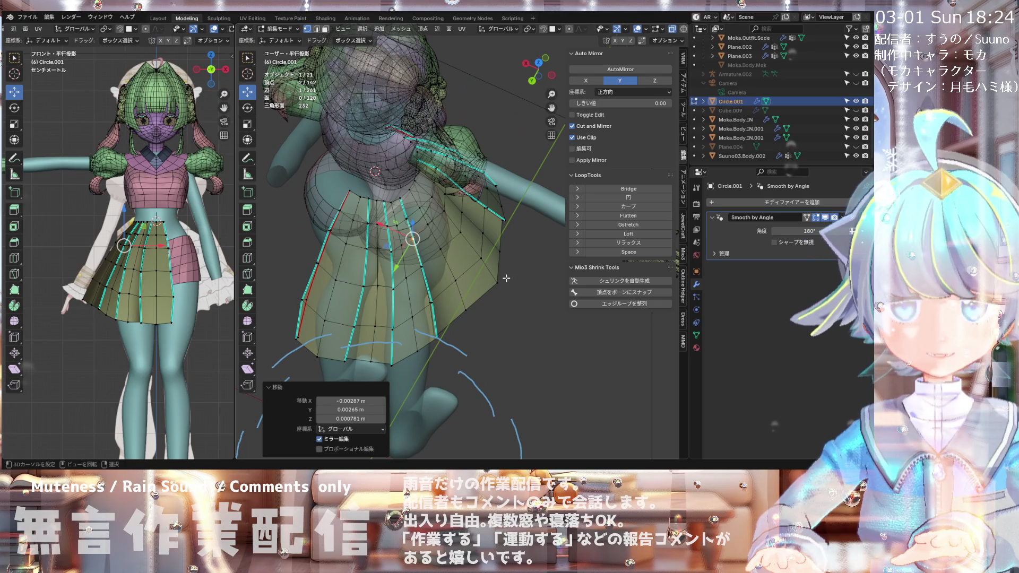
middle_drag(363, 158, 372, 188)
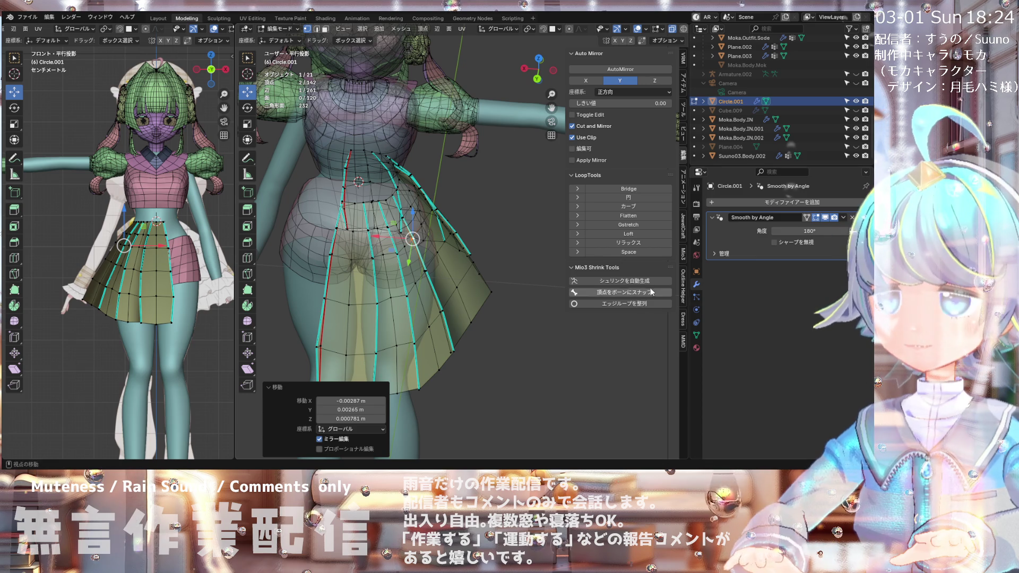
click(696, 271)
Step: Return to Object Mode, select the body, turn off X-ray and enter Sculpt Mode
scroll(805, 413, down, 5)
scroll(805, 413, down, 2)
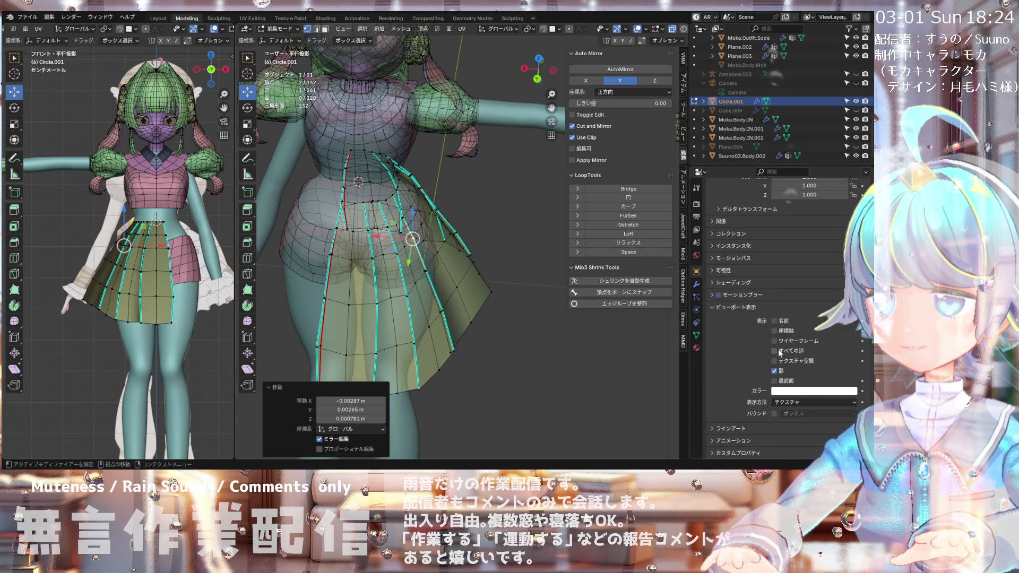
click(291, 31)
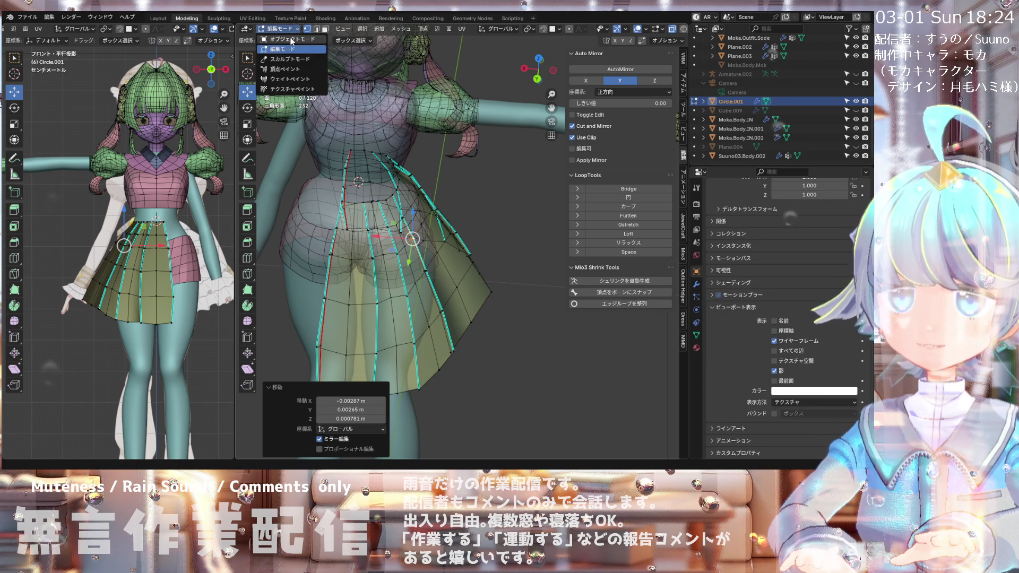
click(318, 42)
click(403, 276)
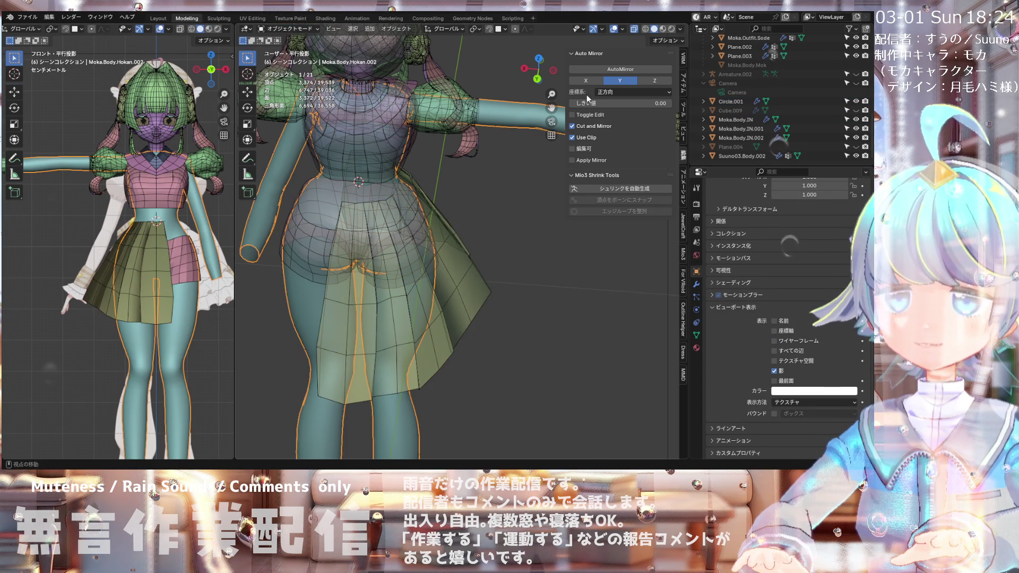
click(645, 30)
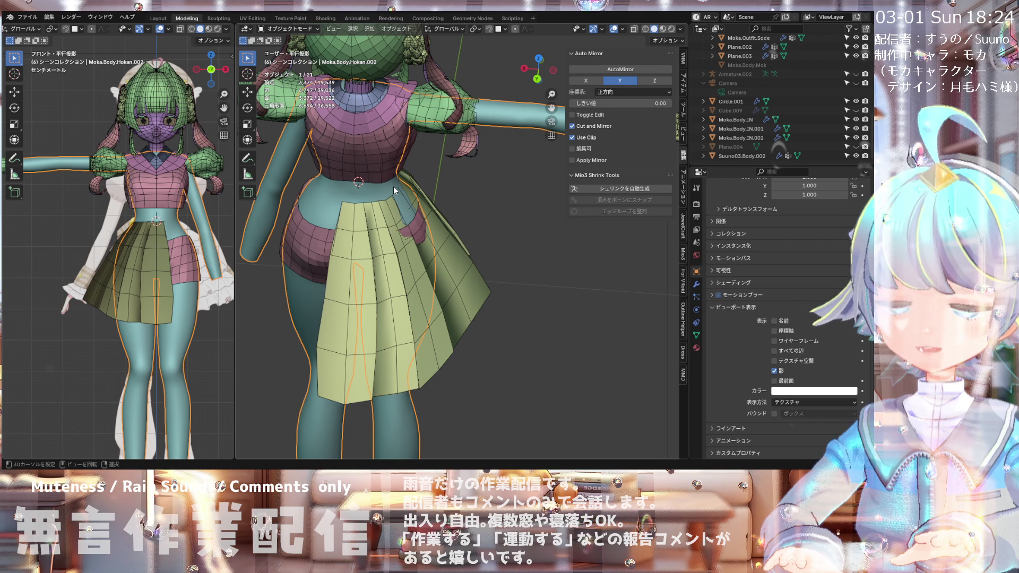
click(287, 28)
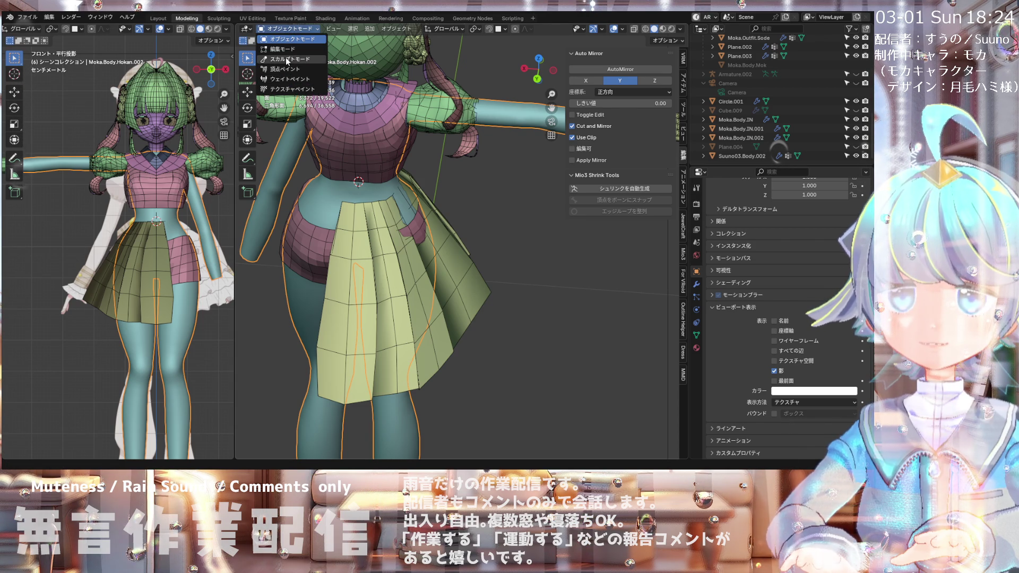
click(288, 59)
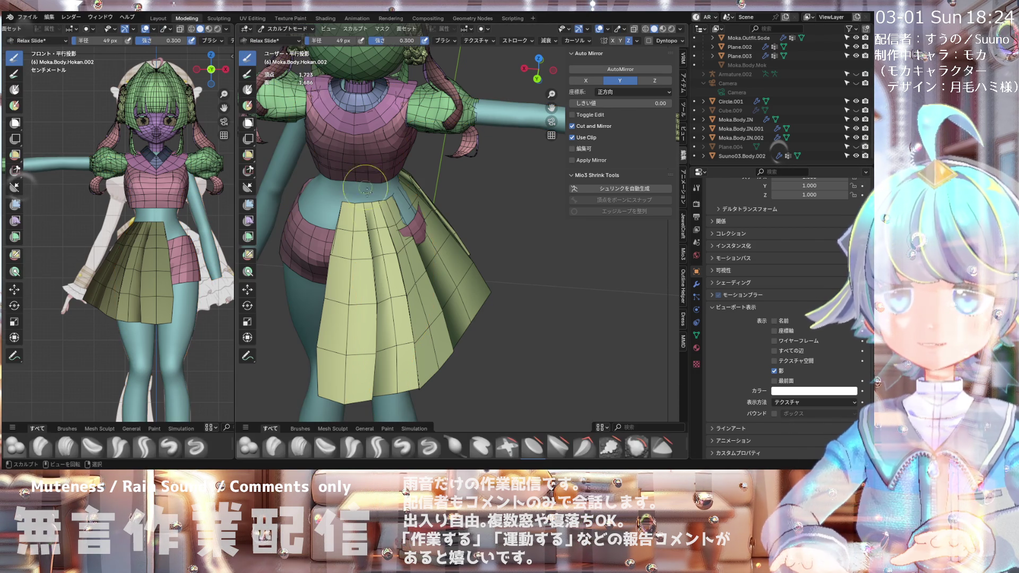
Step: Pick a different sculpt brush with strength 0.517 and radius 128 px
click(402, 450)
middle_drag(397, 231, 331, 219)
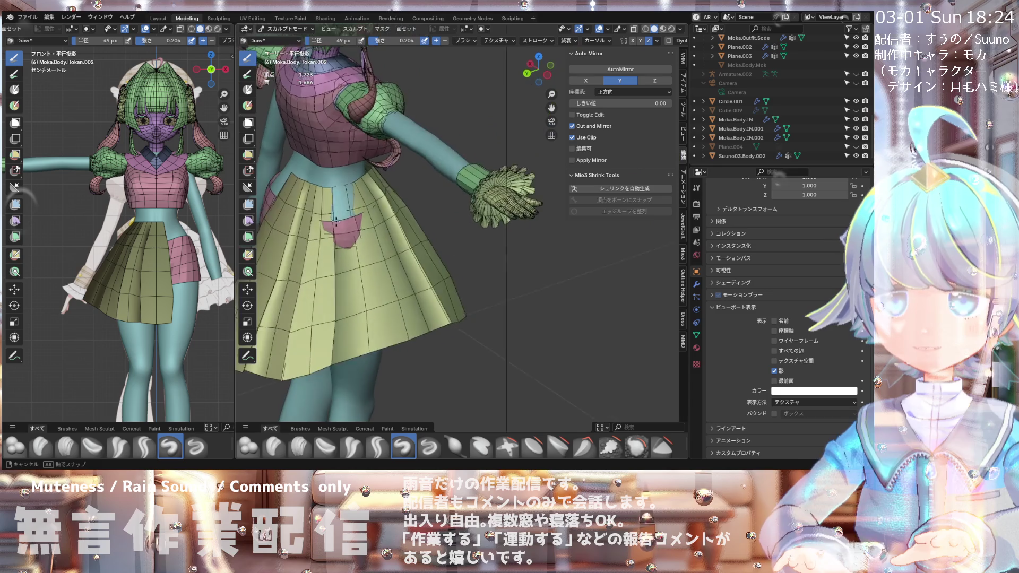
scroll(332, 219, up, 2)
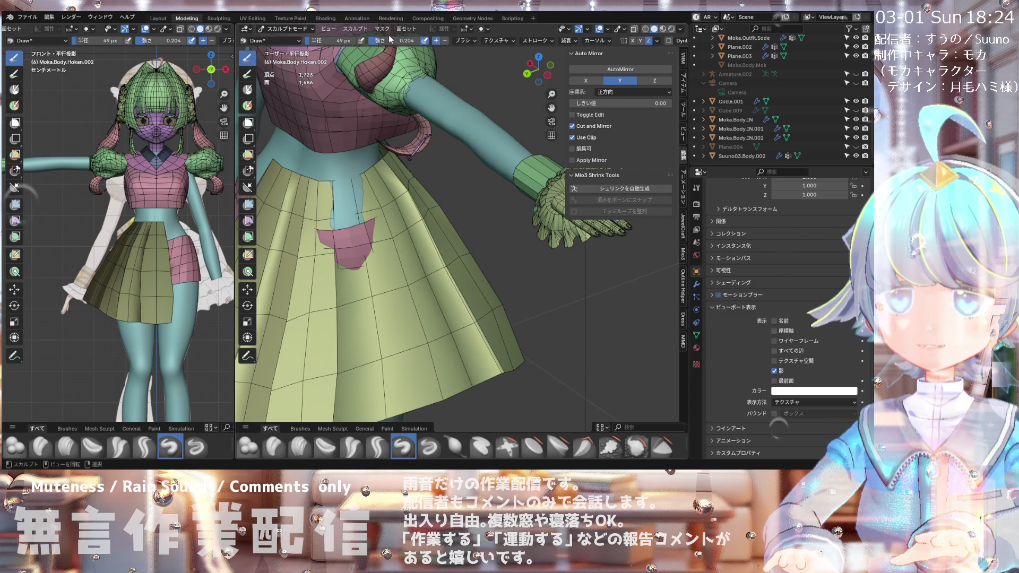
drag(382, 45, 398, 45)
middle_drag(351, 201, 340, 217)
scroll(340, 217, up, 2)
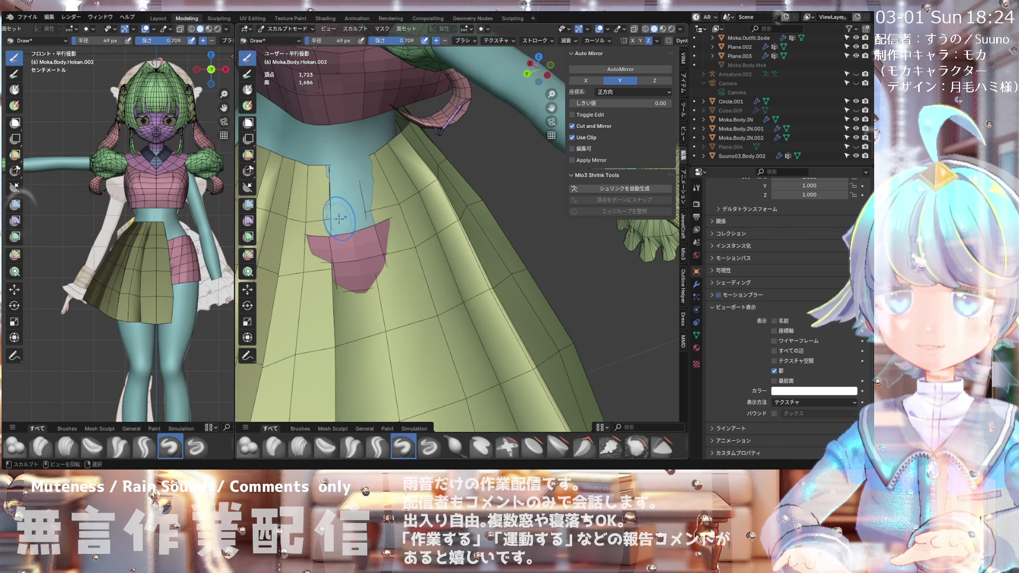
key(f)
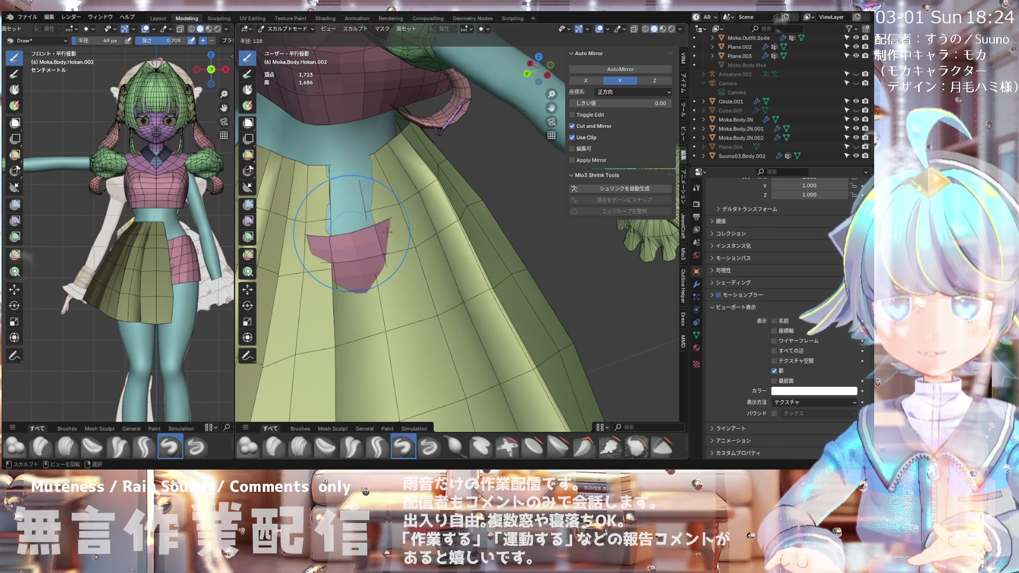
click(388, 232)
Step: Undo to hide the leg poking through and inspect the skirt from side and front
scroll(459, 165, down, 3)
middle_drag(459, 165, 368, 171)
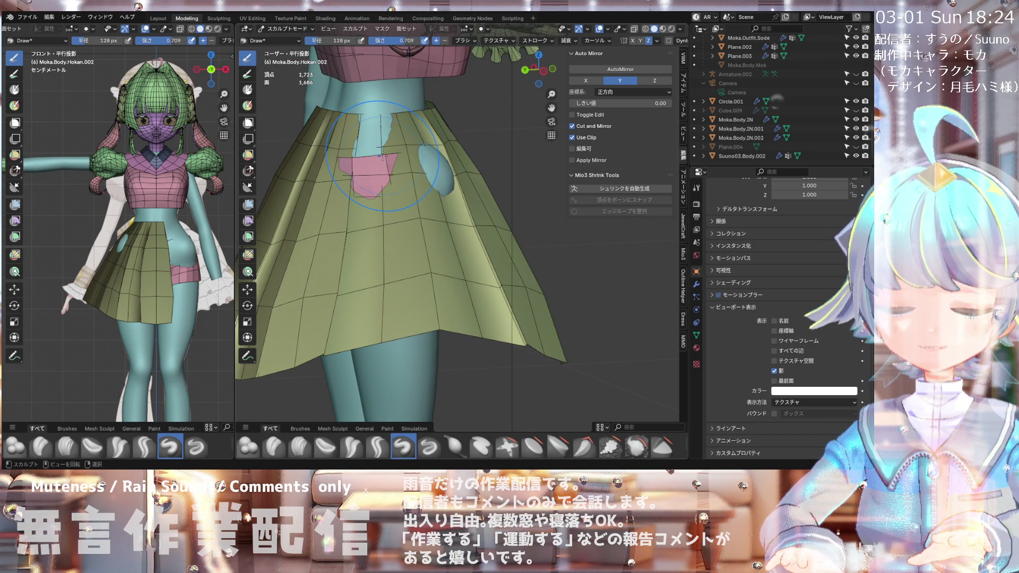
key(ctrl+z)
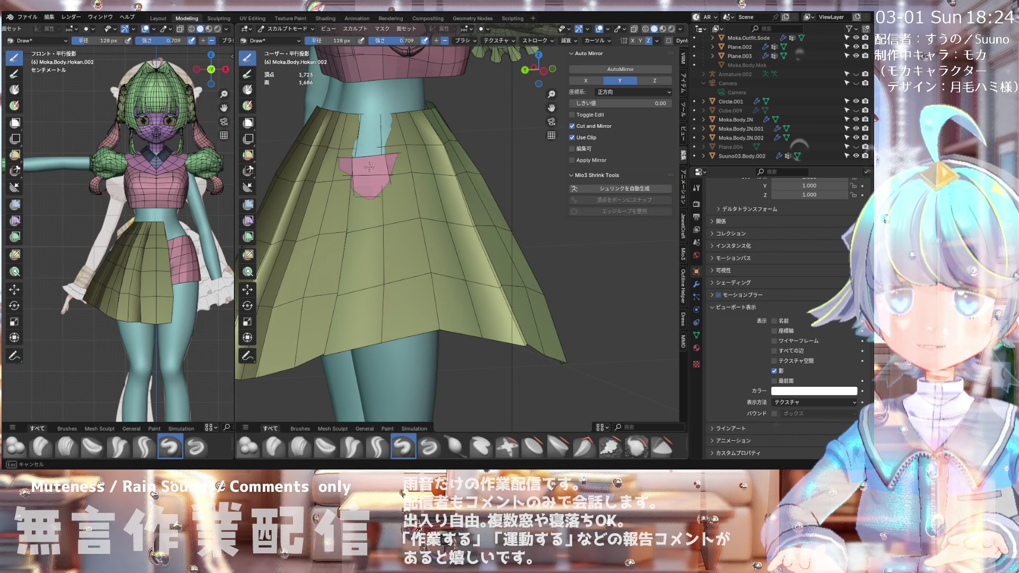
scroll(355, 176, up, 3)
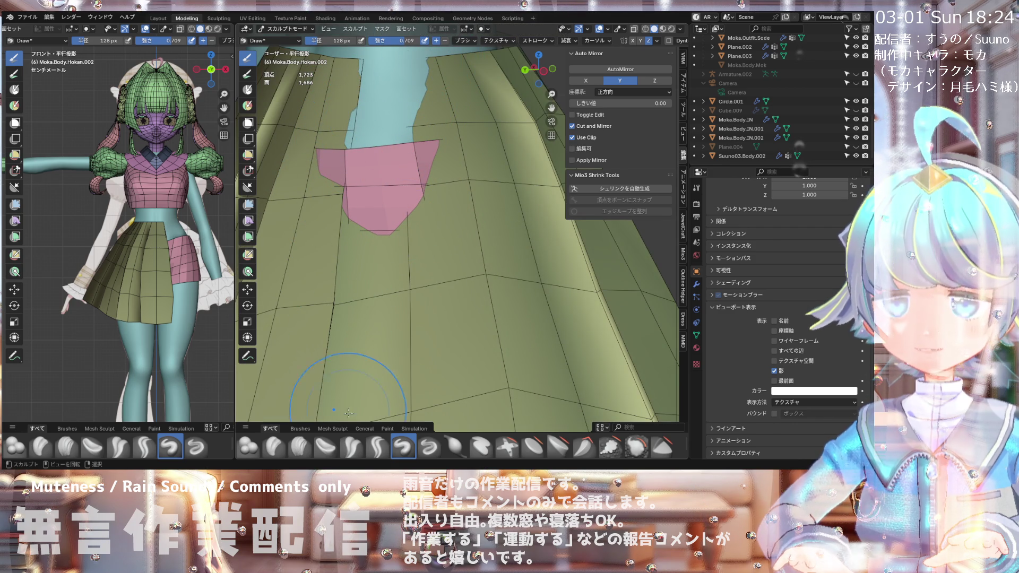
scroll(425, 265, down, 4)
mouse_move(425, 265)
middle_down()
mouse_move(568, 265)
mouse_move(560, 303)
middle_up()
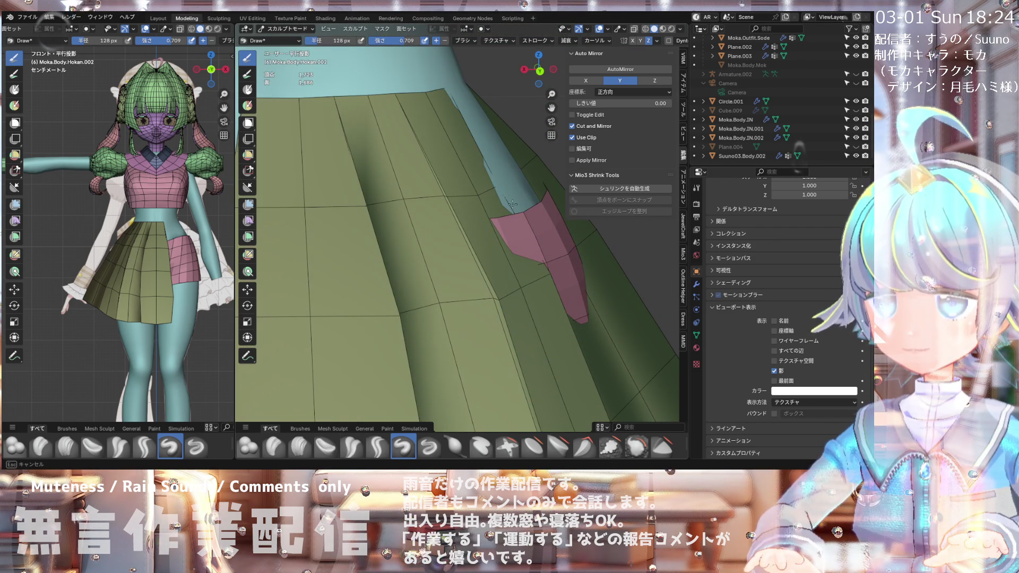
scroll(518, 173, down, 4)
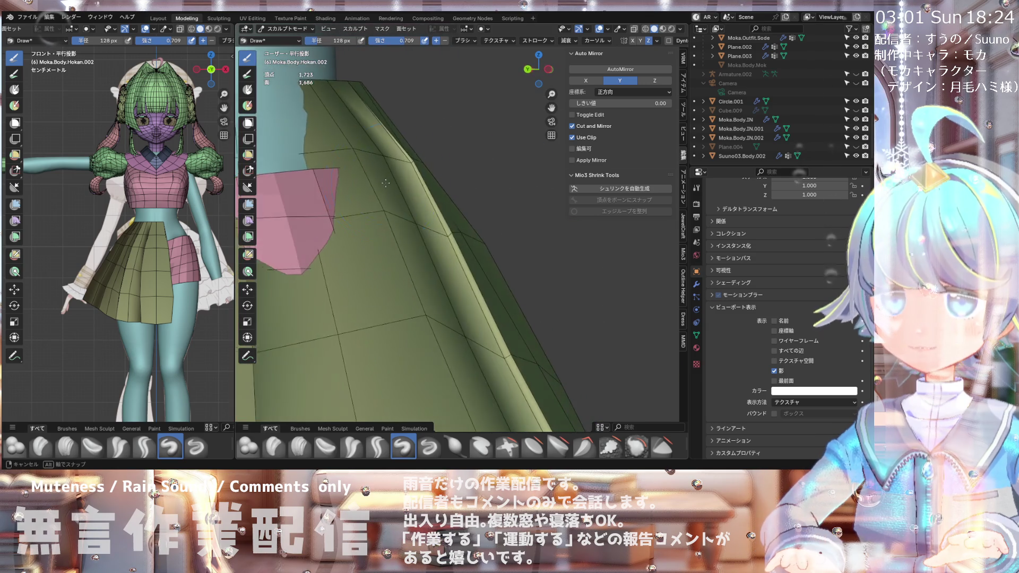
mouse_move(517, 174)
middle_down()
mouse_move(407, 195)
mouse_move(330, 226)
mouse_move(390, 195)
middle_up()
scroll(330, 226, up, 5)
scroll(330, 226, down, 3)
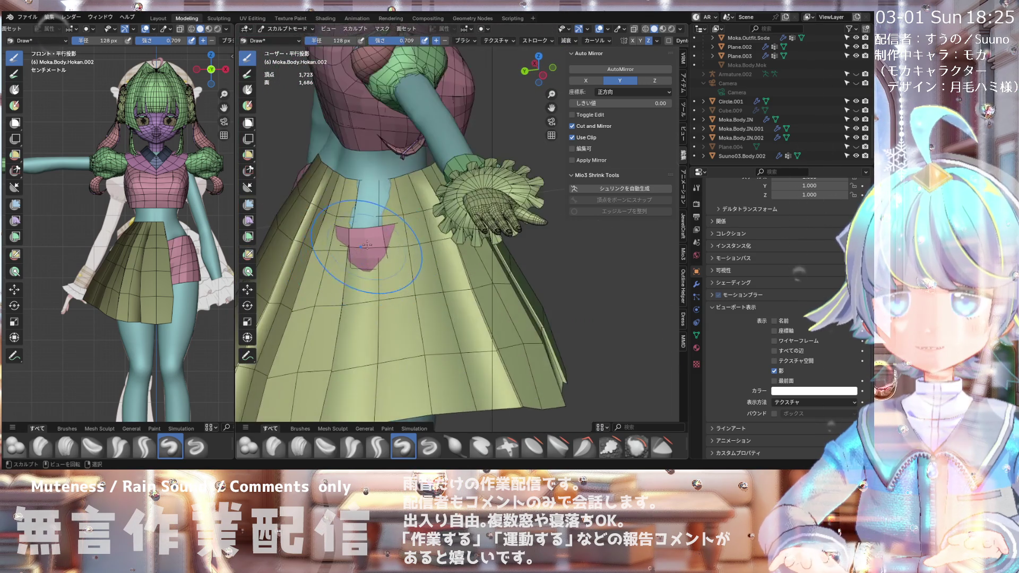
scroll(390, 195, up, 4)
scroll(482, 178, down, 3)
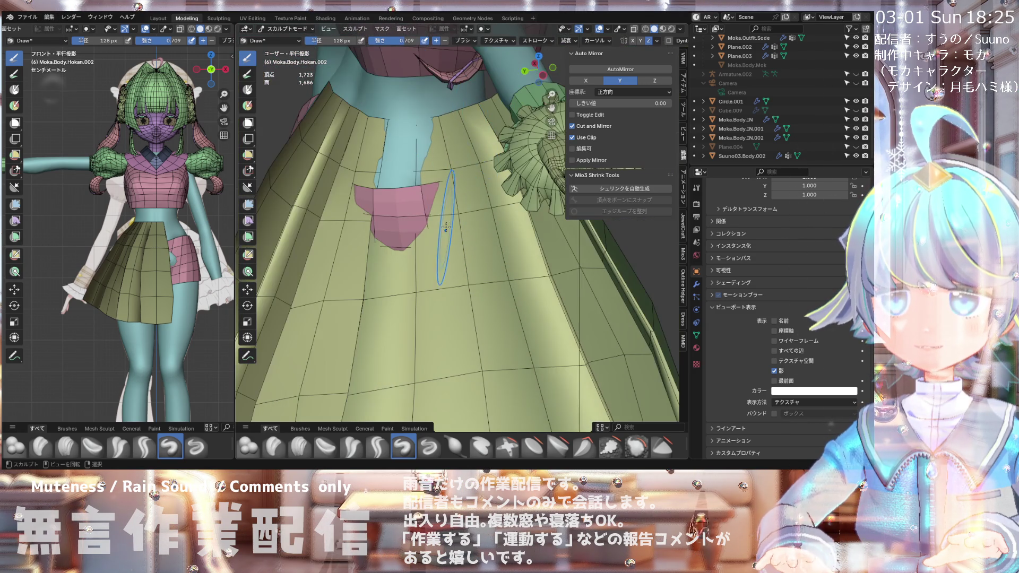
mouse_move(457, 233)
middle_down()
mouse_move(268, 185)
mouse_move(408, 206)
middle_up()
scroll(268, 185, up, 1)
scroll(409, 206, up, 4)
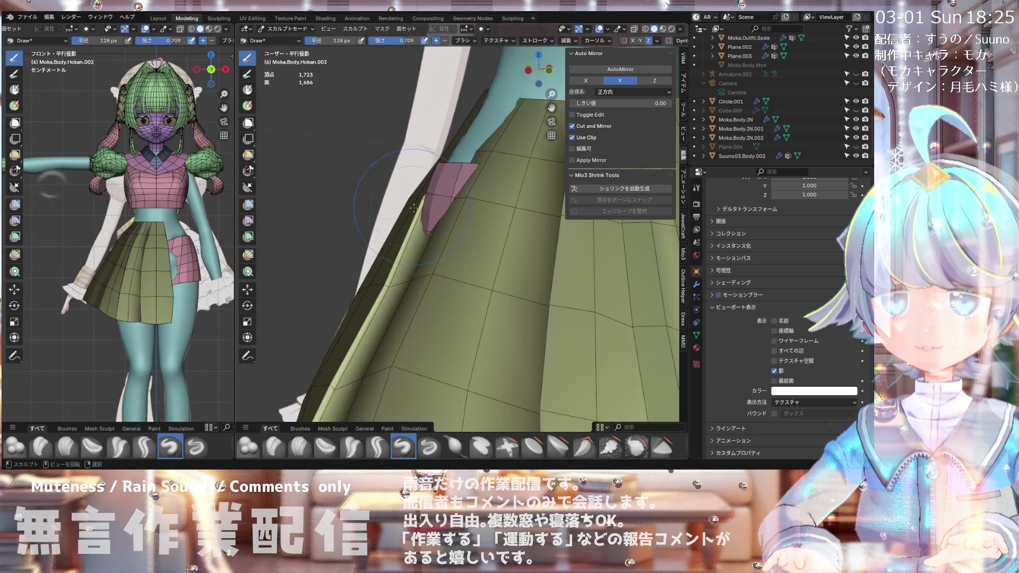
scroll(484, 145, down, 3)
middle_drag(485, 145, 454, 340)
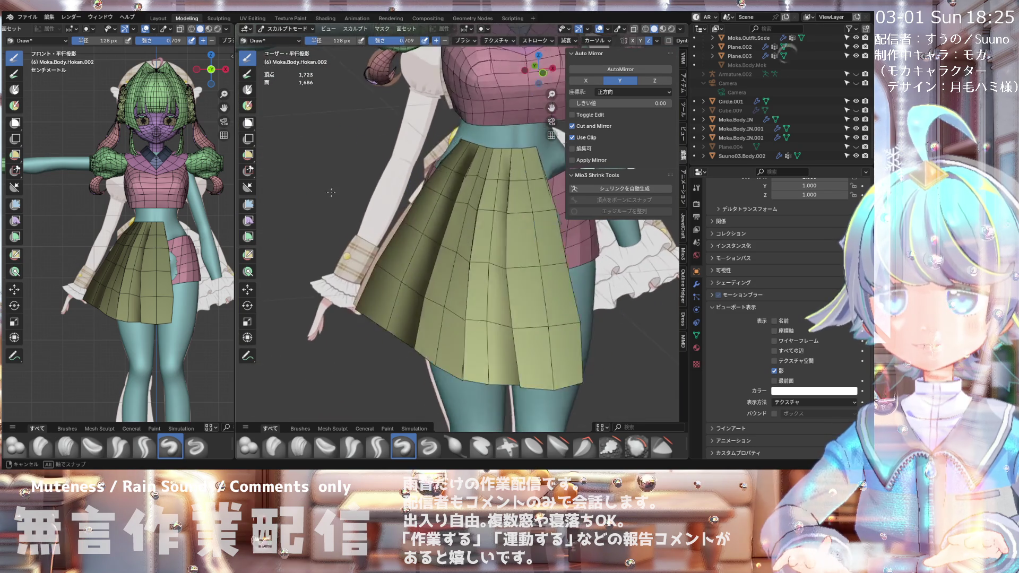
scroll(454, 340, up, 1)
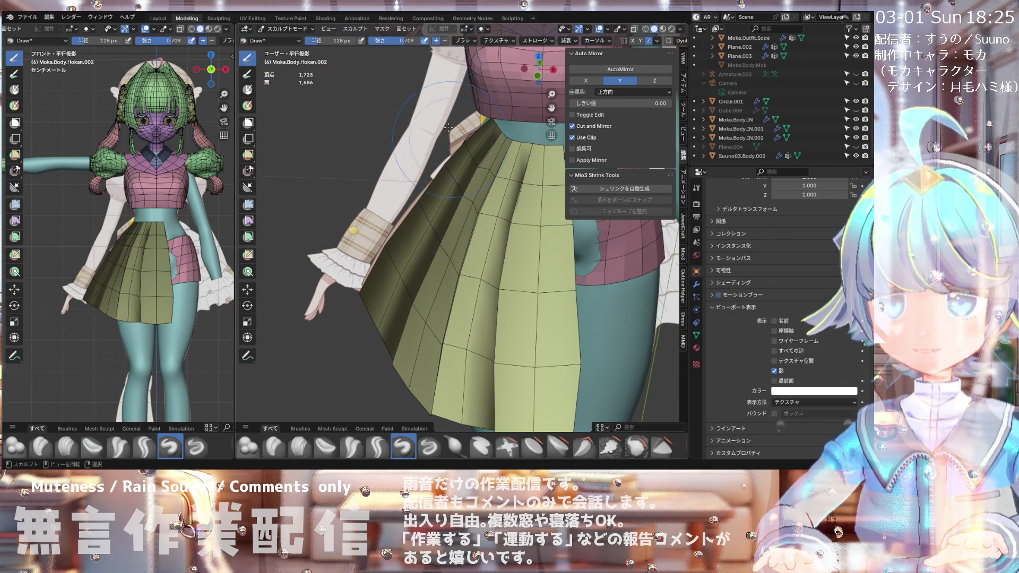
Step: Set the brush strength to 1.000 and pull back to see the whole character
text(1)
key(Return)
scroll(470, 234, down, 4)
middle_drag(425, 234, 470, 234)
scroll(369, 213, up, 3)
scroll(409, 171, up, 2)
Step: Select the skirt Circle.001 in Object Mode and switch it to Sculpt Mode
click(284, 30)
click(286, 44)
click(399, 256)
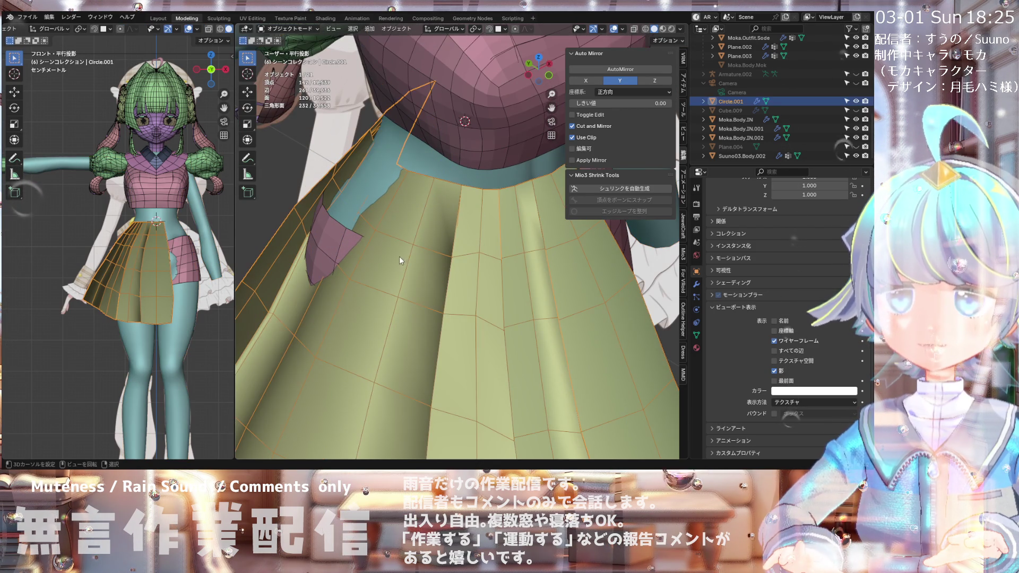
click(279, 30)
click(289, 63)
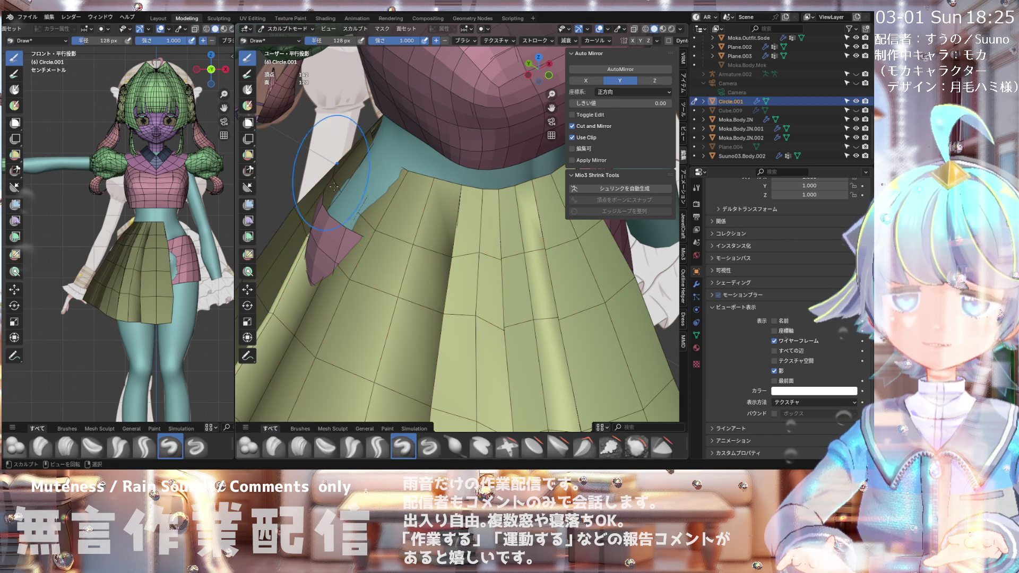
Step: Sculpt the skirt's upper left waist edge, undoing the stroke that pushed it out over the pocket
drag(397, 165, 372, 178)
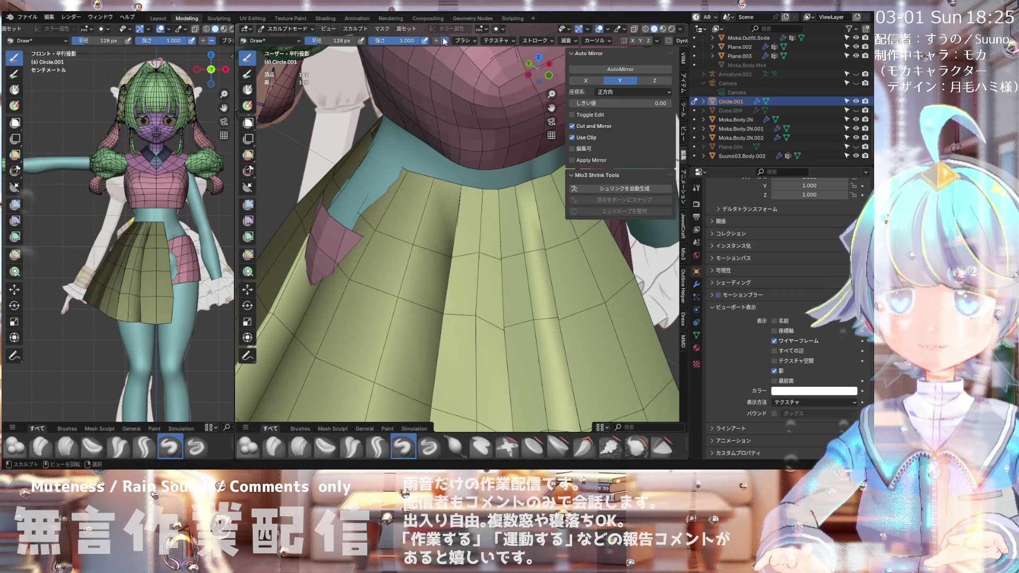
drag(355, 195, 344, 231)
key(ctrl+z)
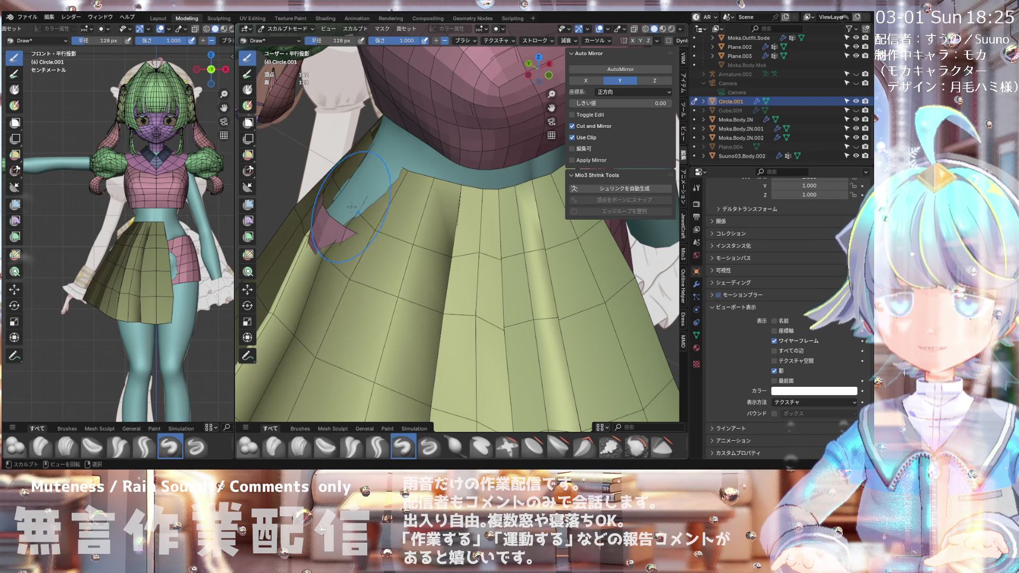
mouse_move(375, 150)
middle_down()
mouse_move(379, 222)
mouse_move(350, 222)
middle_up()
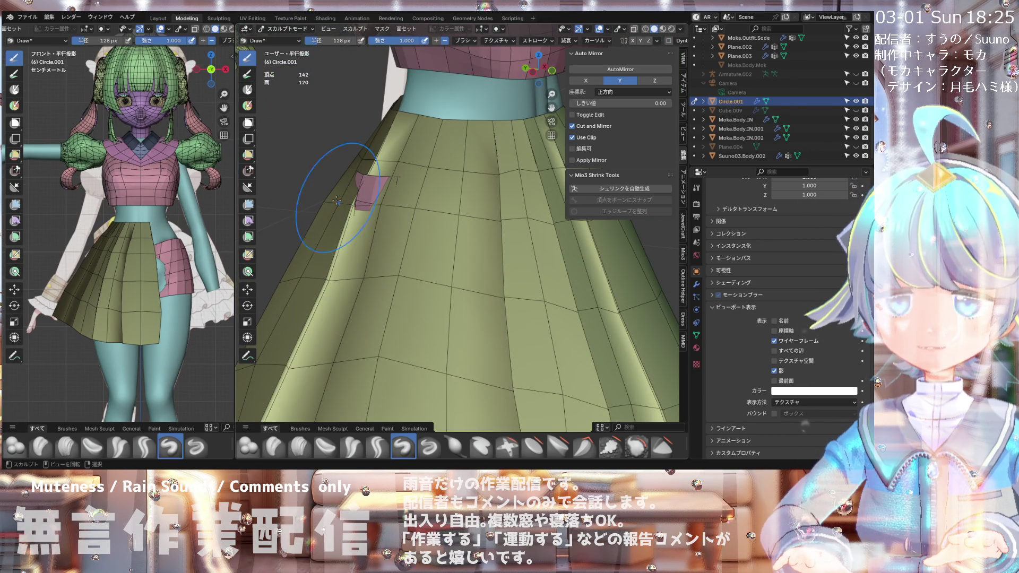
Step: Inspect the sculpted skirt from the front, right side, above and behind
key(KP_1)
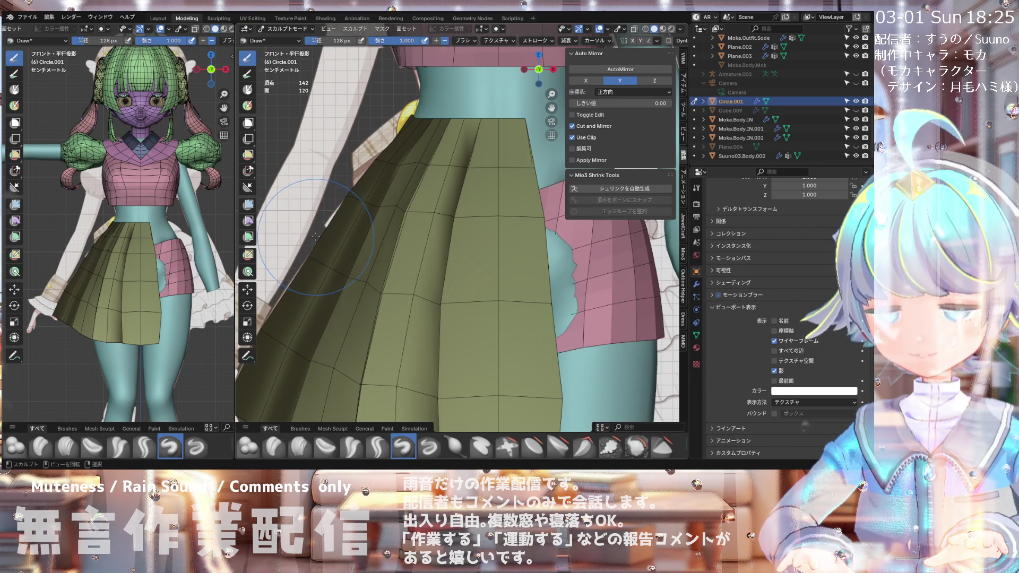
key(KP_3)
mouse_move(341, 239)
middle_down()
mouse_move(497, 252)
mouse_move(495, 240)
middle_up()
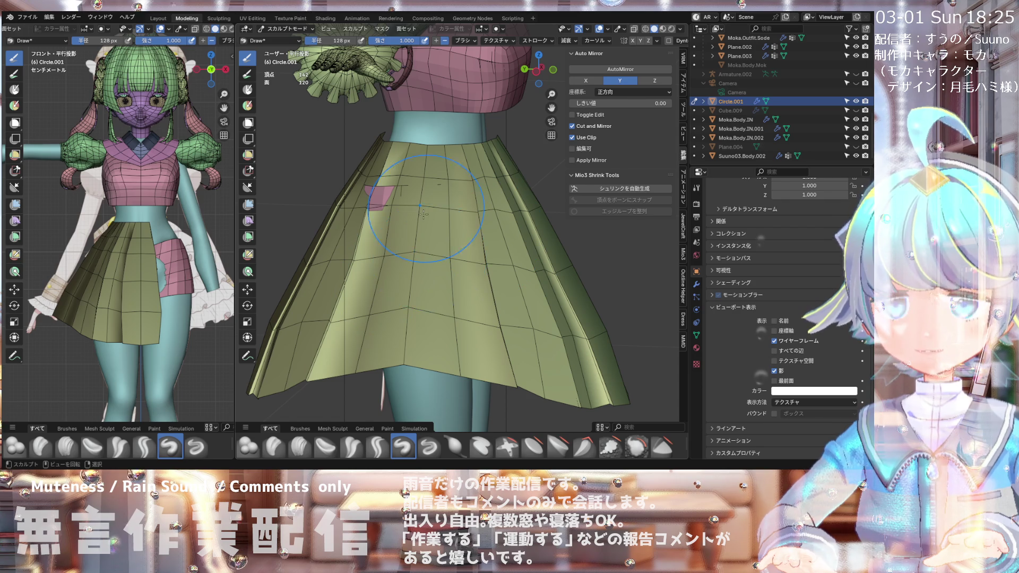
middle_drag(428, 272, 432, 250)
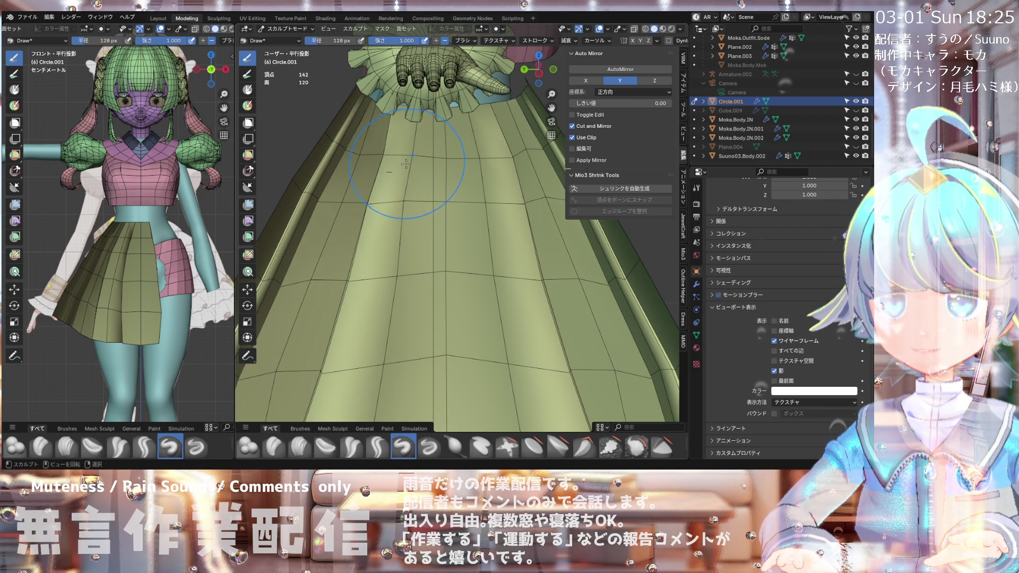
middle_drag(408, 162, 331, 158)
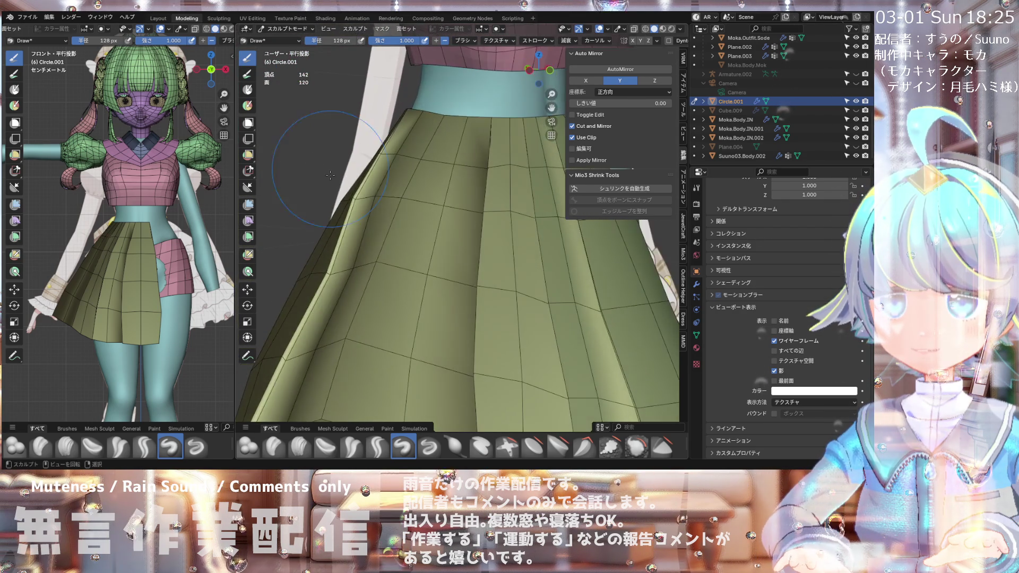
mouse_move(322, 273)
middle_down()
mouse_move(310, 310)
mouse_move(407, 245)
mouse_move(375, 244)
middle_up()
scroll(375, 244, up, 3)
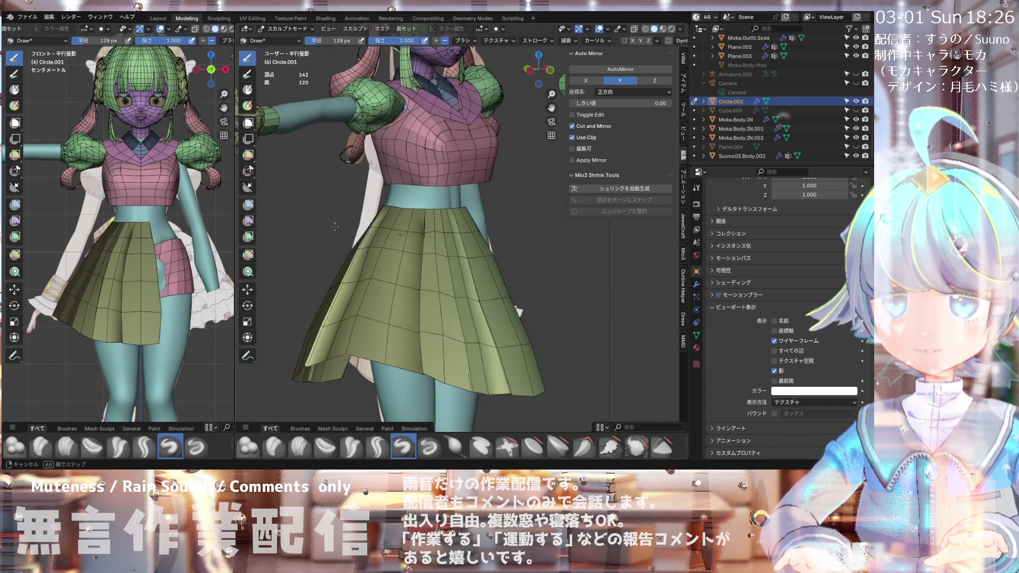
scroll(375, 244, up, 3)
key(KP_1)
scroll(333, 236, up, 2)
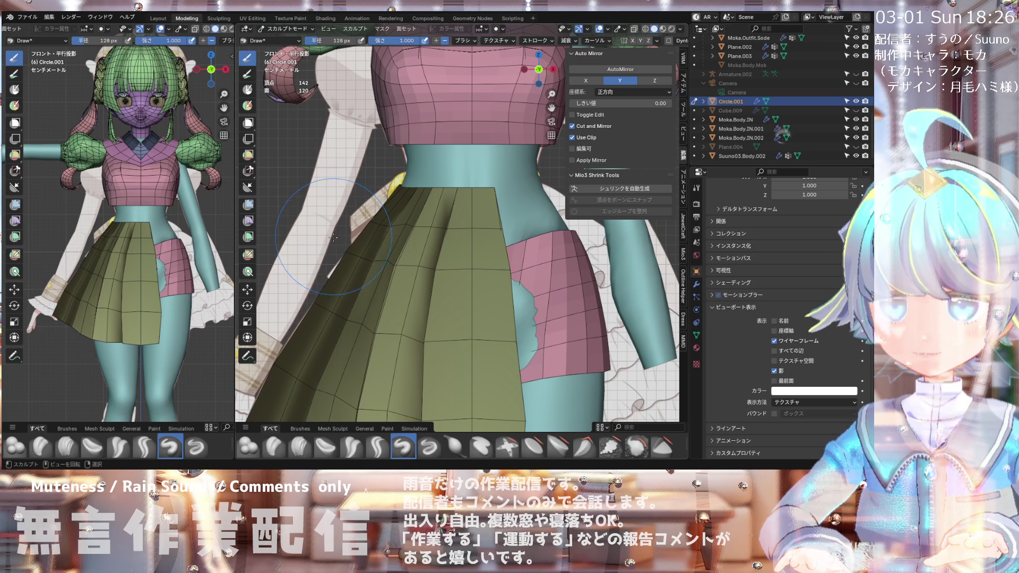
key(KP_3)
mouse_move(357, 247)
middle_down()
mouse_move(493, 271)
mouse_move(369, 299)
middle_up()
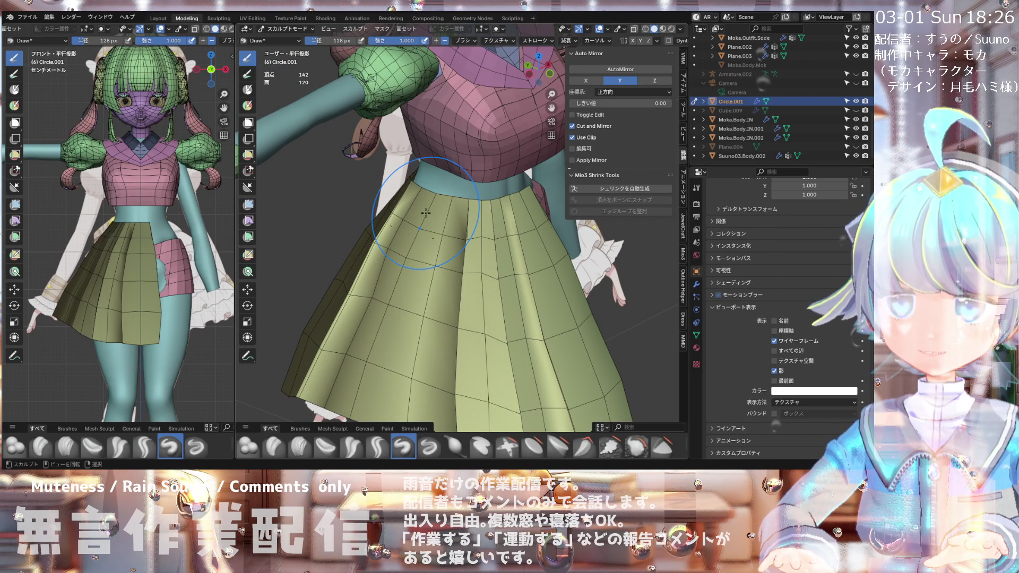
mouse_move(457, 276)
middle_down()
mouse_move(604, 253)
mouse_move(518, 278)
middle_up()
middle_drag(488, 338, 515, 353)
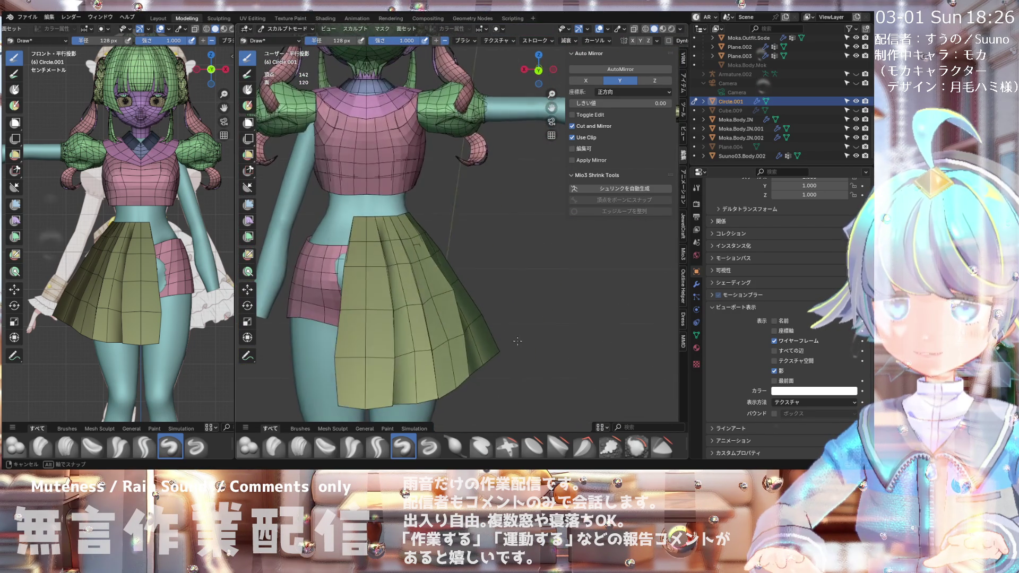
mouse_move(515, 353)
middle_down()
mouse_move(328, 263)
mouse_move(398, 275)
mouse_move(371, 298)
mouse_move(401, 328)
middle_up()
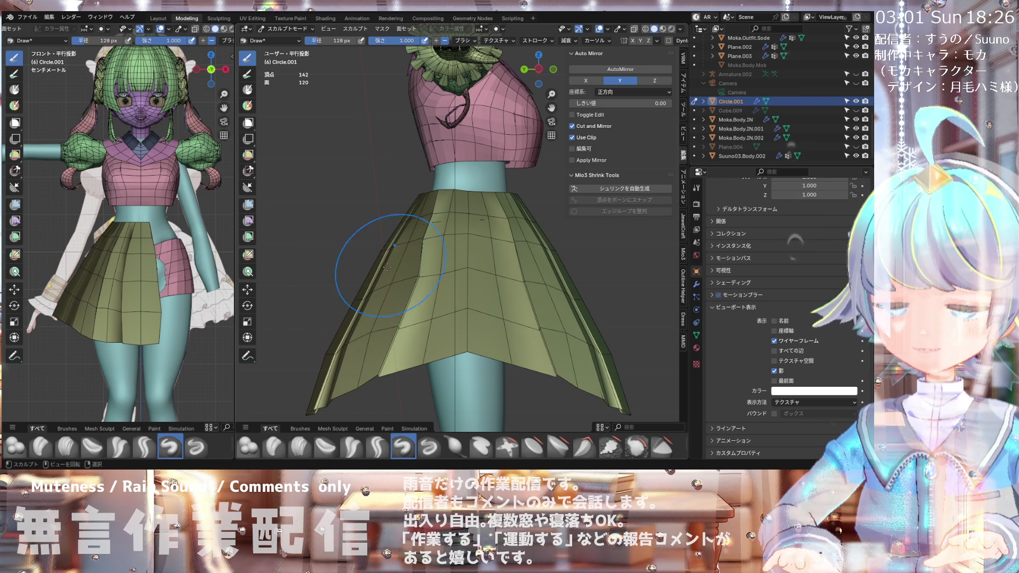
scroll(423, 346, up, 5)
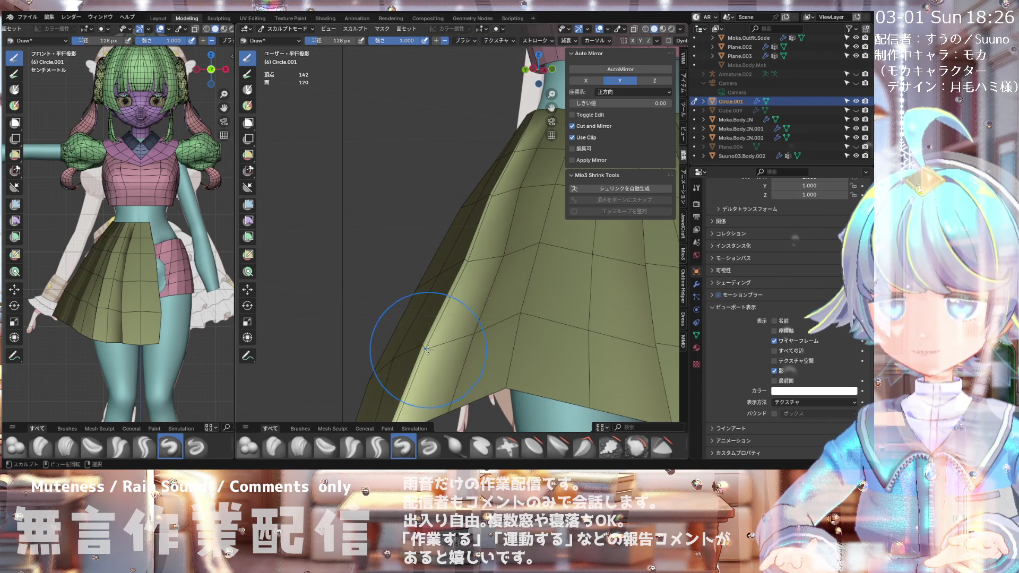
scroll(456, 280, down, 5)
mouse_move(429, 350)
middle_down()
mouse_move(600, 355)
mouse_move(542, 285)
mouse_move(490, 347)
mouse_move(479, 270)
mouse_move(310, 205)
mouse_move(413, 236)
mouse_move(387, 243)
middle_up()
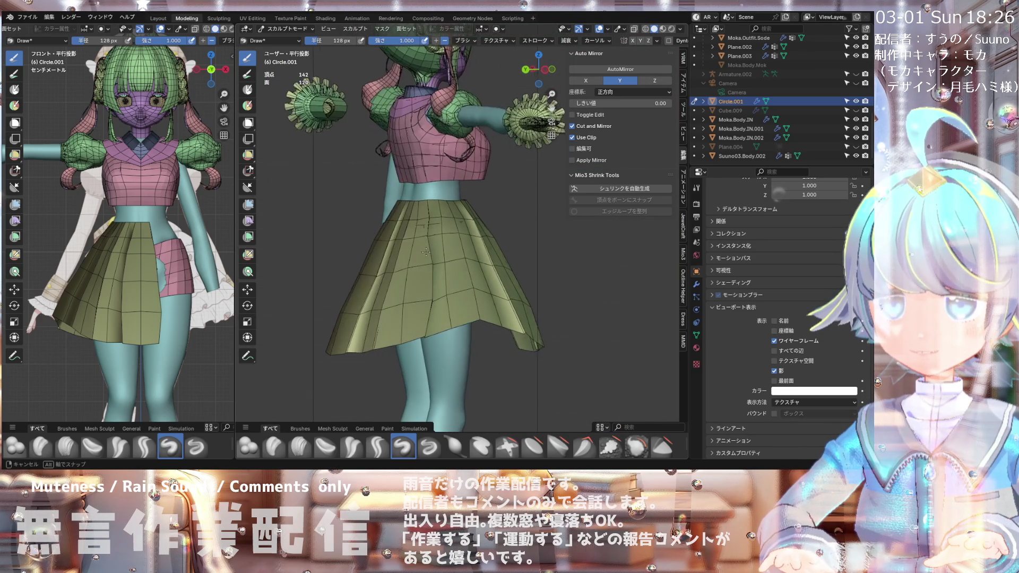
middle_drag(415, 245, 423, 248)
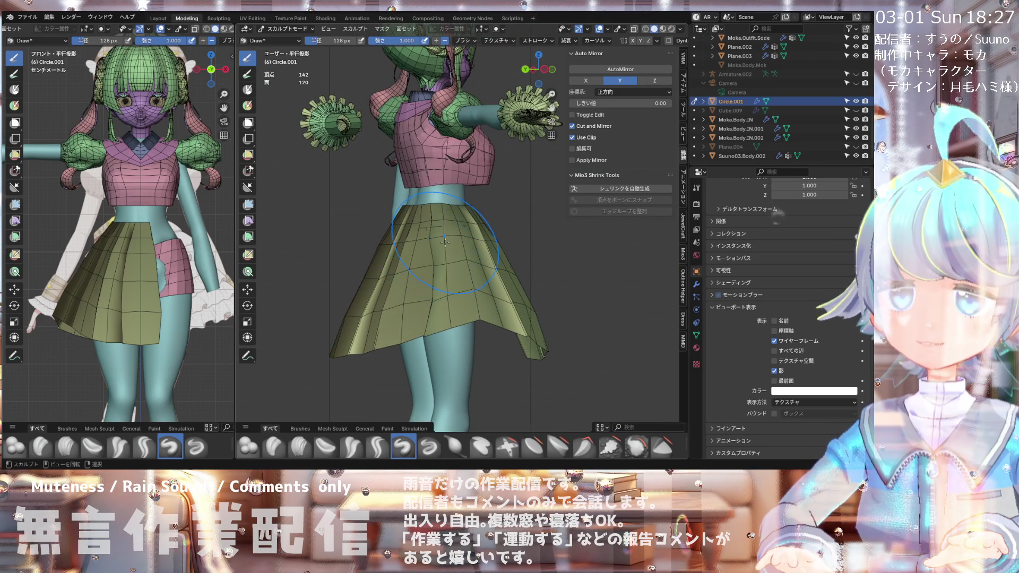
scroll(445, 242, up, 3)
mouse_move(445, 242)
middle_down()
mouse_move(478, 243)
mouse_move(412, 245)
middle_up()
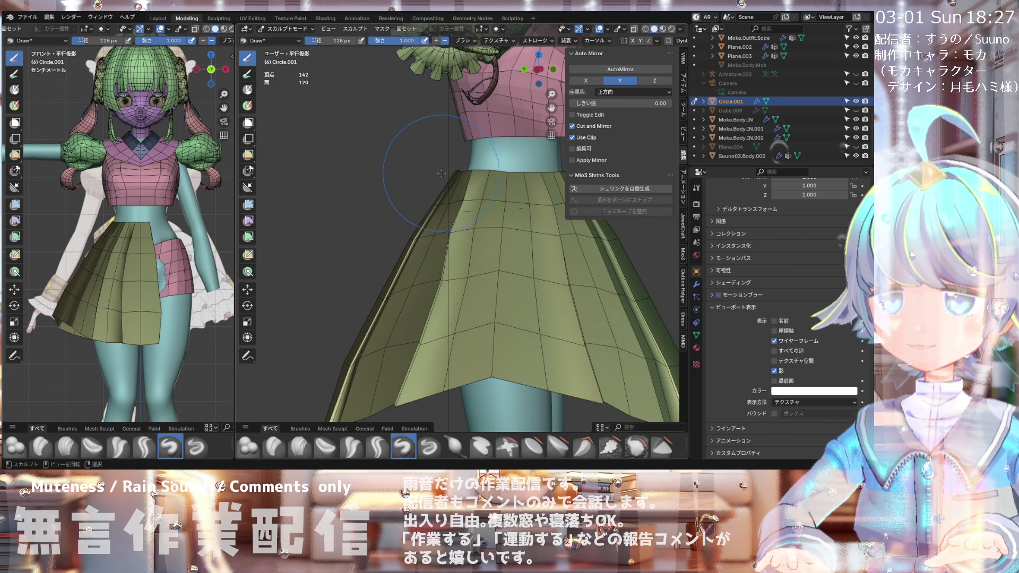
middle_drag(440, 172, 456, 166)
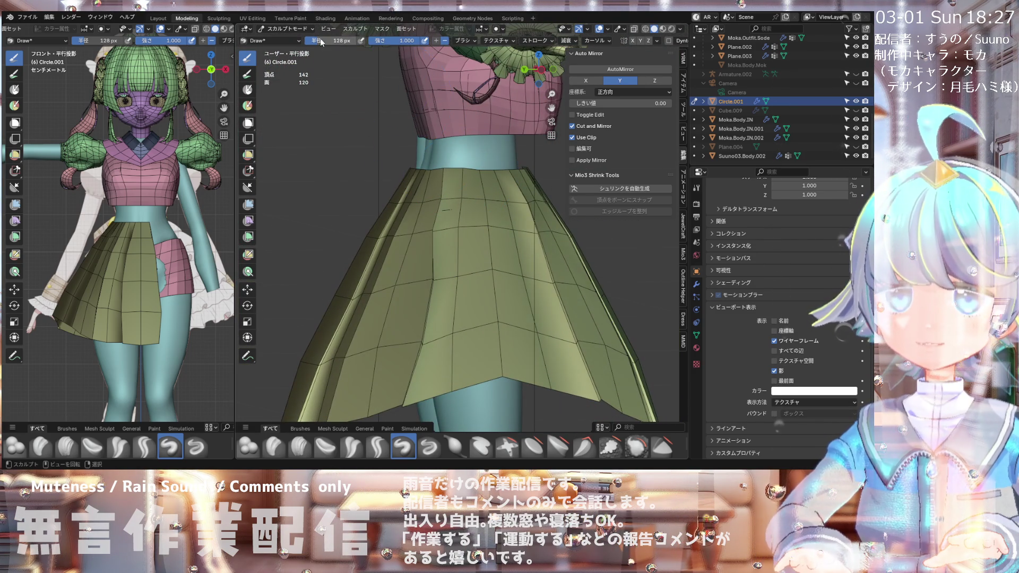
Step: Switch back to Object Mode and select the Moka.Body.IN body object
click(293, 30)
click(292, 39)
click(413, 224)
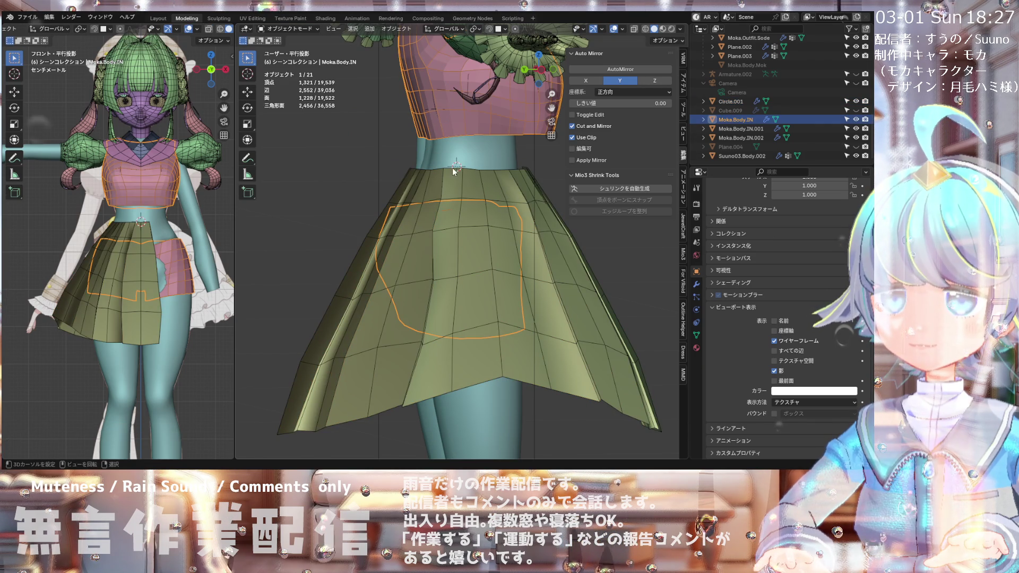
Step: Select skirt Circle.001 and enter Edit Mode to inspect its pleats from several angles
click(463, 188)
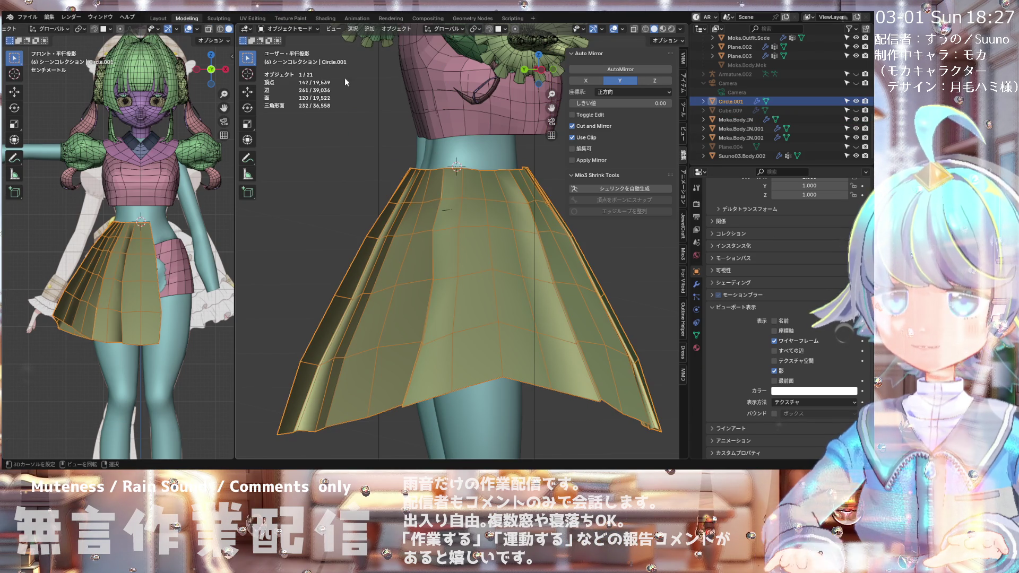
click(308, 49)
mouse_move(367, 157)
middle_down()
mouse_move(433, 163)
mouse_move(402, 184)
middle_up()
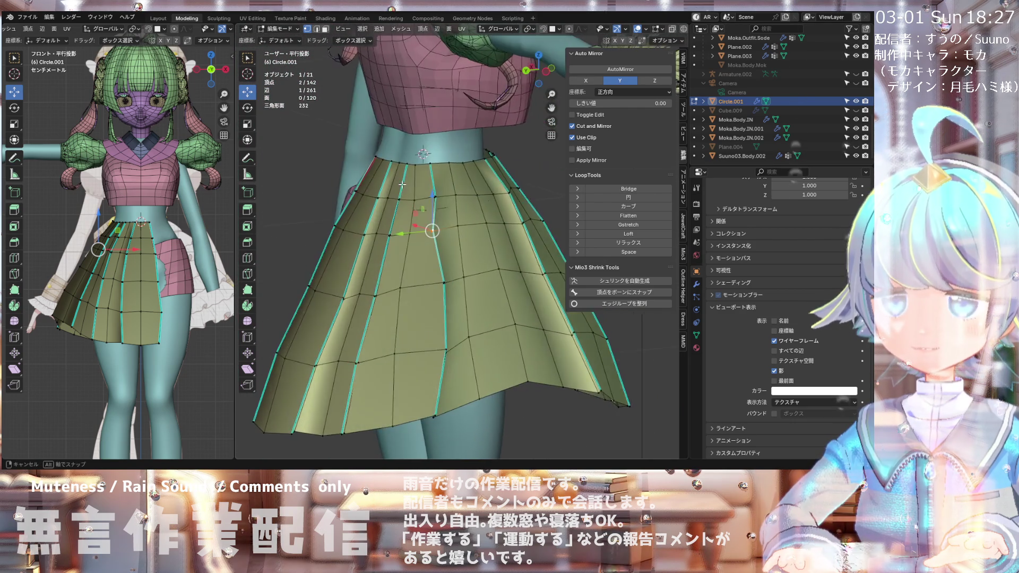
middle_drag(401, 184, 397, 185)
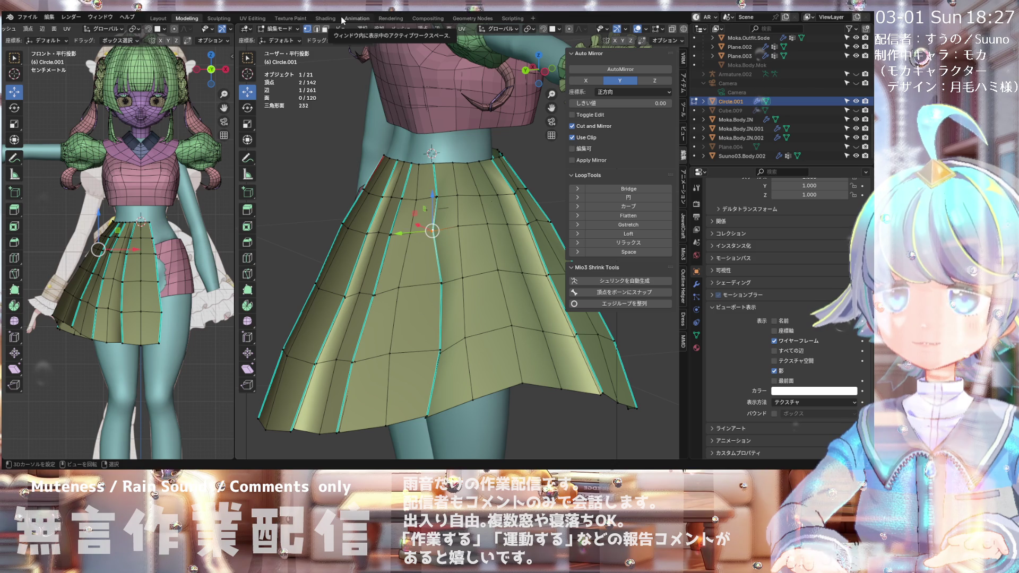
scroll(414, 191, down, 2)
mouse_move(414, 191)
shift+middle_down()
mouse_move(372, 223)
mouse_move(355, 158)
mouse_move(403, 147)
shift+middle_up()
scroll(372, 223, up, 2)
scroll(403, 147, up, 2)
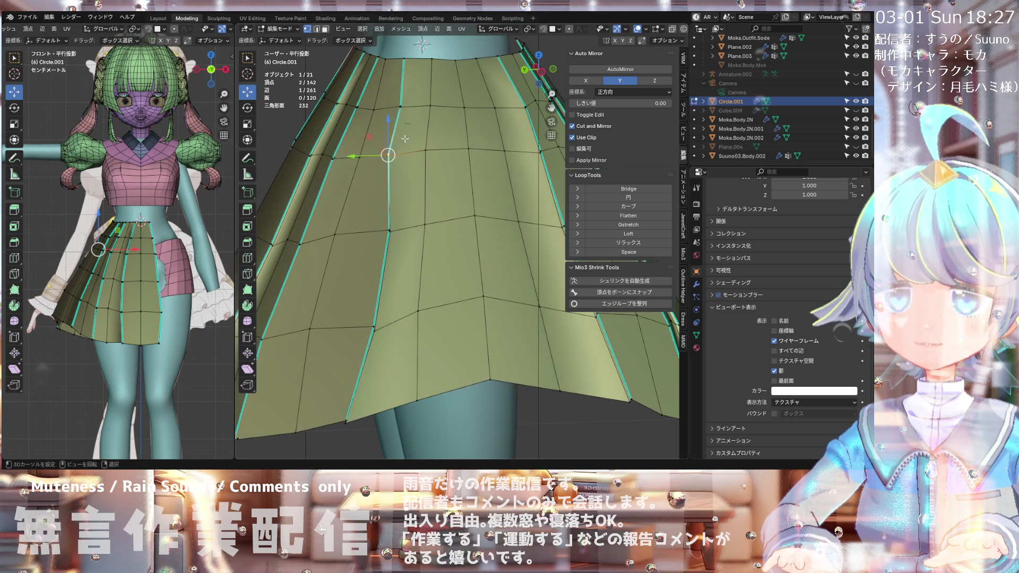
middle_drag(400, 106, 372, 116)
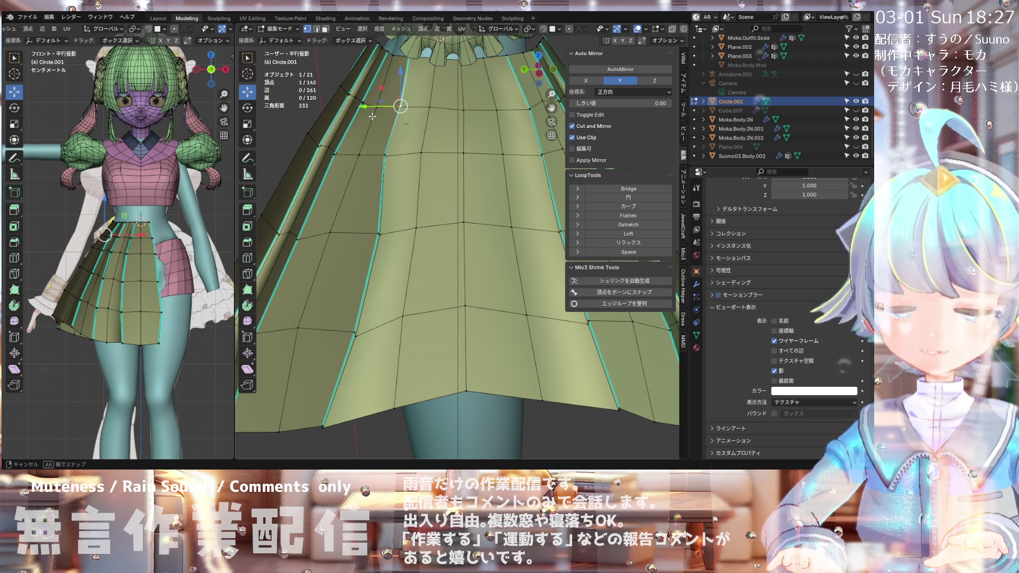
scroll(446, 141, down, 5)
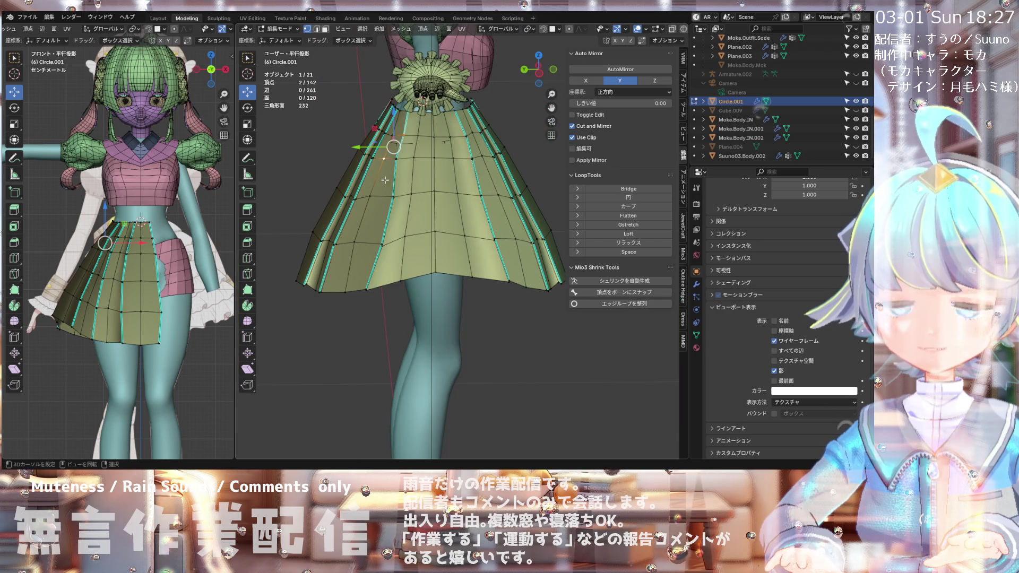
scroll(385, 180, up, 1)
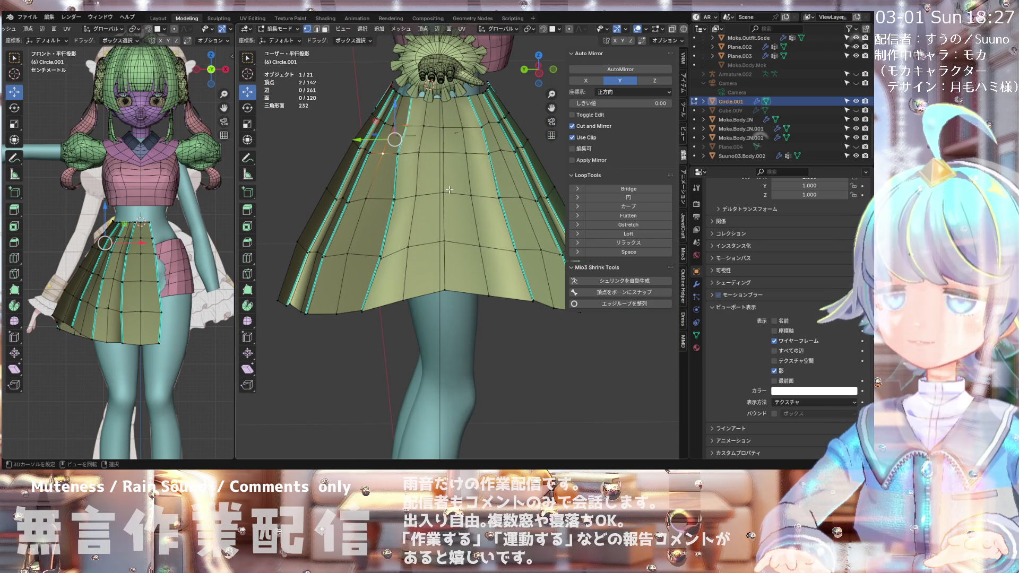
scroll(429, 183, down, 1)
scroll(429, 176, down, 2)
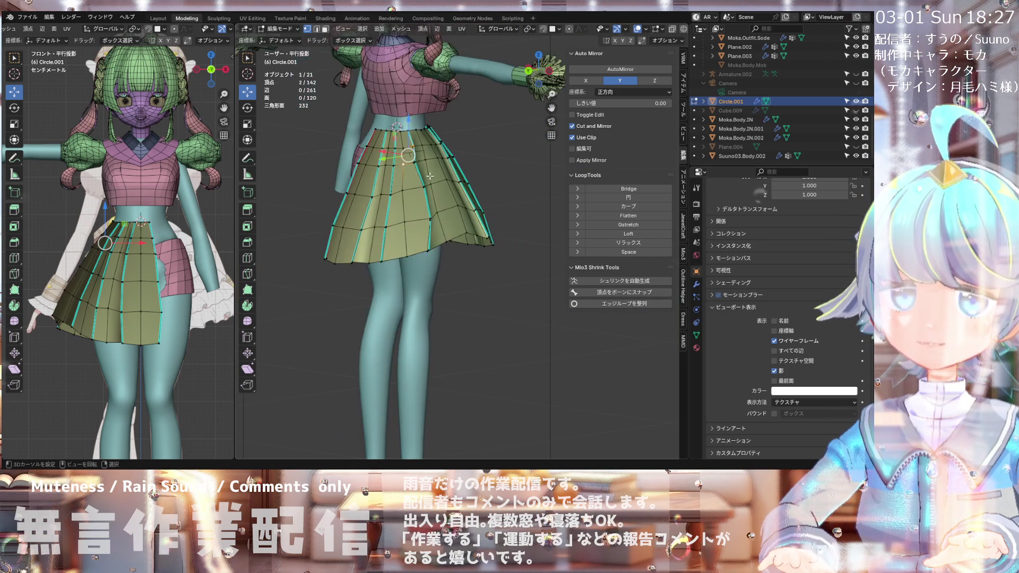
scroll(370, 186, up, 2)
middle_drag(370, 186, 349, 133)
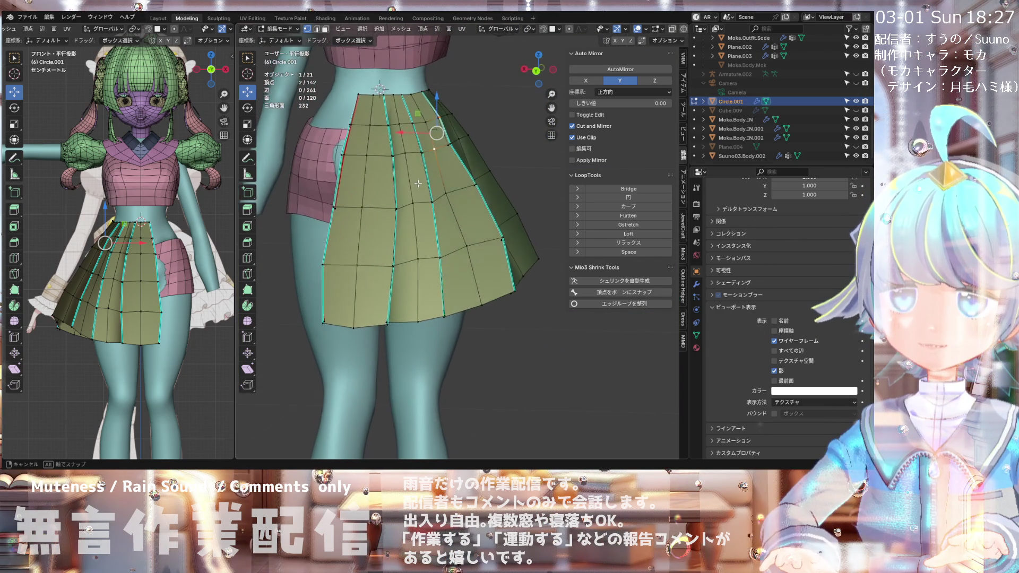
scroll(350, 132, up, 1)
Step: Return to Object Mode and select the pink shorts mesh Moka.Body.IN
click(272, 29)
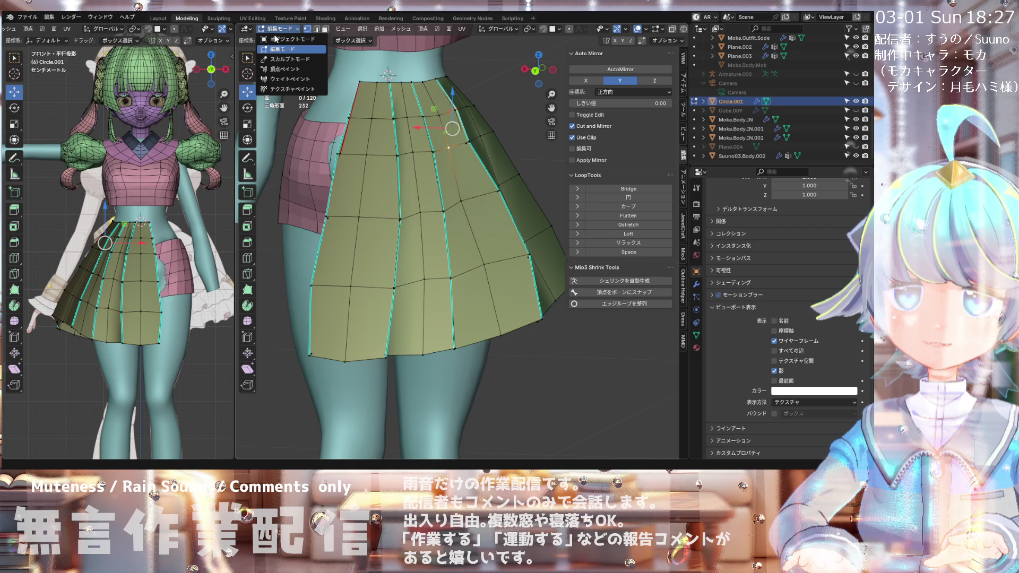
click(276, 38)
click(299, 158)
middle_drag(300, 157, 367, 164)
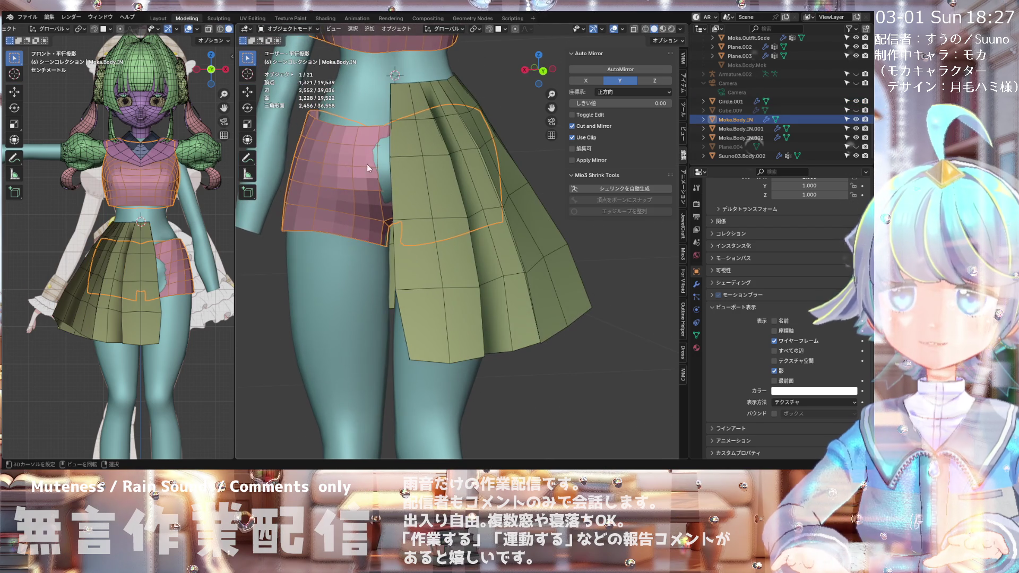
Step: Put Moka.Body.IN in Sculpt Mode, push in the crotch bulge, then check the hips from below and behind
click(297, 30)
click(291, 59)
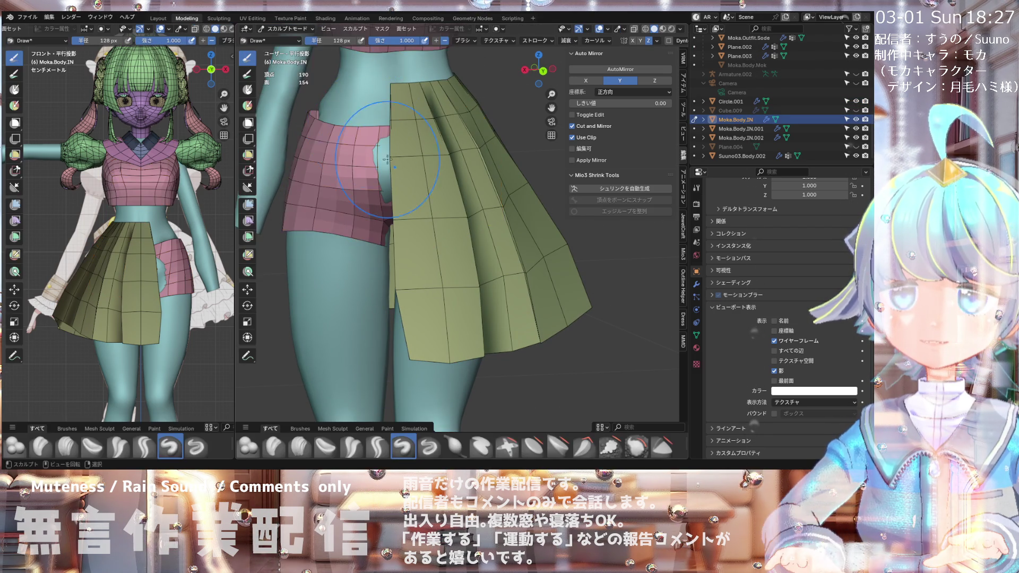
middle_drag(319, 133, 405, 168)
ctrl+click(415, 155)
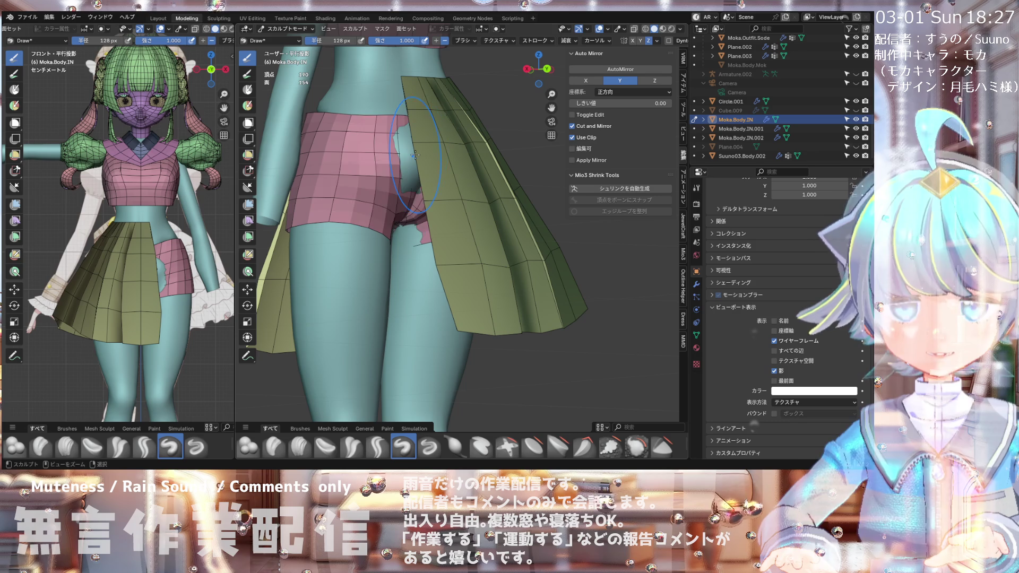
middle_drag(512, 208, 506, 185)
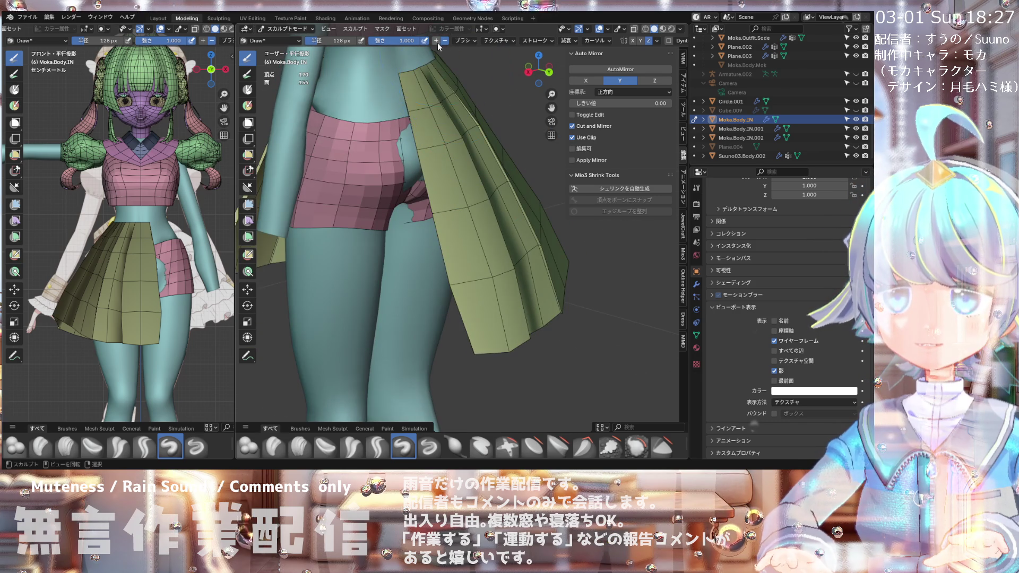
middle_drag(413, 151, 413, 66)
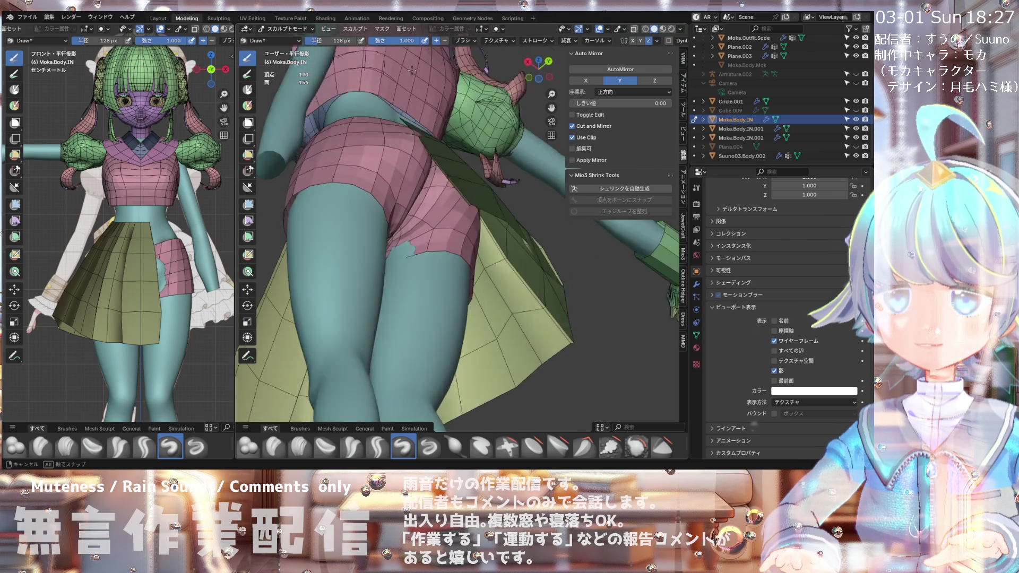
key(ctrl+z)
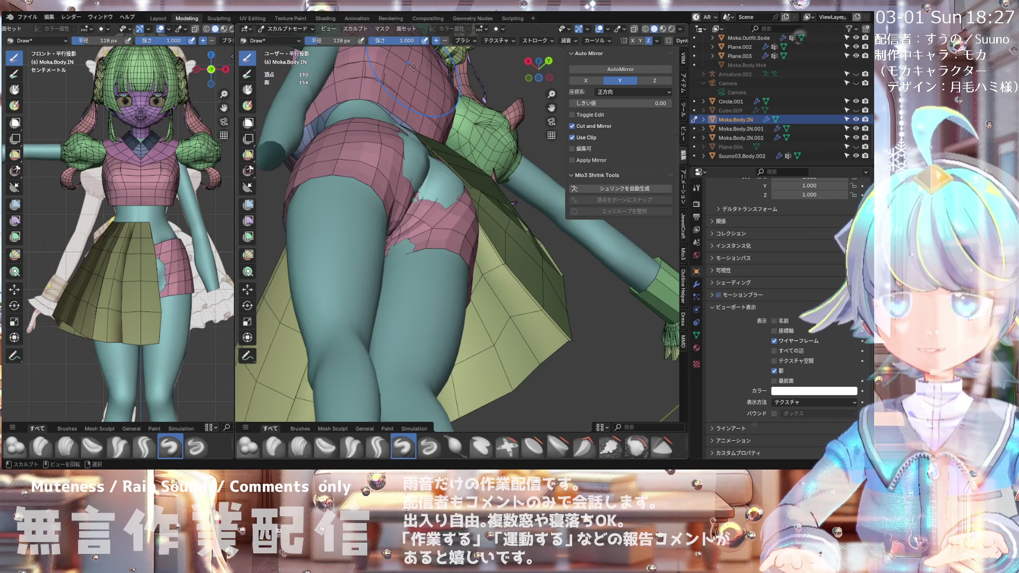
mouse_move(413, 66)
middle_down()
mouse_move(413, 156)
mouse_move(488, 214)
mouse_move(371, 175)
middle_up()
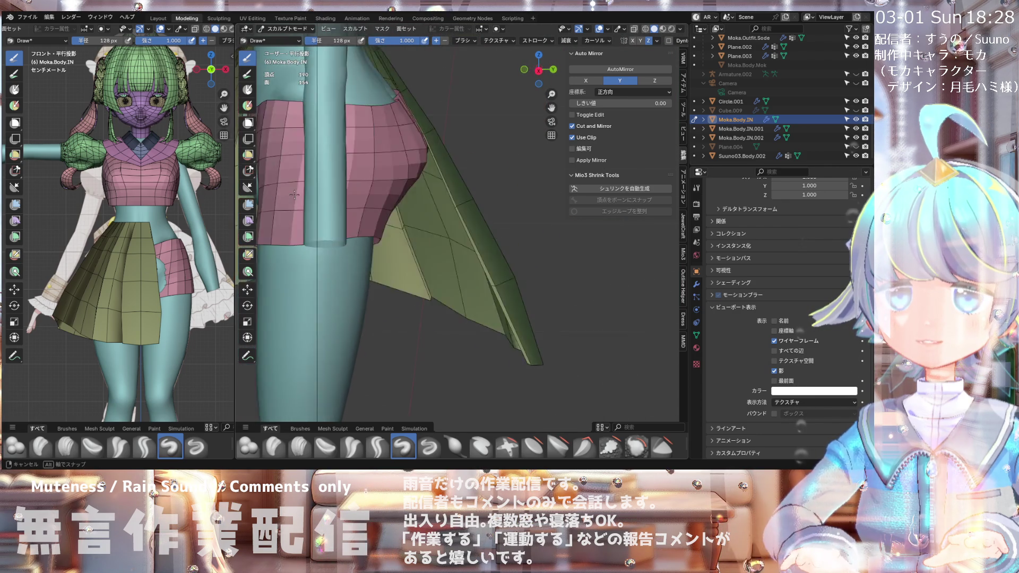
scroll(363, 168, down, 3)
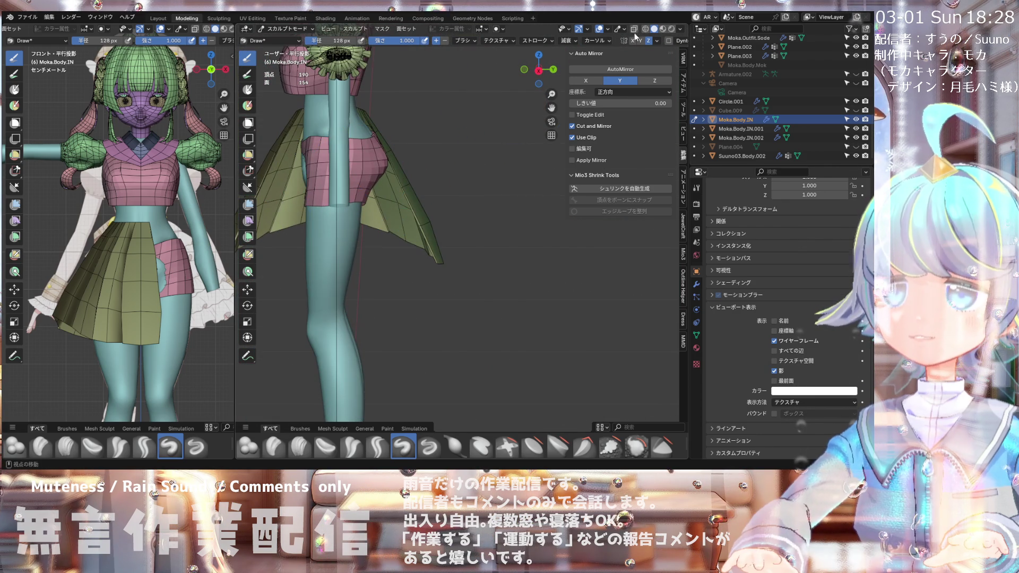
scroll(329, 175, up, 3)
mouse_move(372, 175)
middle_down()
mouse_move(313, 192)
mouse_move(327, 140)
mouse_move(304, 140)
mouse_move(364, 110)
mouse_move(360, 118)
mouse_move(383, 131)
middle_up()
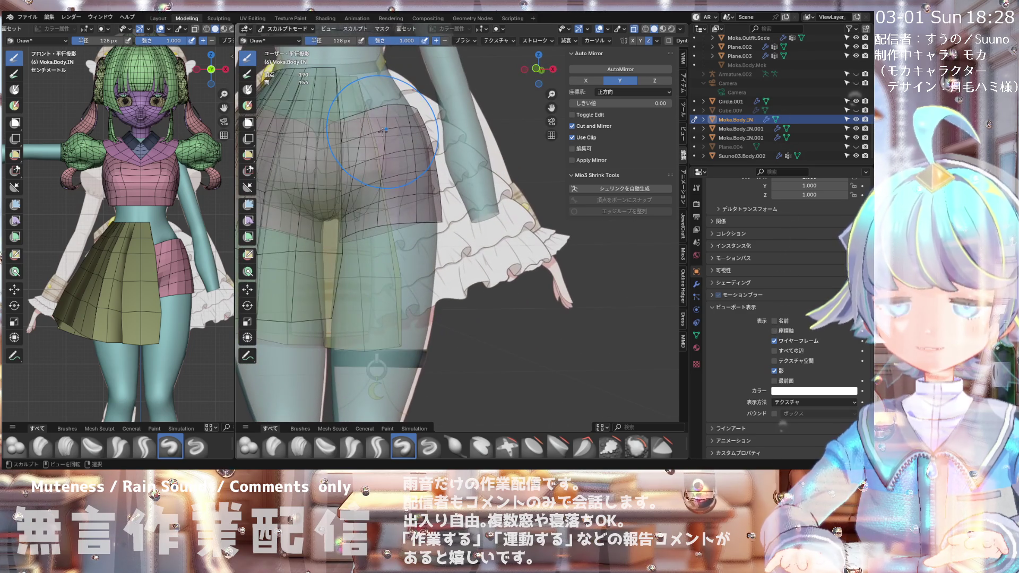
Step: Switch the shorts to Edit Mode and lower a crotch vertex along Z
click(300, 32)
click(297, 50)
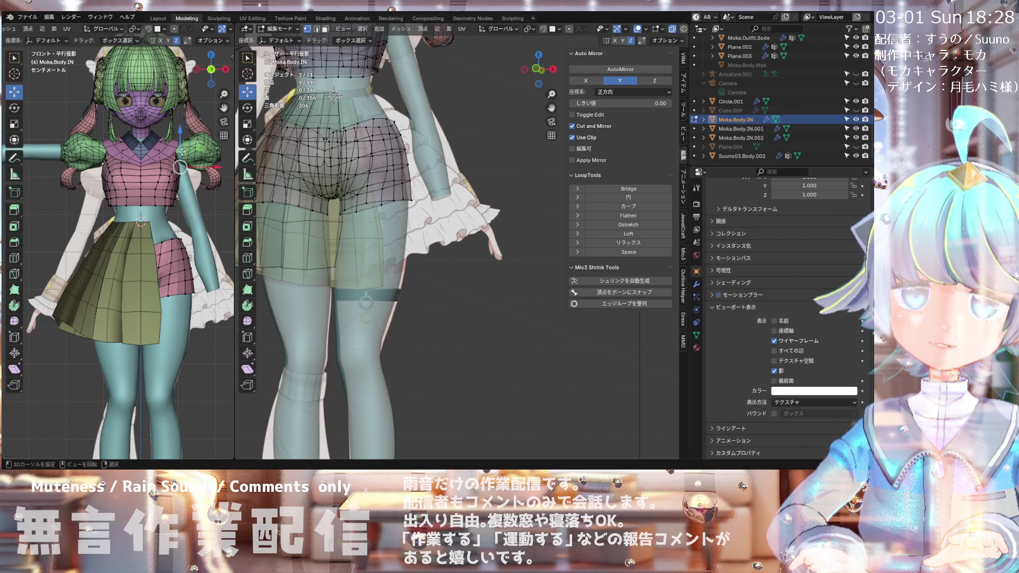
scroll(197, 155, down, 4)
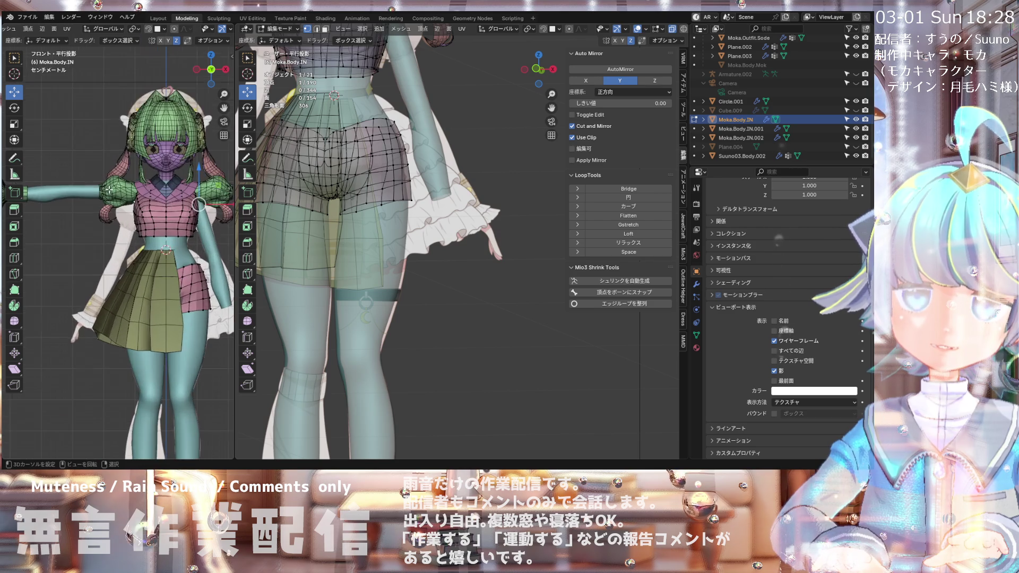
scroll(192, 209, up, 2)
scroll(192, 209, down, 1)
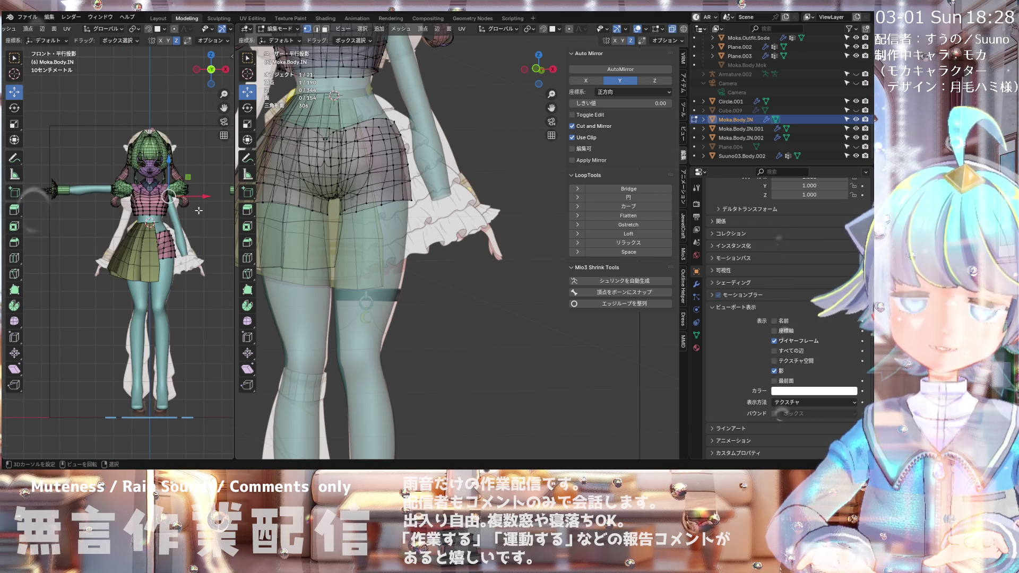
mouse_move(287, 208)
middle_down()
mouse_move(323, 170)
mouse_move(305, 116)
middle_up()
scroll(335, 152, up, 2)
scroll(335, 151, up, 2)
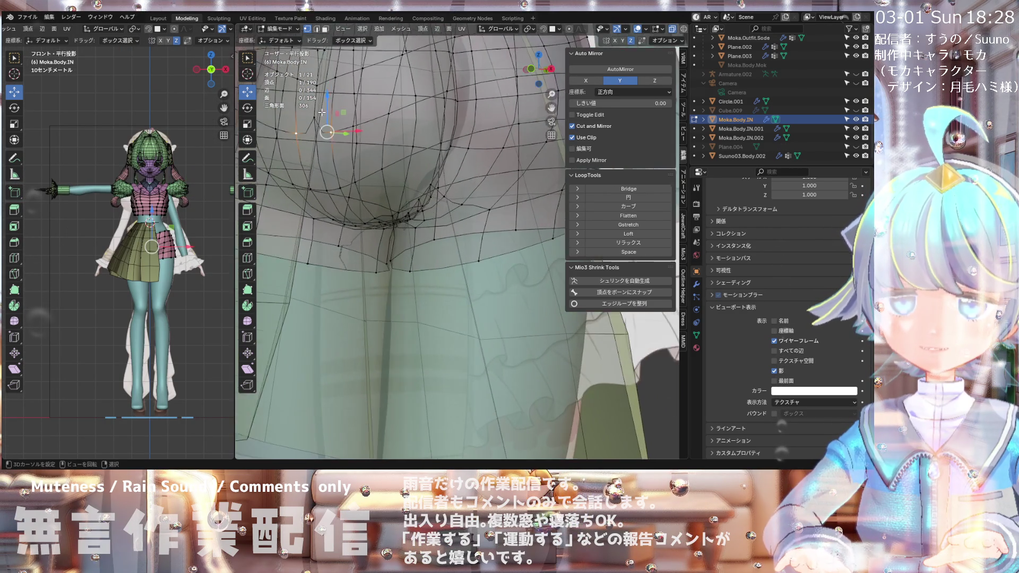
scroll(306, 117, up, 2)
drag(310, 109, 314, 124)
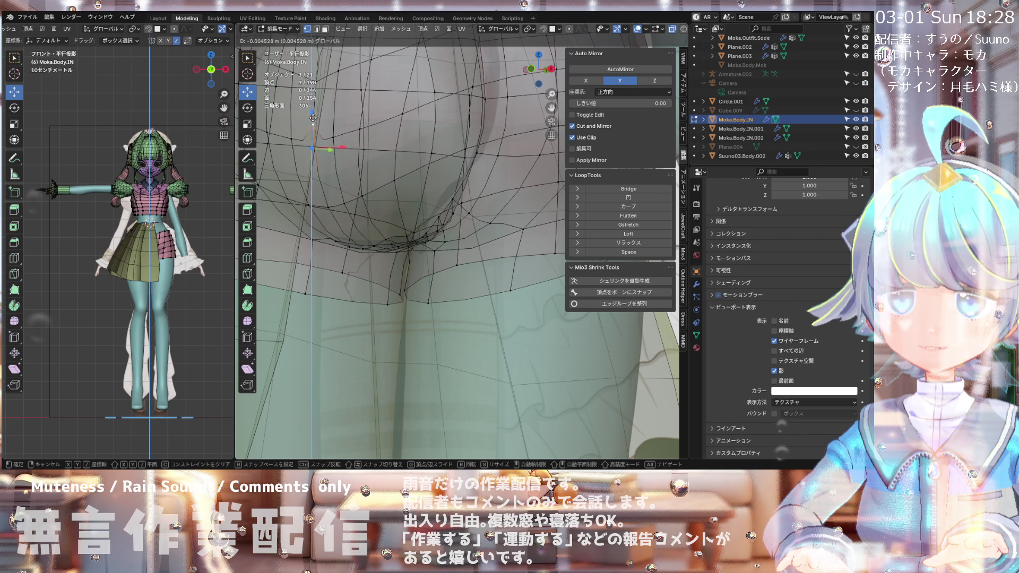
alt+scroll(313, 118, down, 3)
alt+middle_drag(313, 118, 352, 114)
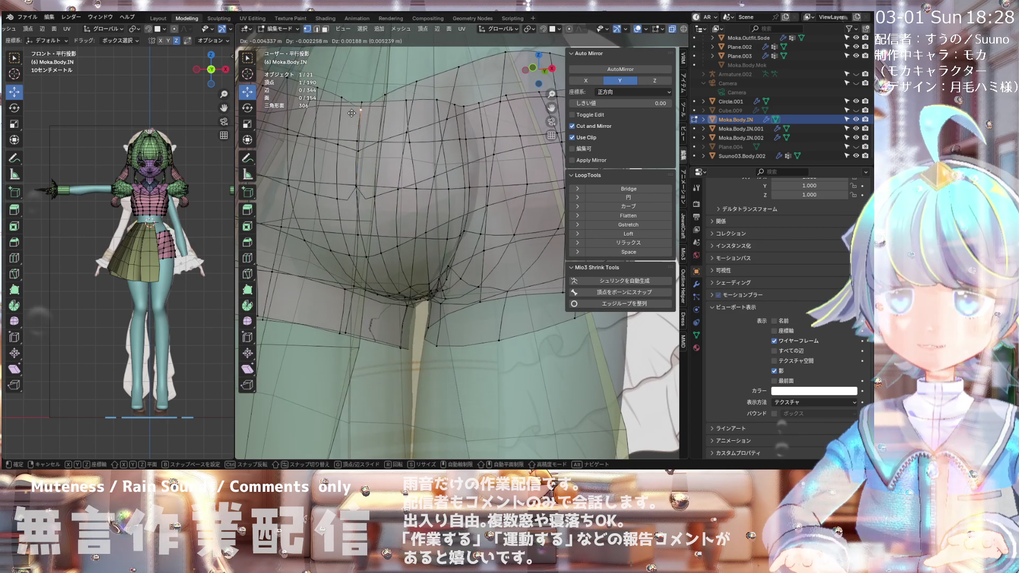
click(354, 101)
Step: Push the crotch vertices outward with Shrink/Fatten by 0.00769 m
mouse_move(353, 100)
middle_down()
mouse_move(392, 156)
mouse_move(371, 191)
mouse_move(402, 151)
mouse_move(367, 246)
middle_up()
scroll(393, 155, up, 3)
scroll(365, 197, down, 3)
scroll(400, 163, up, 3)
scroll(365, 227, up, 2)
click(367, 228)
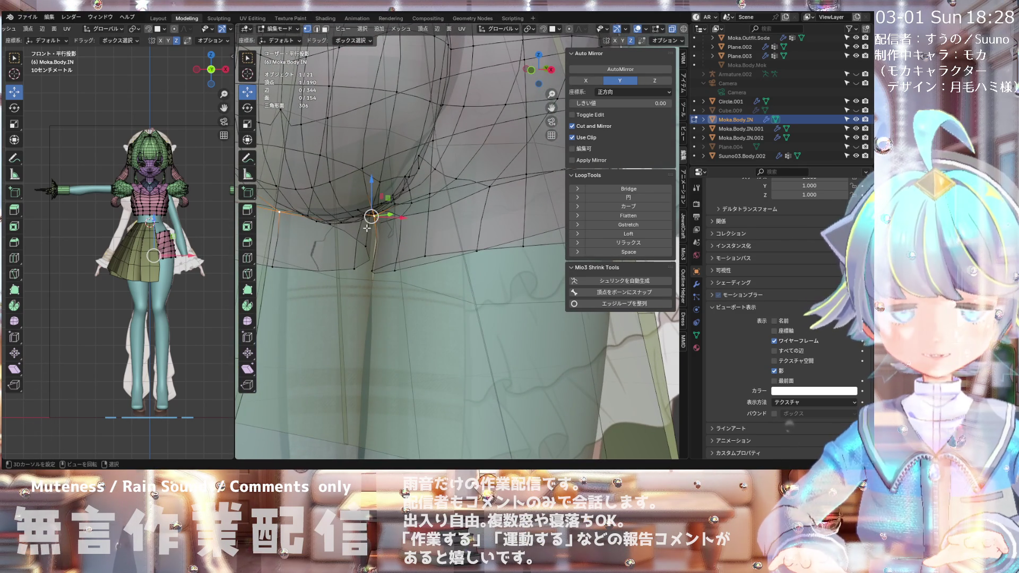
key(alt+s)
click(368, 226)
mouse_move(368, 225)
middle_down()
mouse_move(414, 209)
mouse_move(322, 246)
mouse_move(353, 165)
mouse_move(325, 243)
mouse_move(355, 275)
middle_up()
Step: Slide the crotch vertex along Y with proportional falloff, ending at −0.00703 m
key(g)
key(y)
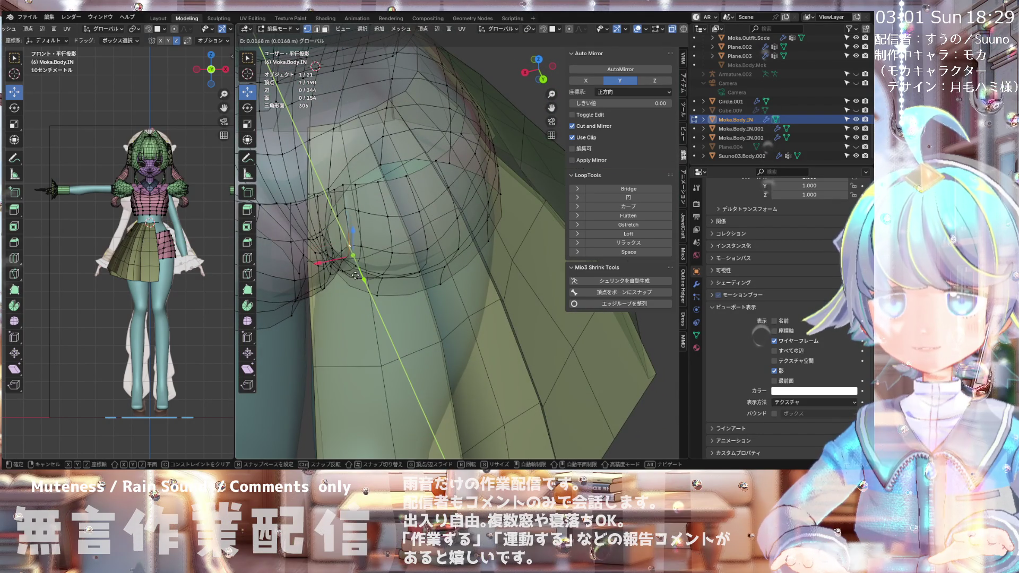
click(355, 275)
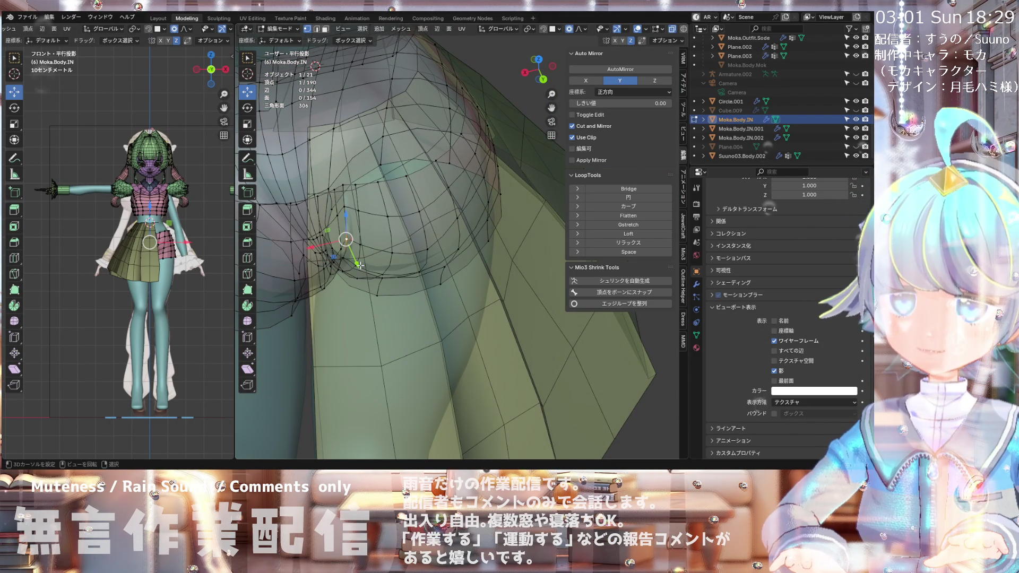
drag(362, 265, 361, 268)
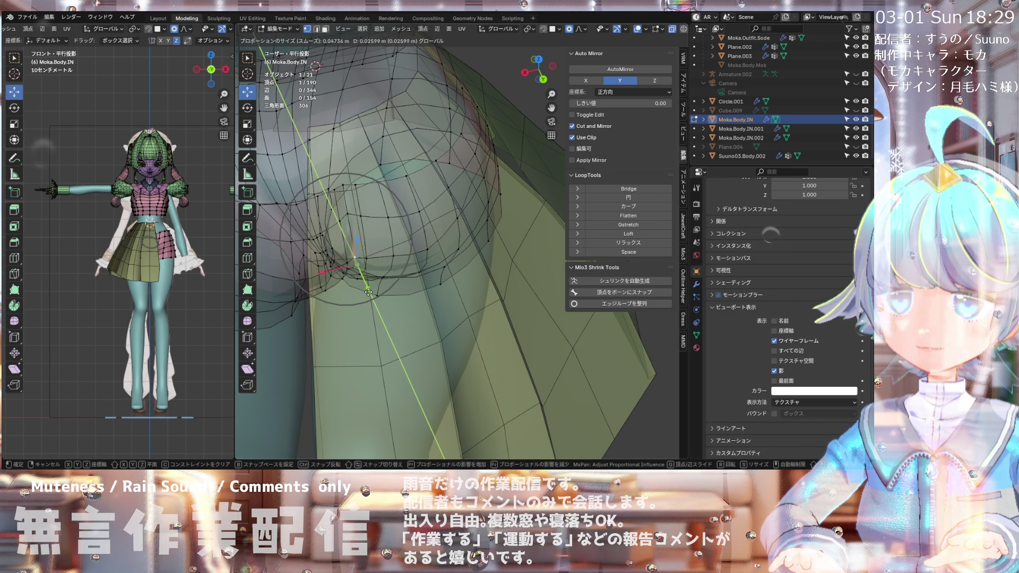
scroll(368, 291, down, 4)
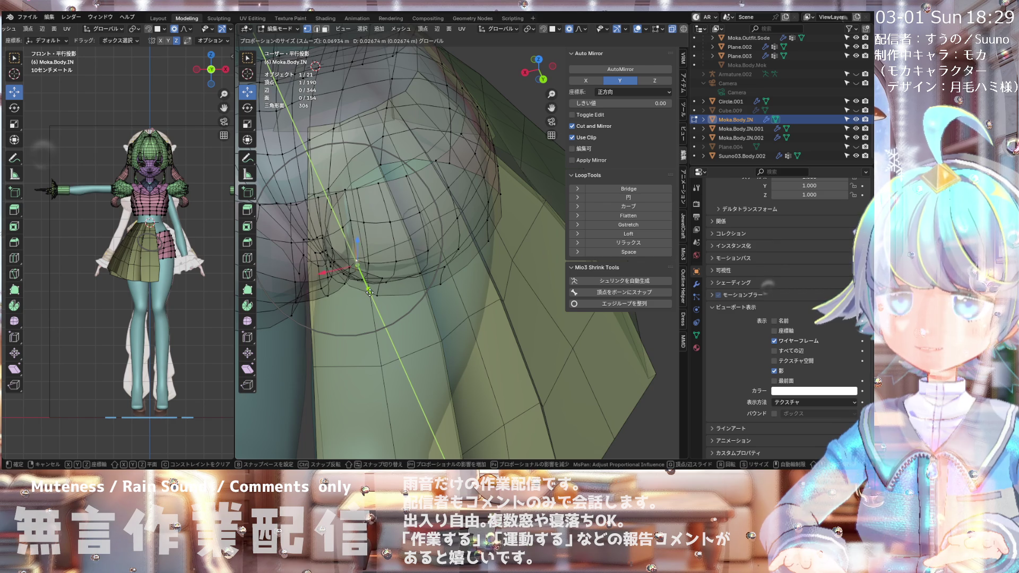
click(370, 297)
mouse_move(369, 297)
middle_down()
mouse_move(364, 194)
mouse_move(425, 293)
mouse_move(449, 234)
mouse_move(388, 253)
mouse_move(364, 238)
mouse_move(404, 256)
mouse_move(350, 254)
middle_up()
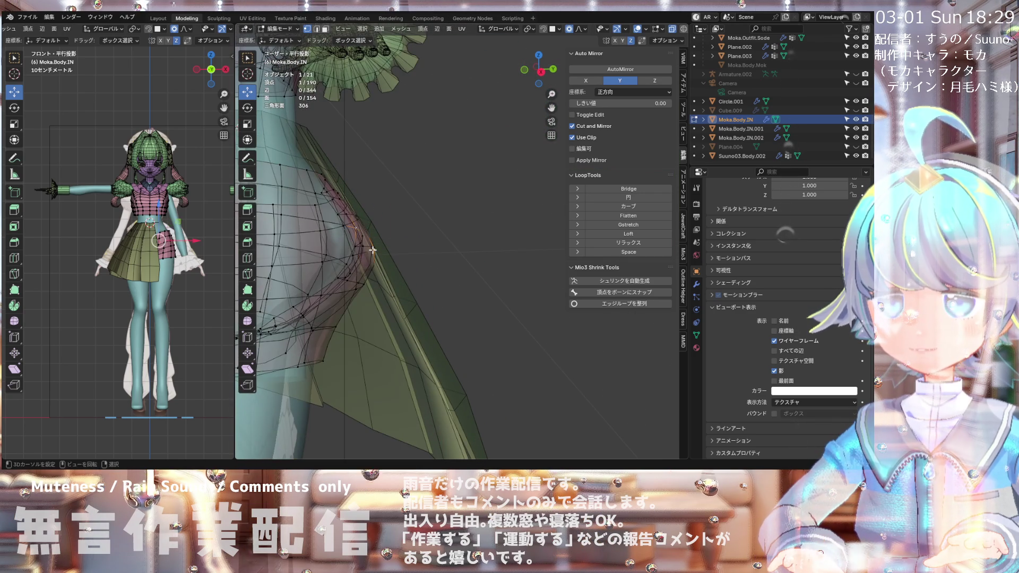
drag(402, 254, 386, 253)
mouse_move(386, 253)
middle_down()
mouse_move(297, 201)
mouse_move(391, 272)
middle_up()
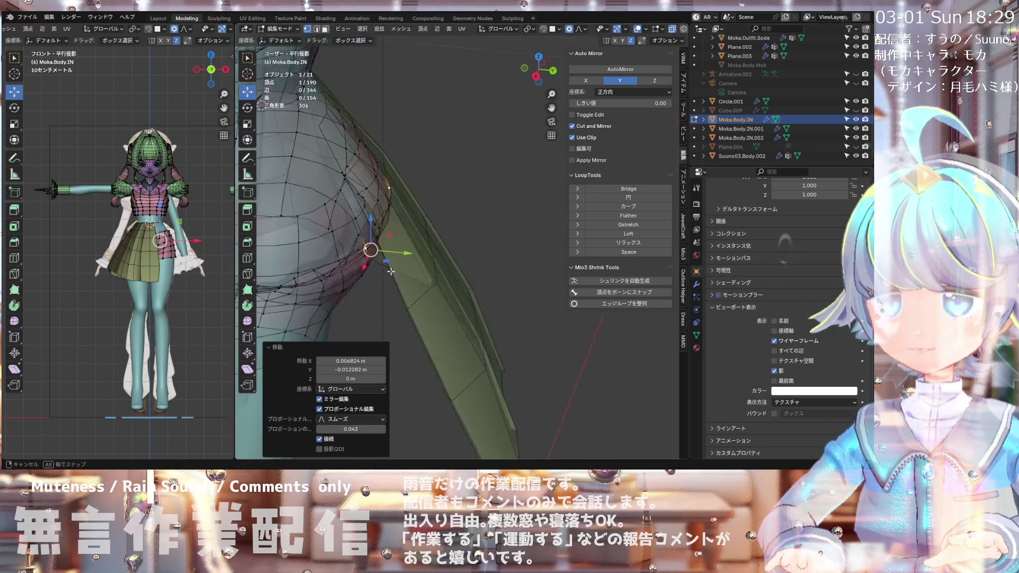
middle_drag(389, 235, 391, 236)
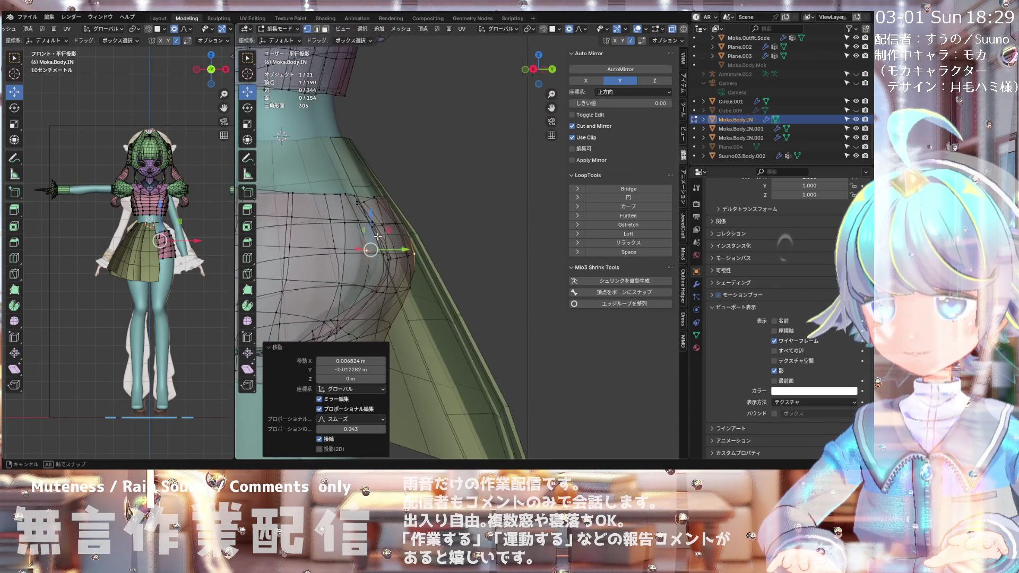
drag(409, 250, 404, 256)
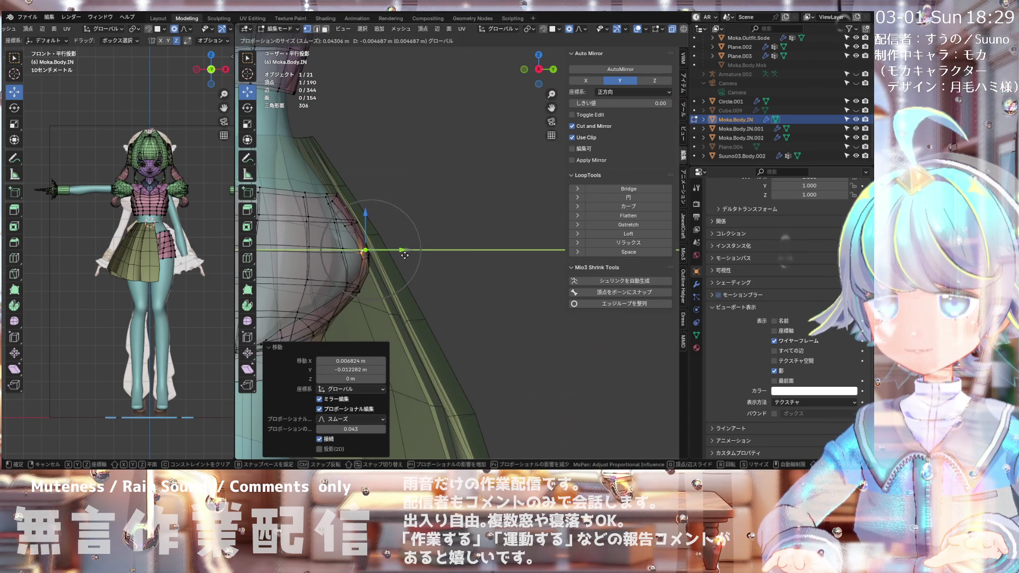
click(399, 258)
mouse_move(399, 258)
middle_down()
mouse_move(329, 164)
mouse_move(296, 152)
mouse_move(246, 240)
mouse_move(354, 242)
middle_up()
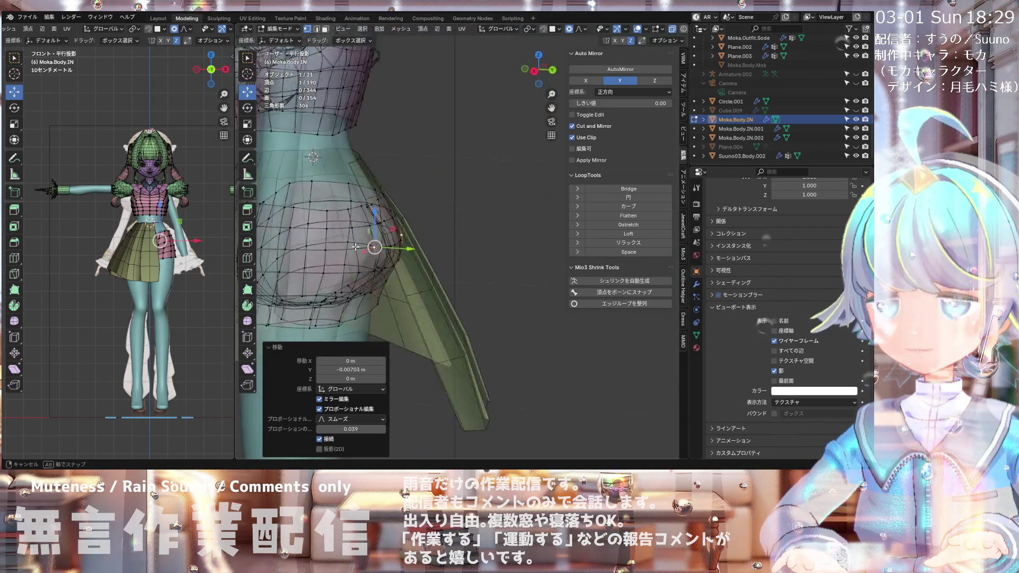
Step: Check the right-side and front views, turn off X-ray, and return to Object Mode
key(KP_3)
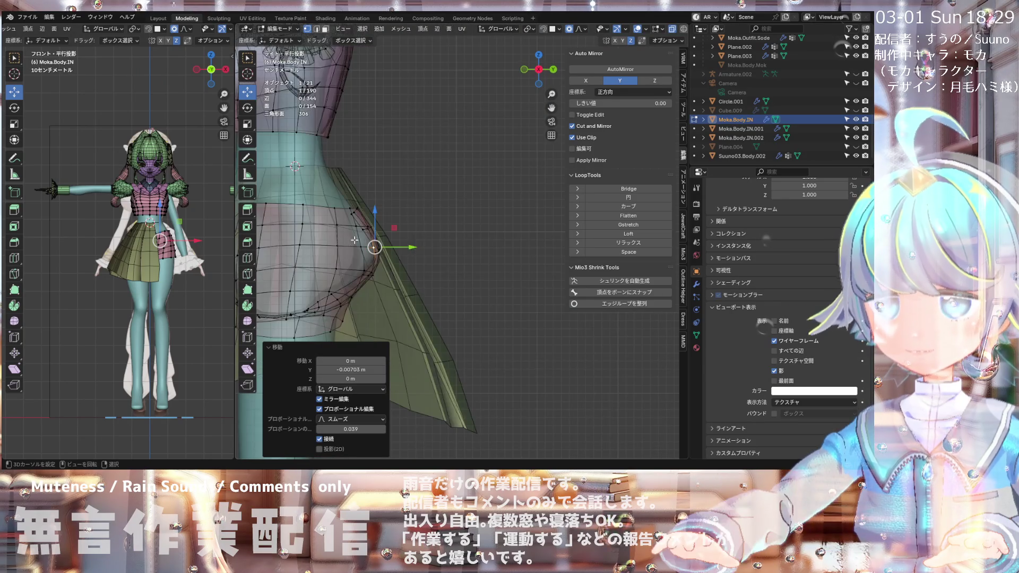
scroll(454, 259, down, 4)
scroll(453, 263, up, 2)
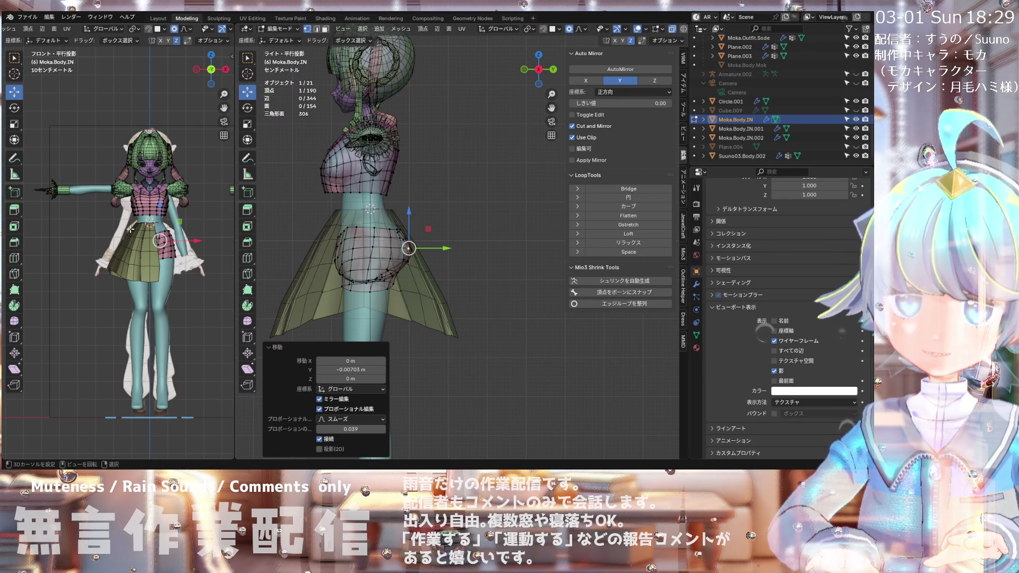
scroll(105, 240, up, 2)
scroll(123, 258, up, 3)
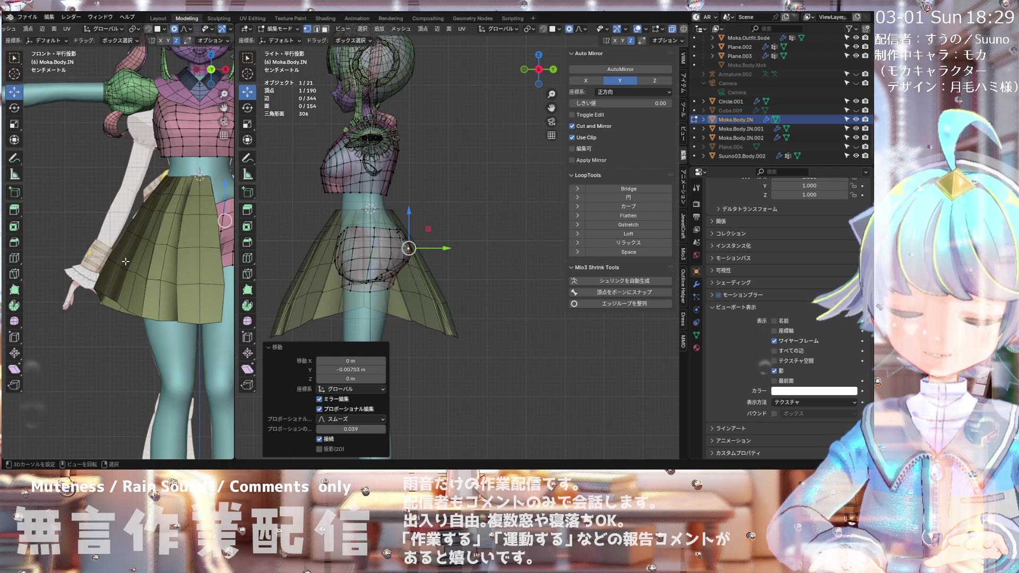
scroll(443, 265, down, 2)
key(KP_1)
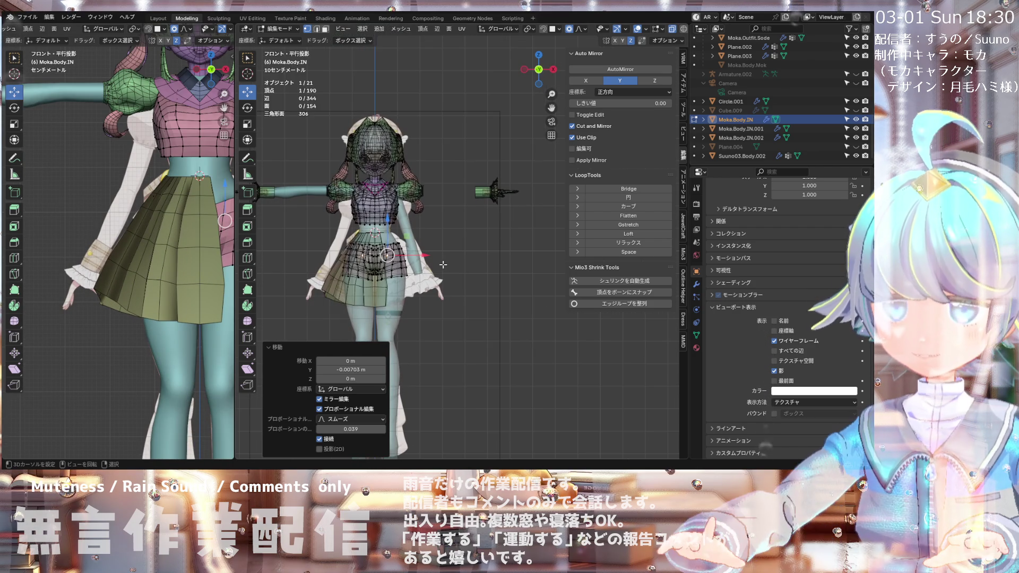
scroll(359, 214, up, 4)
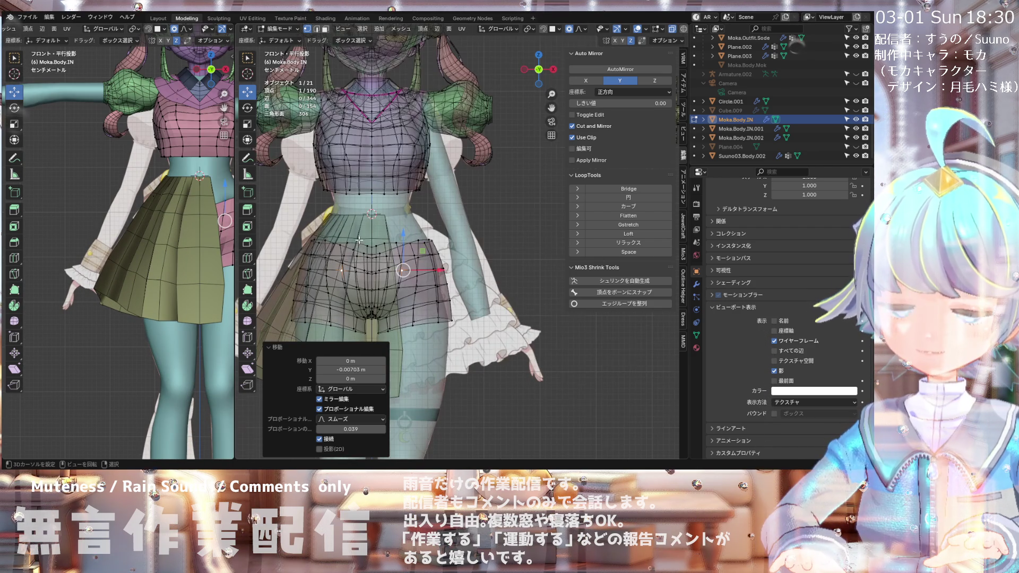
scroll(310, 183, down, 4)
click(672, 30)
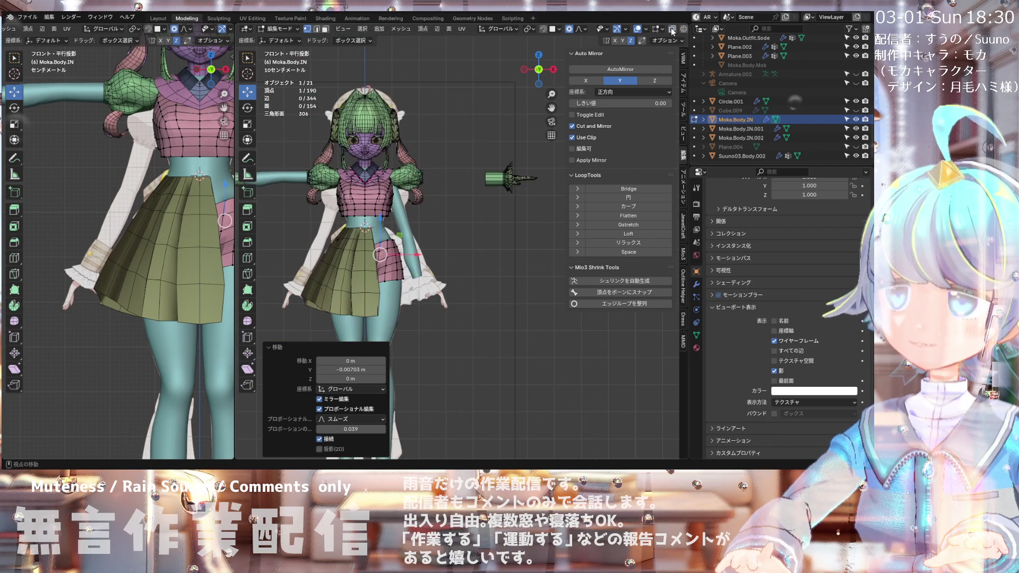
scroll(374, 212, up, 1)
scroll(358, 233, up, 1)
scroll(339, 255, up, 1)
scroll(321, 280, up, 2)
scroll(329, 234, down, 1)
scroll(340, 173, down, 1)
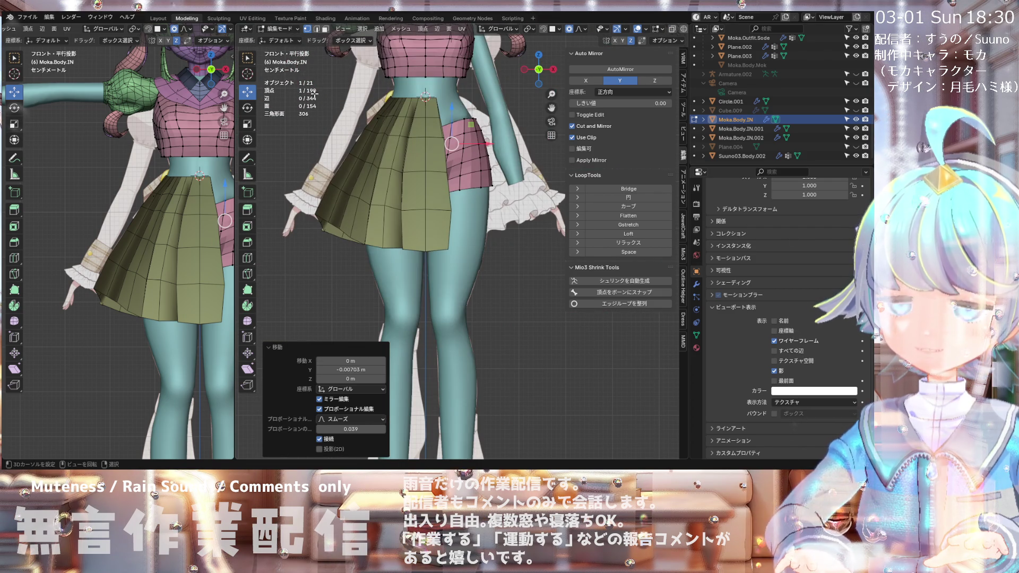
scroll(340, 132, down, 2)
scroll(380, 170, up, 3)
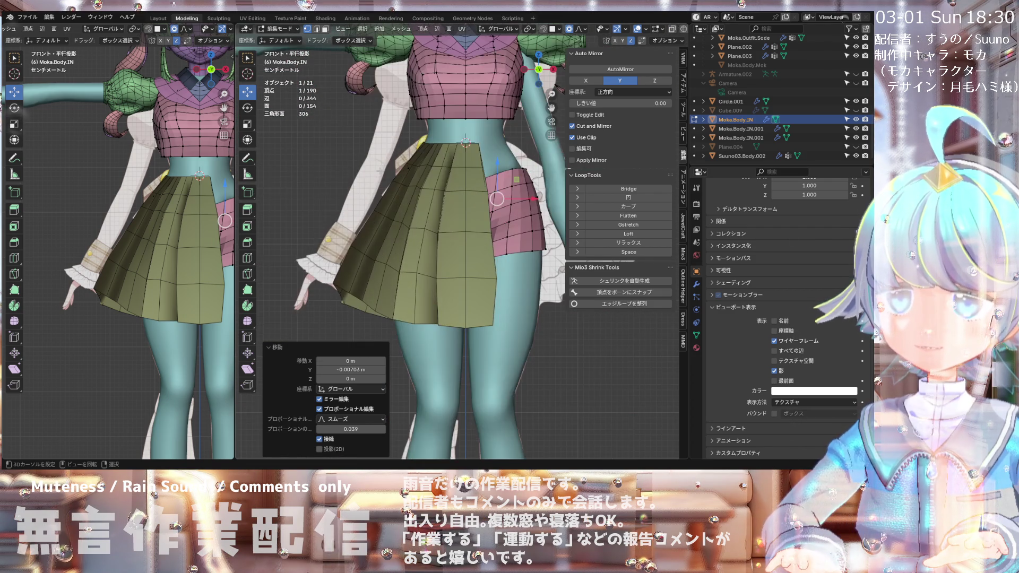
click(289, 30)
click(287, 40)
scroll(381, 269, down, 4)
mouse_move(380, 269)
middle_down()
mouse_move(572, 264)
mouse_move(488, 288)
mouse_move(492, 275)
mouse_move(510, 279)
mouse_move(468, 193)
middle_up()
scroll(468, 193, up, 3)
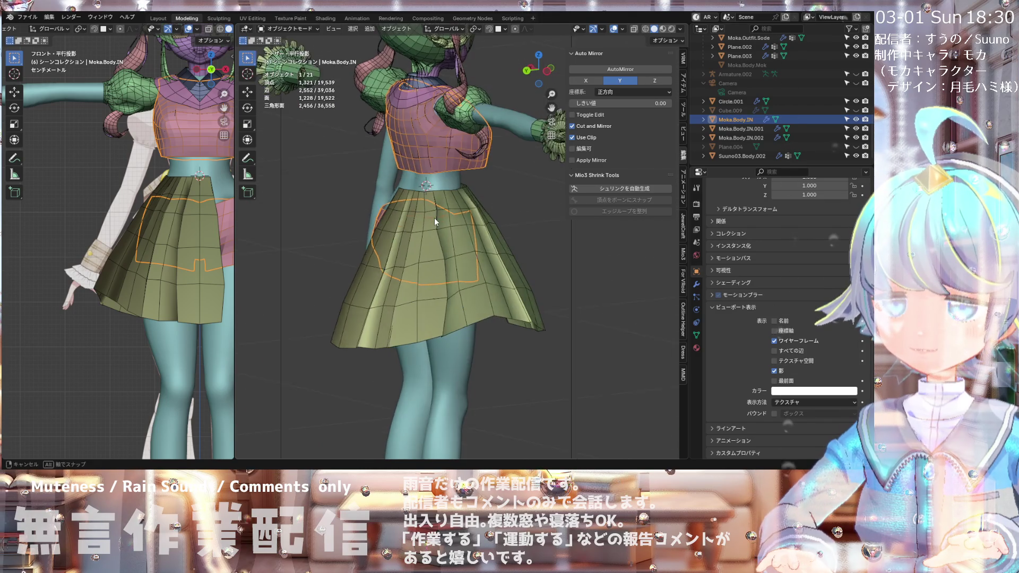
Step: Select skirt Circle.001 and switch it to Edit Mode
scroll(419, 228, up, 2)
click(419, 230)
click(293, 30)
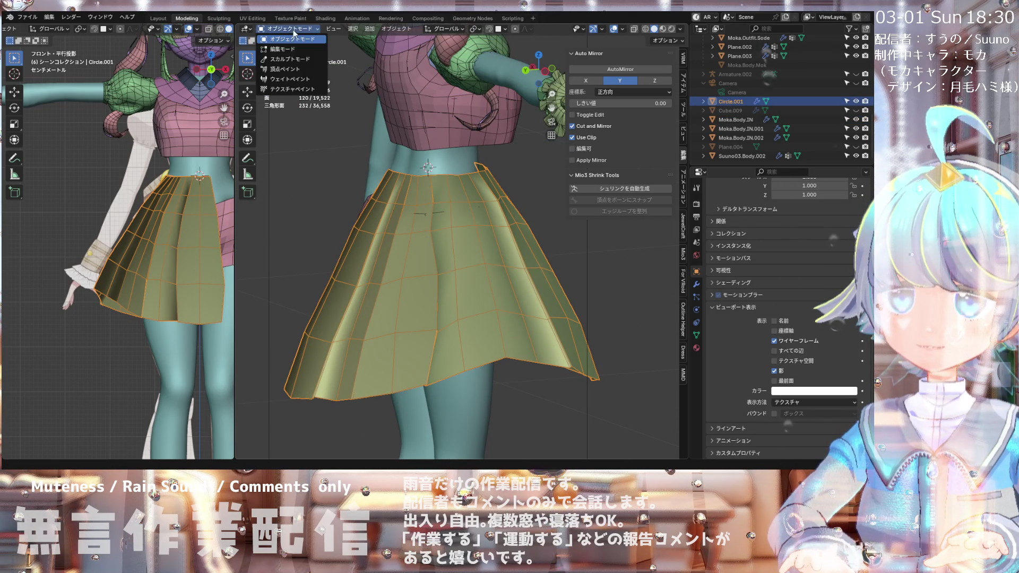
click(286, 51)
Step: Even out the selected pleat vertices with LoopTools Relax (cubic, 1 iteration)
mouse_move(404, 244)
middle_down()
mouse_move(414, 252)
mouse_move(450, 190)
mouse_move(391, 203)
middle_up()
scroll(414, 252, up, 2)
scroll(450, 191, up, 2)
middle_drag(420, 171, 437, 177)
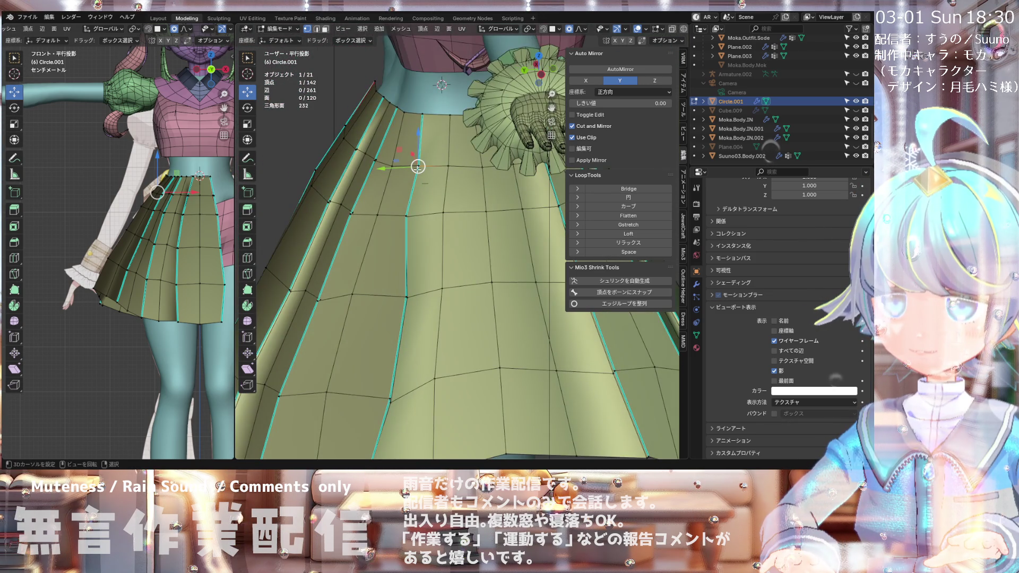
scroll(418, 164, up, 3)
scroll(408, 143, up, 3)
mouse_move(408, 128)
middle_down()
mouse_move(441, 123)
mouse_move(357, 154)
mouse_move(409, 129)
middle_up()
scroll(457, 278, down, 3)
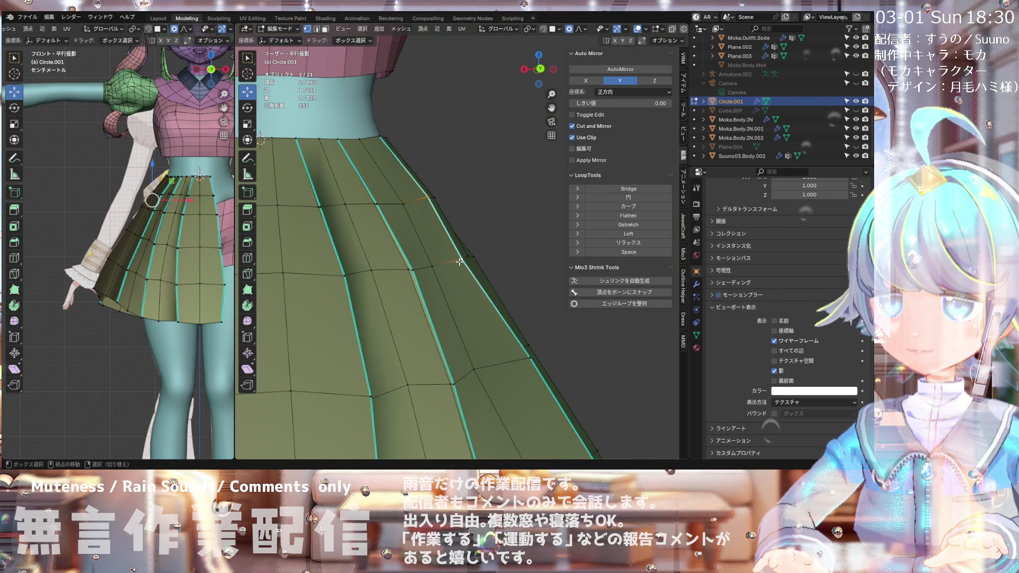
scroll(460, 262, down, 4)
scroll(472, 319, up, 4)
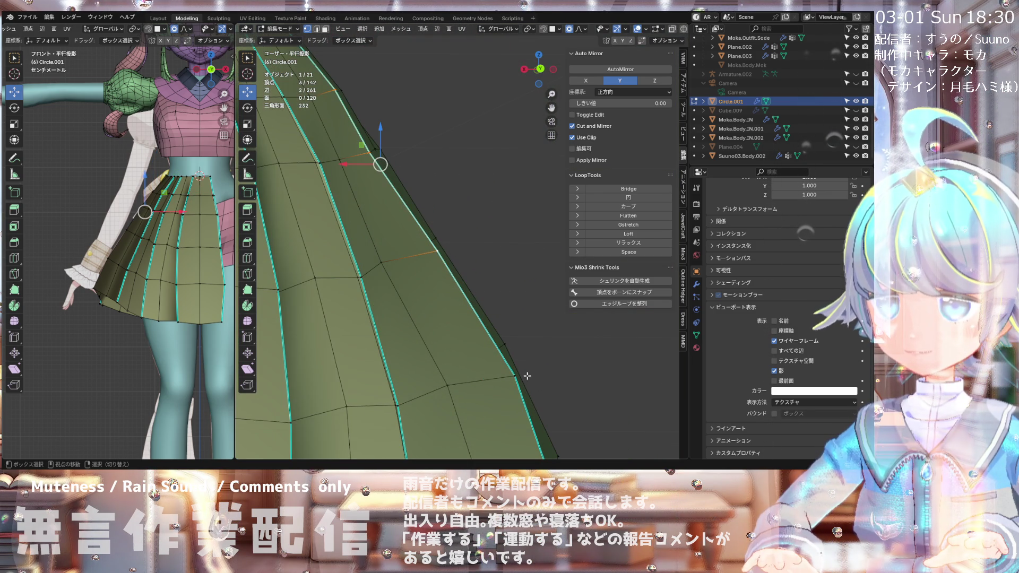
click(613, 243)
mouse_move(414, 223)
middle_down()
mouse_move(377, 212)
mouse_move(394, 216)
middle_up()
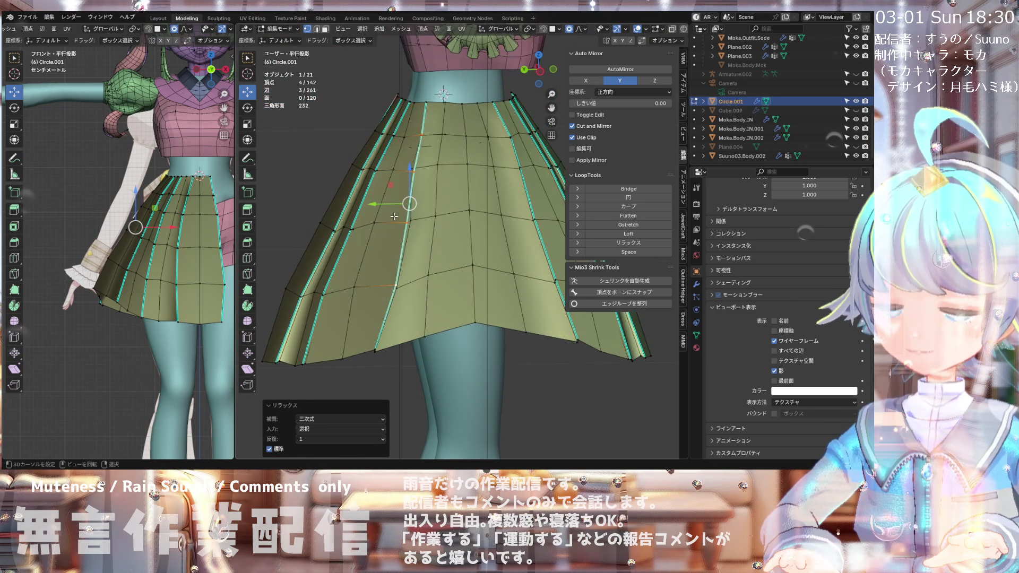
scroll(395, 217, down, 3)
Step: Switch to front view and select a vertex on the skirt hem
key(KP_1)
scroll(384, 285, up, 2)
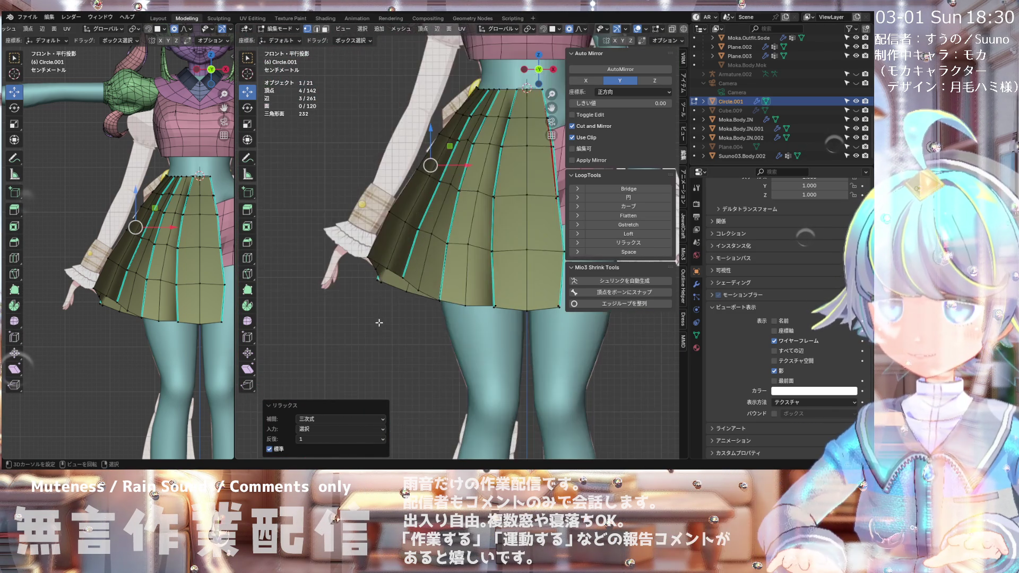
scroll(384, 285, up, 2)
scroll(384, 285, up, 2)
click(383, 285)
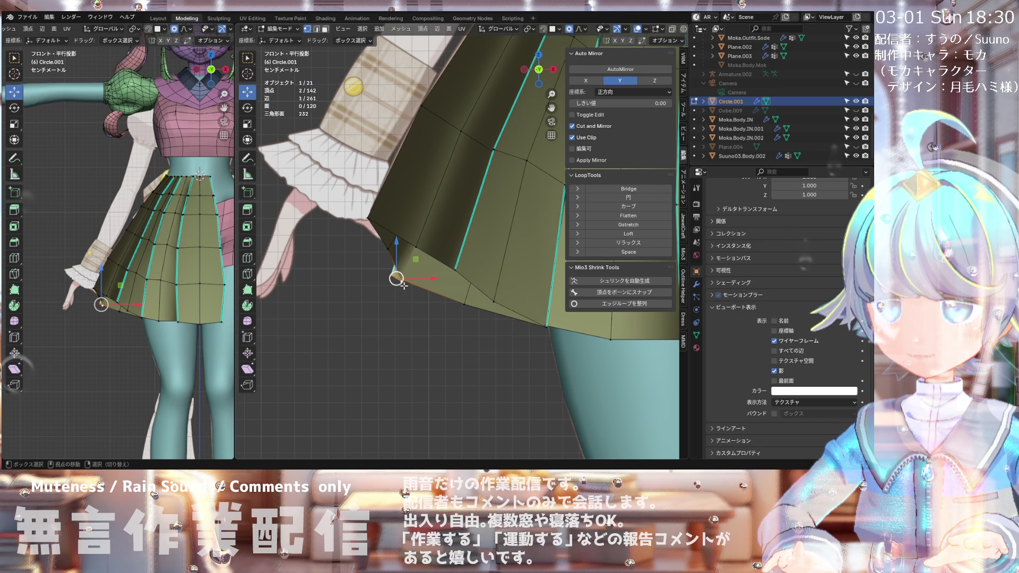
Step: Try lifting hem vertices along Z with proportional editing, cancelling failed attempts and keeping a small lift
key(g)
key(z)
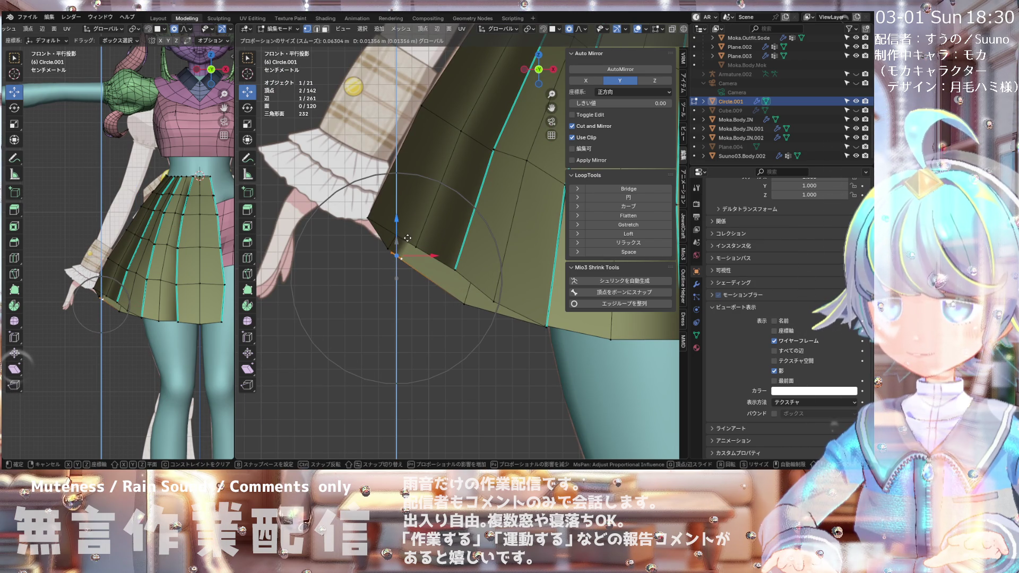
right_click(407, 238)
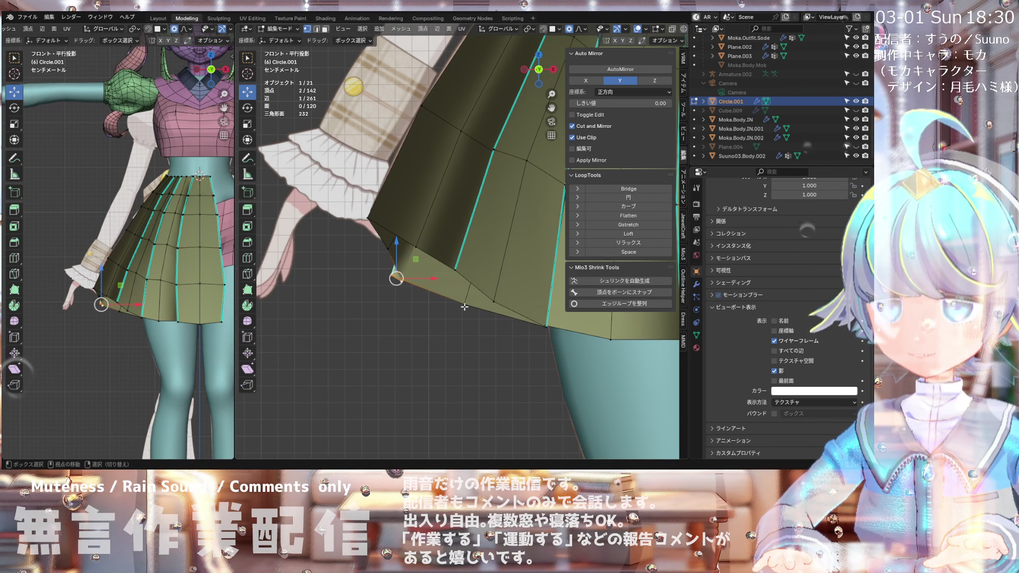
drag(410, 247, 412, 238)
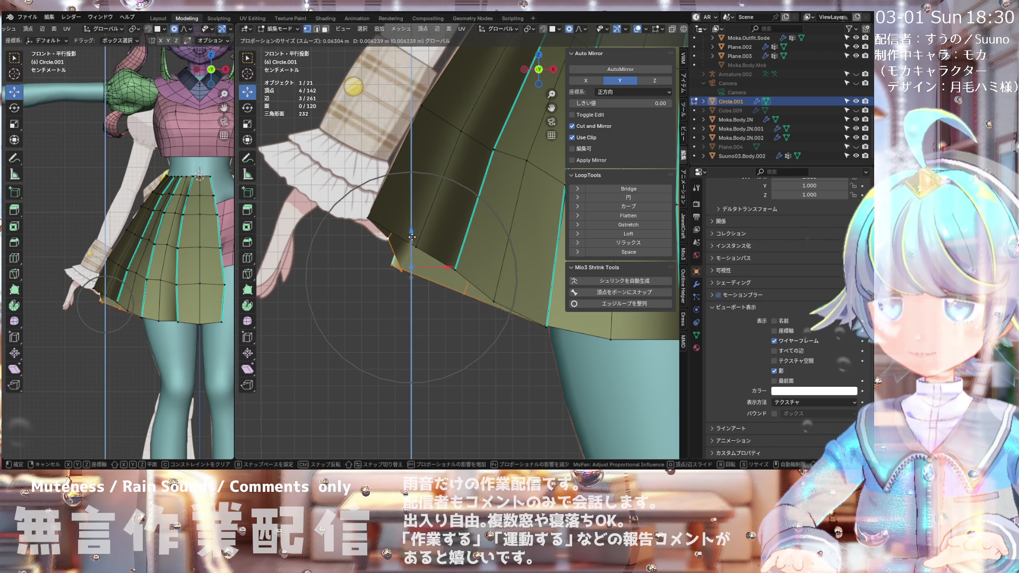
right_click(415, 235)
click(414, 261)
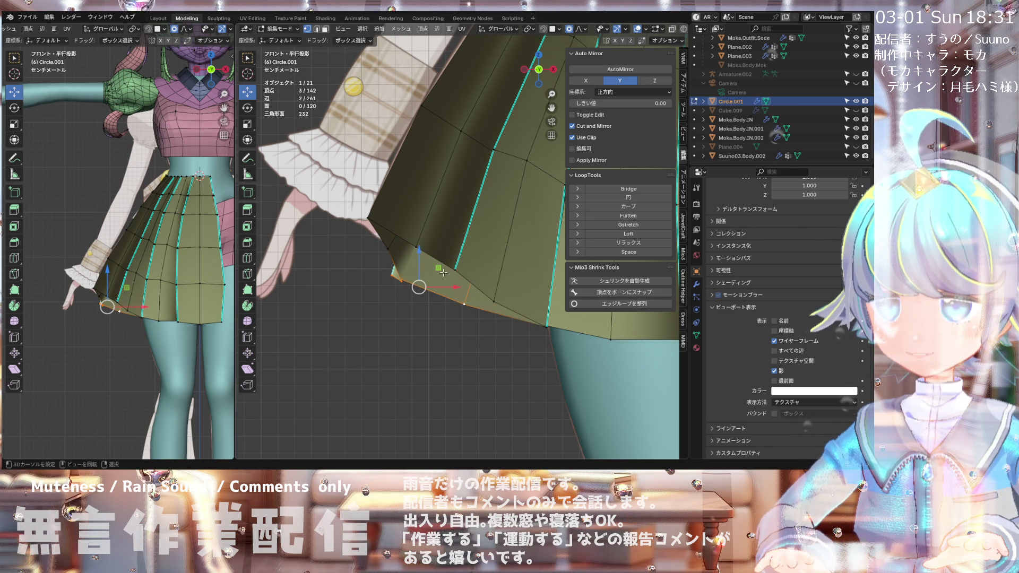
mouse_move(418, 250)
mouse_down()
mouse_move(435, 225)
mouse_move(433, 238)
mouse_up()
key(ctrl+z)
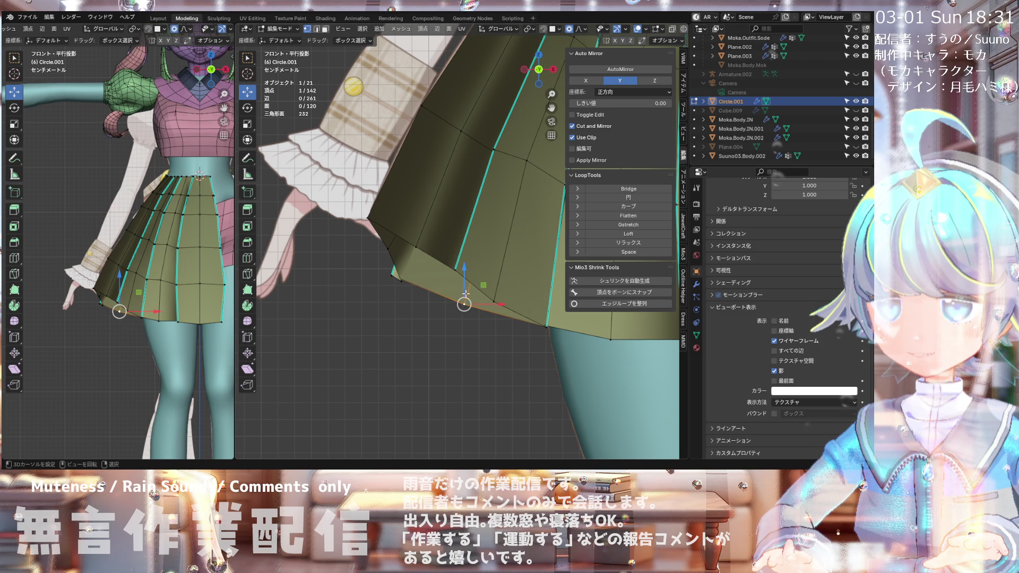
drag(465, 293, 464, 282)
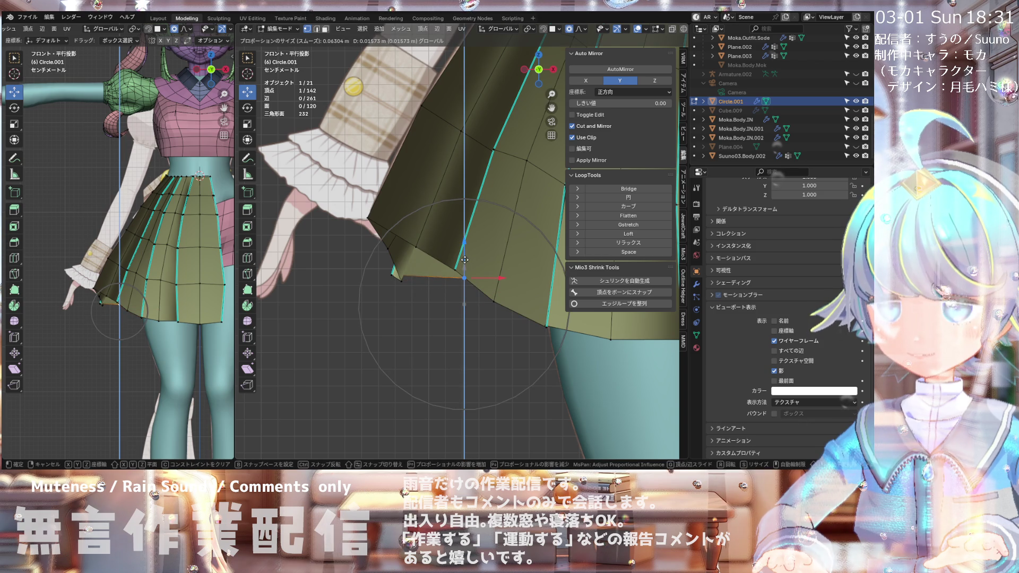
click(465, 260)
Step: Raise another left hem vertex 0.010036 m along Z with smooth falloff size 0.065
click(405, 283)
mouse_move(403, 261)
mouse_down()
mouse_move(405, 219)
mouse_move(393, 220)
mouse_up()
click(388, 248)
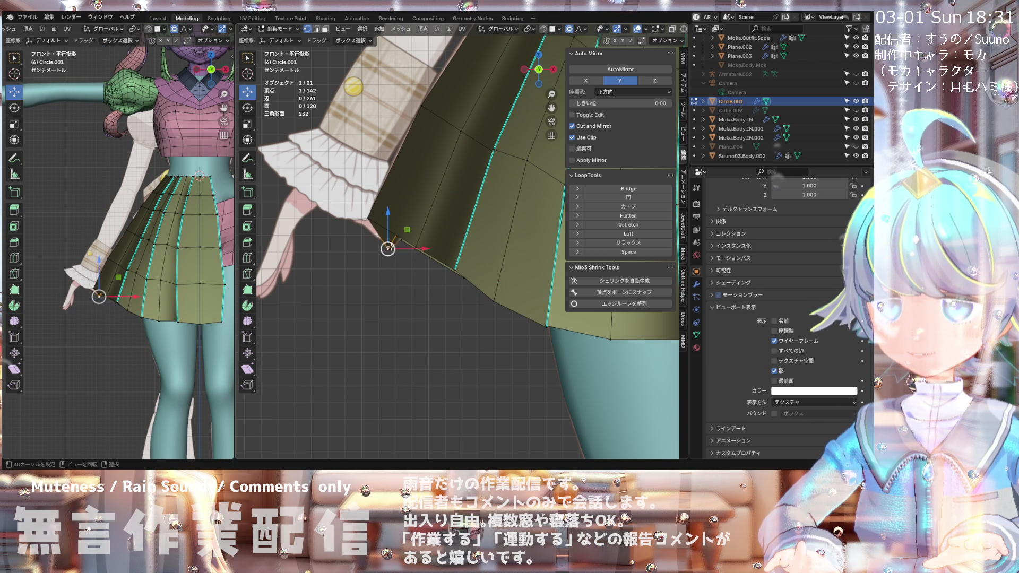
click(391, 218)
scroll(378, 256, down, 2)
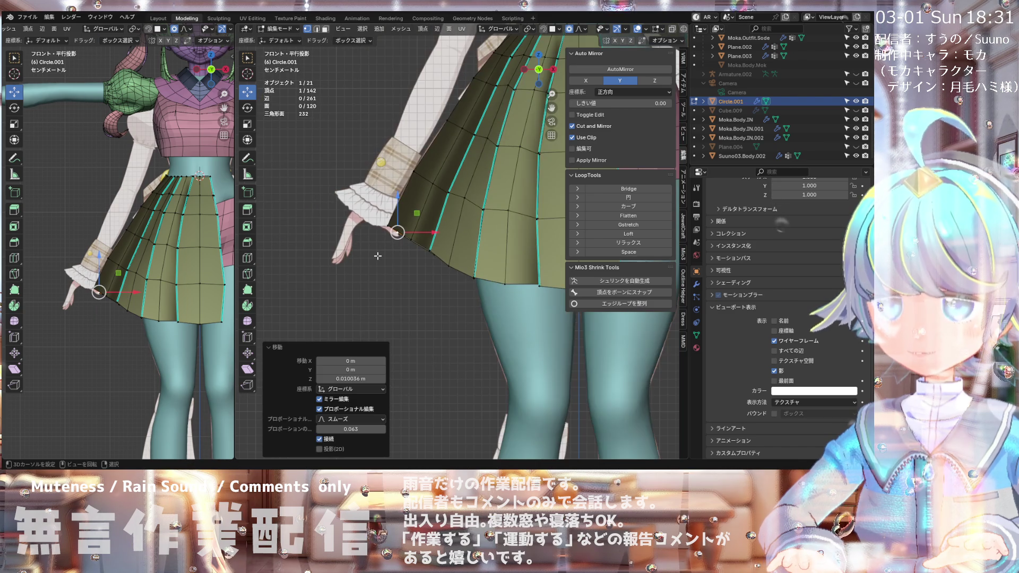
scroll(377, 255, down, 2)
mouse_move(378, 255)
middle_down()
mouse_move(567, 255)
mouse_move(400, 274)
mouse_move(367, 223)
middle_up()
Step: In left side view, move the side hem vertex −0.014973 m along Y with proportional falloff 0.052
scroll(440, 269, up, 2)
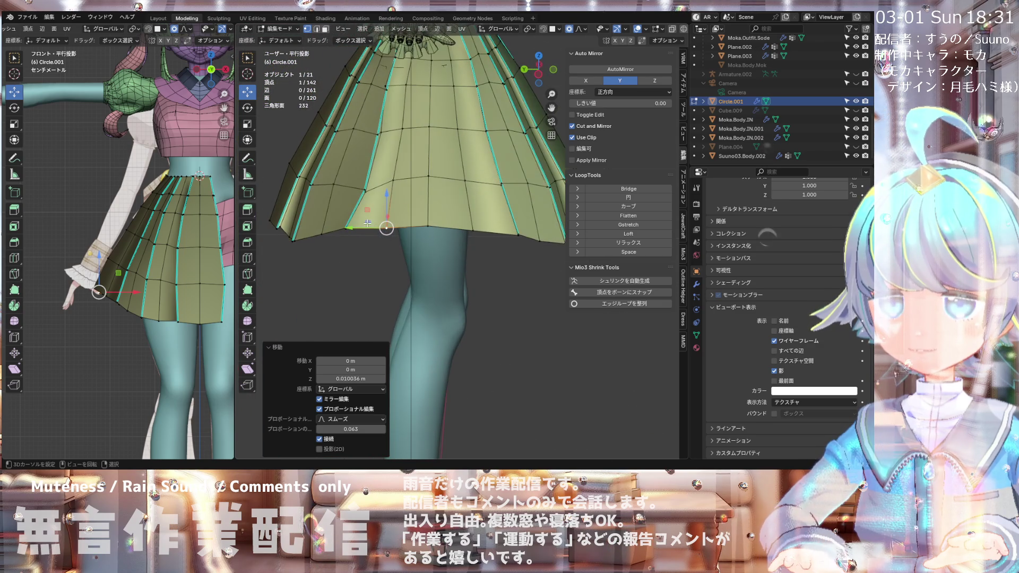
key(ctrl+KP_3)
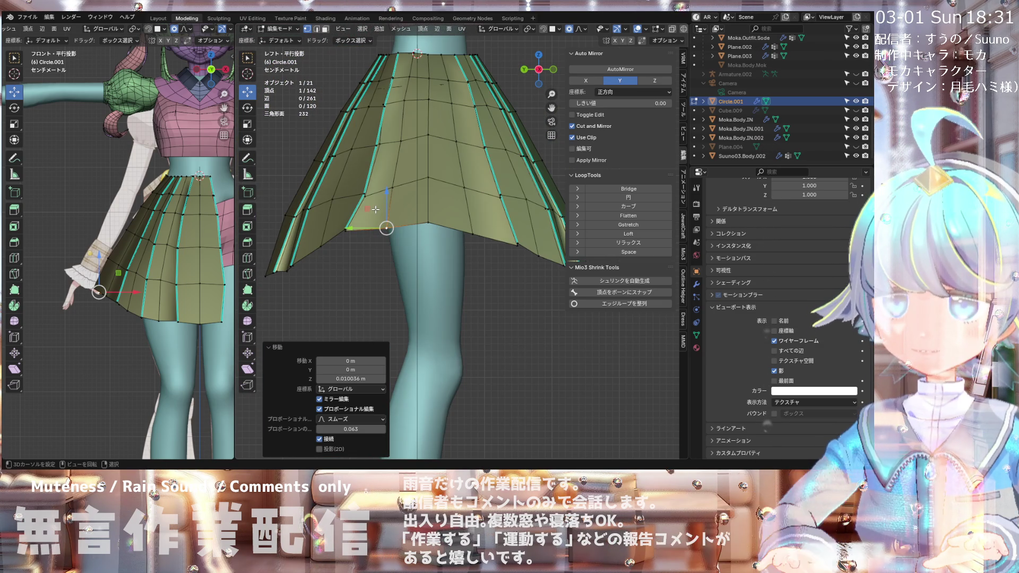
scroll(353, 235, up, 3)
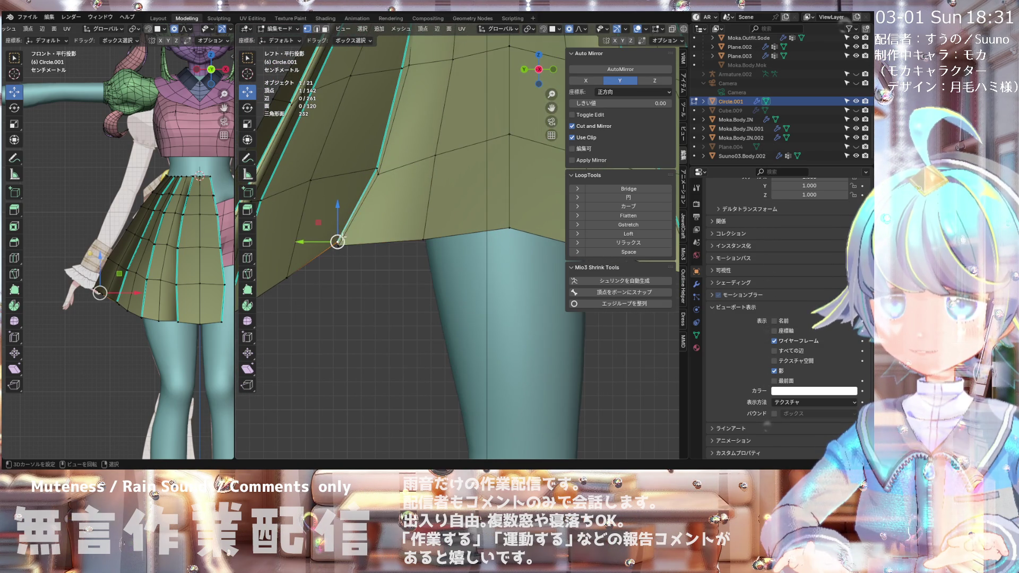
drag(323, 241, 341, 239)
middle_drag(340, 239, 359, 265)
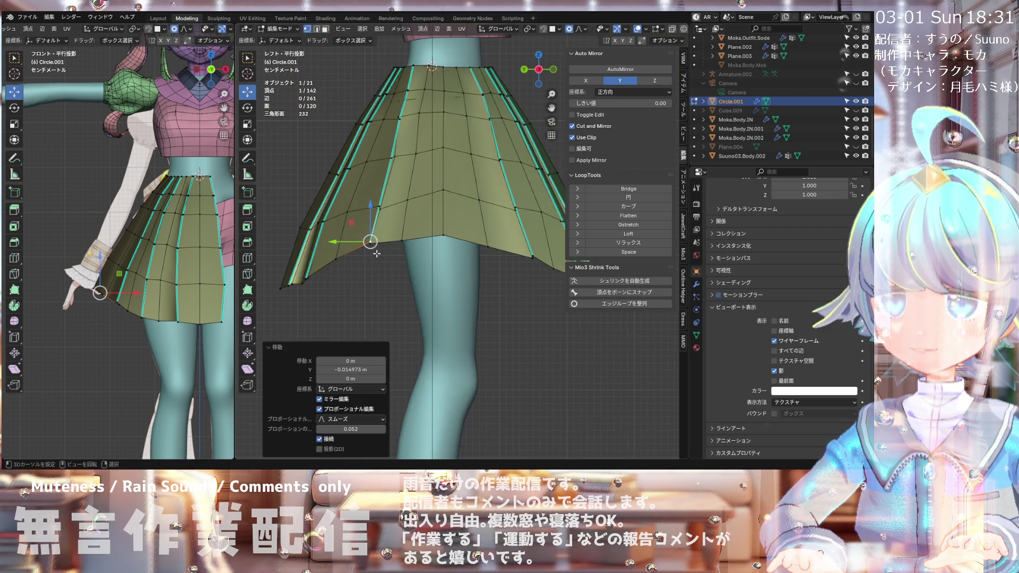
scroll(359, 264, up, 3)
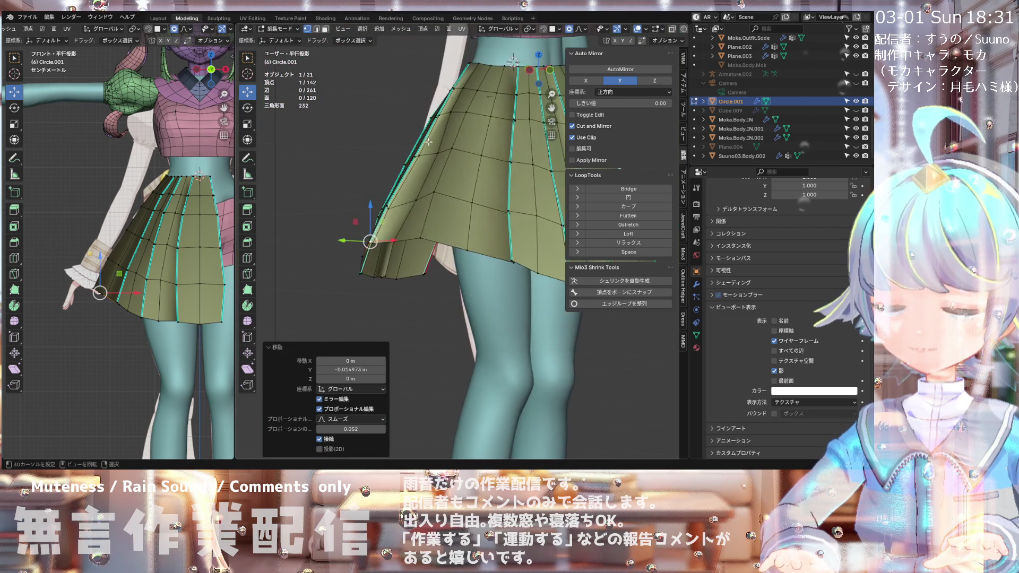
scroll(482, 104, up, 3)
scroll(481, 104, down, 5)
mouse_move(482, 104)
middle_down()
mouse_move(416, 106)
mouse_move(454, 135)
mouse_move(465, 118)
mouse_move(456, 139)
middle_up()
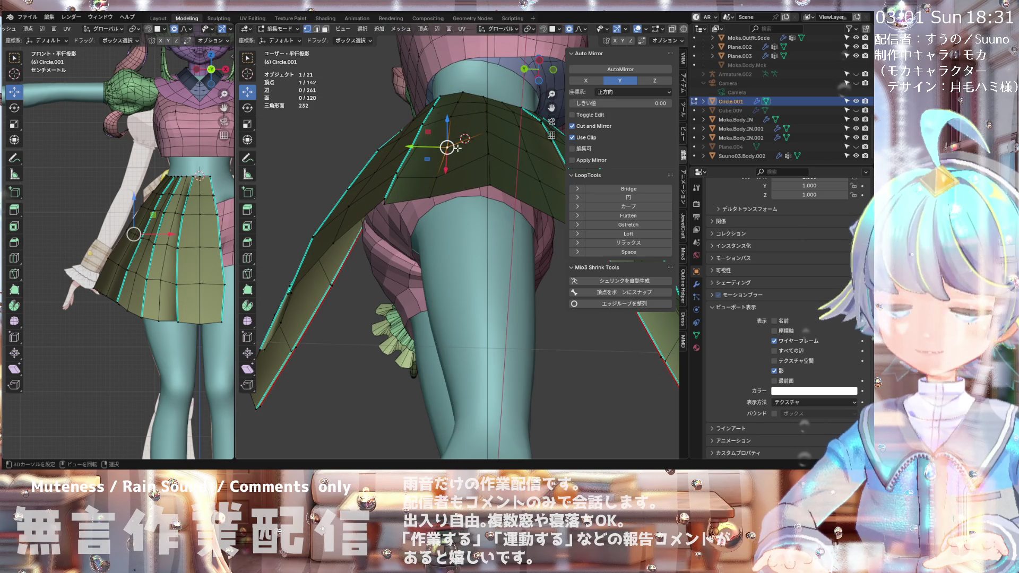
Step: Shrink/fatten the waist vertex twice with proportional editing to pull it against the hips
key(alt+s)
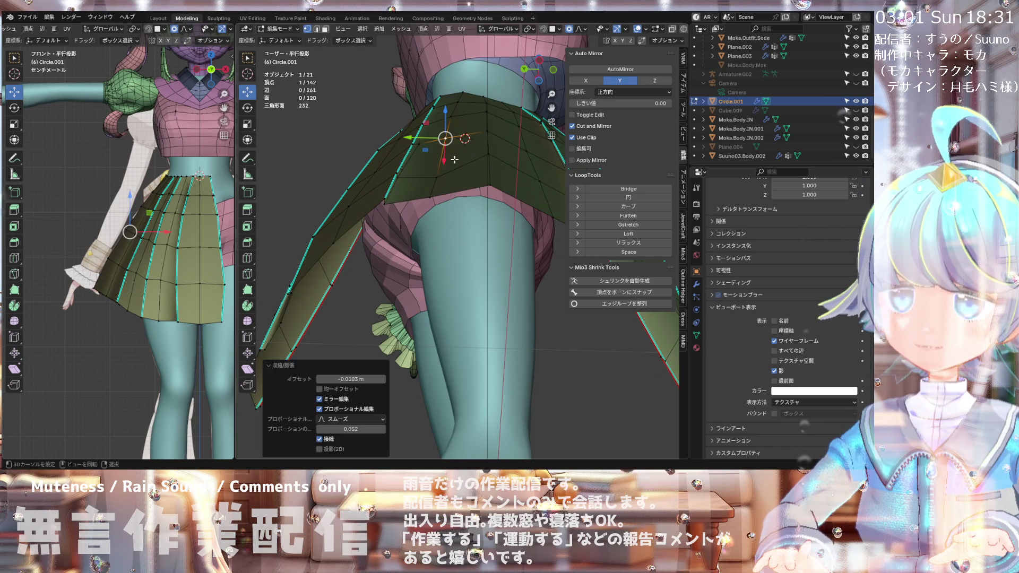
mouse_move(455, 150)
middle_down()
mouse_move(449, 164)
mouse_move(456, 113)
middle_up()
click(452, 168)
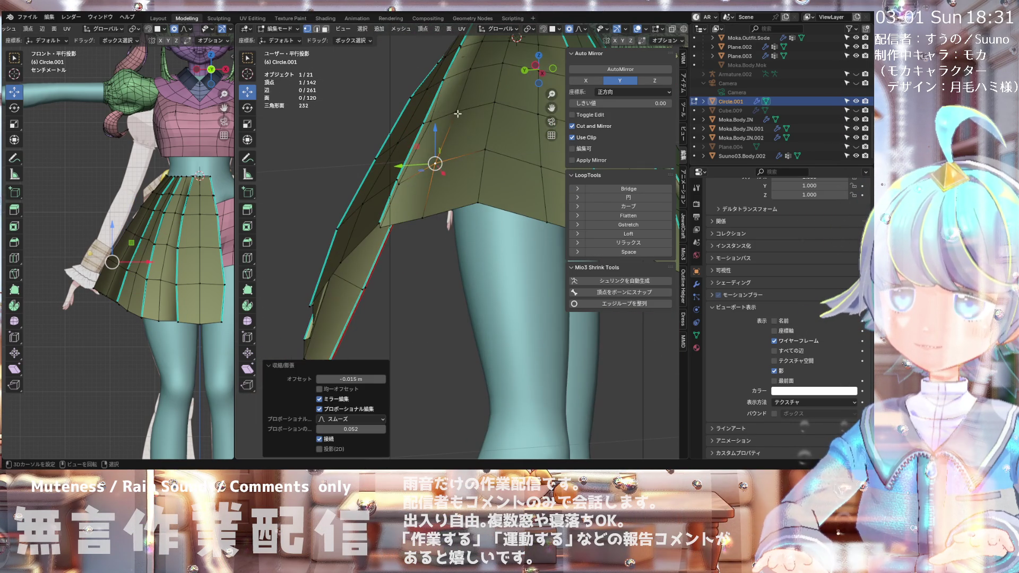
key(alt+s)
click(459, 110)
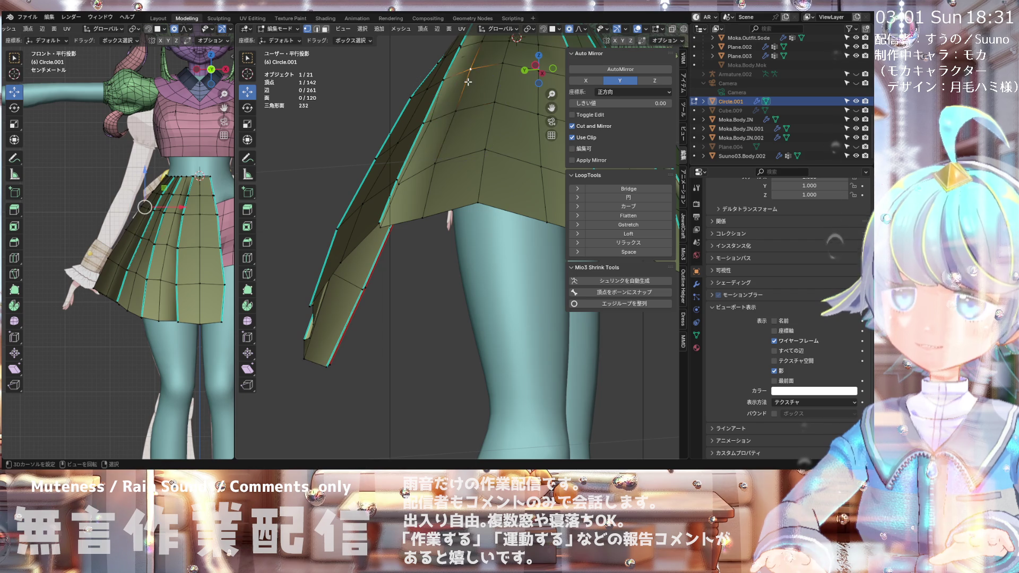
Step: Refine the waist vertex with two more small Alt+S pushes, ending at 0 m offset with 0.018 smooth falloff
scroll(458, 109, down, 4)
mouse_move(459, 110)
middle_down()
mouse_move(465, 101)
mouse_move(453, 151)
middle_up()
scroll(465, 101, up, 5)
key(alt+s)
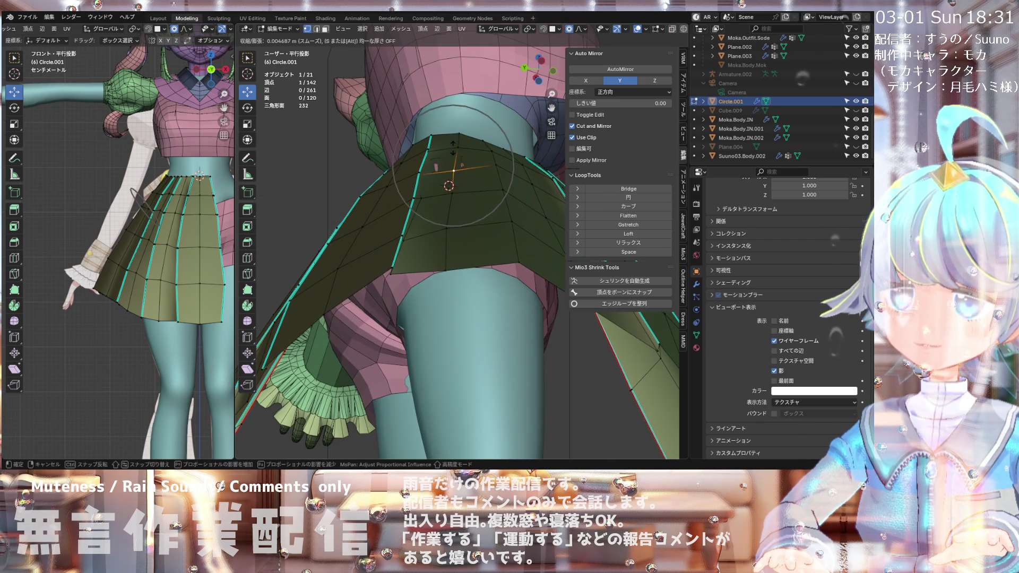
click(453, 154)
middle_drag(453, 154, 453, 148)
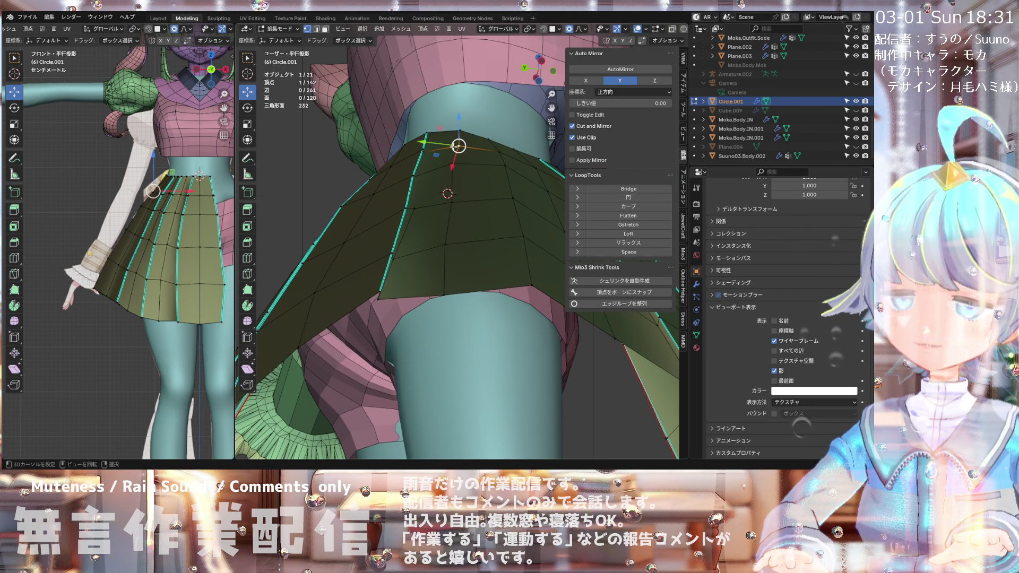
key(alt+s)
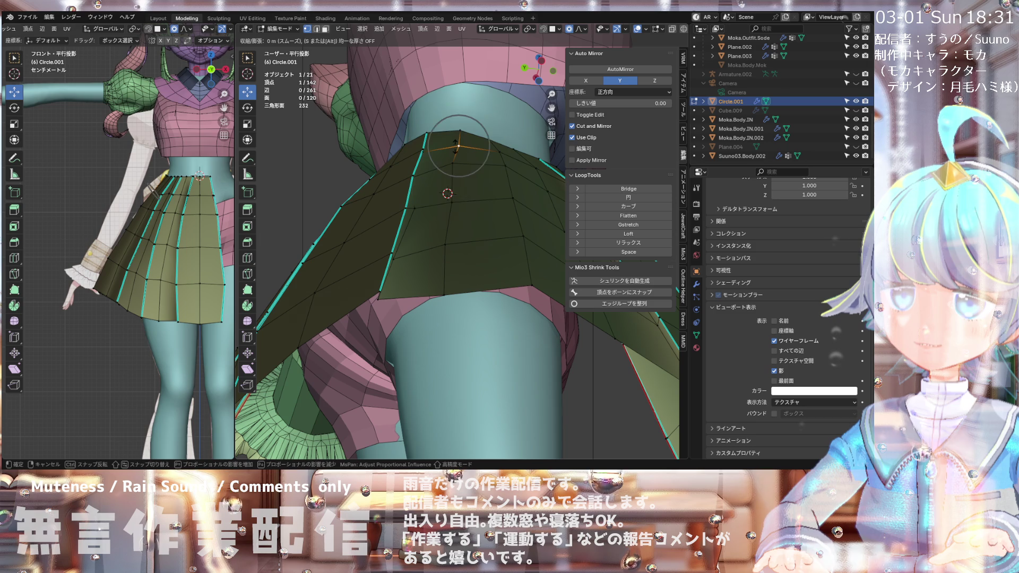
click(456, 147)
mouse_move(455, 147)
middle_down()
mouse_move(374, 218)
mouse_move(383, 212)
middle_up()
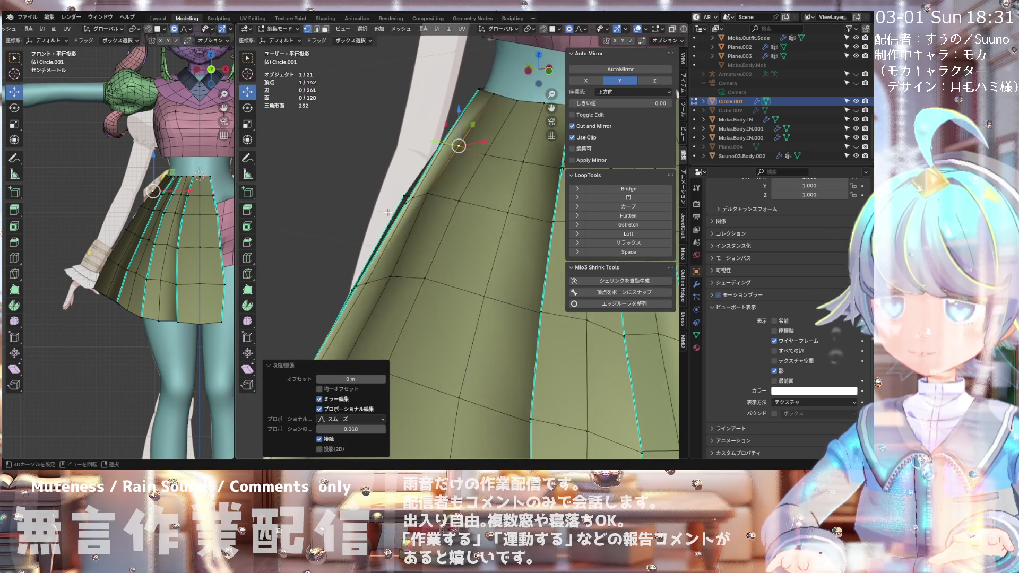
Step: Select the next skirt-edge vertex and slide it further along the pleat edge
click(382, 212)
mouse_move(383, 212)
middle_down()
mouse_move(447, 221)
mouse_move(424, 218)
middle_up()
middle_drag(414, 169, 403, 181)
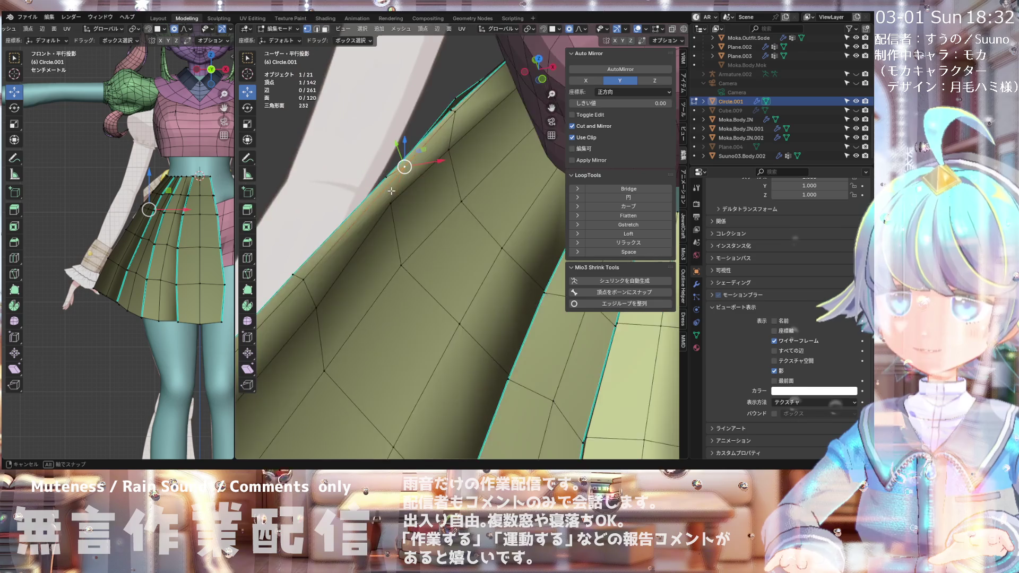
key(shift+v)
click(393, 183)
middle_drag(392, 183, 451, 90)
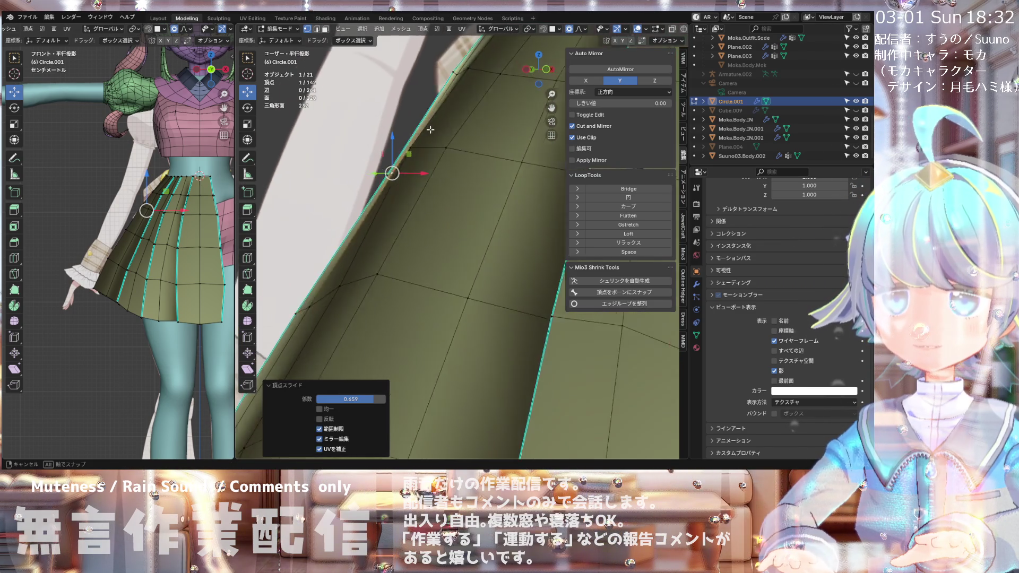
mouse_move(494, 60)
mouse_down()
mouse_move(365, 236)
mouse_move(381, 238)
mouse_up()
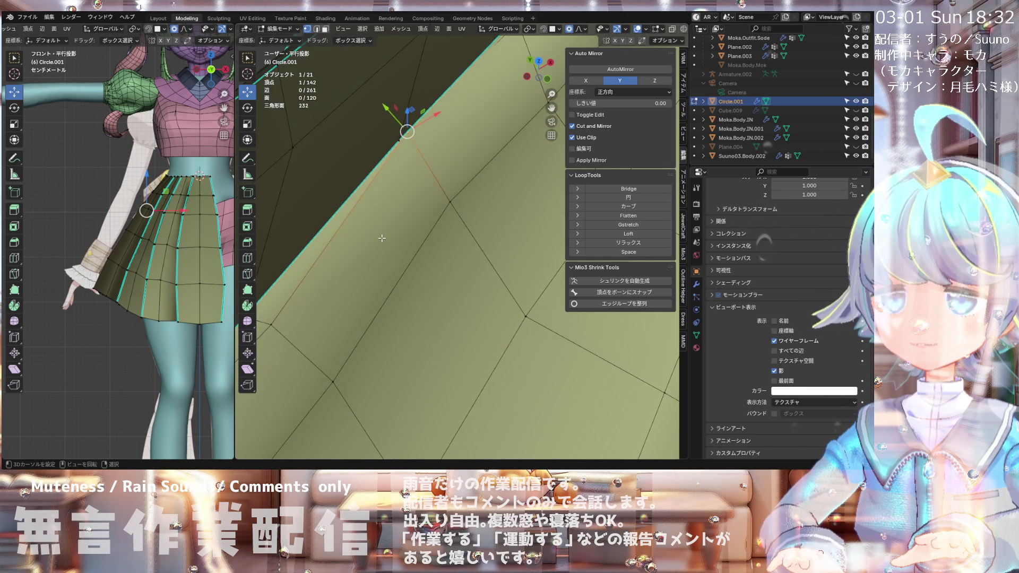
click(391, 250)
mouse_move(391, 250)
middle_down()
mouse_move(379, 191)
mouse_move(412, 207)
mouse_move(410, 165)
mouse_move(371, 218)
middle_up()
click(378, 193)
Step: Nudge the pleat vertex along one axis, undoing the first attempt and redoing a smaller move
scroll(176, 238, down, 3)
scroll(176, 238, down, 2)
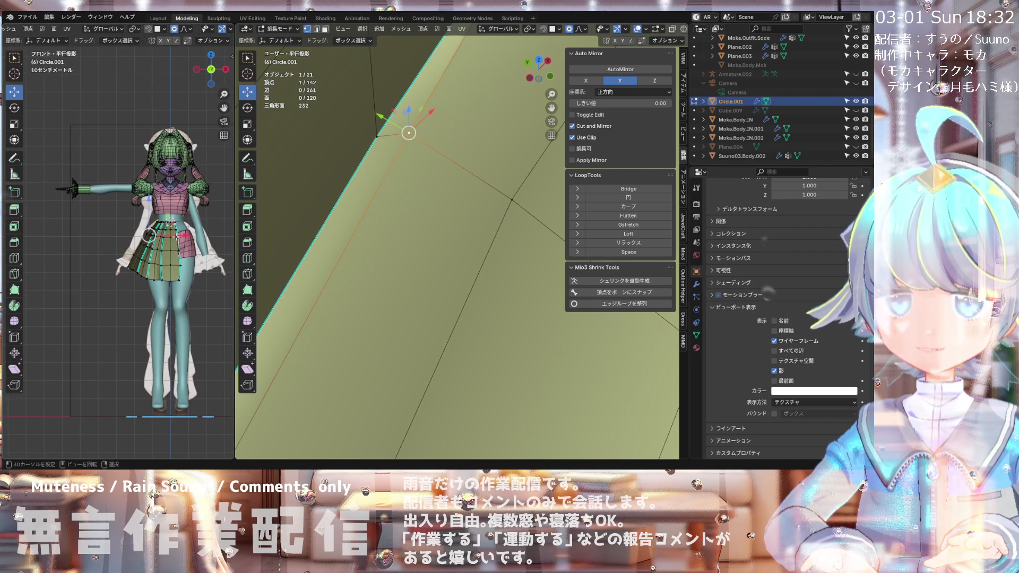
middle_drag(419, 160, 426, 164)
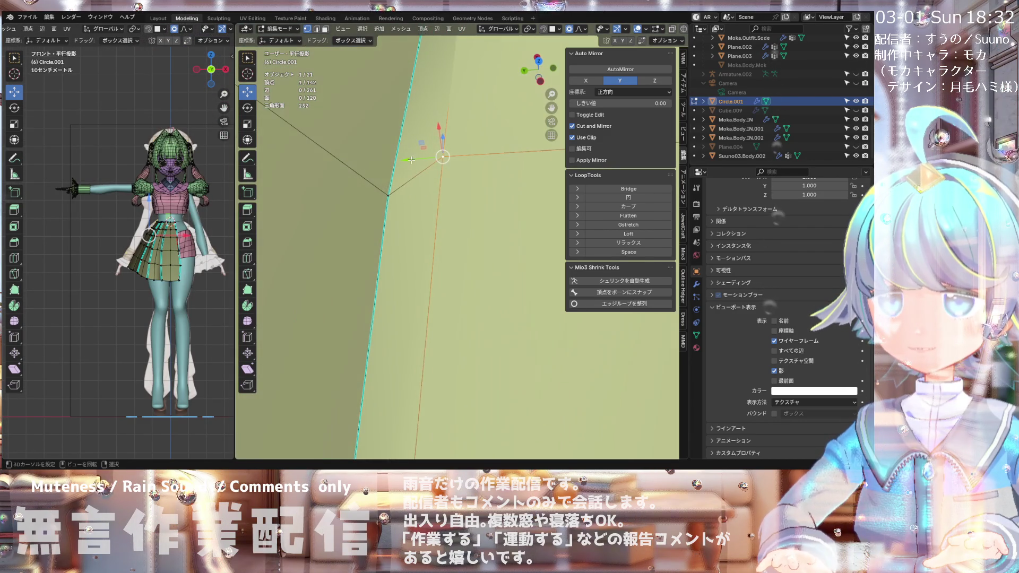
drag(426, 164, 392, 159)
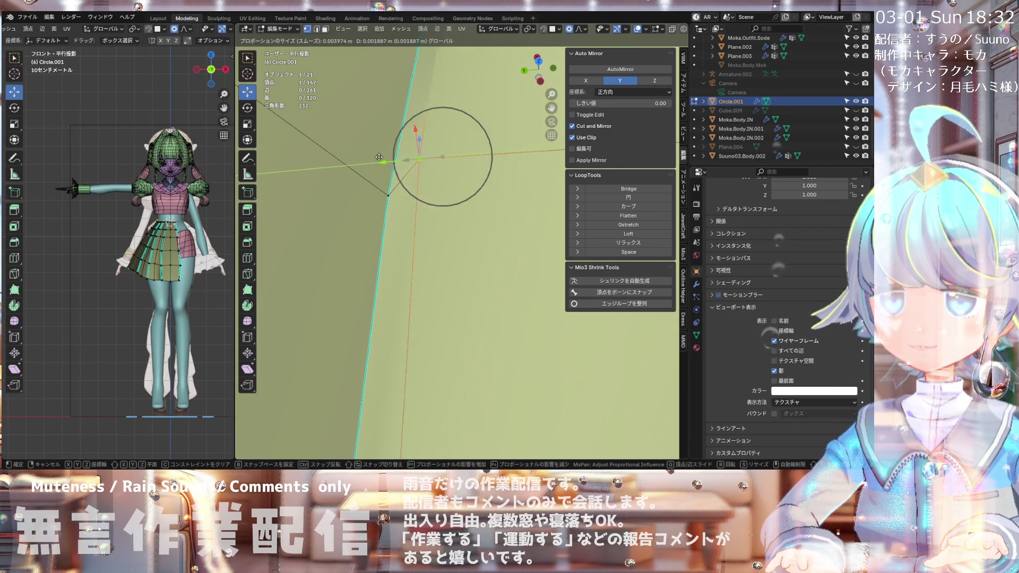
drag(362, 154, 362, 155)
mouse_move(363, 155)
middle_down()
mouse_move(349, 149)
mouse_move(376, 164)
mouse_move(381, 182)
mouse_move(363, 129)
middle_up()
key(ctrl+z)
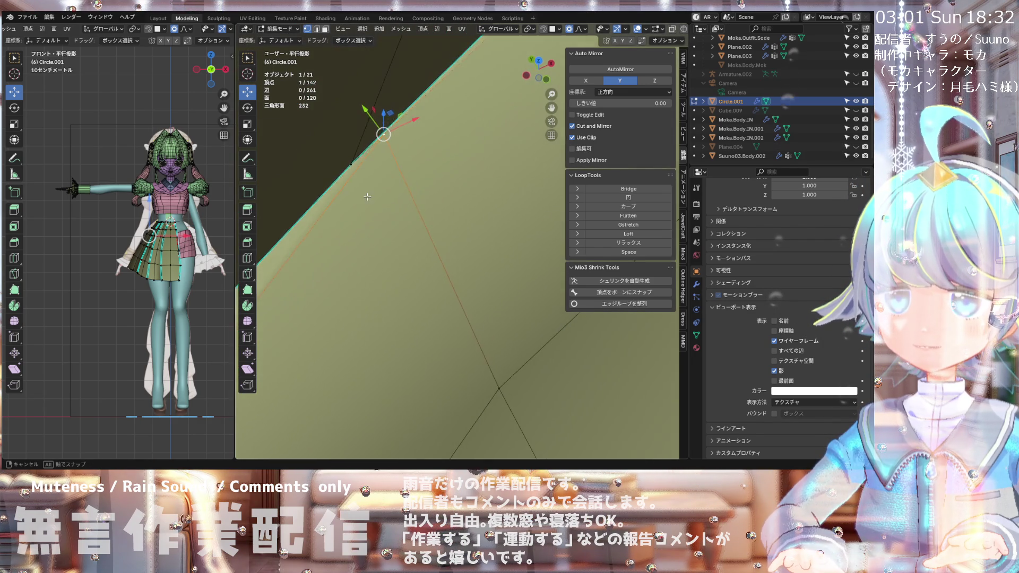
drag(363, 129, 359, 125)
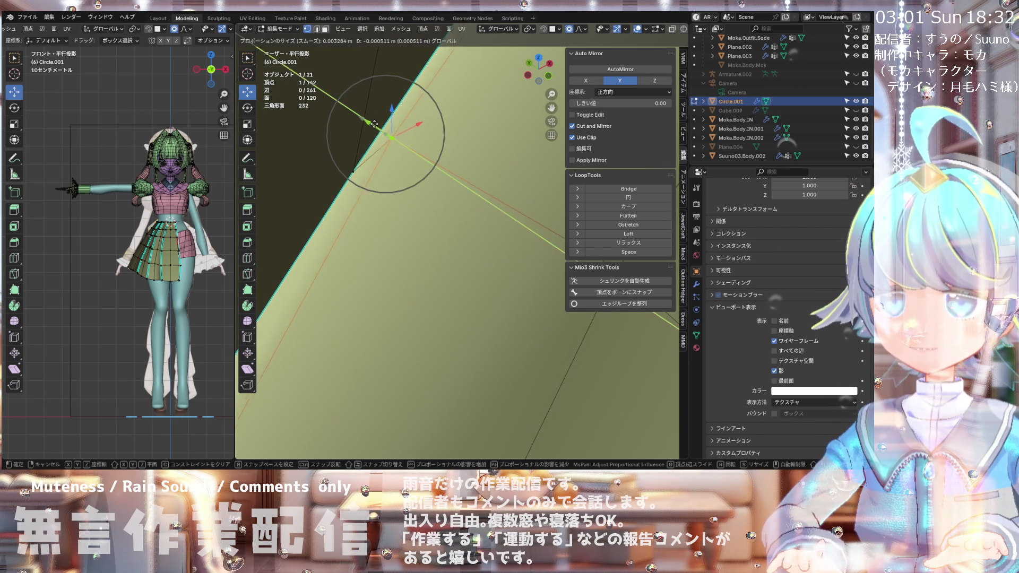
mouse_move(359, 126)
middle_down()
mouse_move(415, 135)
mouse_move(399, 158)
middle_up()
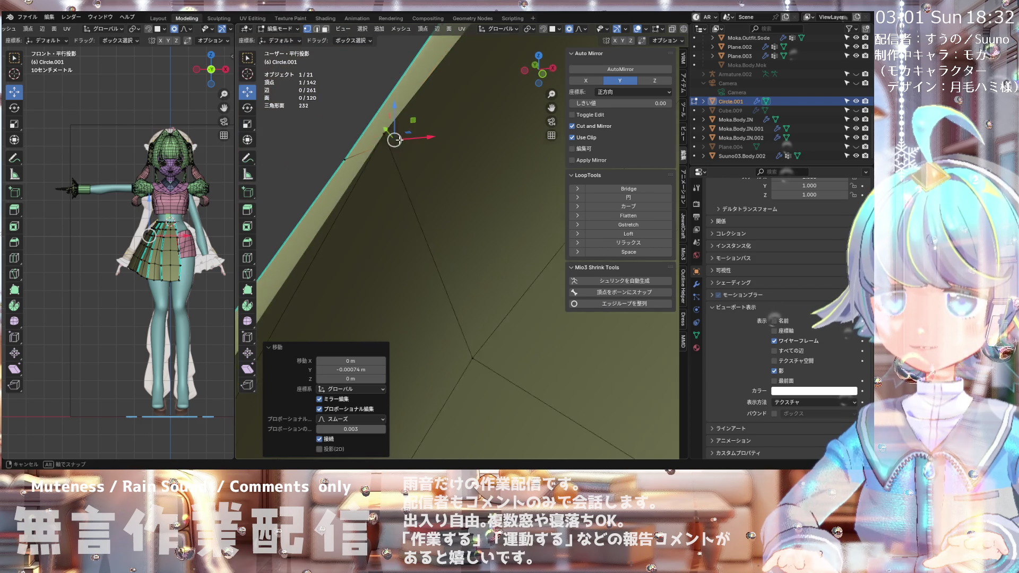
Step: Slide the vertex along its edge again with G G and confirm its new position
key(g)
key(g)
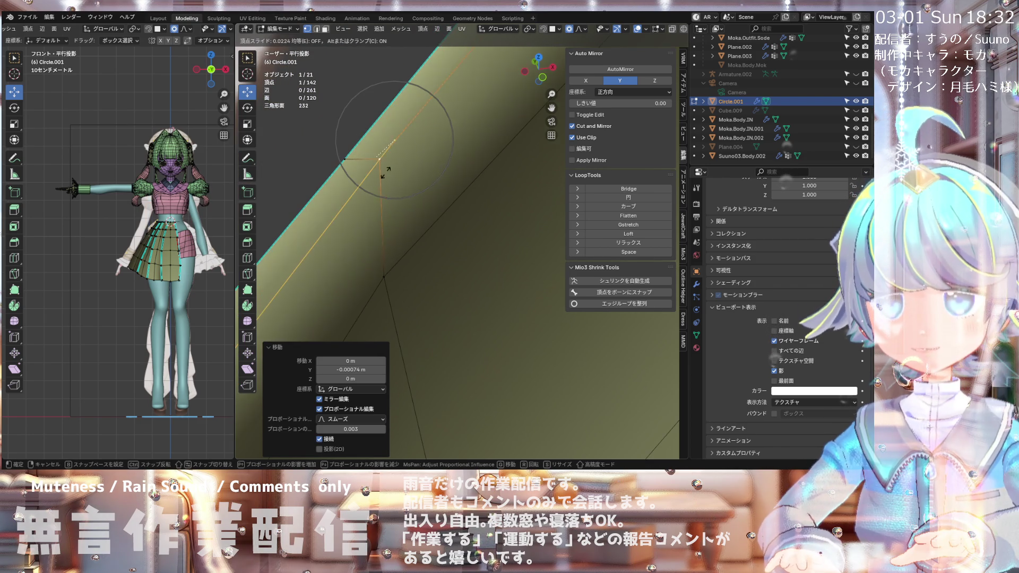
click(386, 171)
mouse_move(386, 171)
middle_down()
mouse_move(418, 186)
mouse_move(428, 131)
mouse_move(395, 126)
mouse_move(371, 213)
middle_up()
scroll(356, 265, down, 5)
middle_drag(356, 265, 348, 233)
scroll(348, 233, up, 6)
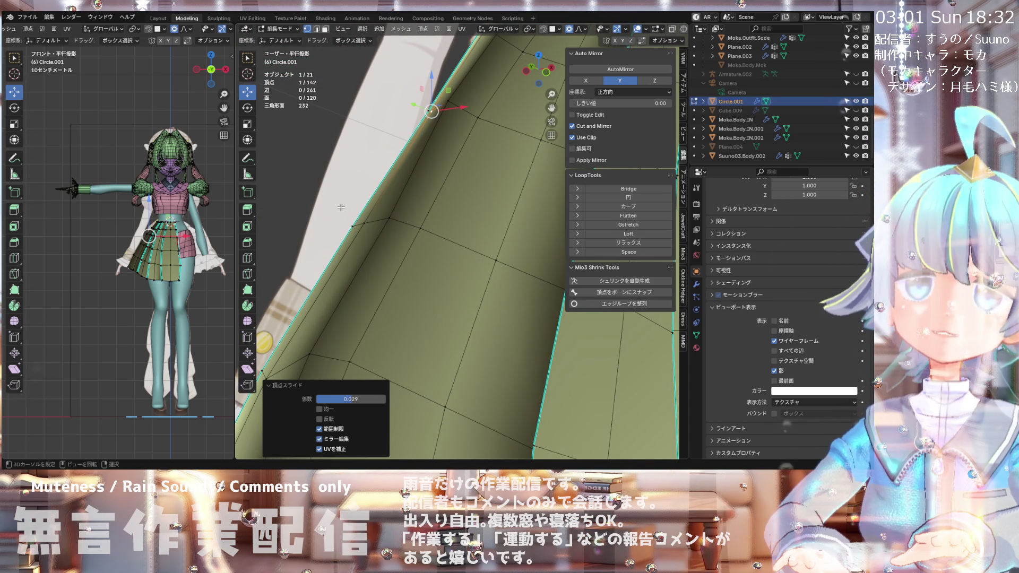
mouse_move(345, 205)
middle_down()
mouse_move(429, 252)
mouse_move(372, 217)
mouse_move(425, 220)
middle_up()
middle_drag(357, 217, 289, 228)
click(316, 220)
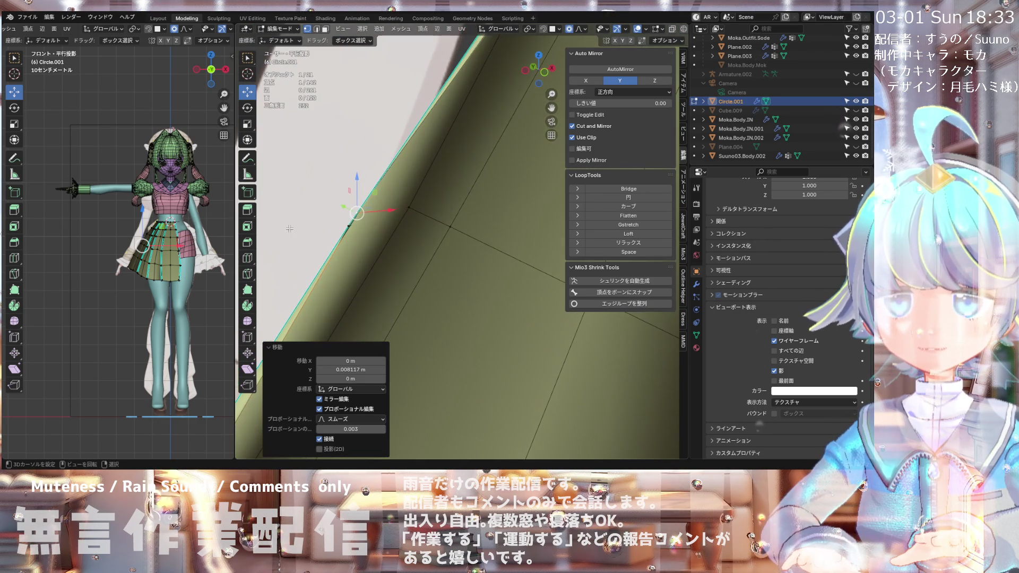
Step: Move the vertex along X, then settle it with a vertex slide at factor 0.456
key(g)
key(x)
click(416, 214)
mouse_move(415, 214)
middle_down()
mouse_move(435, 207)
mouse_move(389, 213)
mouse_move(404, 246)
middle_up()
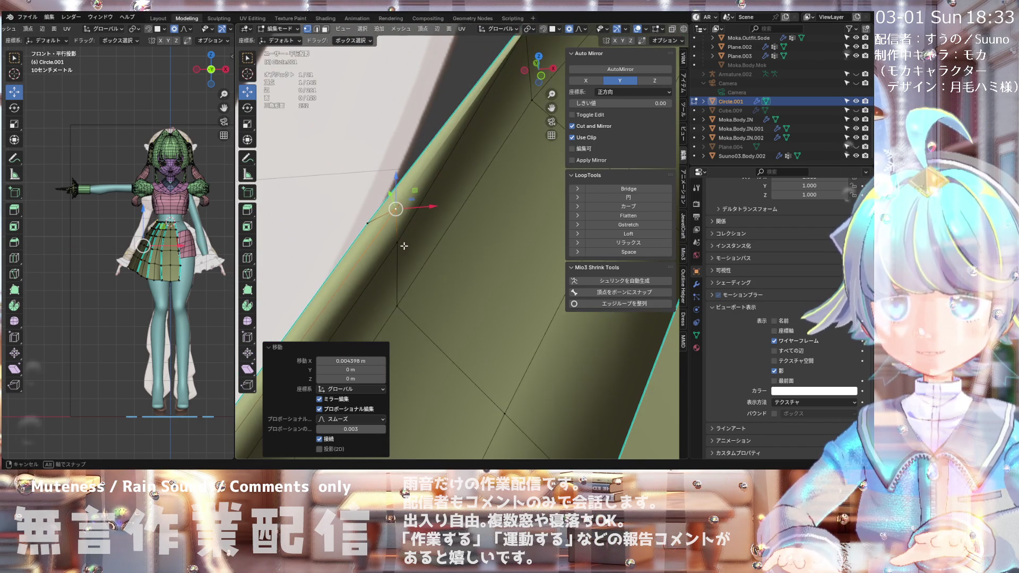
click(386, 242)
mouse_move(387, 242)
middle_down()
mouse_move(458, 201)
mouse_move(364, 275)
middle_up()
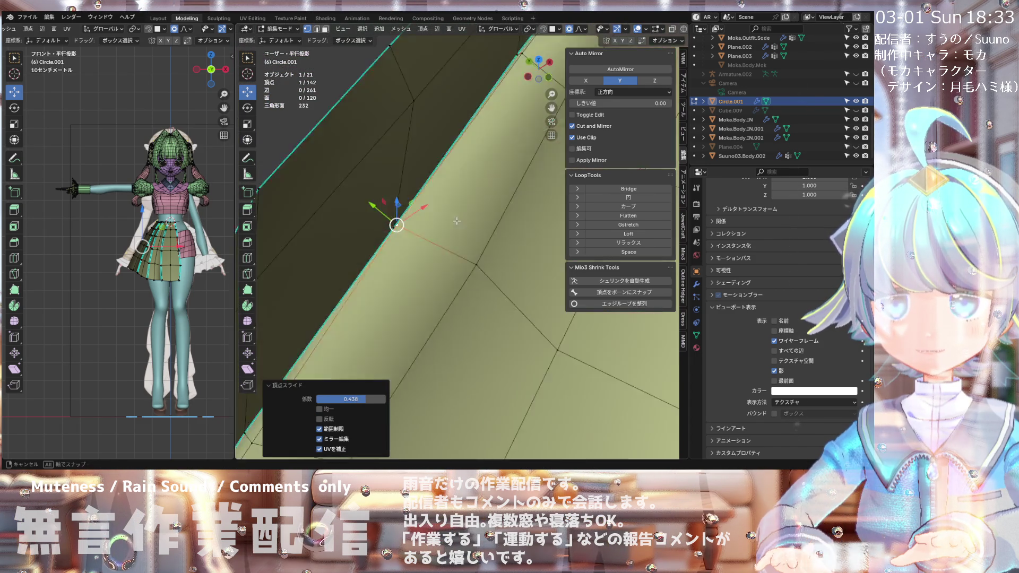
middle_drag(453, 222, 415, 167)
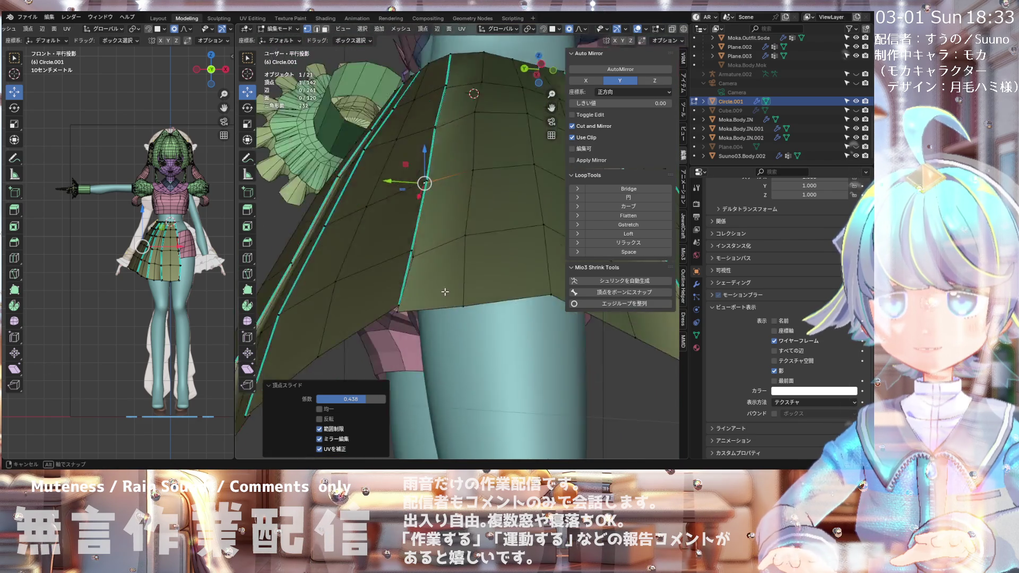
Step: Select the next pleat vertex and slide it along its edge
mouse_move(506, 244)
middle_down()
mouse_move(425, 176)
mouse_move(387, 254)
mouse_move(356, 279)
mouse_move(375, 279)
middle_up()
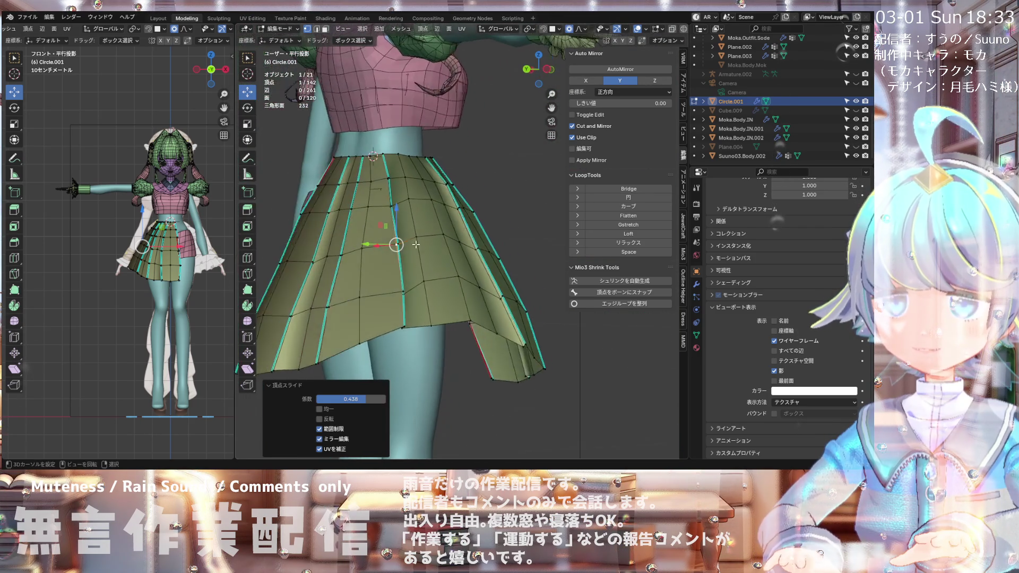
scroll(404, 263, up, 2)
scroll(406, 212, up, 2)
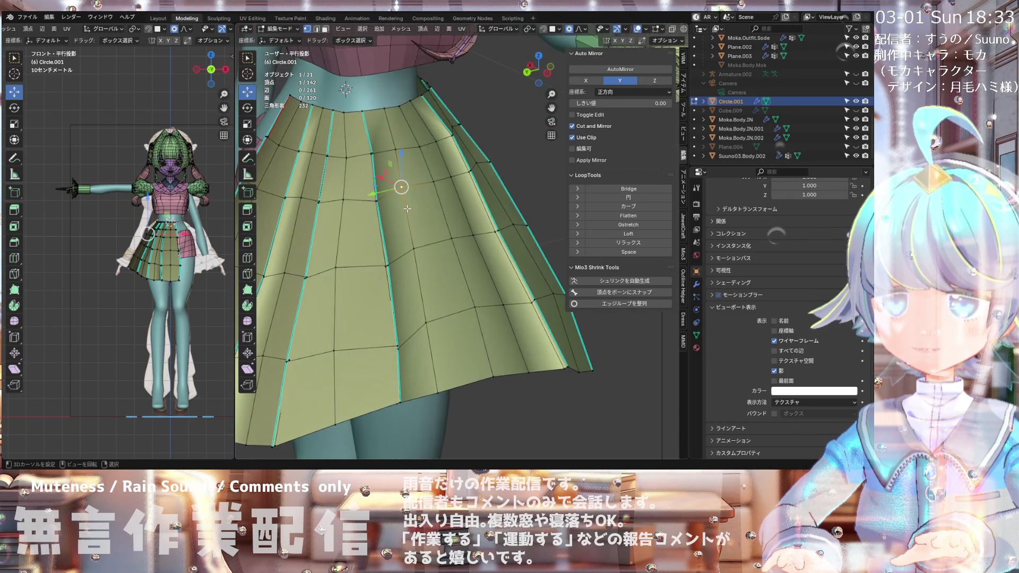
click(401, 187)
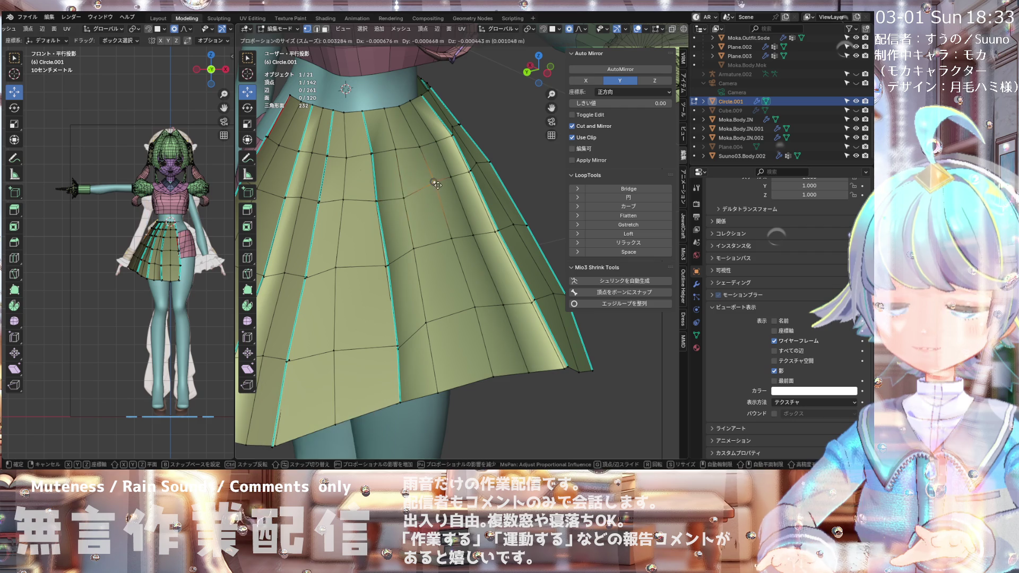
click(450, 176)
click(451, 176)
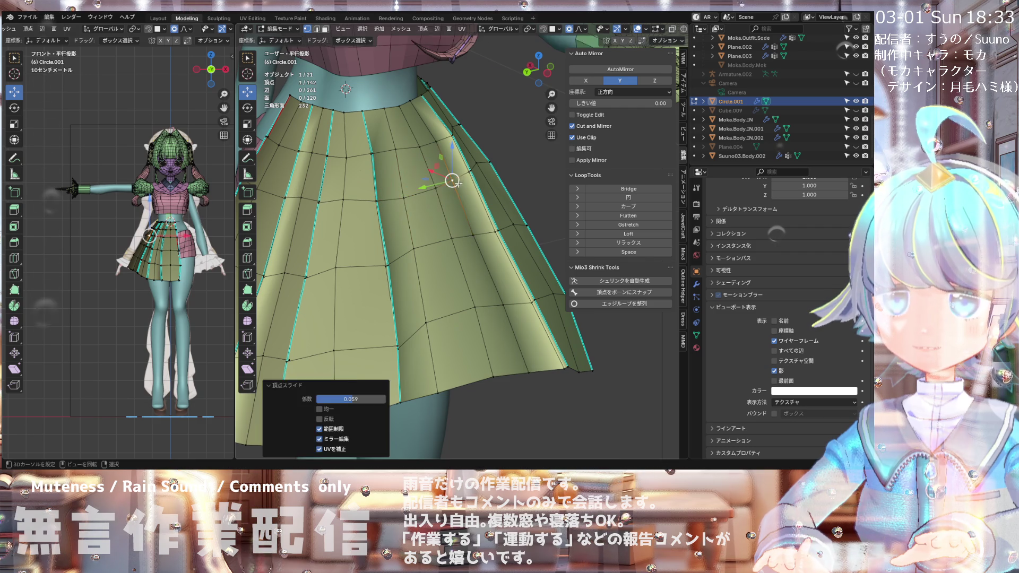
scroll(451, 178, down, 3)
mouse_move(451, 177)
middle_down()
mouse_move(498, 196)
mouse_move(391, 173)
mouse_move(426, 184)
middle_up()
Step: In the right side view, slide the front-centre skirt vertex along its edge
key(KP_3)
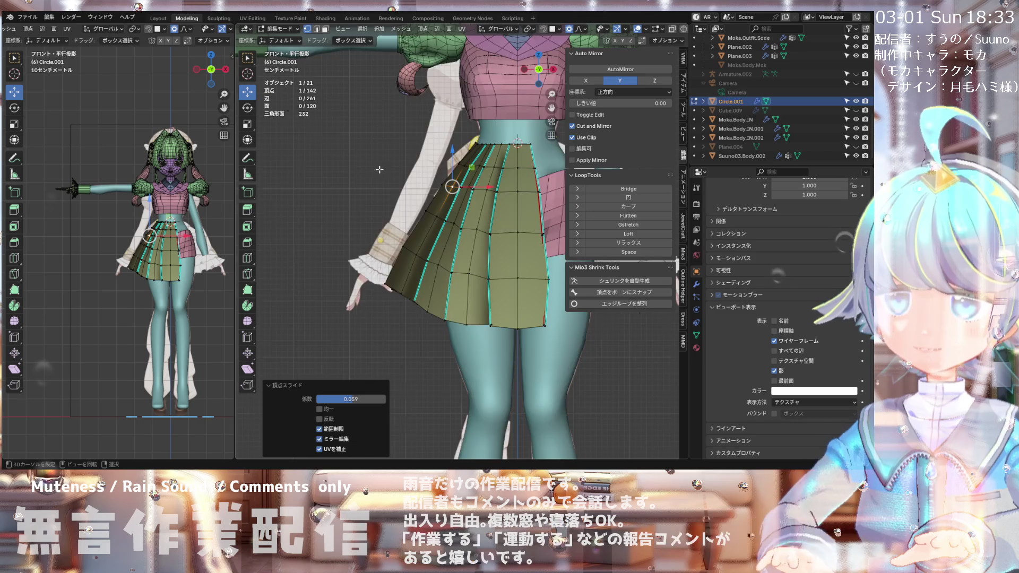
scroll(426, 183, up, 1)
click(437, 179)
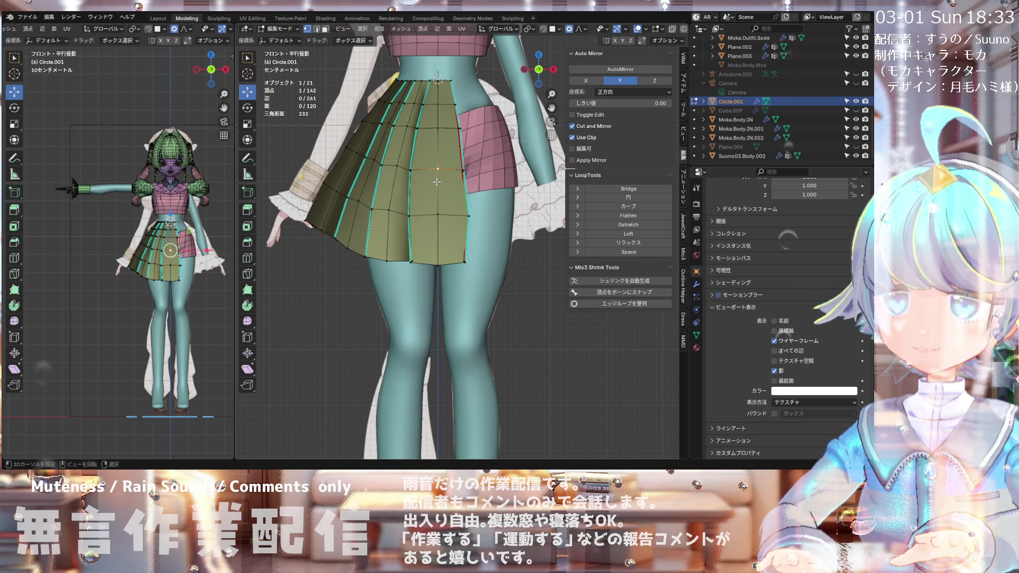
key(g)
key(g)
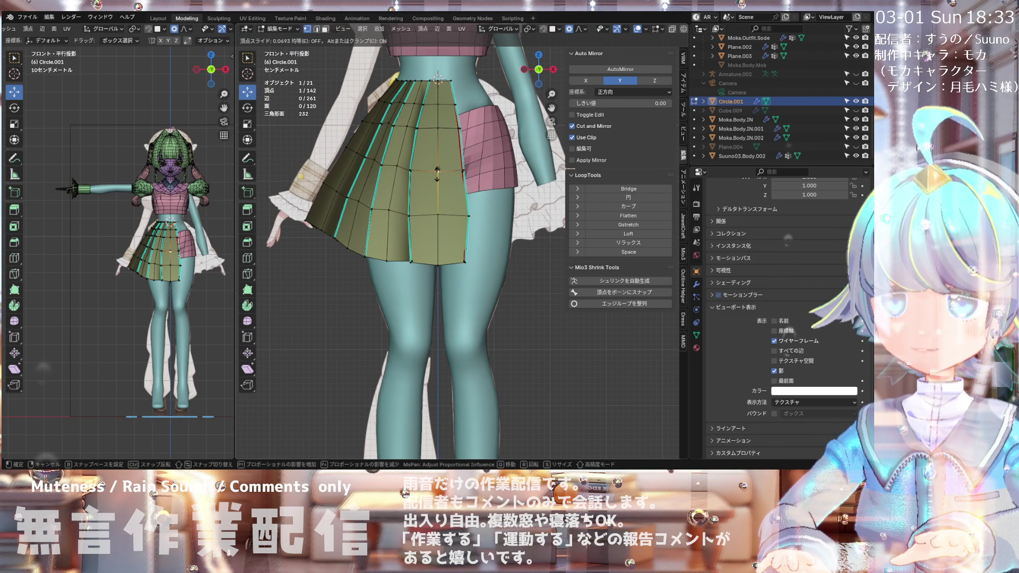
click(438, 173)
scroll(419, 122, down, 1)
scroll(413, 159, down, 1)
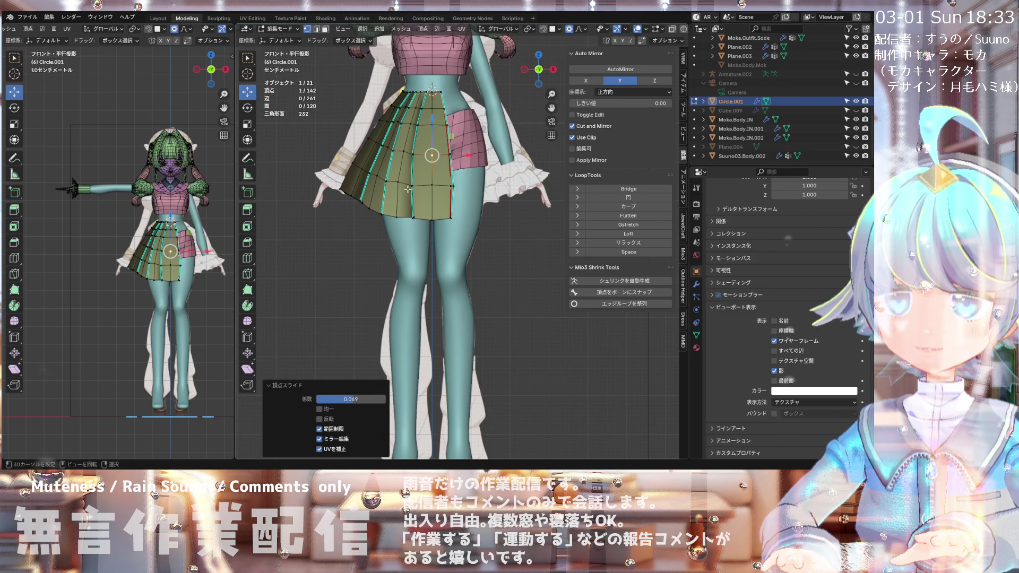
scroll(389, 184, up, 3)
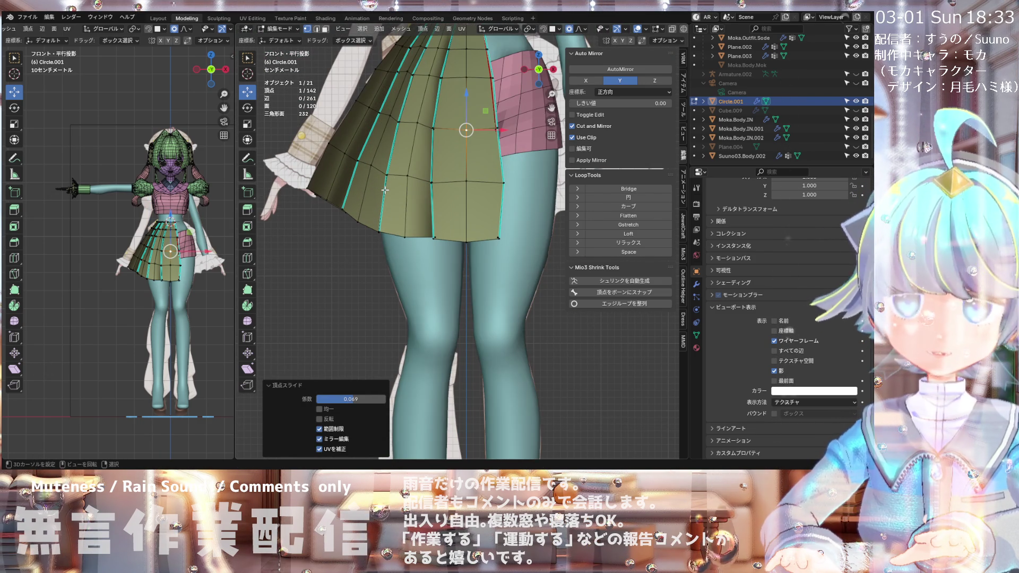
Step: Relax the selected pleat vertices twice with LoopTools Relax (cubic, 1 iteration)
mouse_move(385, 189)
middle_down()
mouse_move(445, 121)
mouse_move(465, 196)
mouse_move(539, 197)
middle_up()
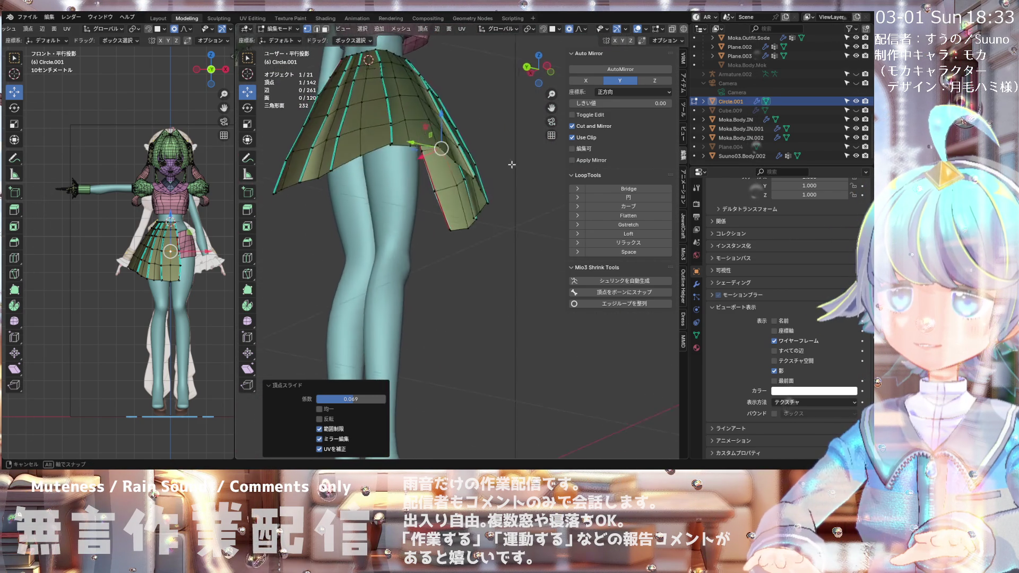
mouse_move(539, 198)
middle_down()
mouse_move(419, 170)
mouse_move(541, 201)
mouse_move(484, 192)
mouse_move(379, 141)
middle_up()
scroll(379, 142, up, 3)
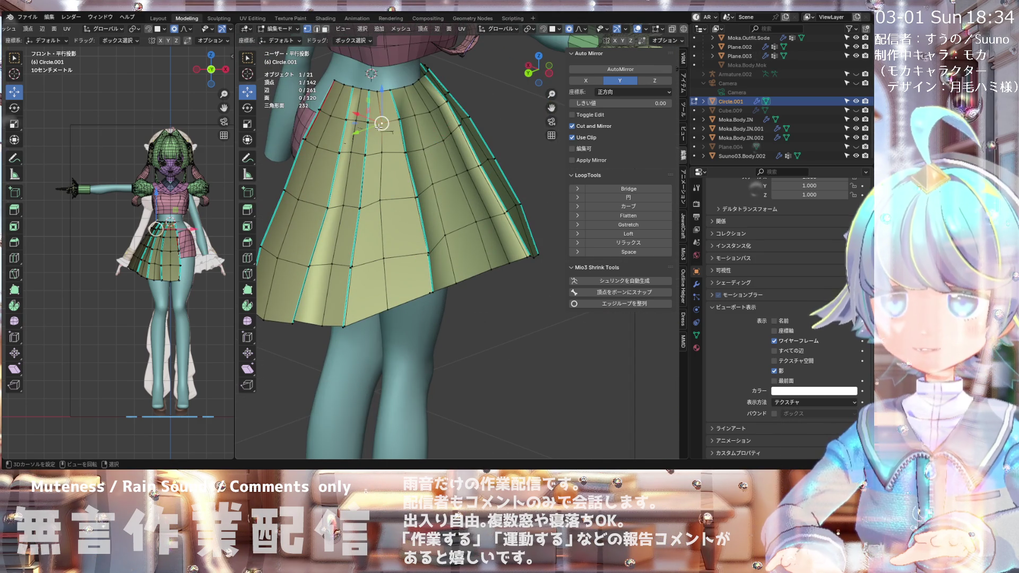
shift+click(378, 142)
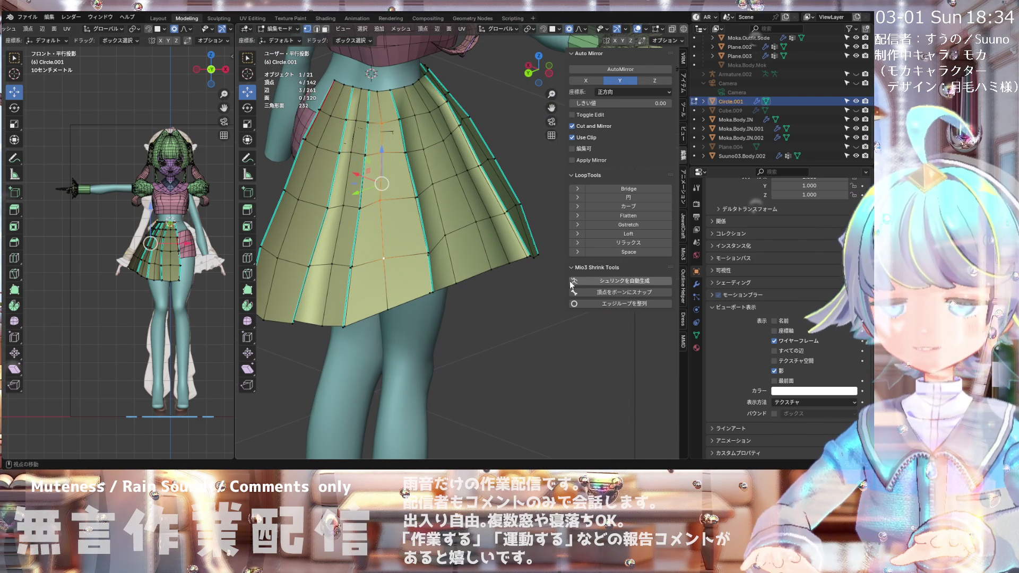
click(629, 243)
mouse_move(414, 212)
middle_down()
mouse_move(325, 214)
mouse_move(340, 131)
mouse_move(362, 159)
middle_up()
click(341, 131)
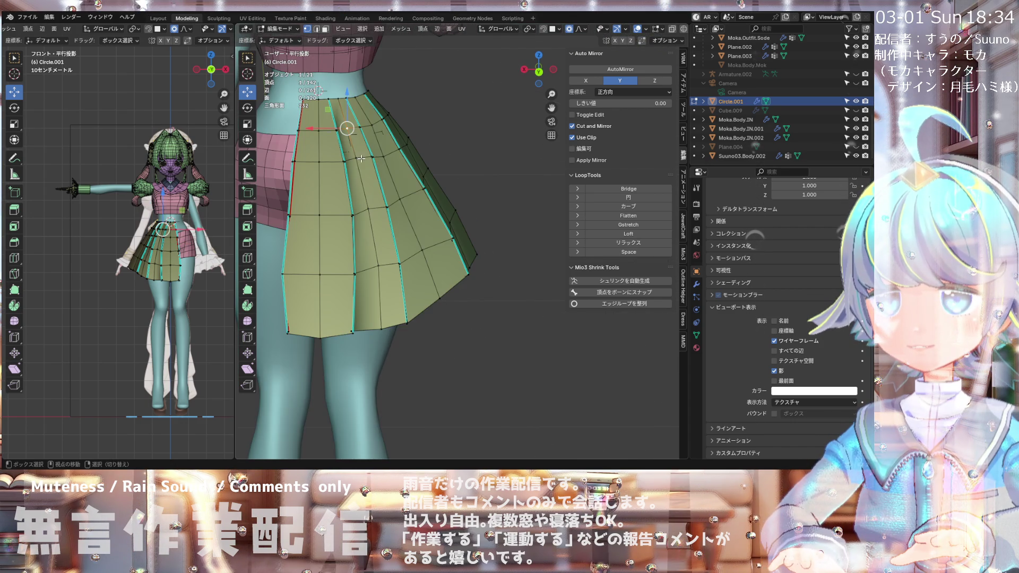
click(650, 244)
mouse_move(340, 192)
middle_down()
mouse_move(359, 194)
mouse_move(354, 158)
mouse_move(425, 138)
mouse_move(462, 110)
mouse_move(483, 123)
mouse_move(439, 212)
mouse_move(377, 211)
middle_up()
click(425, 137)
scroll(440, 212, down, 3)
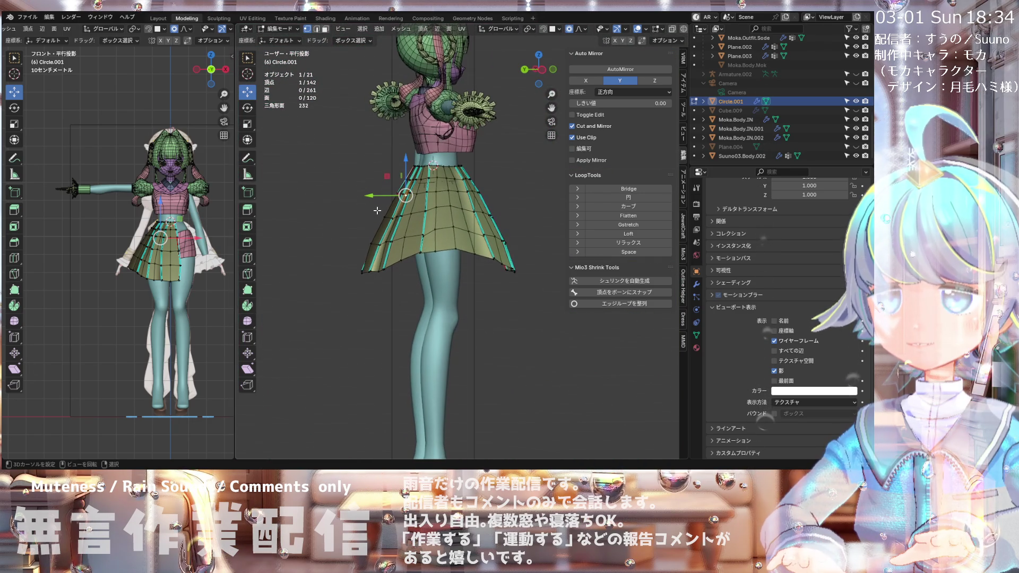
Step: From the right and left side views, move the hem-tip vertices 0.007289 m along Y
key(KP_3)
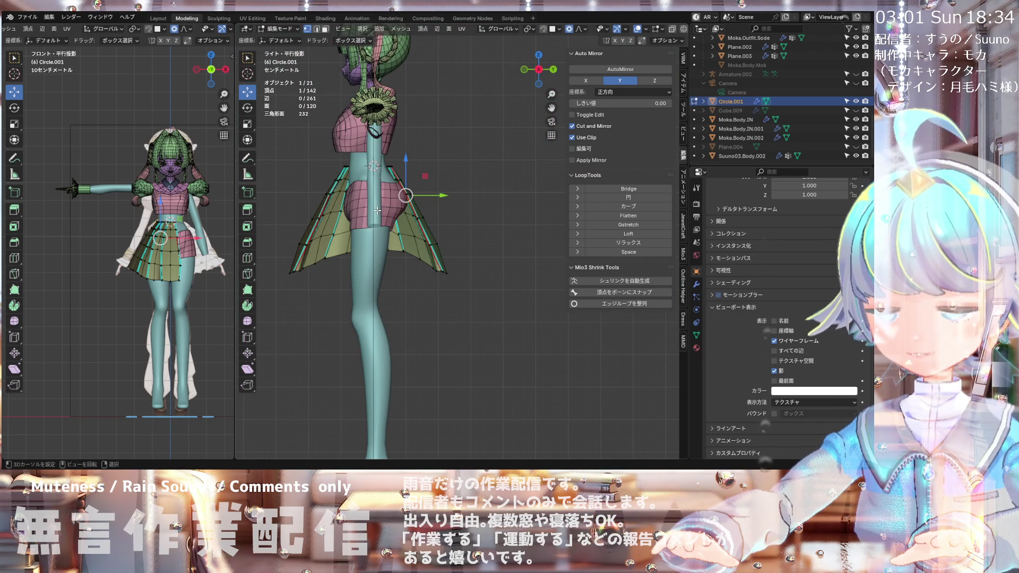
key(ctrl+KP_3)
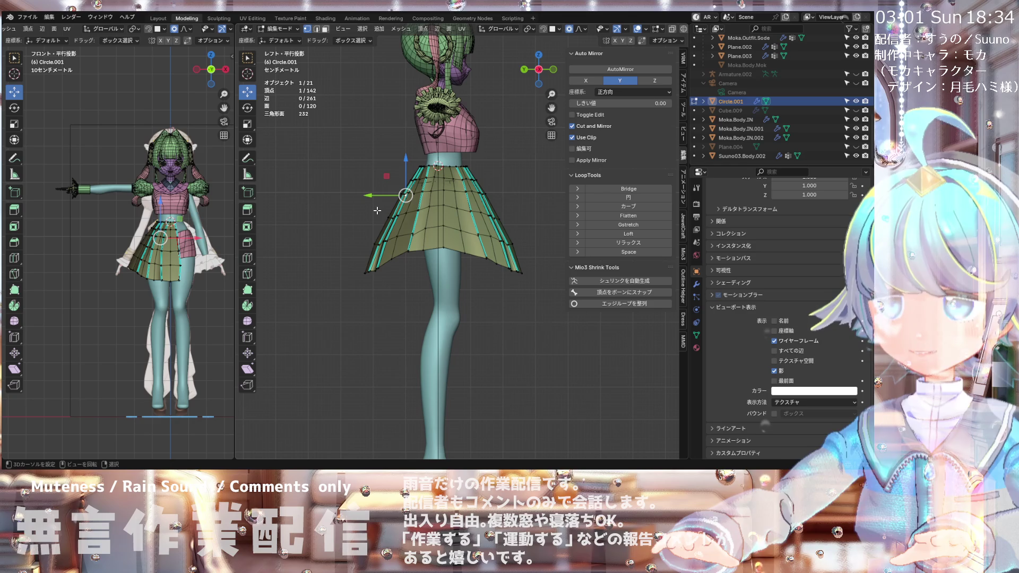
scroll(433, 234, up, 1)
scroll(451, 240, up, 1)
scroll(470, 246, up, 2)
scroll(487, 252, up, 2)
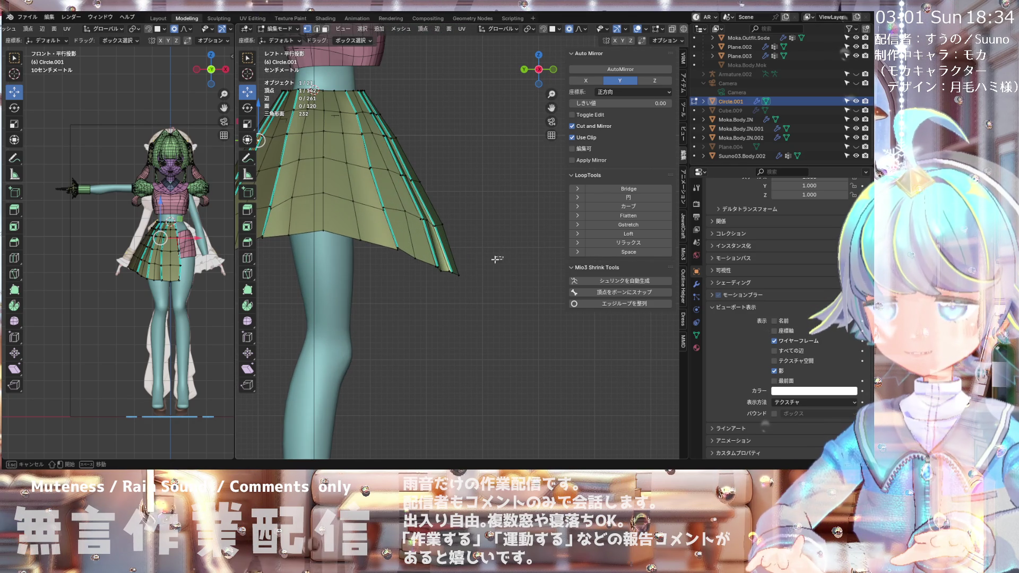
drag(423, 271, 425, 271)
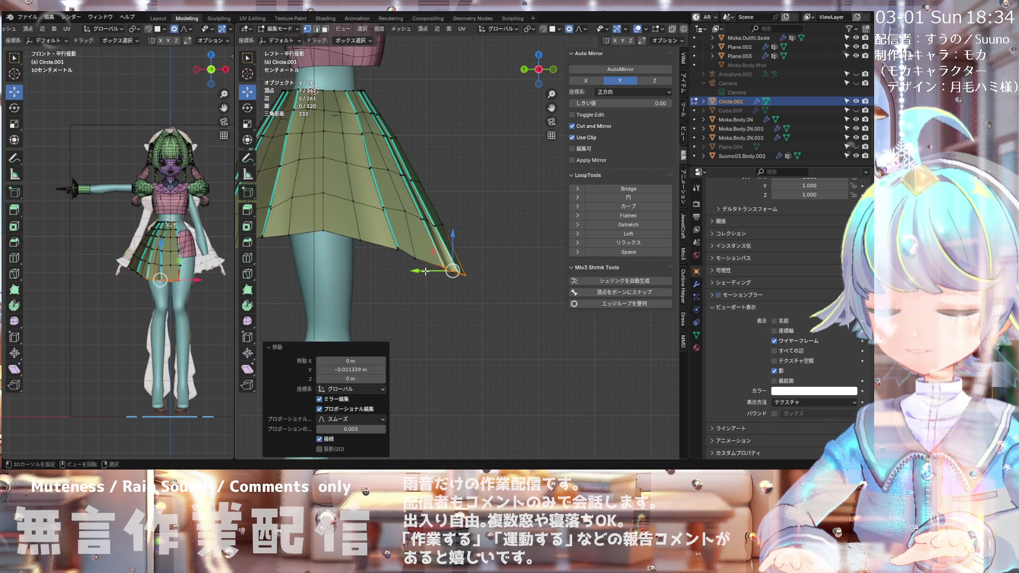
scroll(362, 259, down, 2)
scroll(363, 259, down, 2)
scroll(363, 260, down, 2)
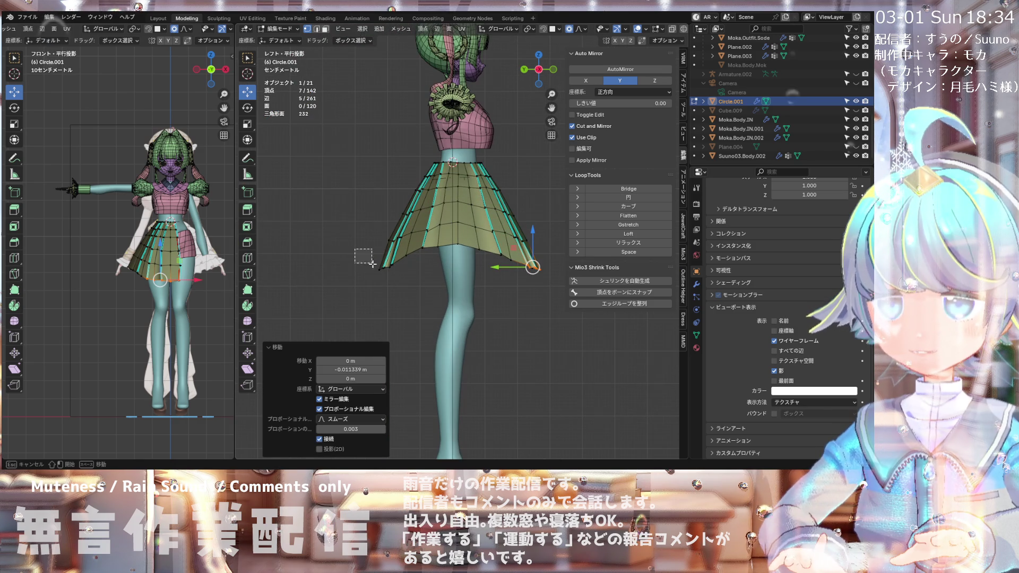
mouse_move(389, 278)
mouse_down()
mouse_move(359, 271)
mouse_move(393, 269)
mouse_move(355, 272)
mouse_up()
scroll(387, 256, up, 3)
scroll(356, 272, down, 4)
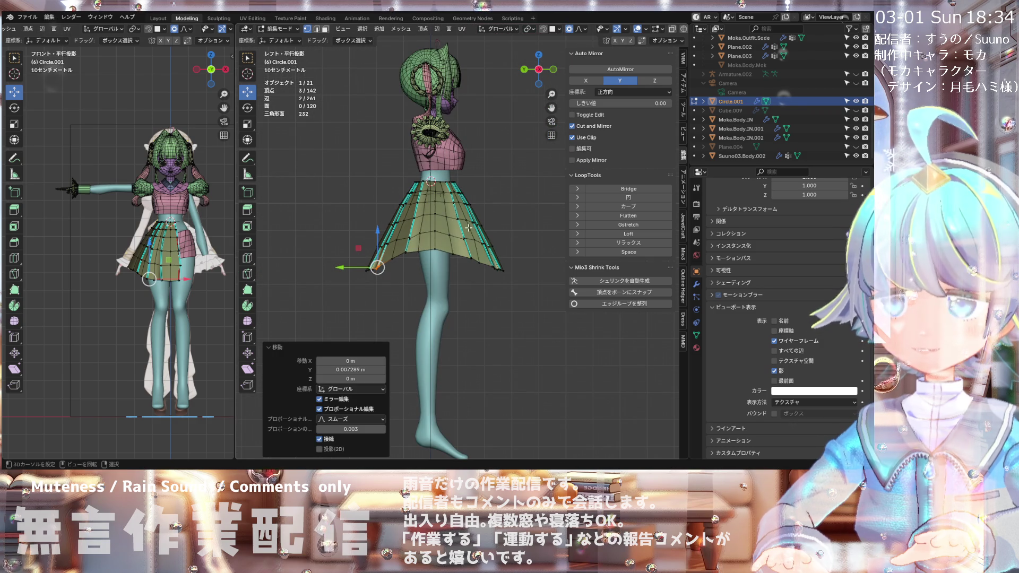
Step: Inspect the evened hem profile from the straight front view
middle_drag(449, 230, 362, 239)
scroll(362, 239, down, 3)
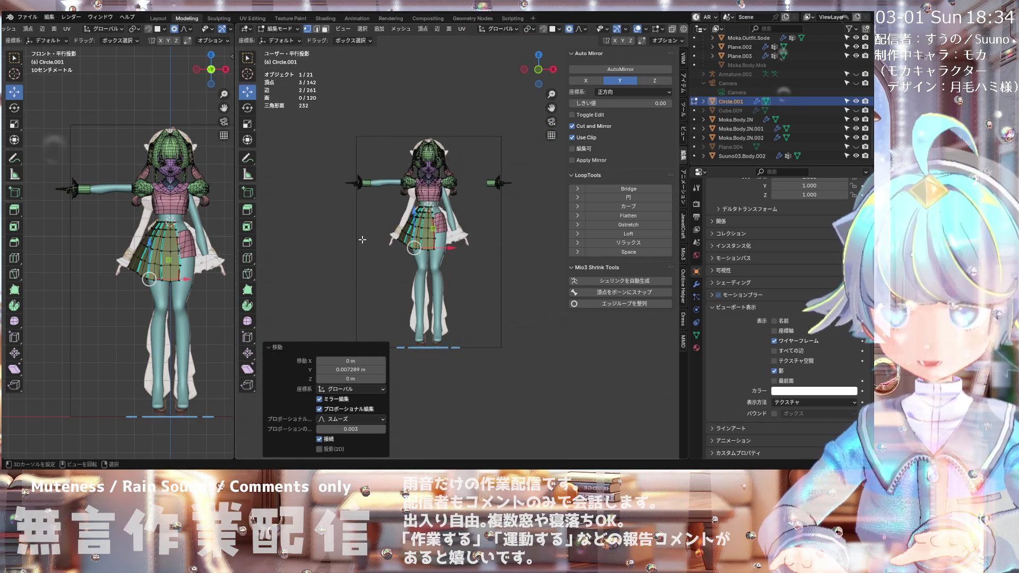
key(KP_1)
scroll(446, 173, up, 2)
scroll(447, 174, up, 2)
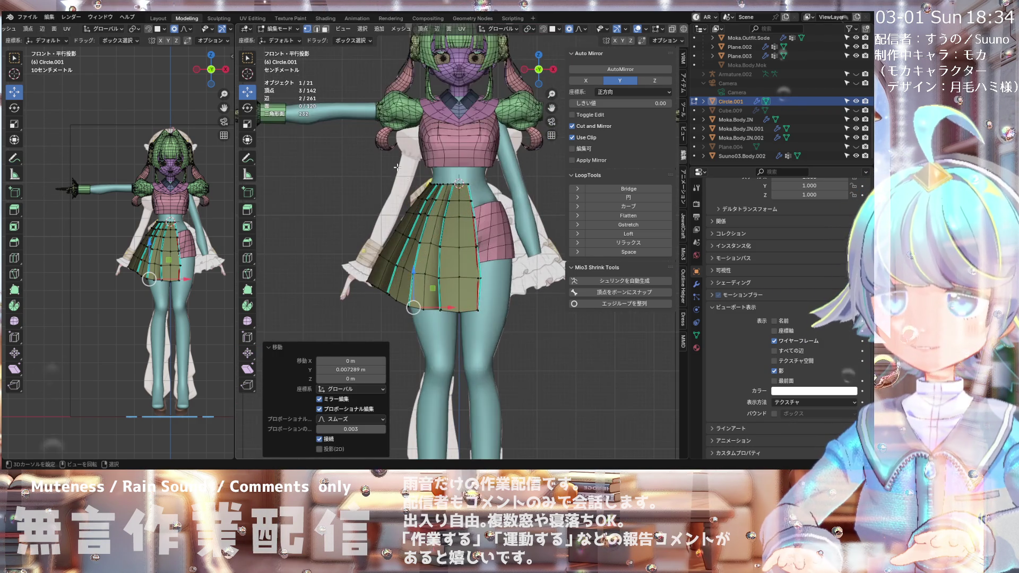
scroll(446, 173, down, 2)
scroll(446, 173, up, 2)
scroll(447, 173, down, 2)
scroll(424, 177, up, 2)
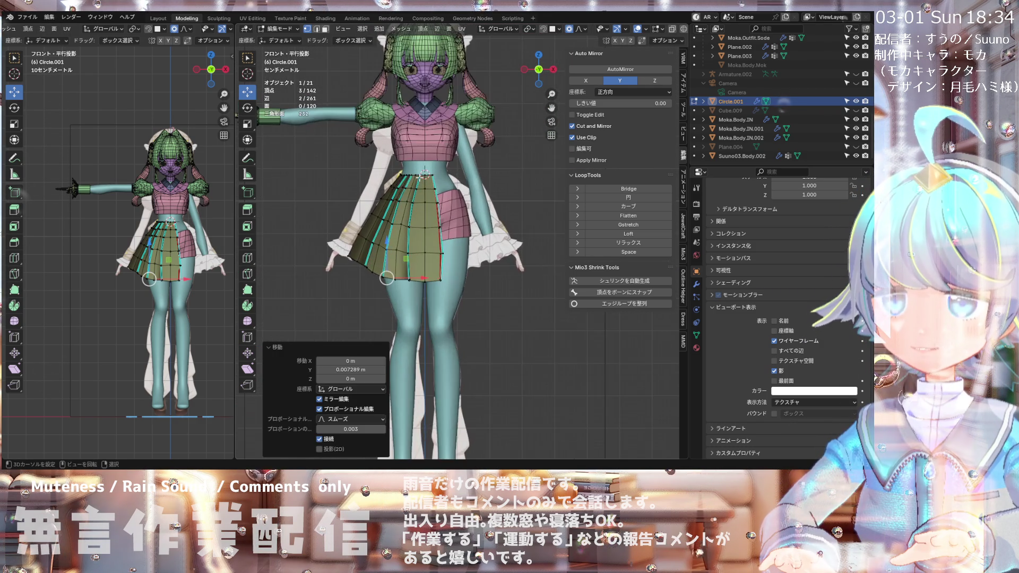
scroll(420, 178, up, 1)
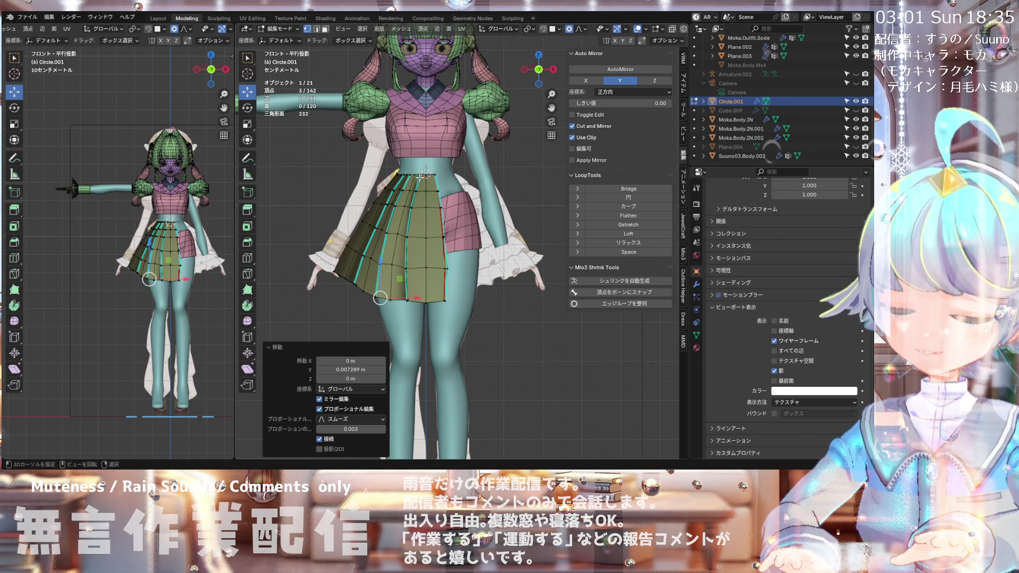
scroll(420, 178, down, 2)
scroll(424, 186, up, 1)
scroll(441, 212, up, 1)
scroll(466, 255, up, 2)
scroll(466, 255, up, 1)
scroll(467, 256, down, 2)
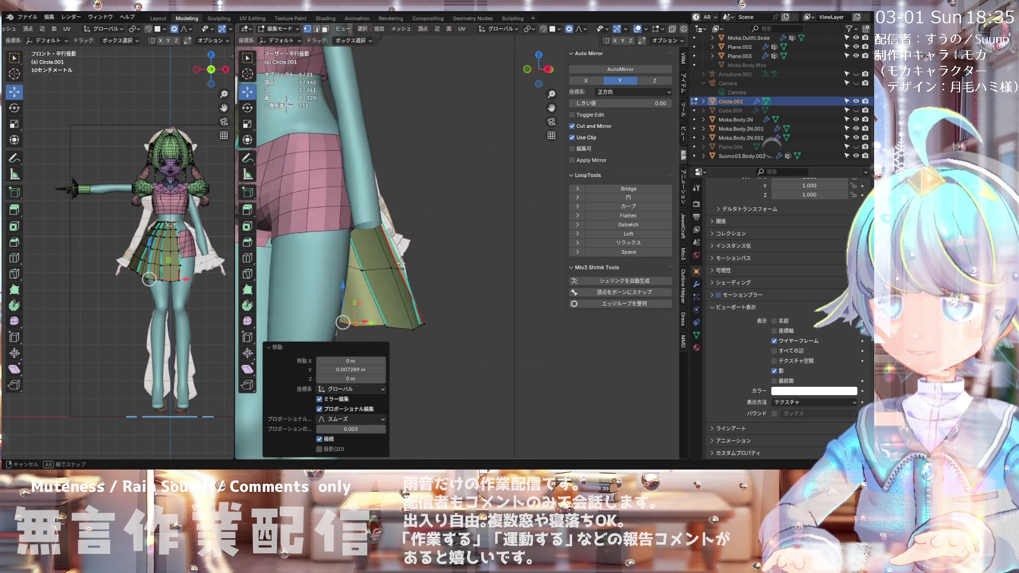
middle_drag(466, 255, 480, 251)
scroll(480, 251, down, 3)
scroll(458, 256, up, 2)
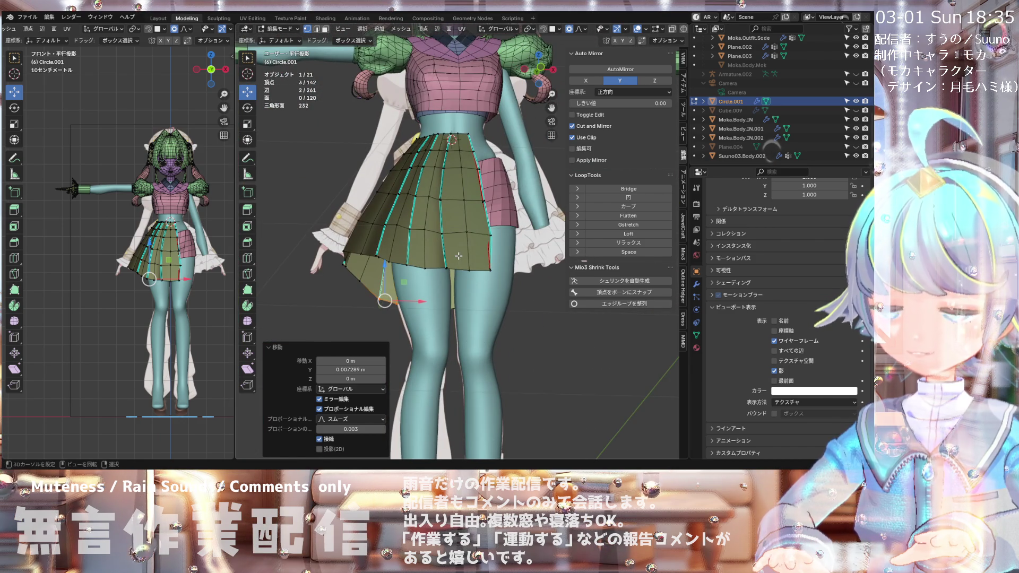
key(KP_1)
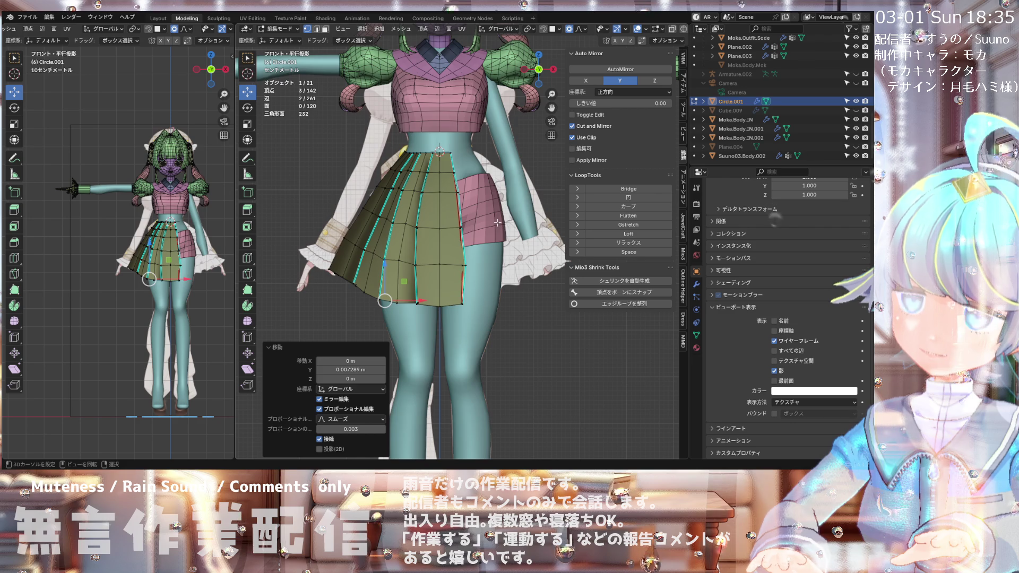
Step: Switch to Face select mode and frame the skirt edge at the hips
middle_drag(498, 223, 421, 186)
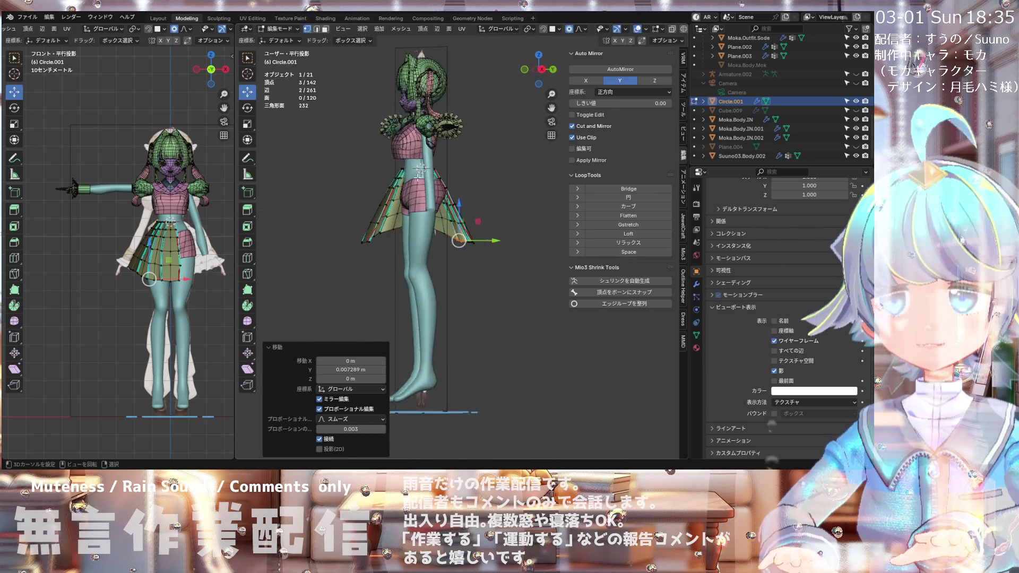
scroll(421, 185, up, 3)
click(326, 29)
scroll(372, 158, up, 2)
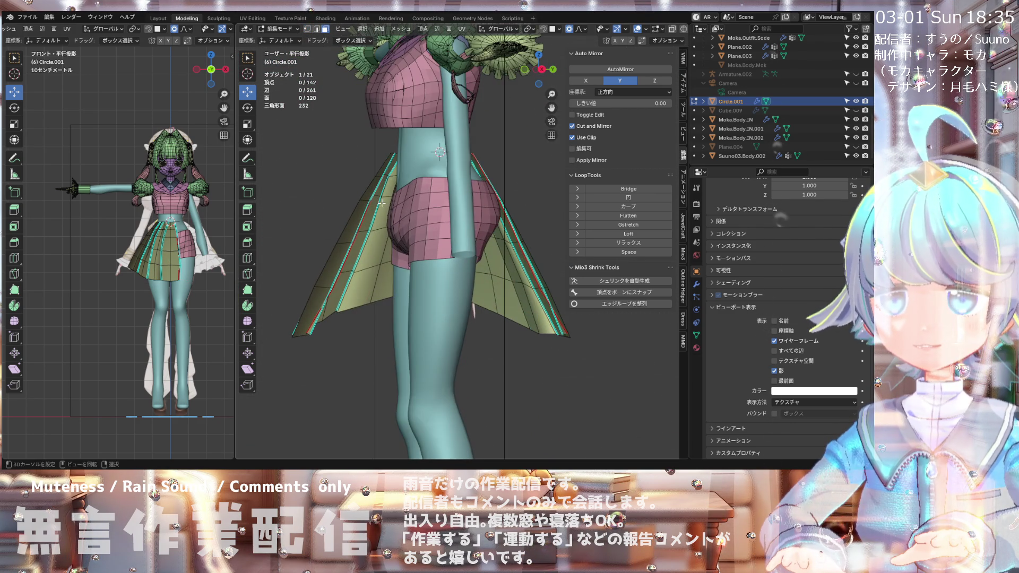
scroll(372, 159, up, 2)
scroll(372, 158, up, 2)
mouse_move(417, 105)
middle_down()
mouse_move(382, 112)
mouse_move(447, 154)
middle_up()
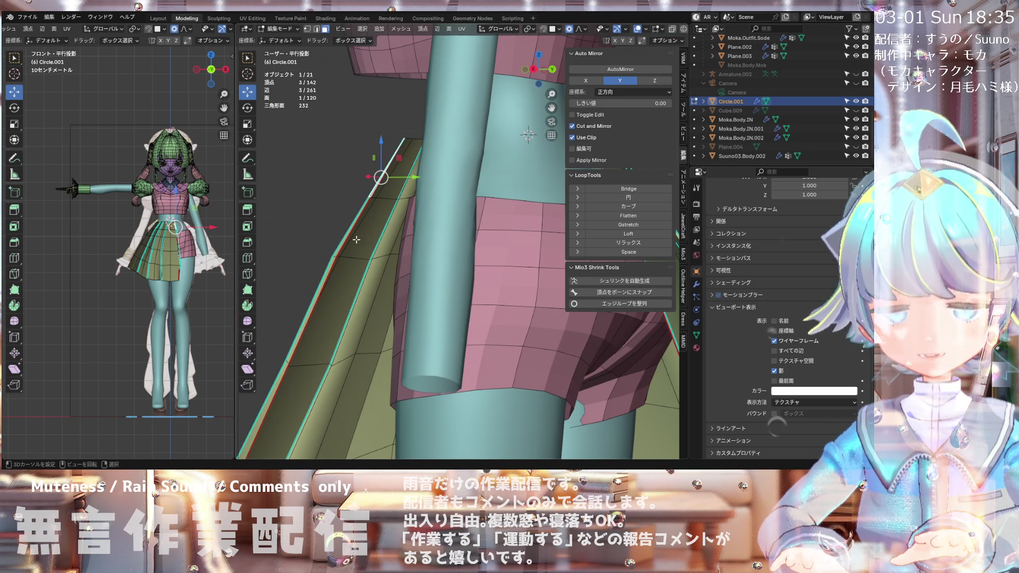
Step: Select the five stray faces along the skirt's pleat edge
middle_drag(329, 243, 339, 240)
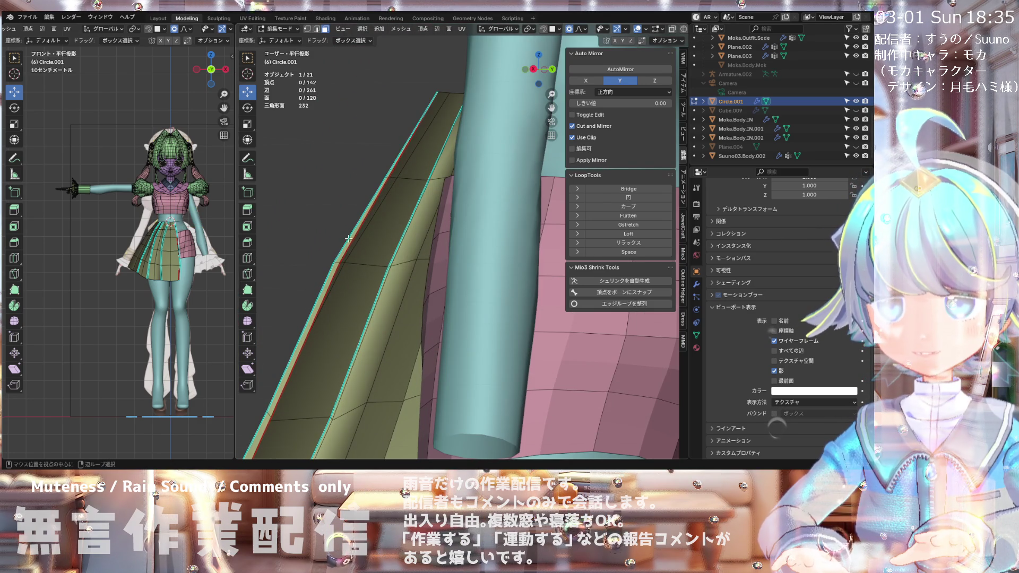
alt+click(348, 235)
mouse_move(393, 164)
middle_down()
mouse_move(353, 231)
mouse_move(404, 218)
mouse_move(361, 301)
mouse_move(429, 314)
middle_up()
click(372, 202)
shift+click(336, 274)
shift+click(361, 301)
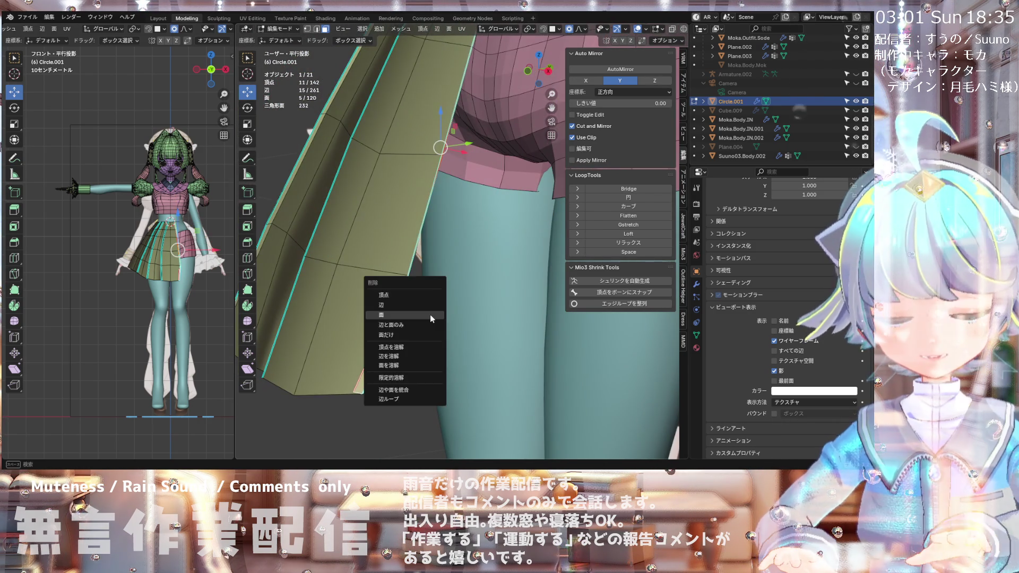
Step: Delete the selected faces, leaving the skirt with 137 vertices and 115 faces
click(430, 314)
scroll(458, 262, down, 5)
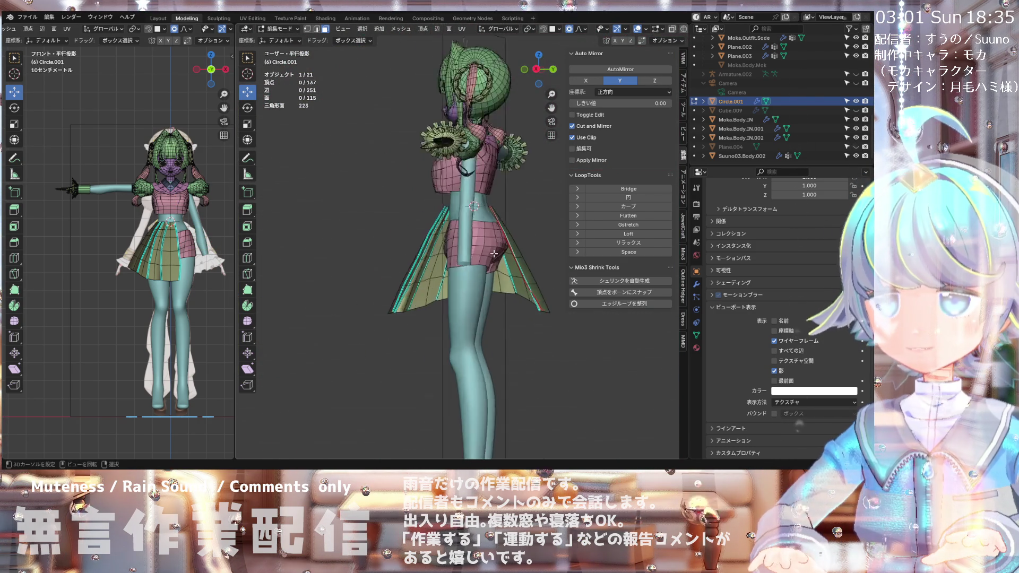
scroll(492, 254, up, 2)
scroll(478, 242, up, 2)
scroll(462, 228, up, 2)
scroll(444, 214, up, 2)
mouse_move(445, 214)
middle_down()
mouse_move(397, 185)
mouse_move(402, 164)
mouse_move(445, 268)
middle_up()
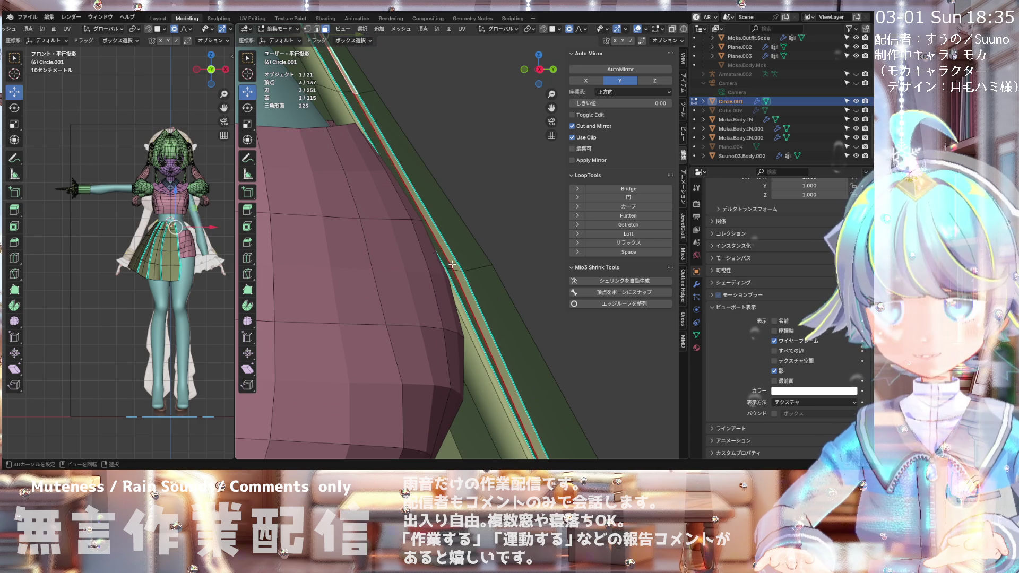
scroll(459, 280, down, 3)
scroll(465, 288, up, 3)
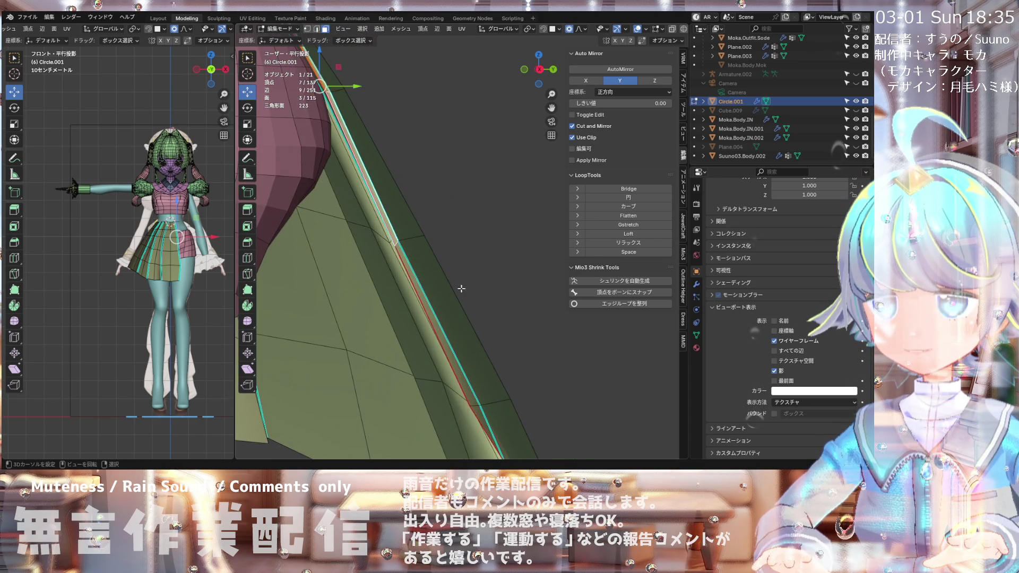